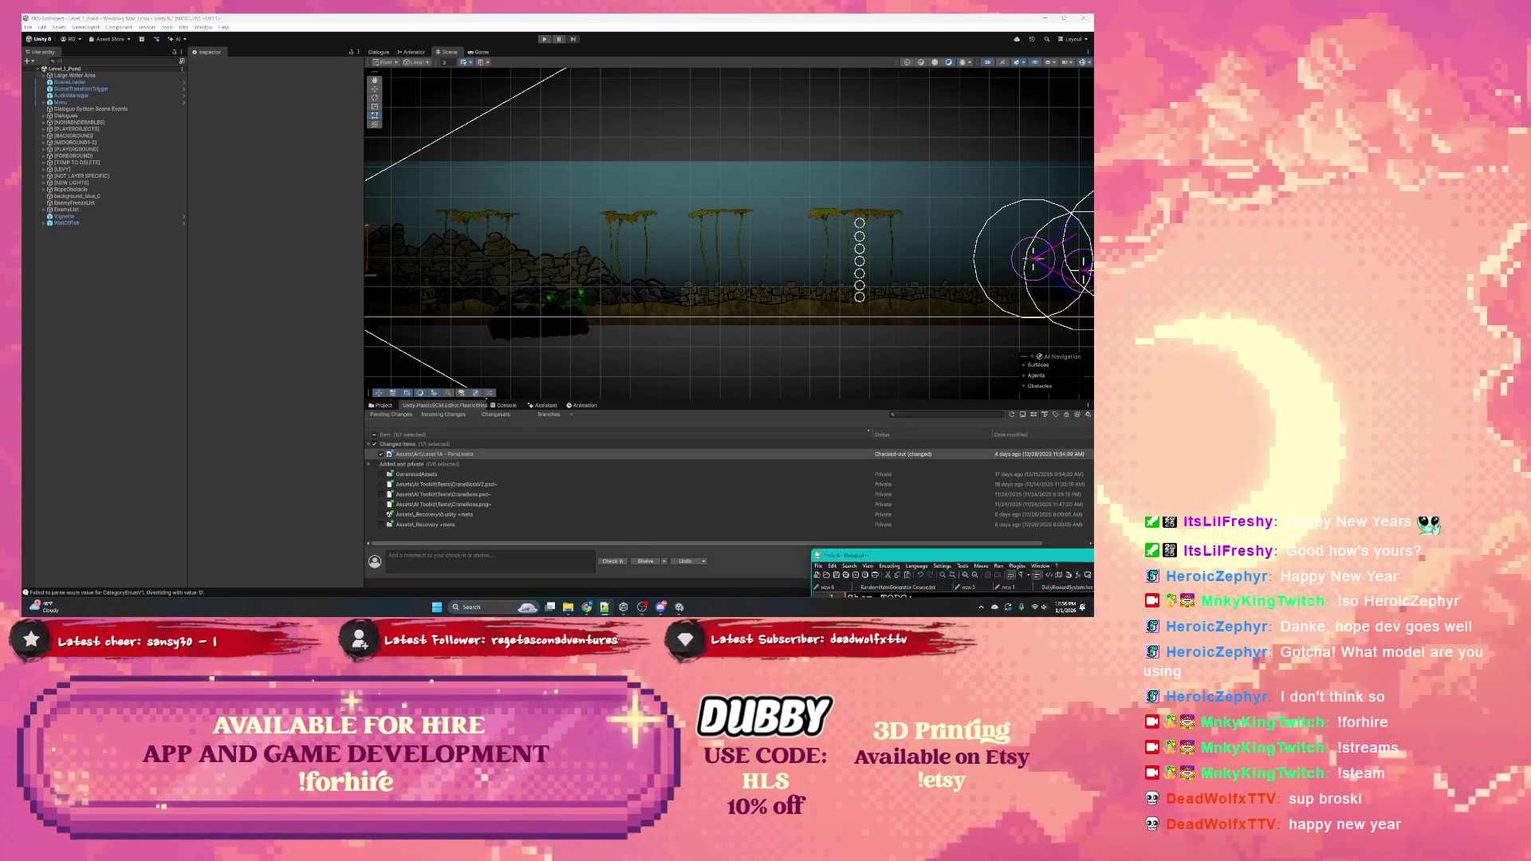
Leave Unity for the Notepad++ Shop TODO notes, moving the recording software window out of the way
{"action": "key", "text": "alt+Tab"}
{"action": "key", "text": "alt+Tab"}
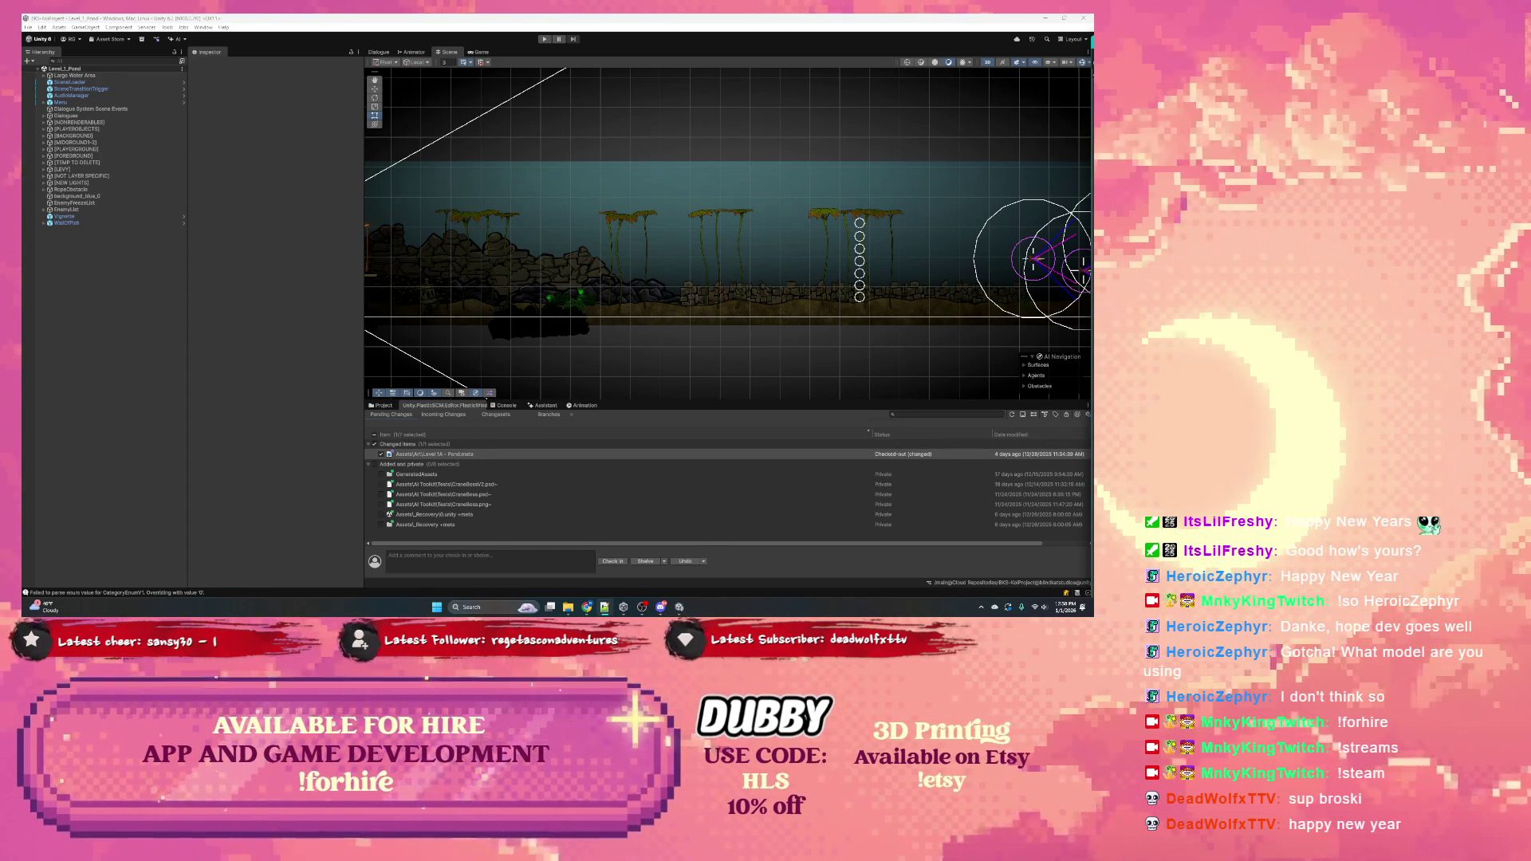
{"action": "key", "text": "alt+Tab"}
{"action": "left_click_drag", "start_coordinate": [963, 35], "coordinate": [963, 251]}
{"action": "key", "text": "alt+Tab"}
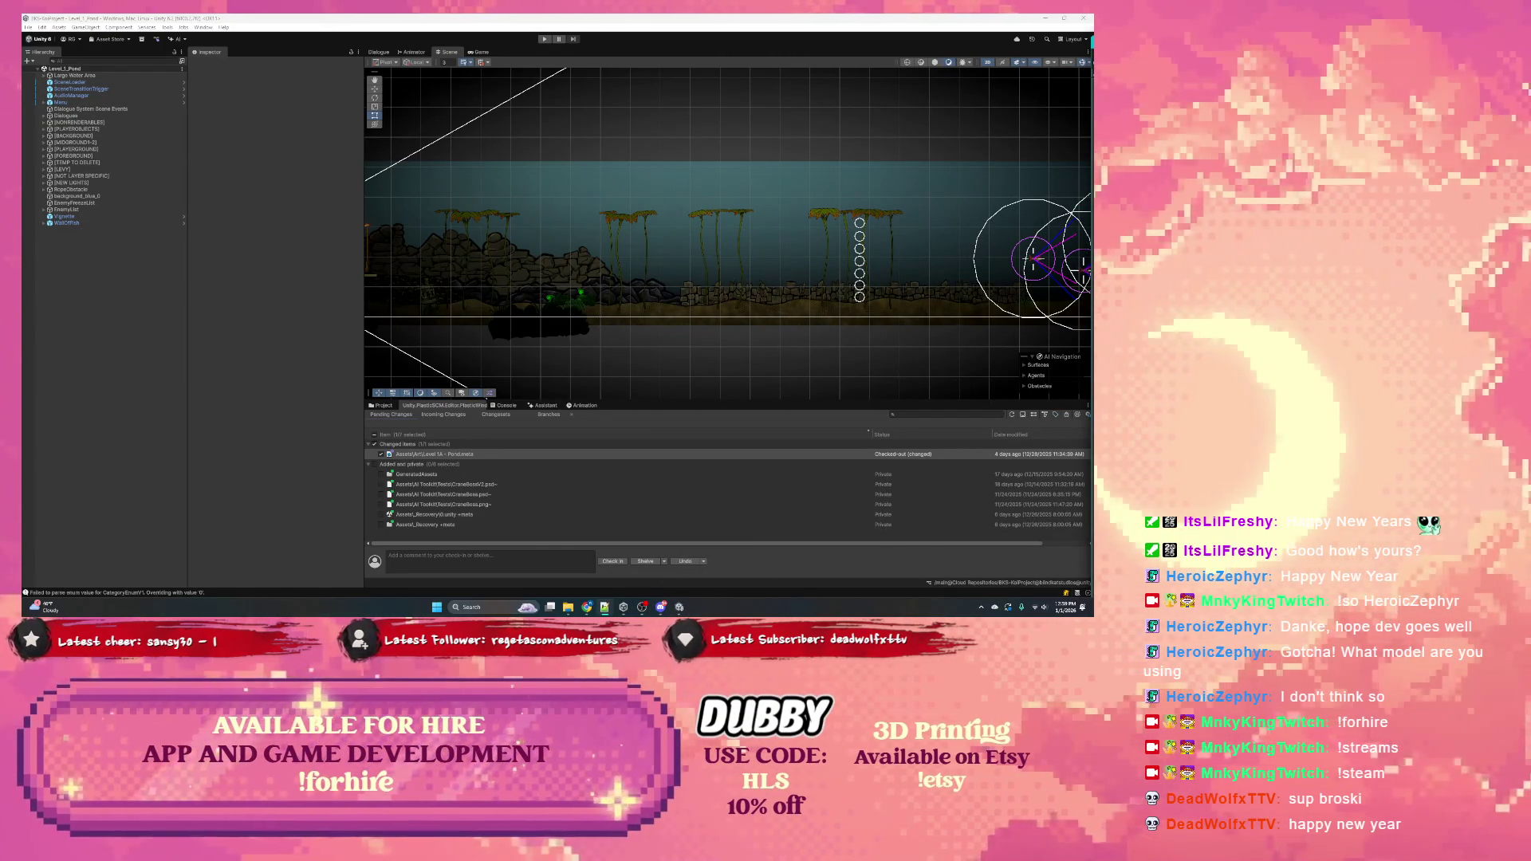
{"action": "key", "text": "alt+Tab"}
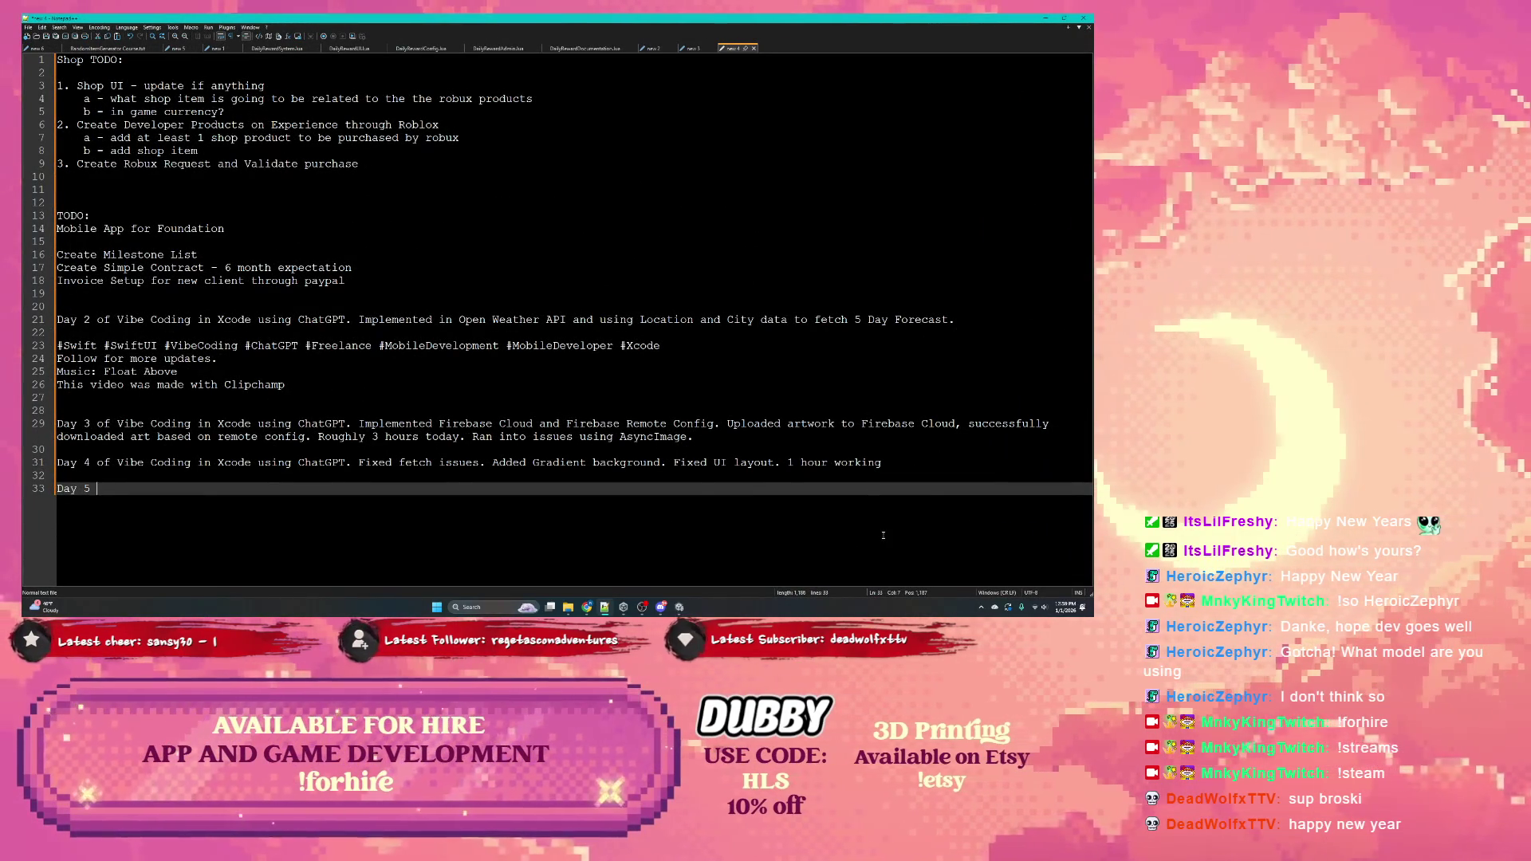
Finish the Day 5 line with 'Implemented Google Admob. Added Banner.' and add a blank line above Day 2
{"action": "type", "text": "of "}
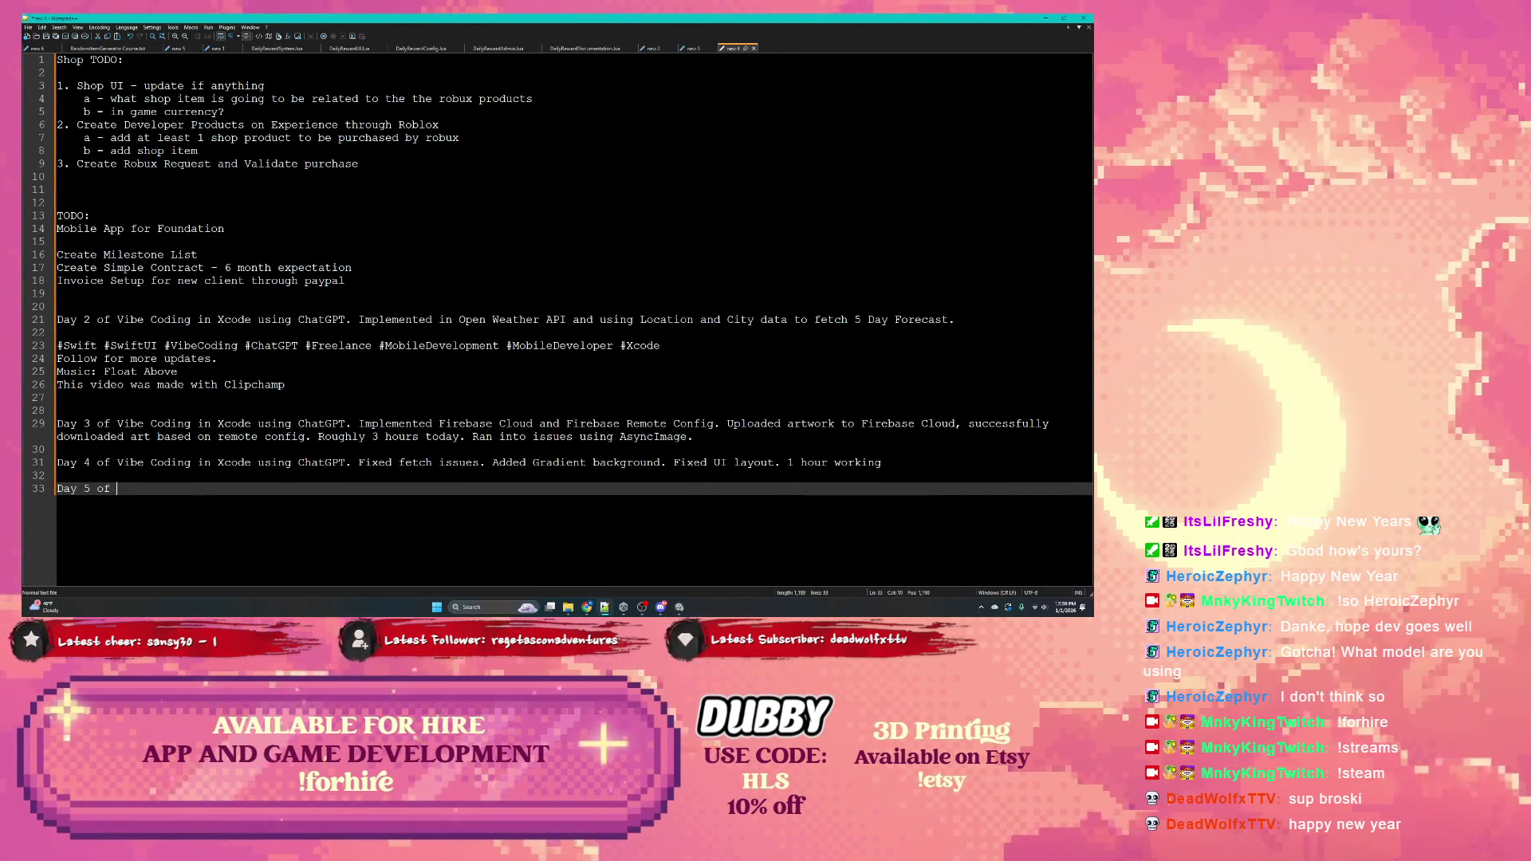
{"action": "type", "text": "Vibe Coding "}
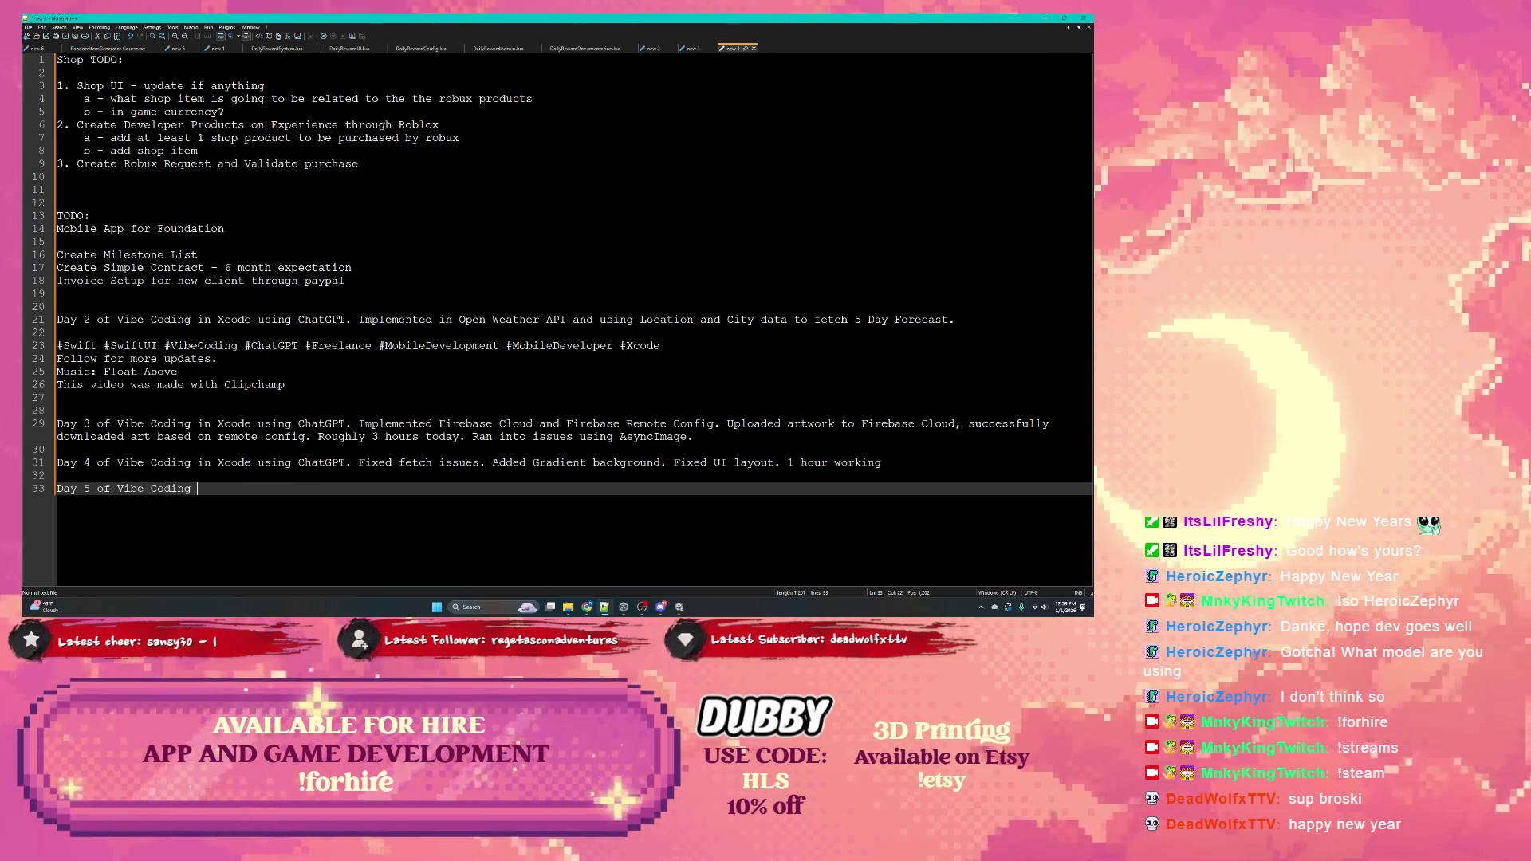
{"action": "type", "text": "in Xcode"}
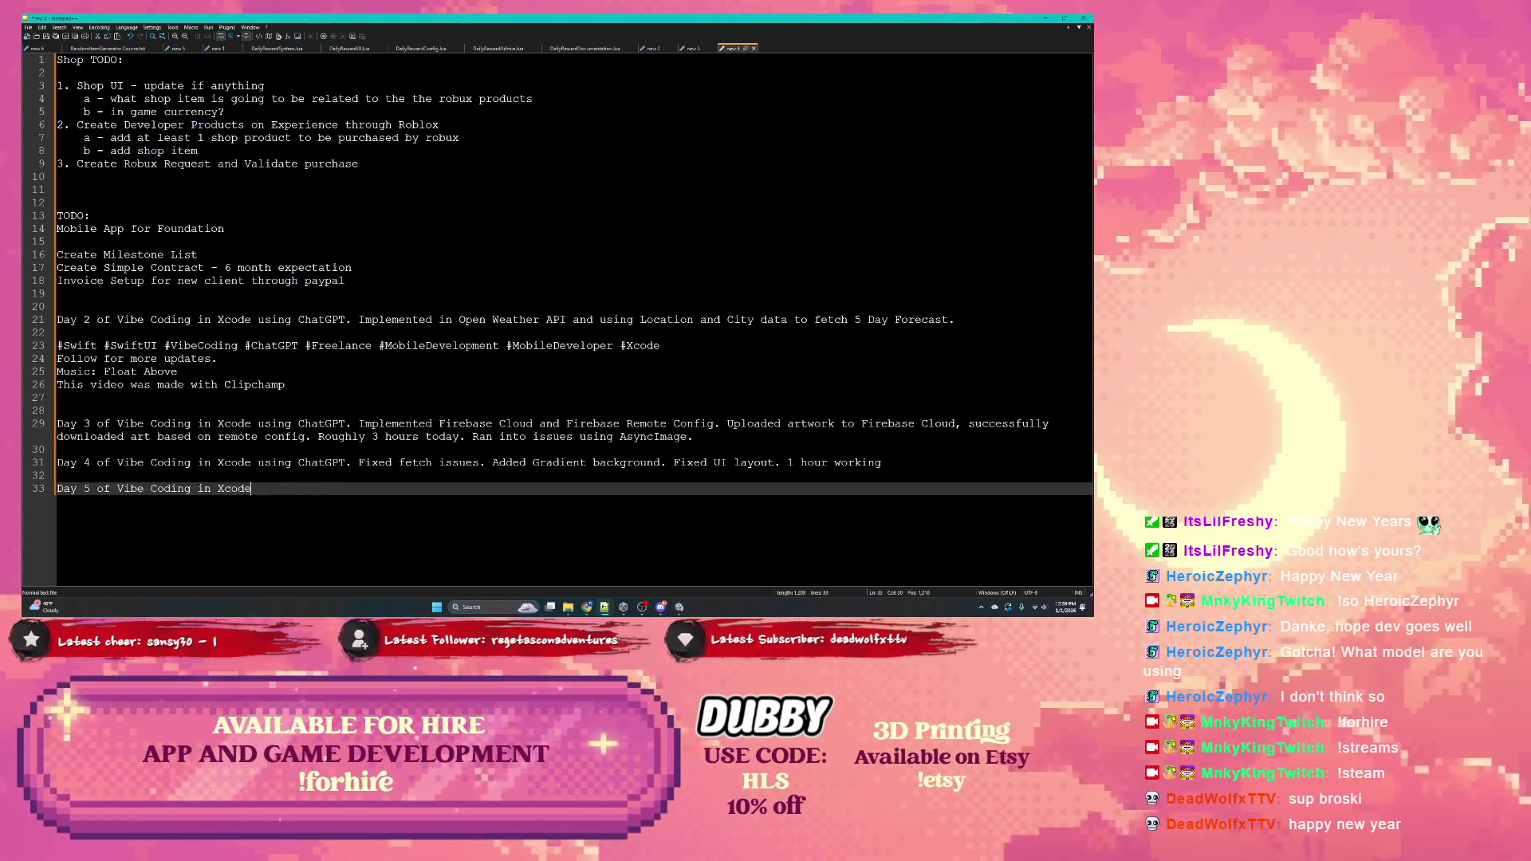
{"action": "type", "text": " using ChatGPT"}
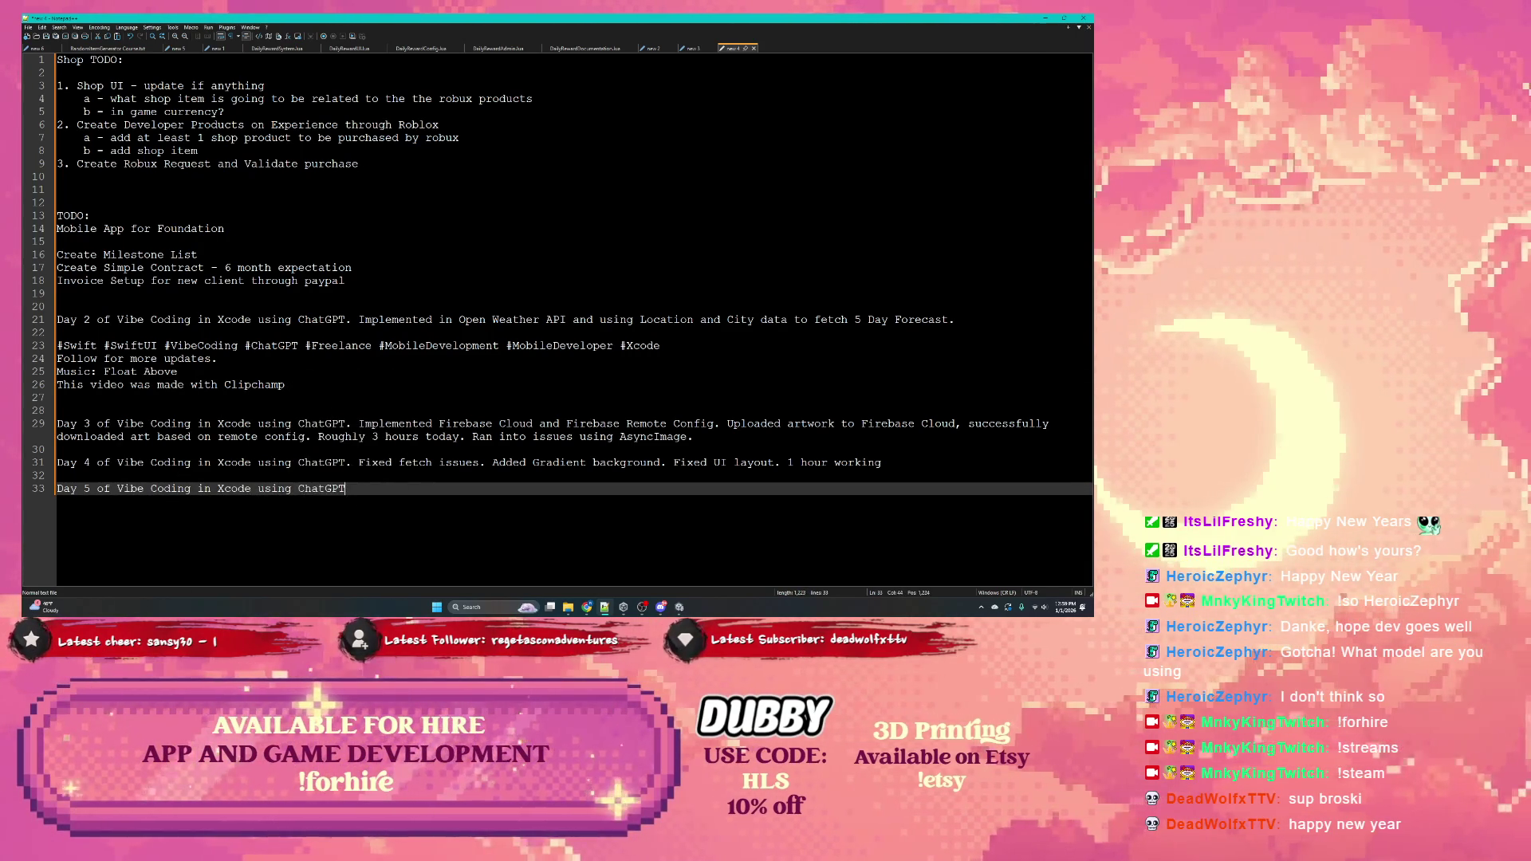
{"action": "type", "text": ". "}
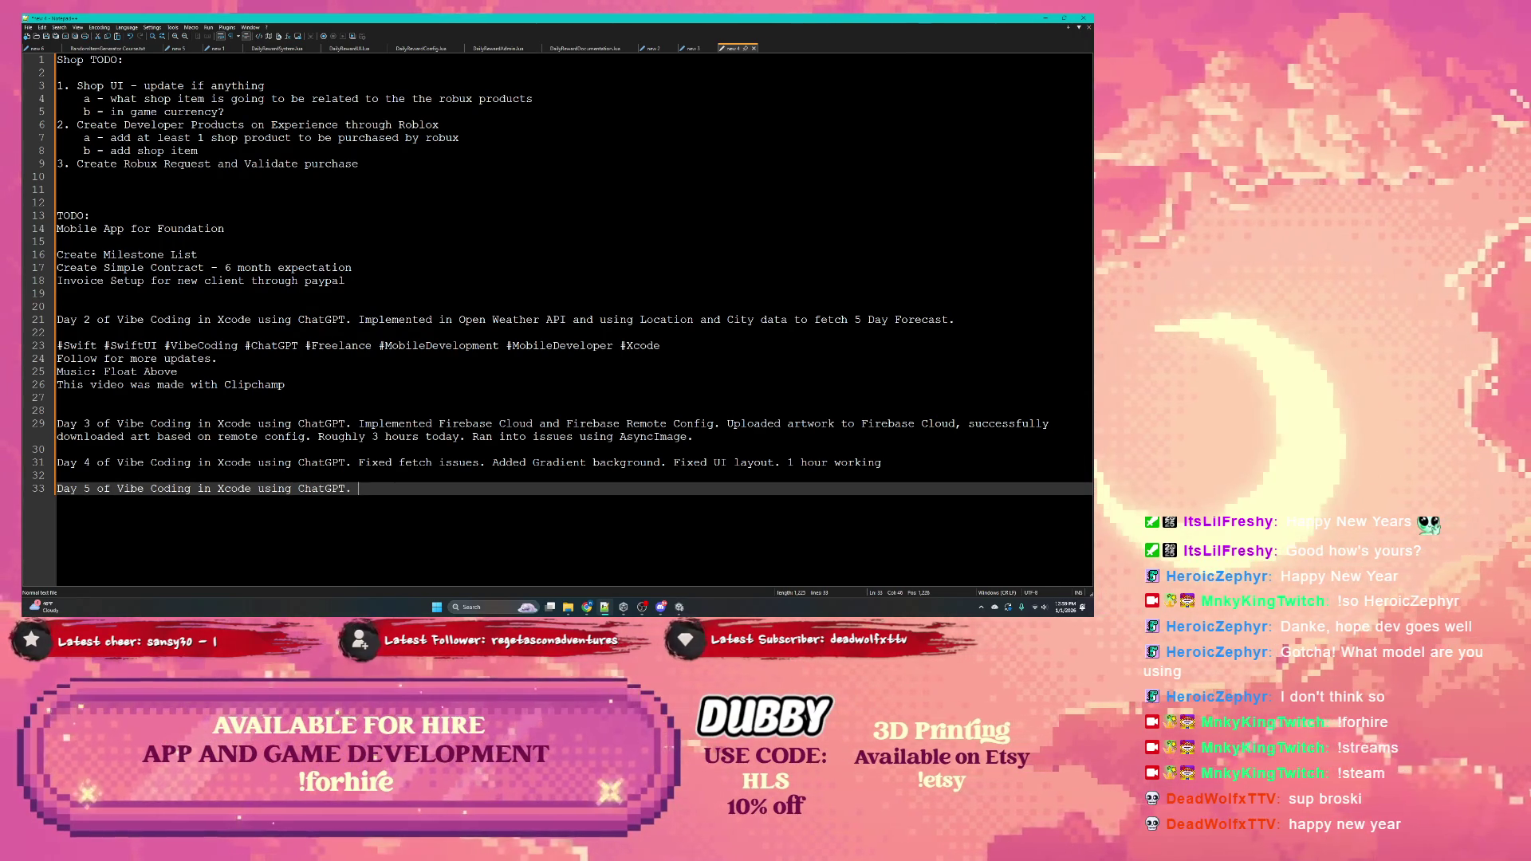
{"action": "type", "text": "Implemented "}
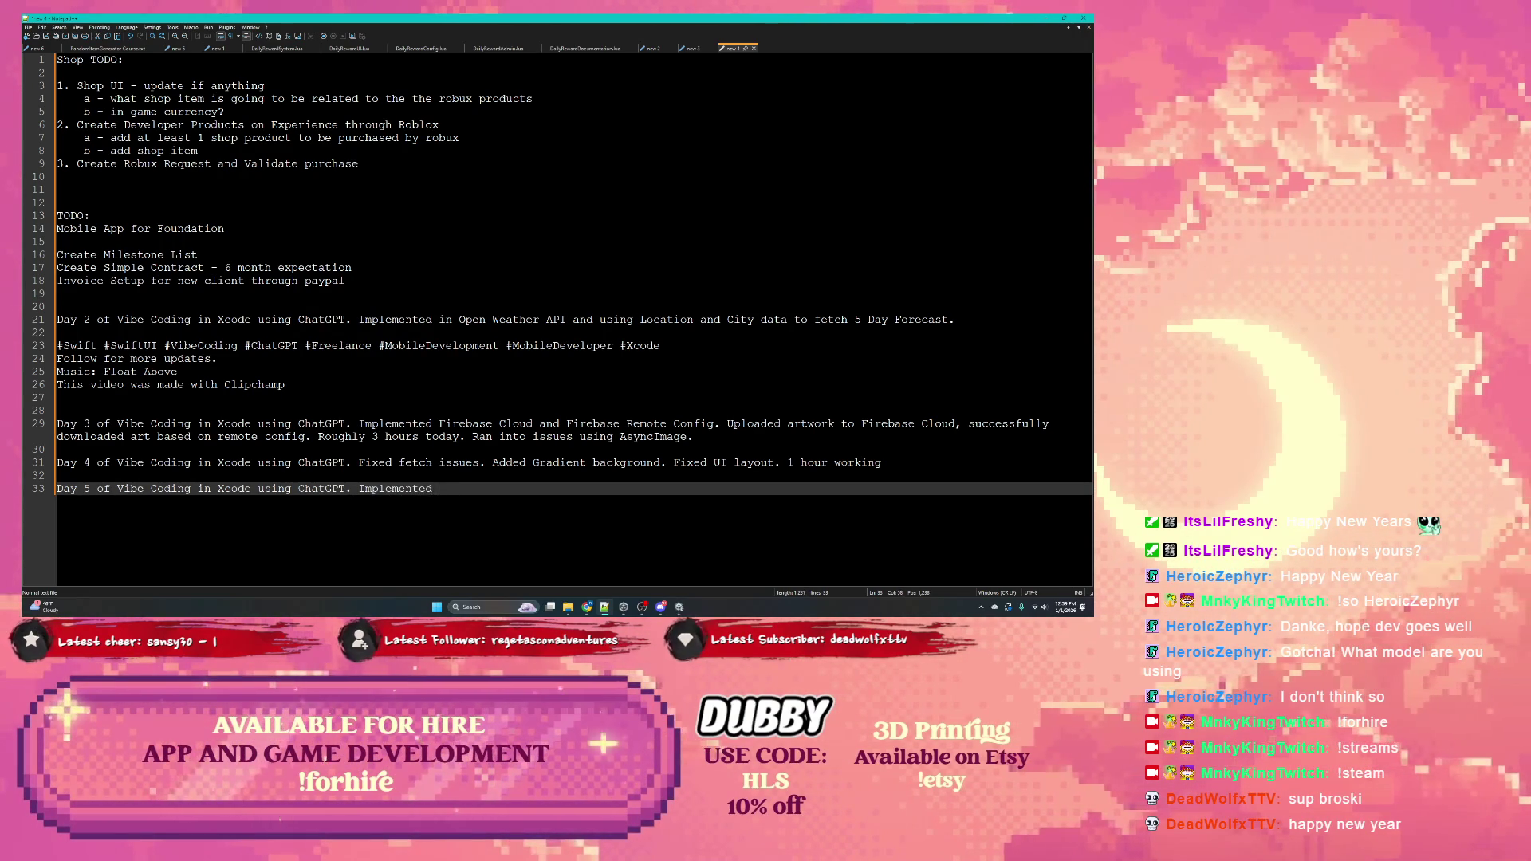
{"action": "type", "text": "Google Ad"}
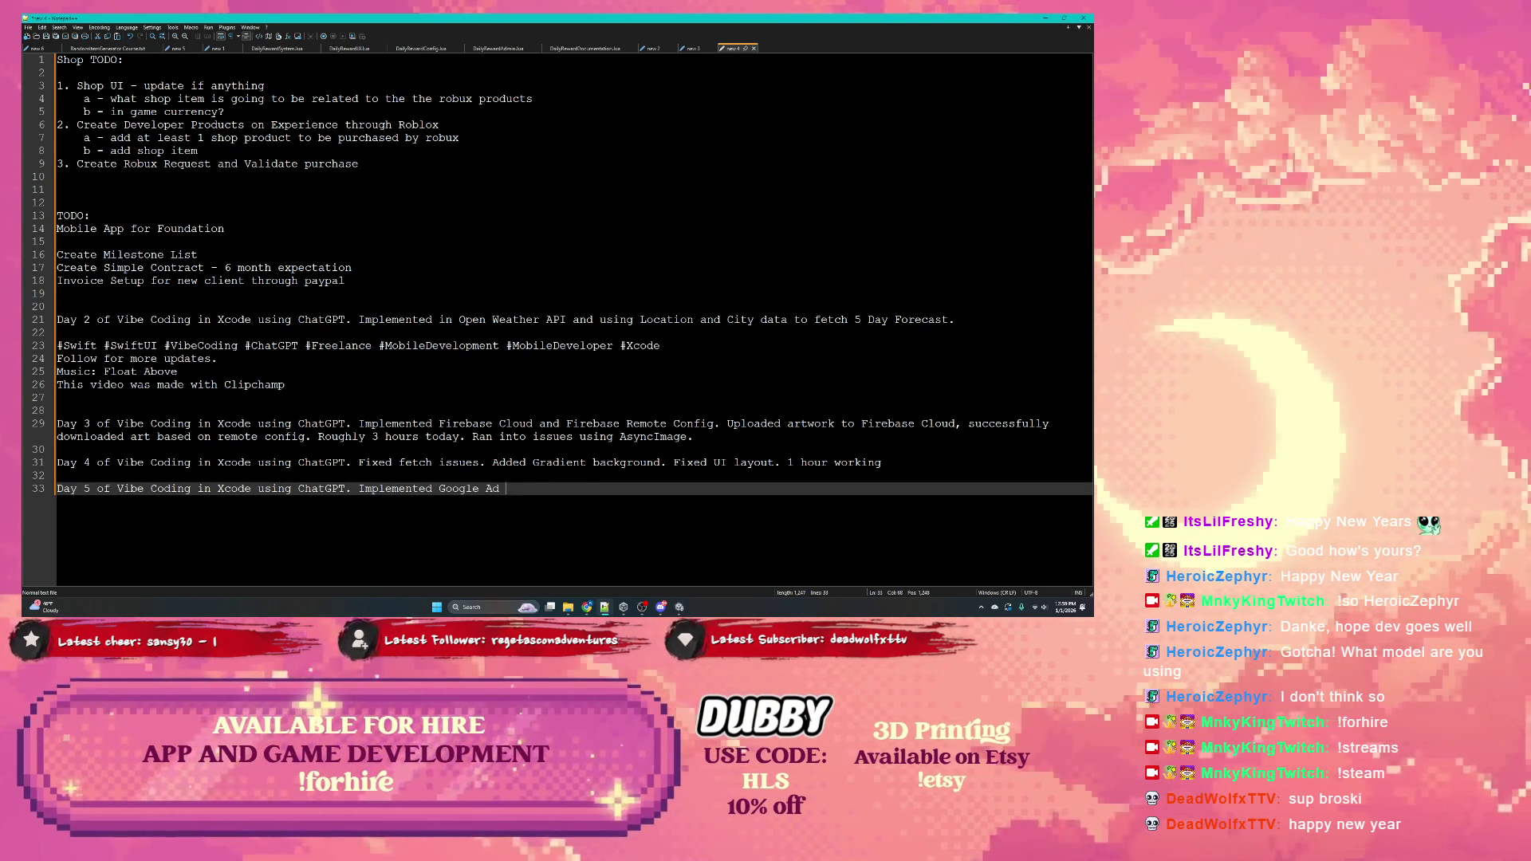
{"action": "key", "text": "BackSpace"}
{"action": "type", "text": "mob"}
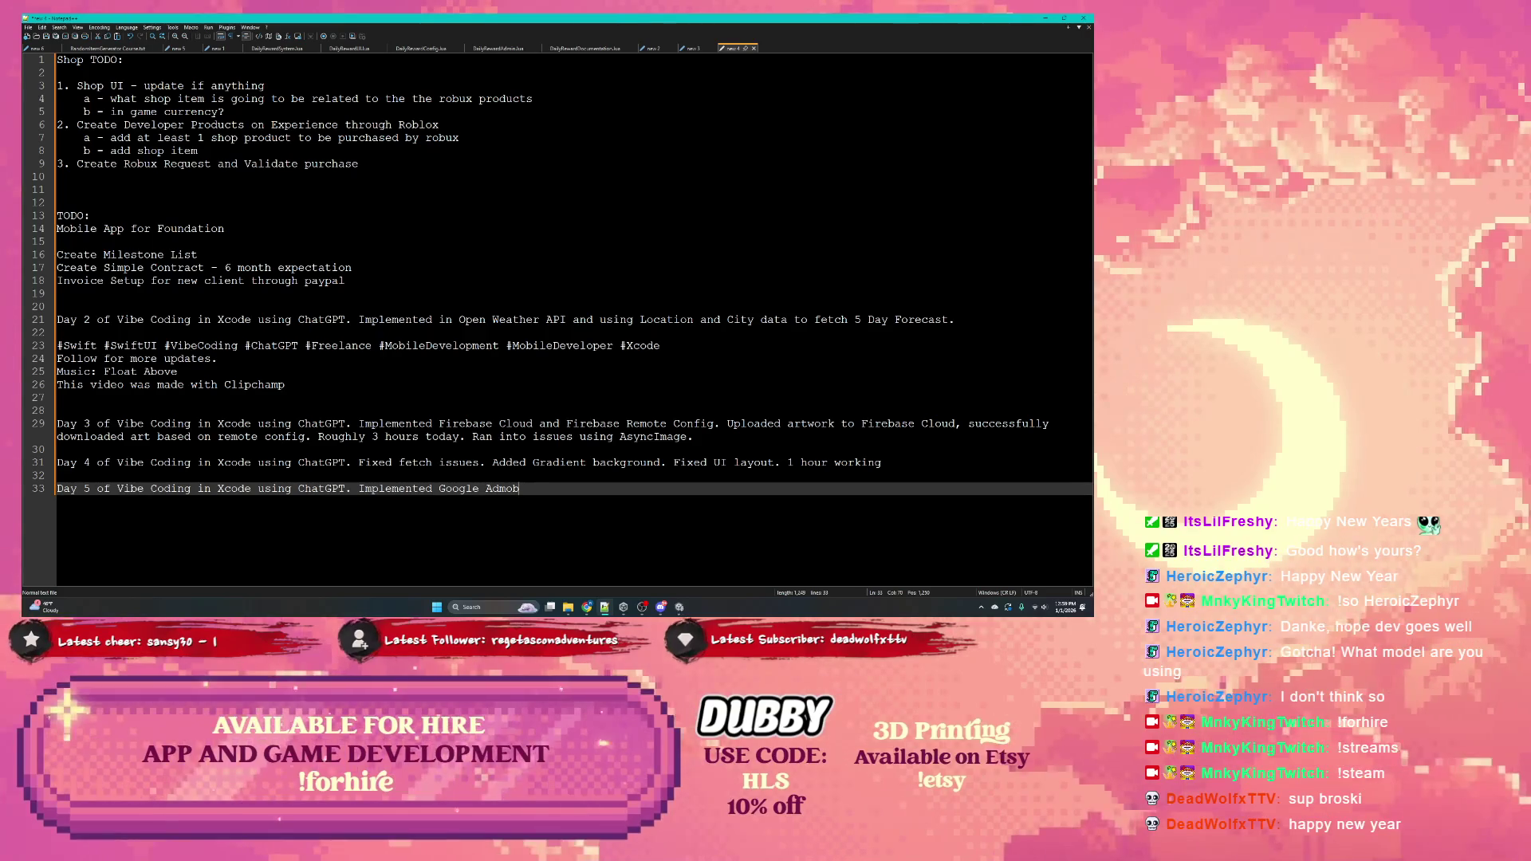
{"action": "key", "text": "BackSpace"}
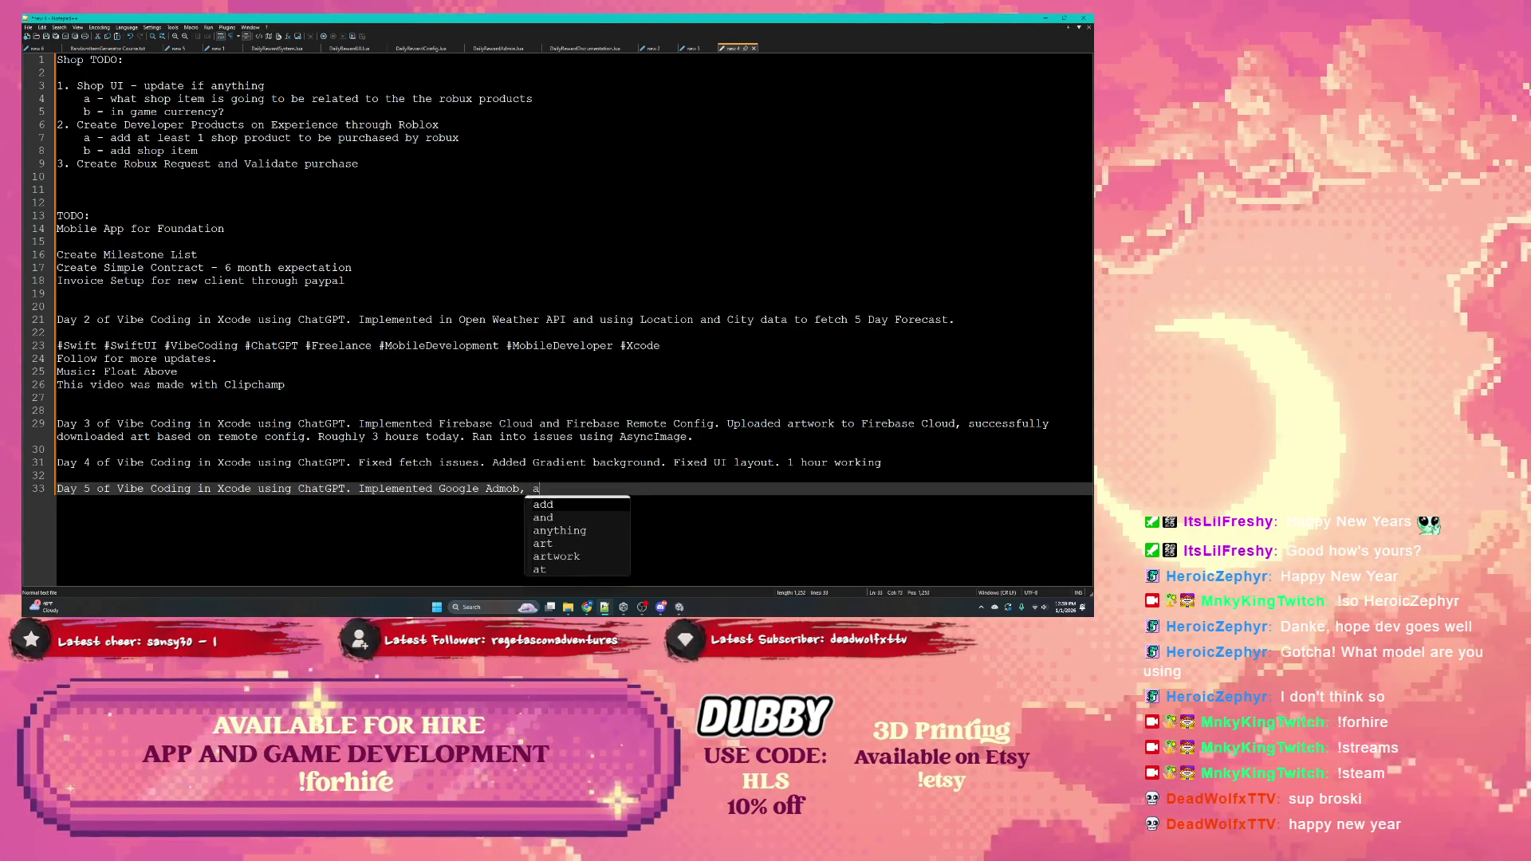
{"action": "type", "text": ","}
{"action": "key", "text": "BackSpace"}
{"action": "type", "text": ". Add"}
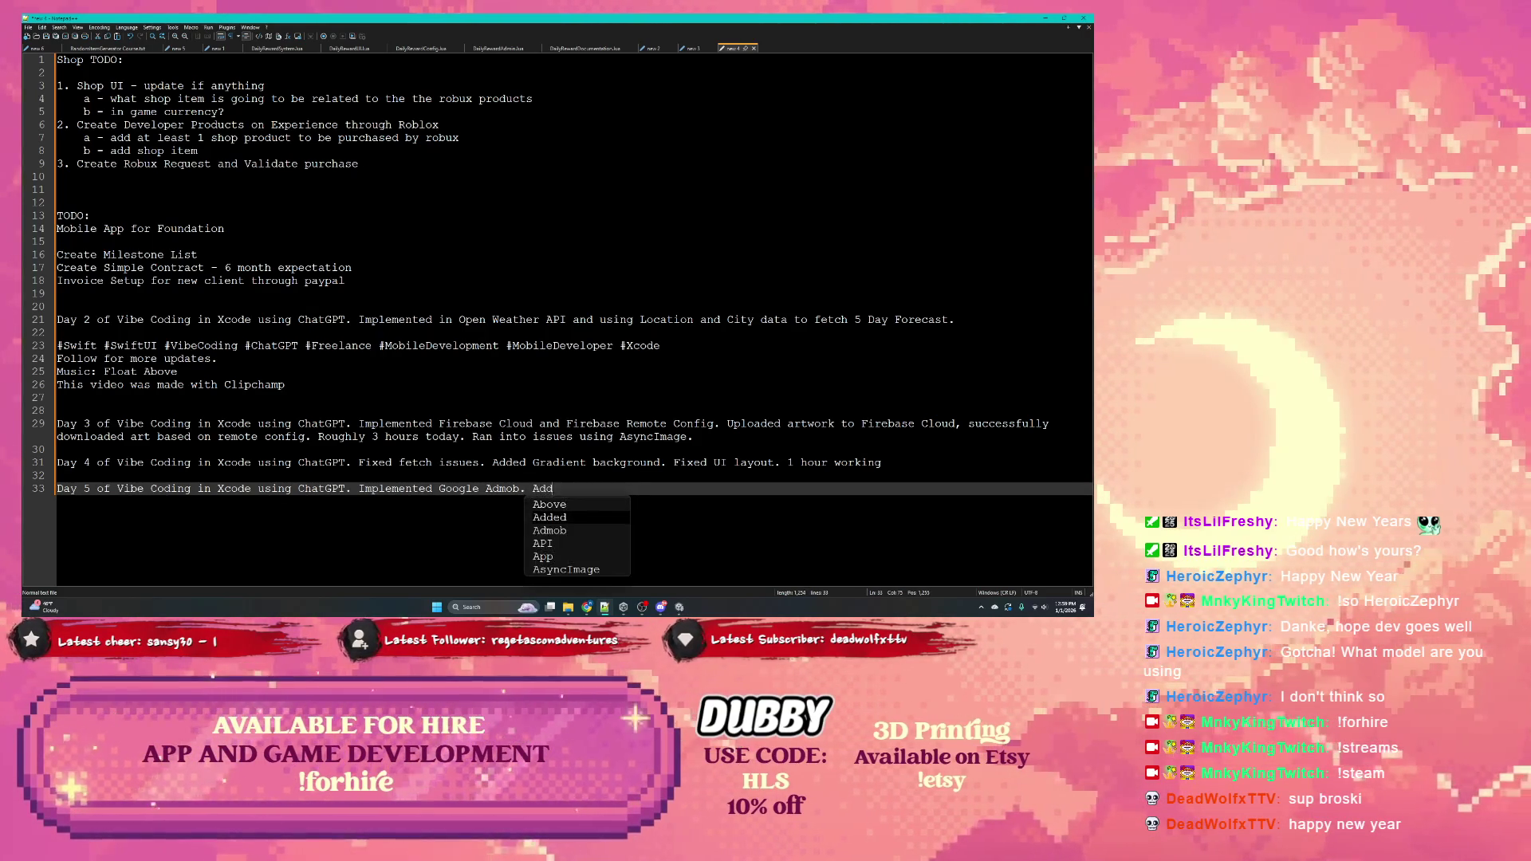
{"action": "type", "text": "ed Banner."}
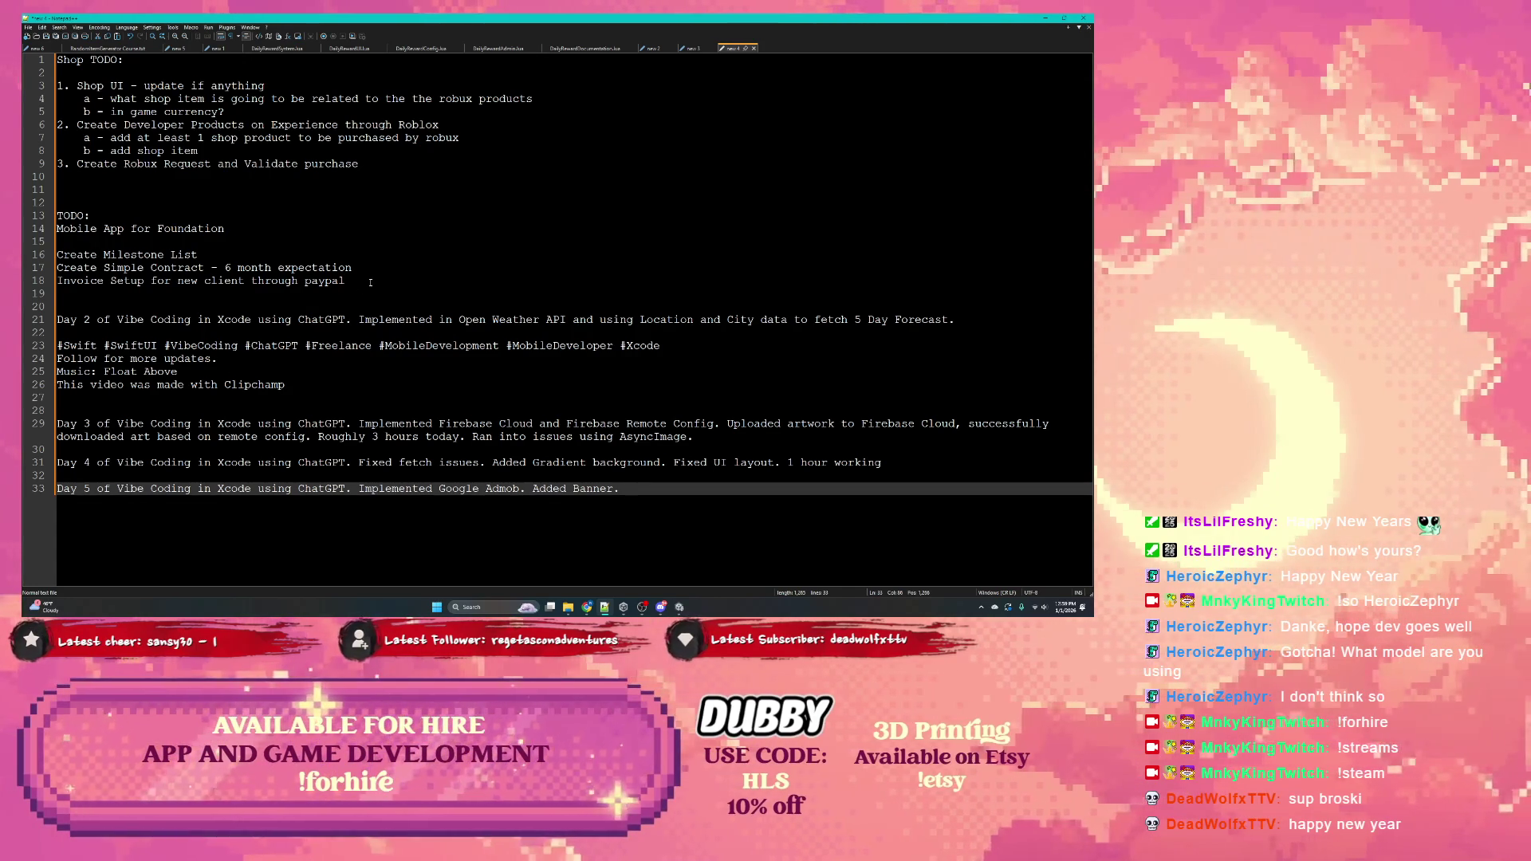
{"action": "left_click", "coordinate": [326, 301]}
{"action": "key", "text": "Return"}
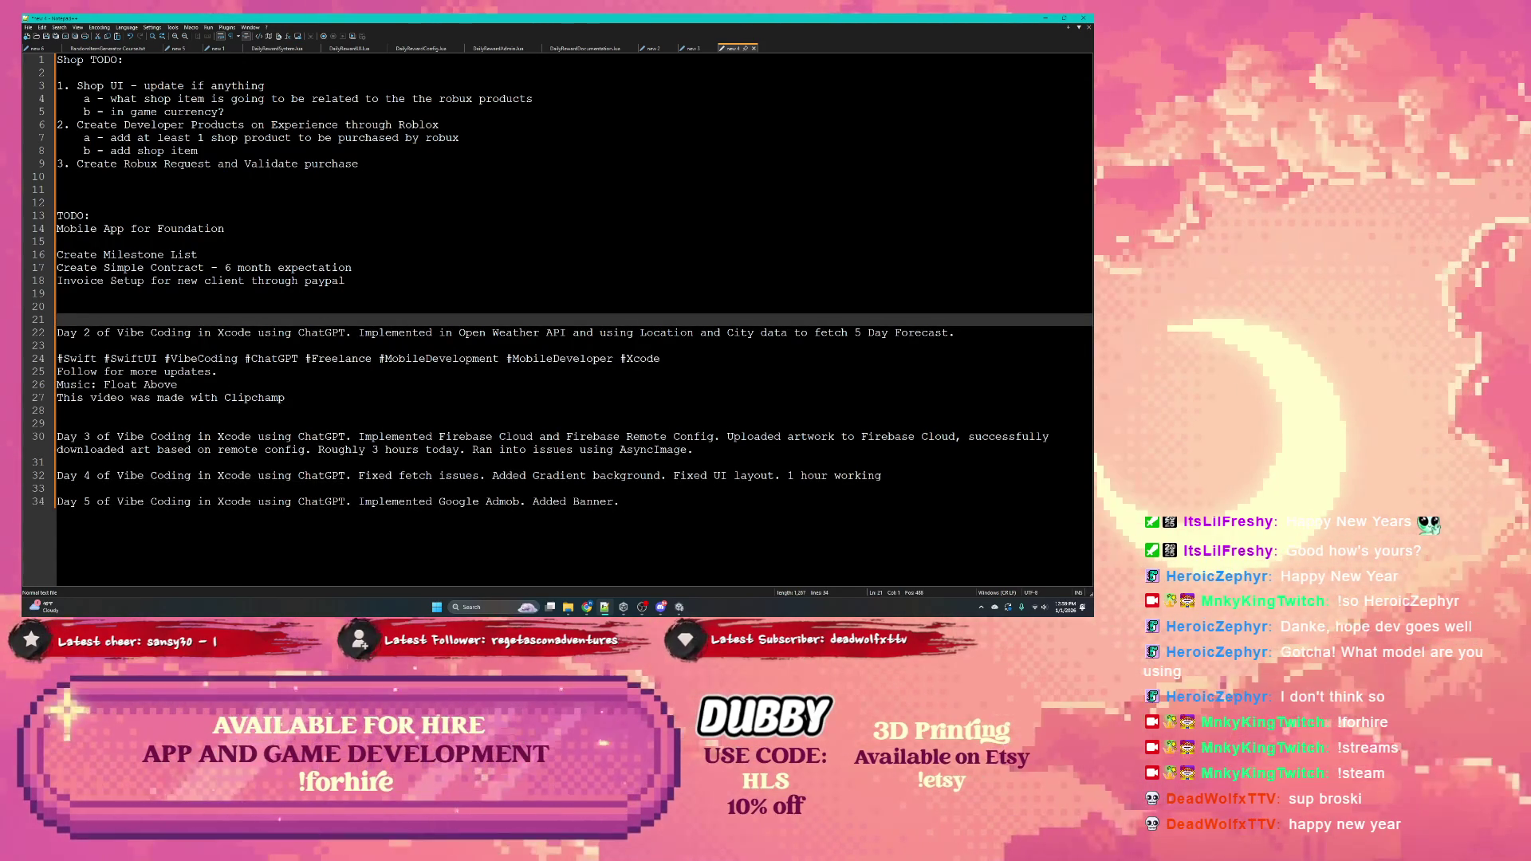
Add a 'Day 1 - 2 hours' line and end the Day 2 entry with 'Roughly 2 hours'
{"action": "left_click", "coordinate": [312, 302]}
{"action": "type", "text": "Da"}
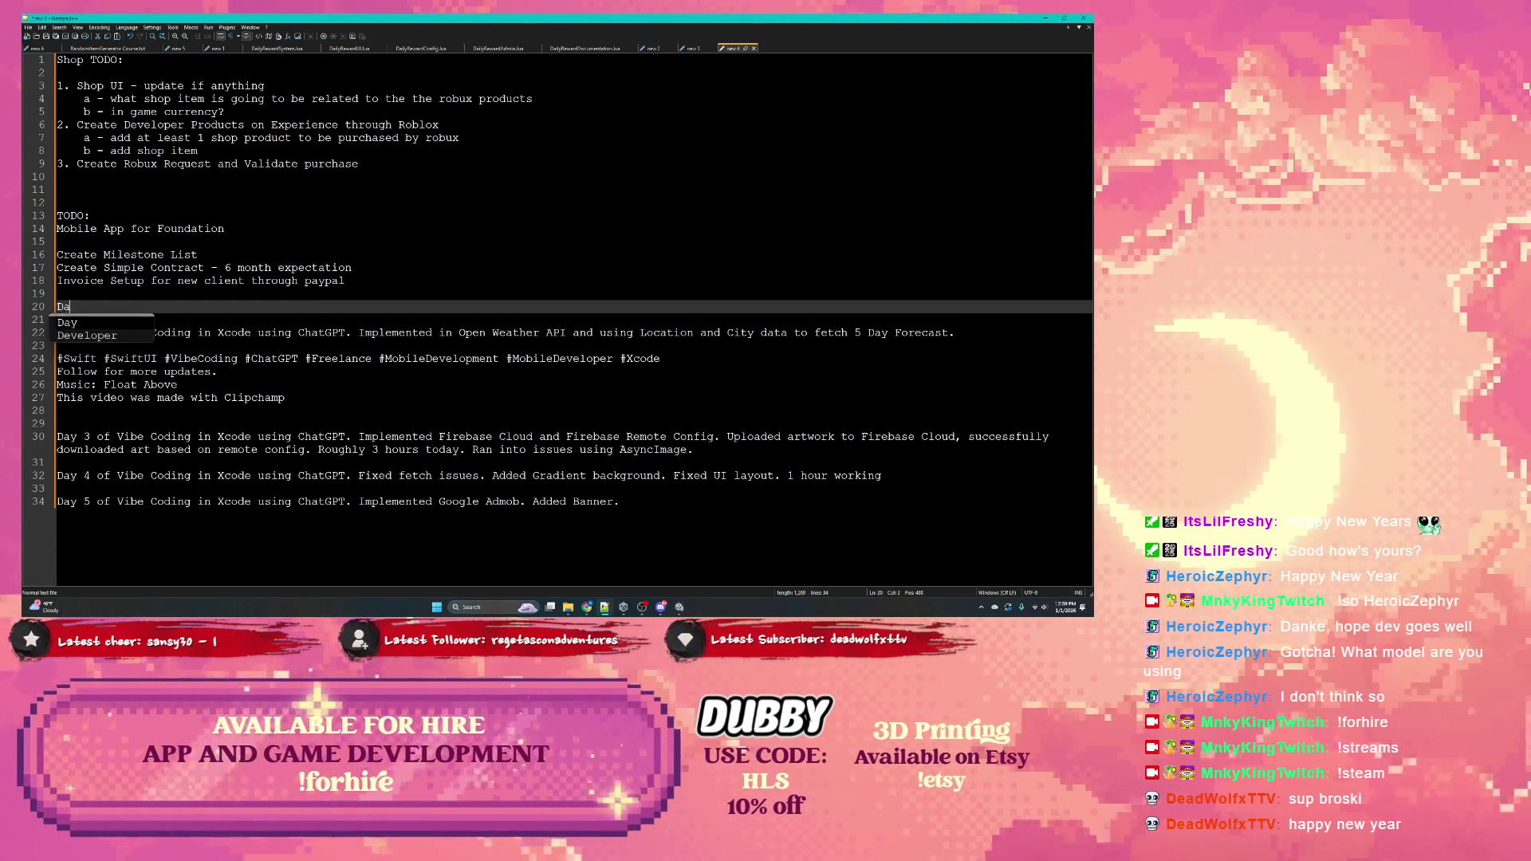
{"action": "type", "text": "y 1 -"}
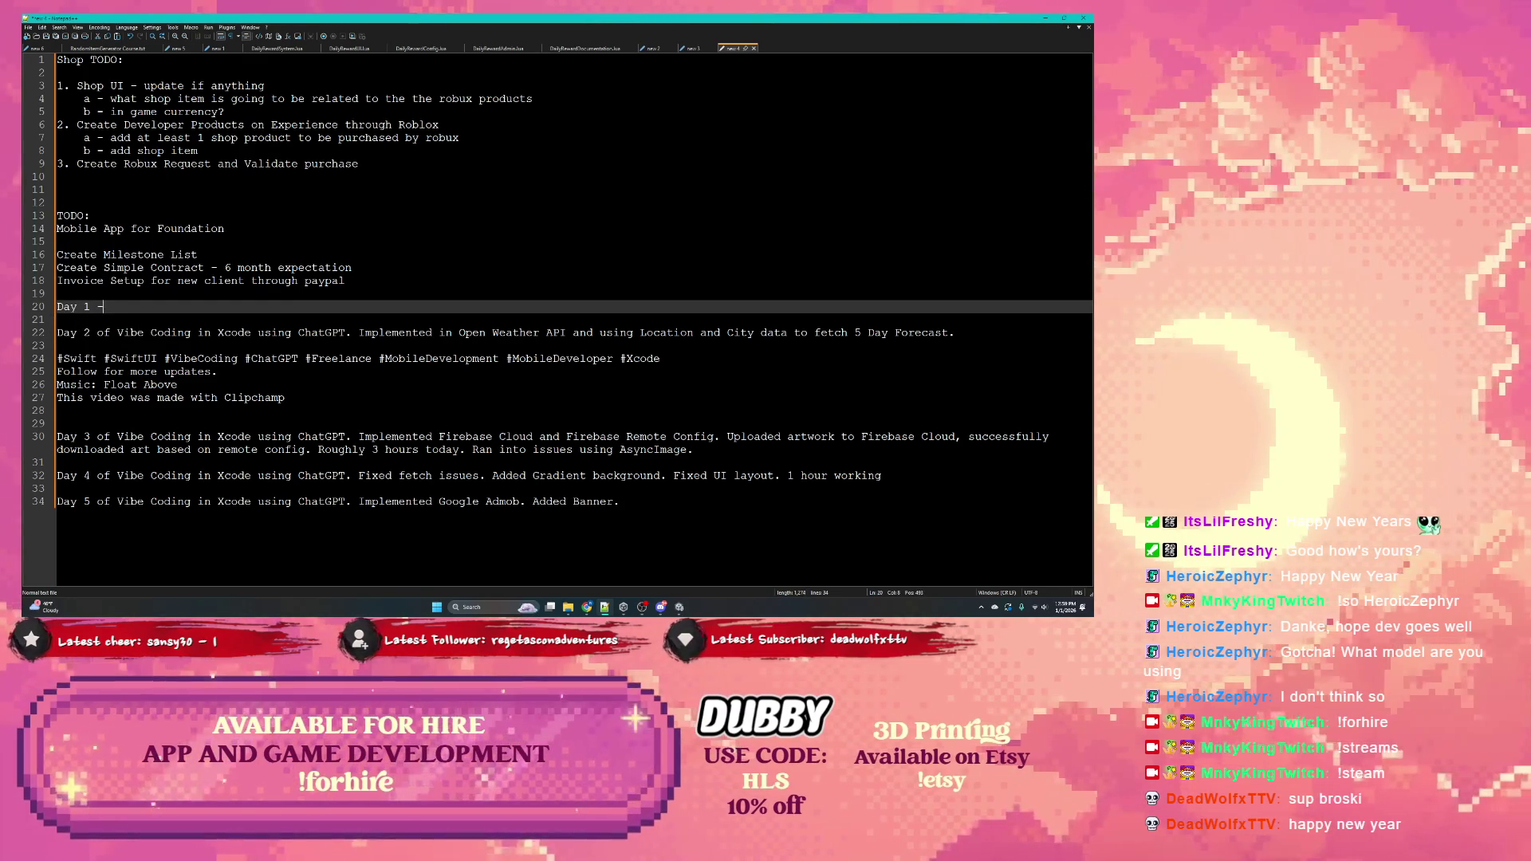
{"action": "type", "text": " 2 hours"}
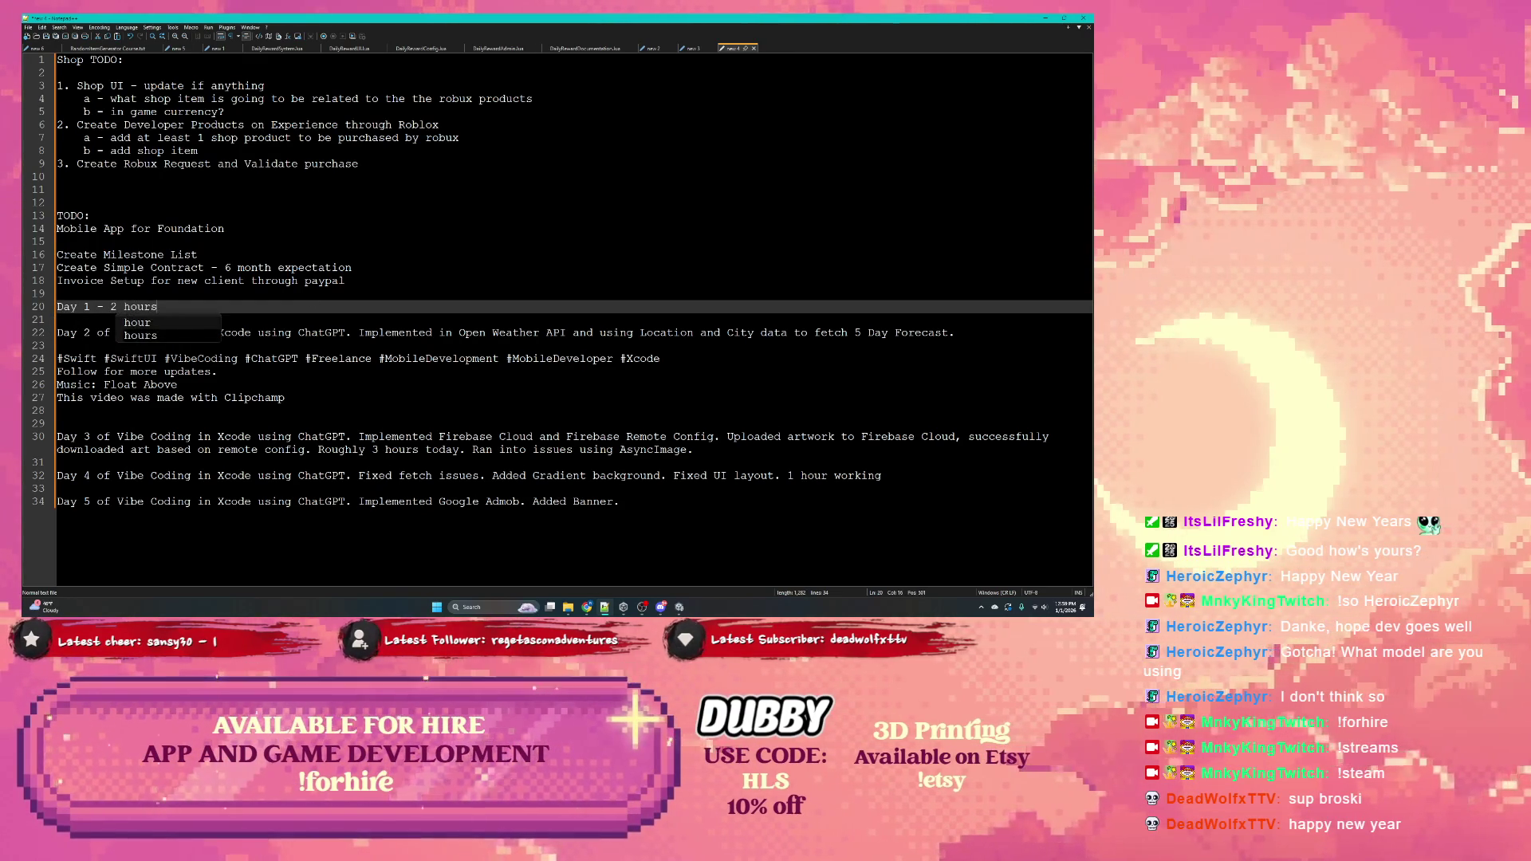
{"action": "left_click", "coordinate": [161, 319]}
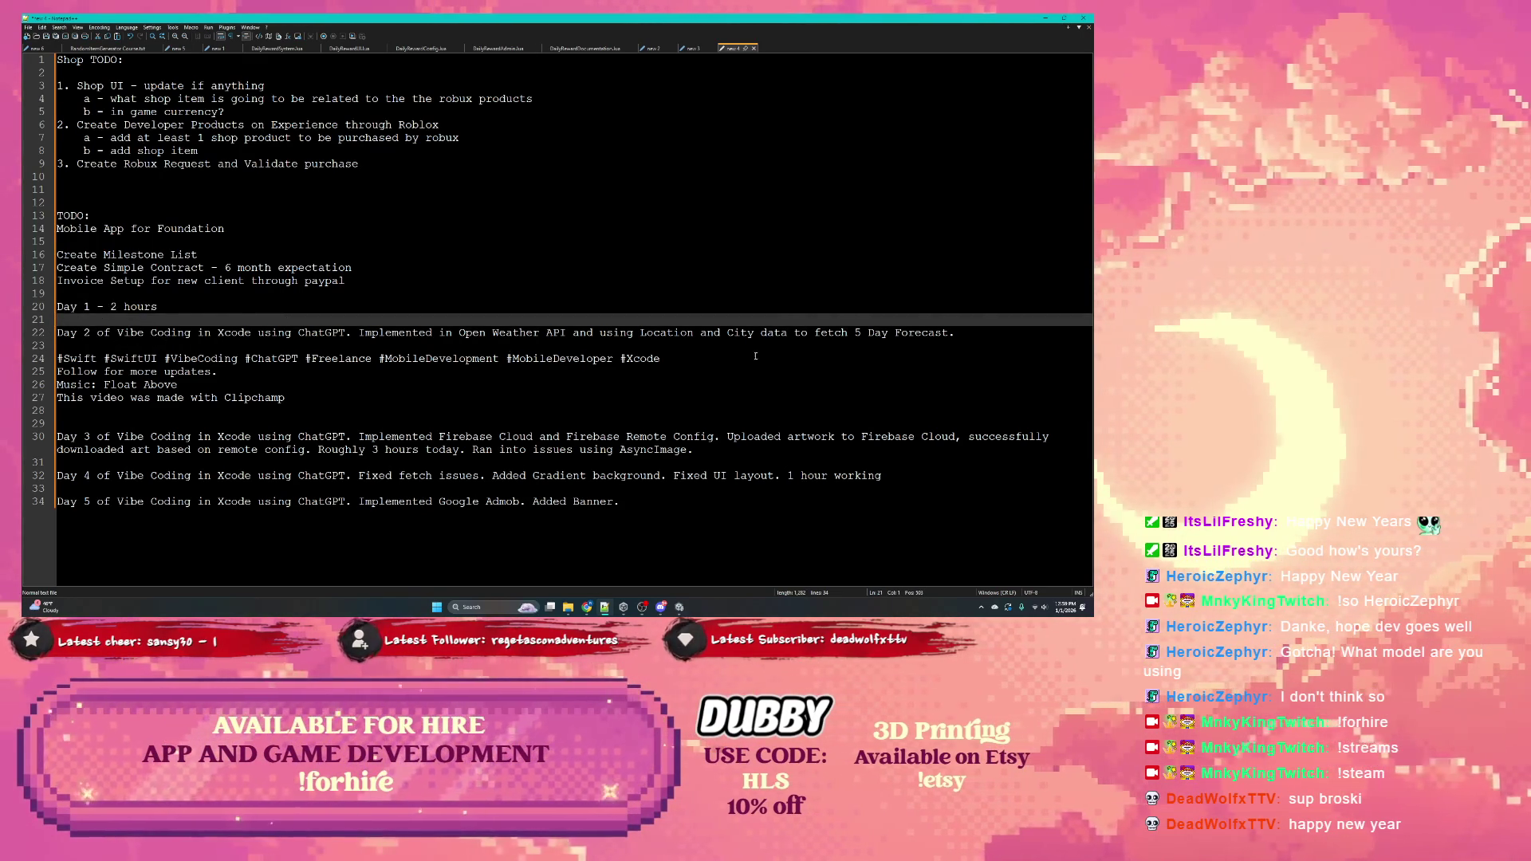
{"action": "left_click", "coordinate": [962, 333]}
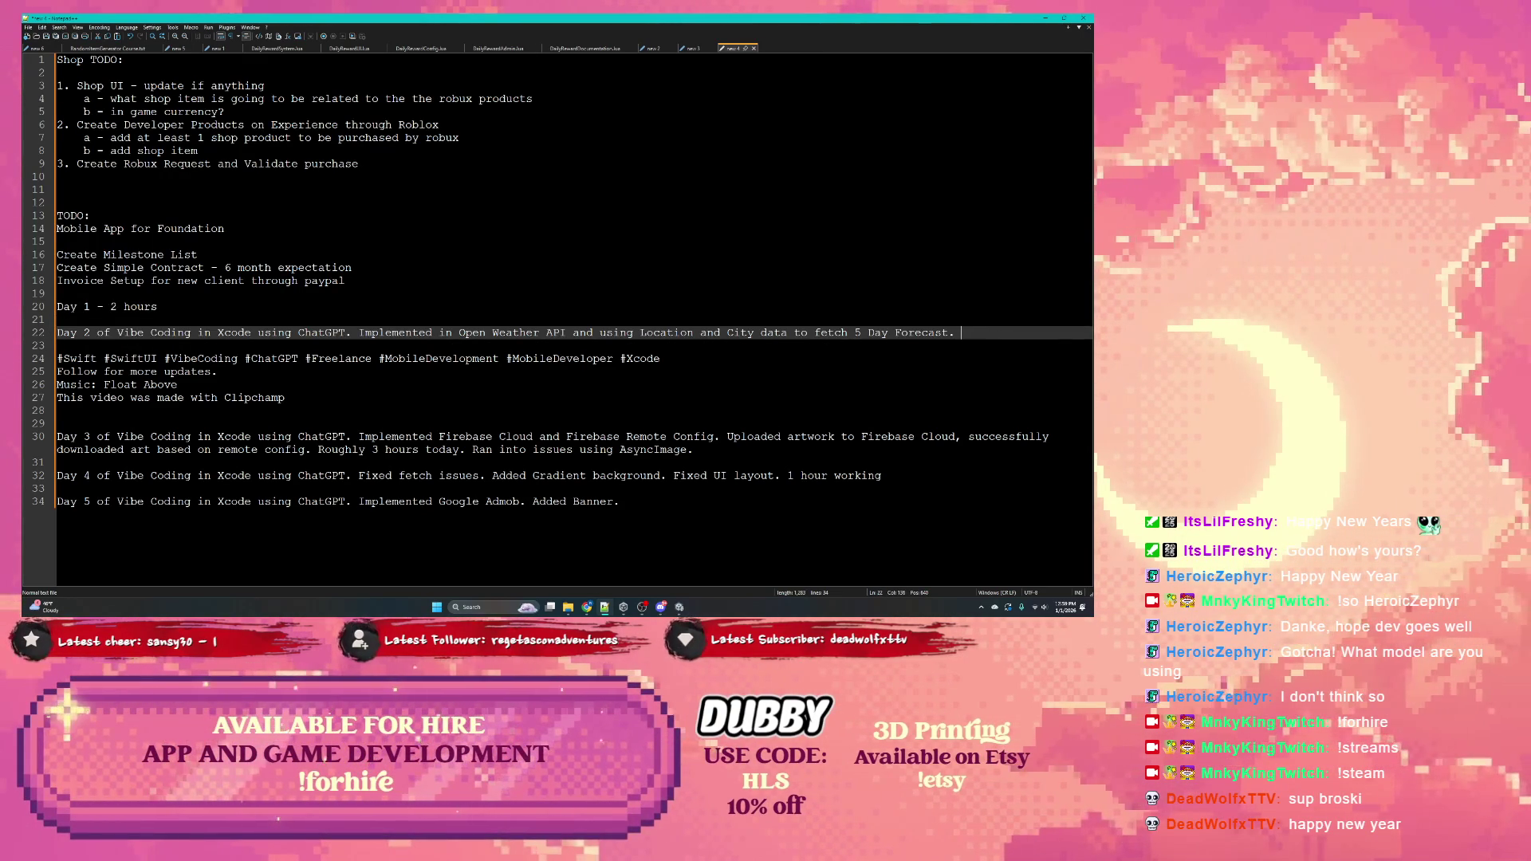
{"action": "type", "text": "Roughly "}
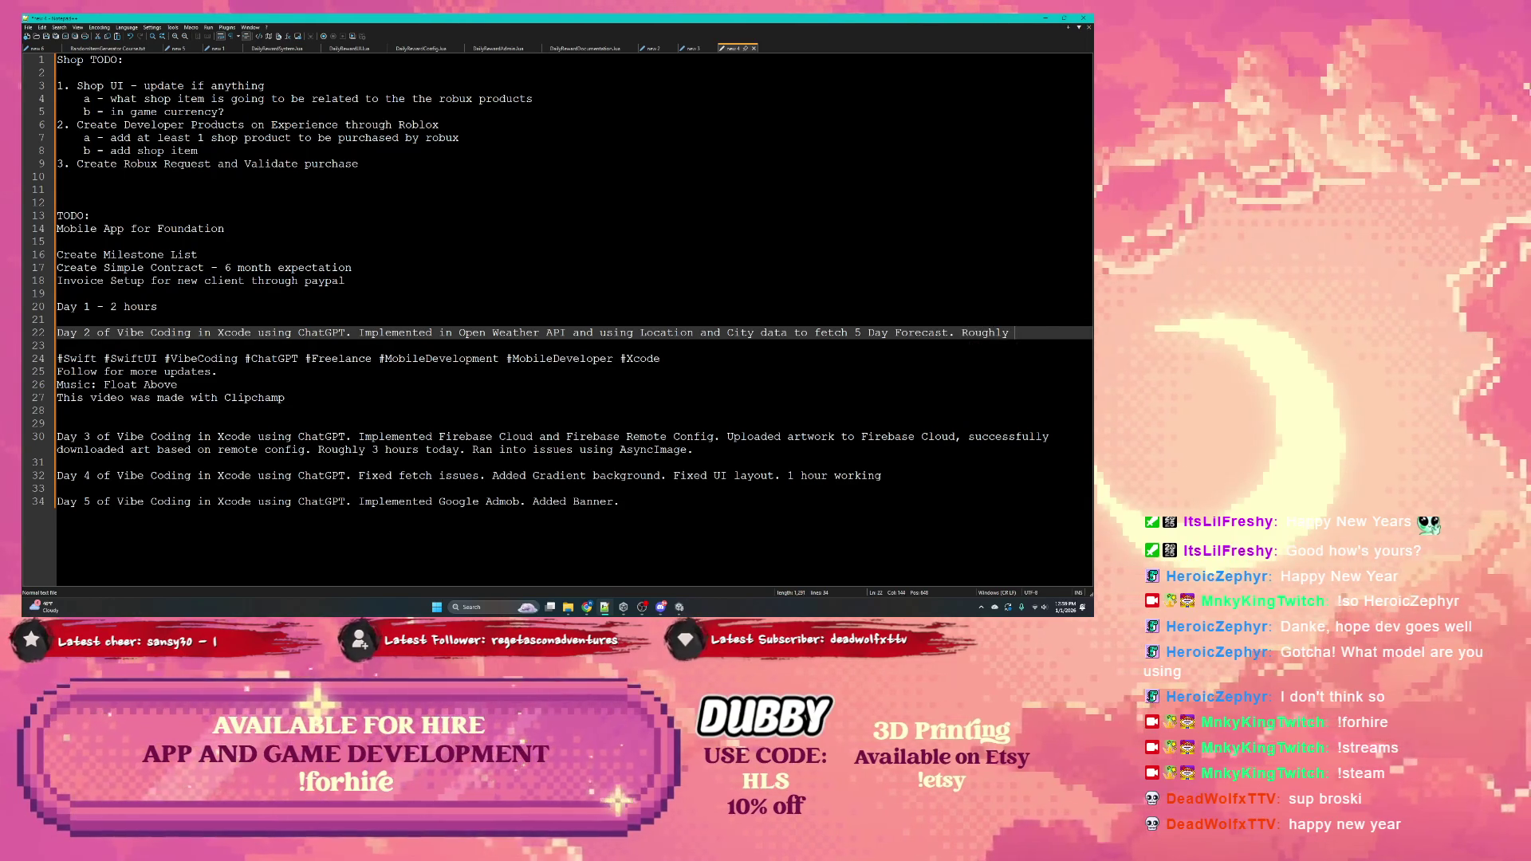
{"action": "type", "text": "2 hours"}
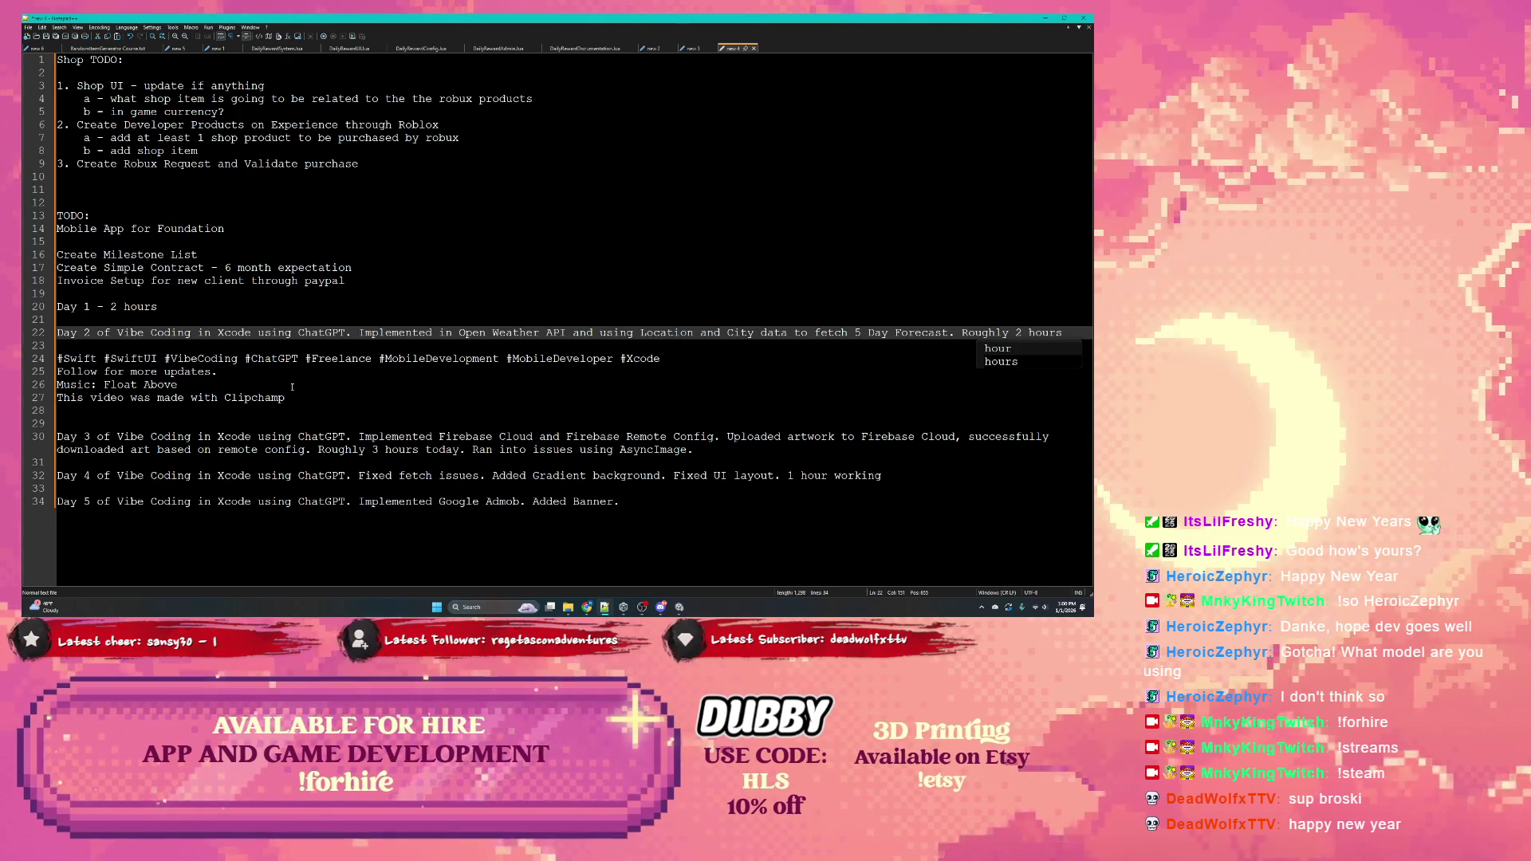
{"action": "mouse_move", "coordinate": [305, 398]}
{"action": "left_mouse_down"}
{"action": "mouse_move", "coordinate": [120, 387]}
{"action": "mouse_move", "coordinate": [43, 365]}
{"action": "left_mouse_up"}
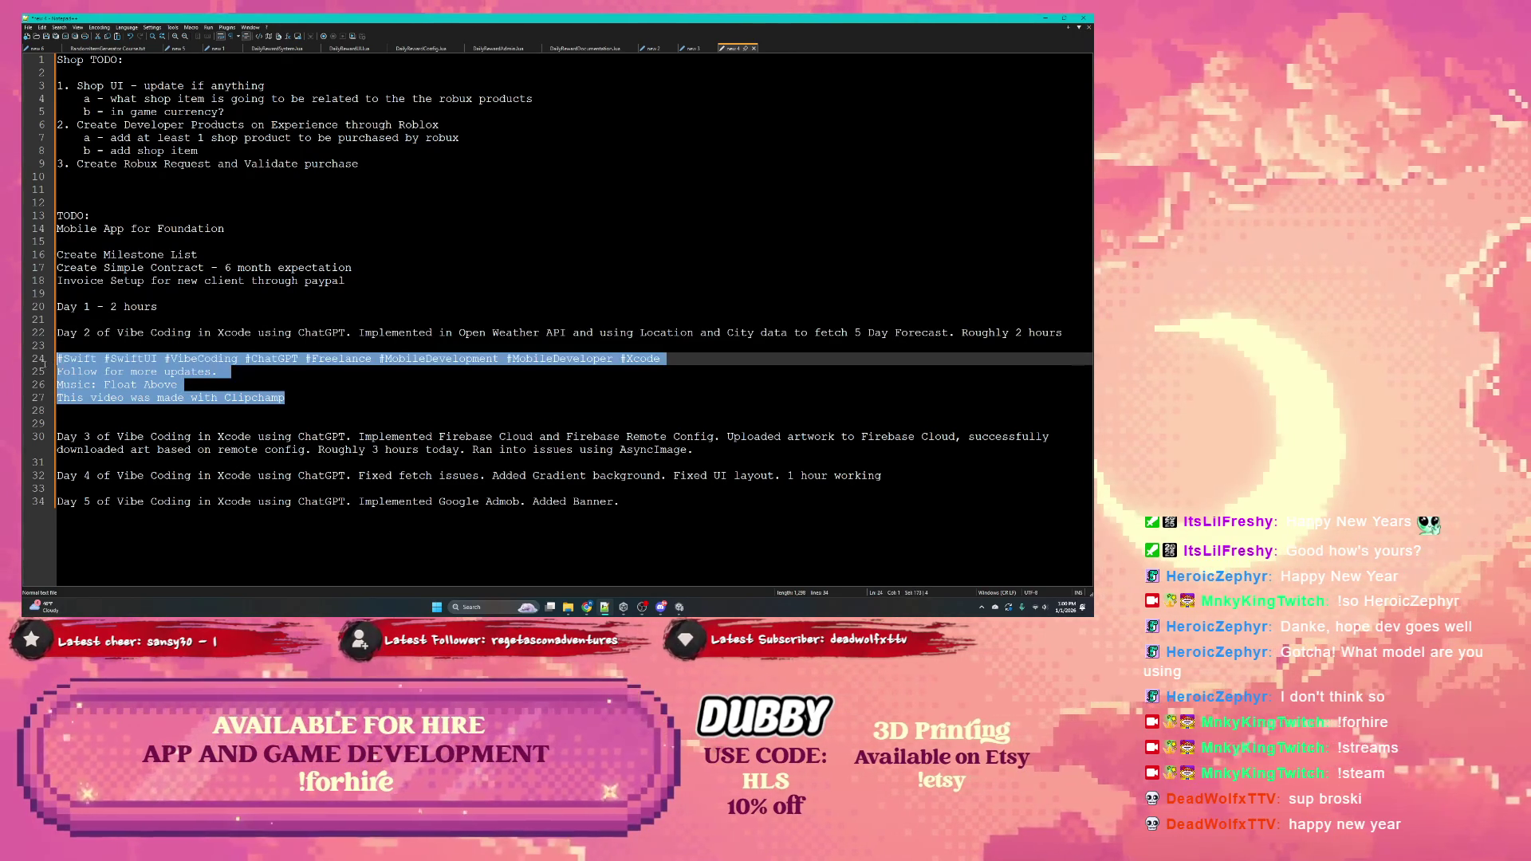
Paste the copied hashtag and credits block under the Day 3 and Day 4 entries
{"action": "key", "text": "ctrl+c"}
{"action": "left_click", "coordinate": [791, 451]}
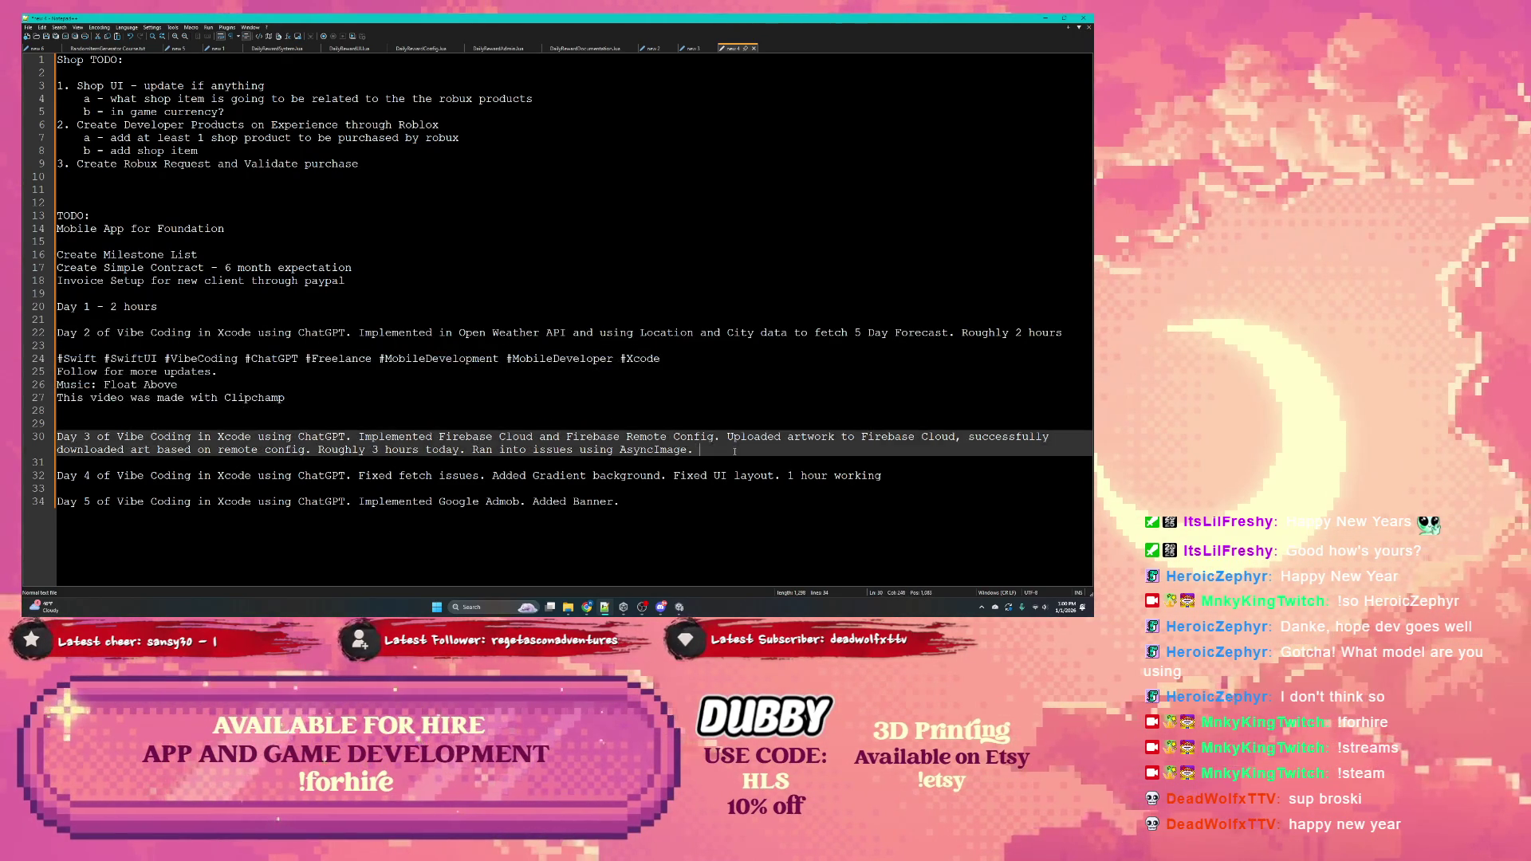
{"action": "key", "text": "Return"}
{"action": "key", "text": "Return"}
{"action": "key", "text": "ctrl+v"}
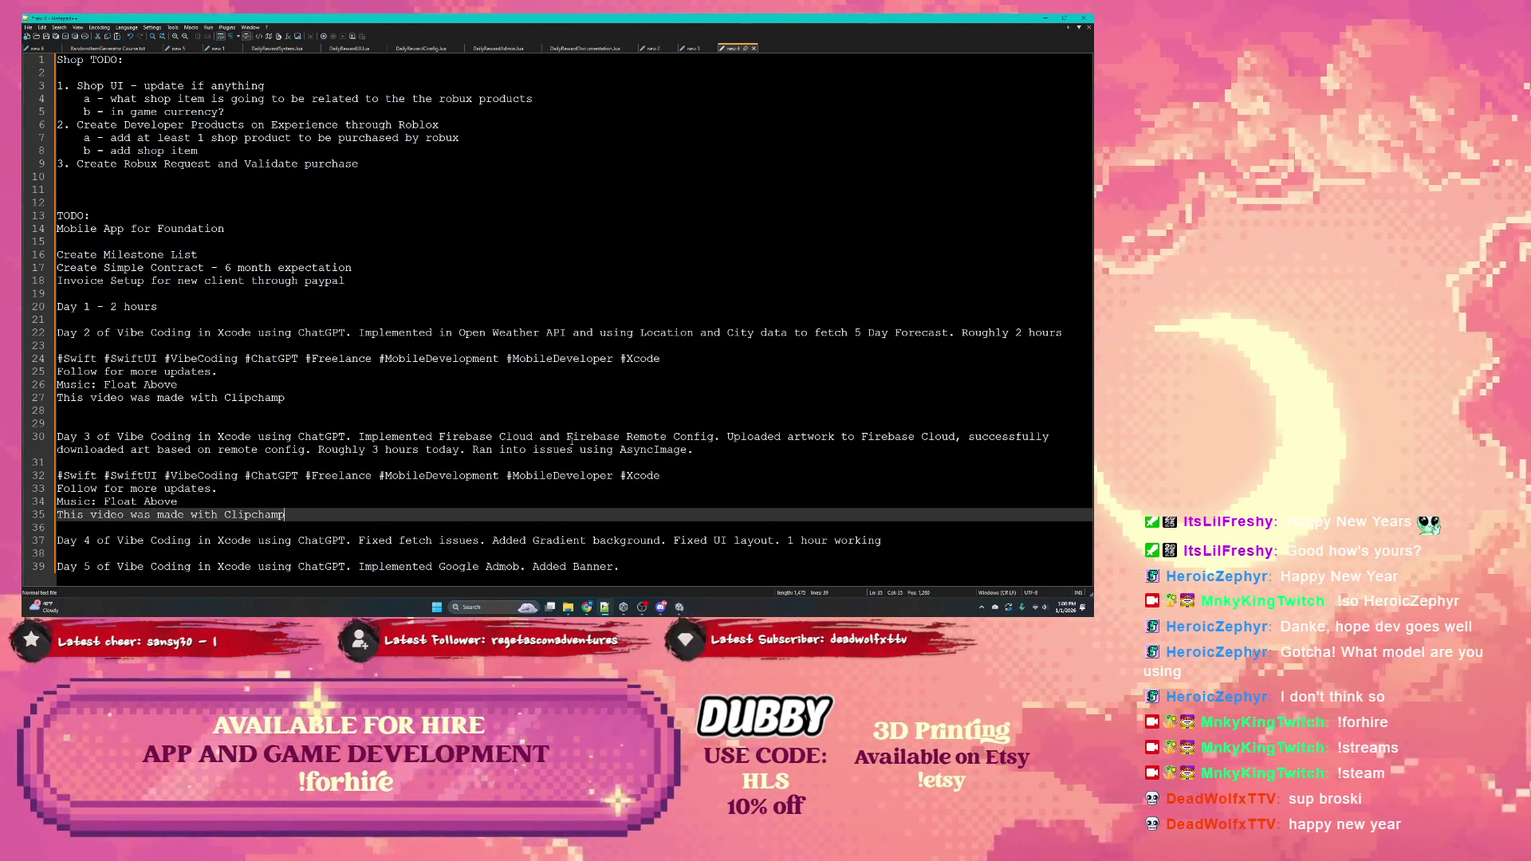
{"action": "left_click", "coordinate": [909, 541]}
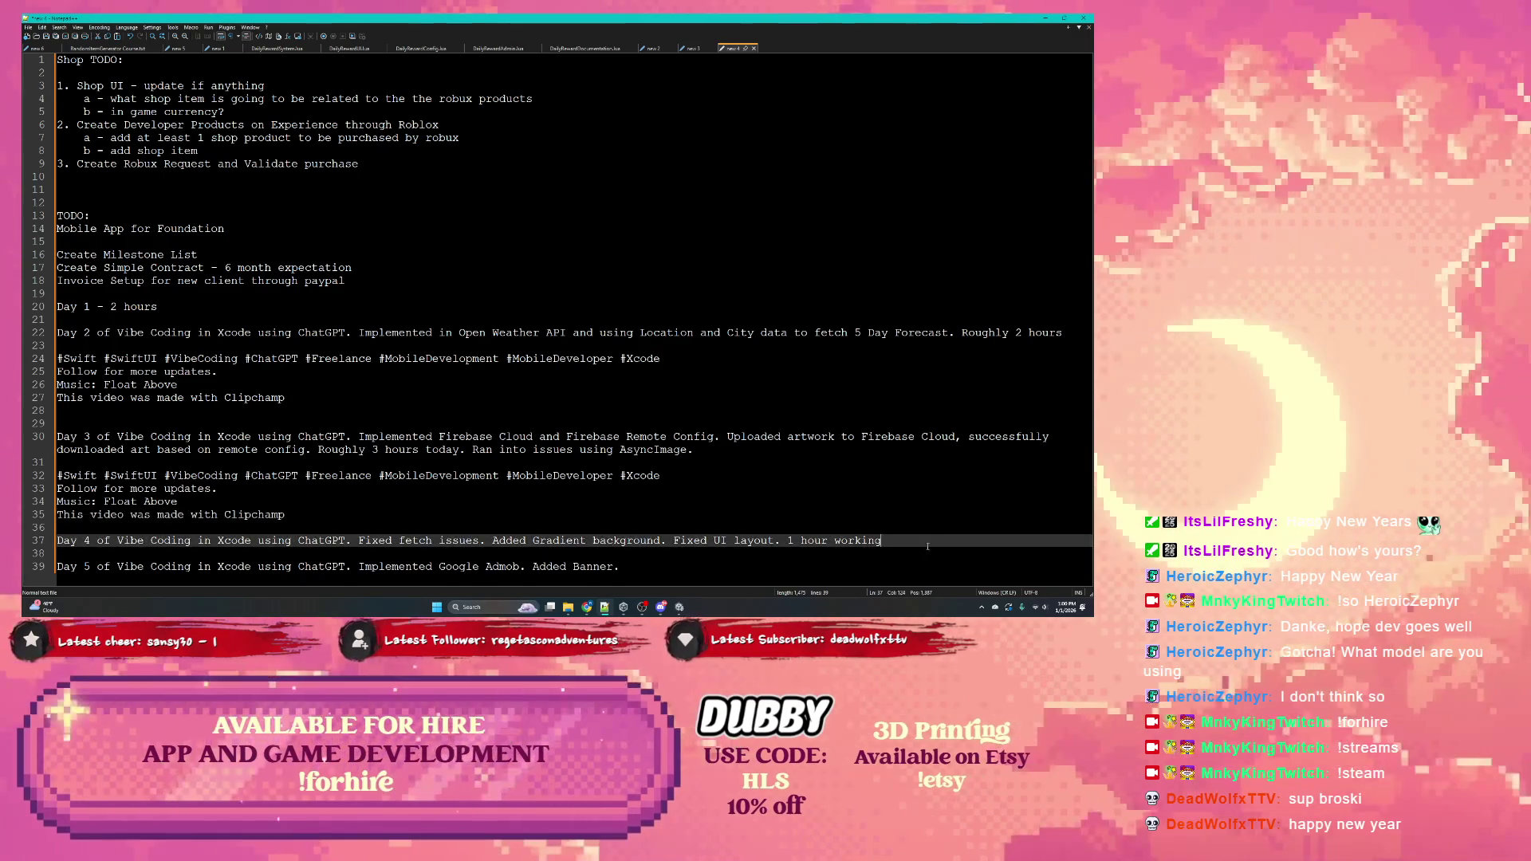
{"action": "key", "text": "Return"}
{"action": "key", "text": "Return"}
{"action": "key", "text": "ctrl+v"}
Type '----------' separator lines after the Day 2 block and above Day 4
{"action": "scroll", "coordinate": [166, 414], "scroll_direction": "down", "scroll_amount": 1}
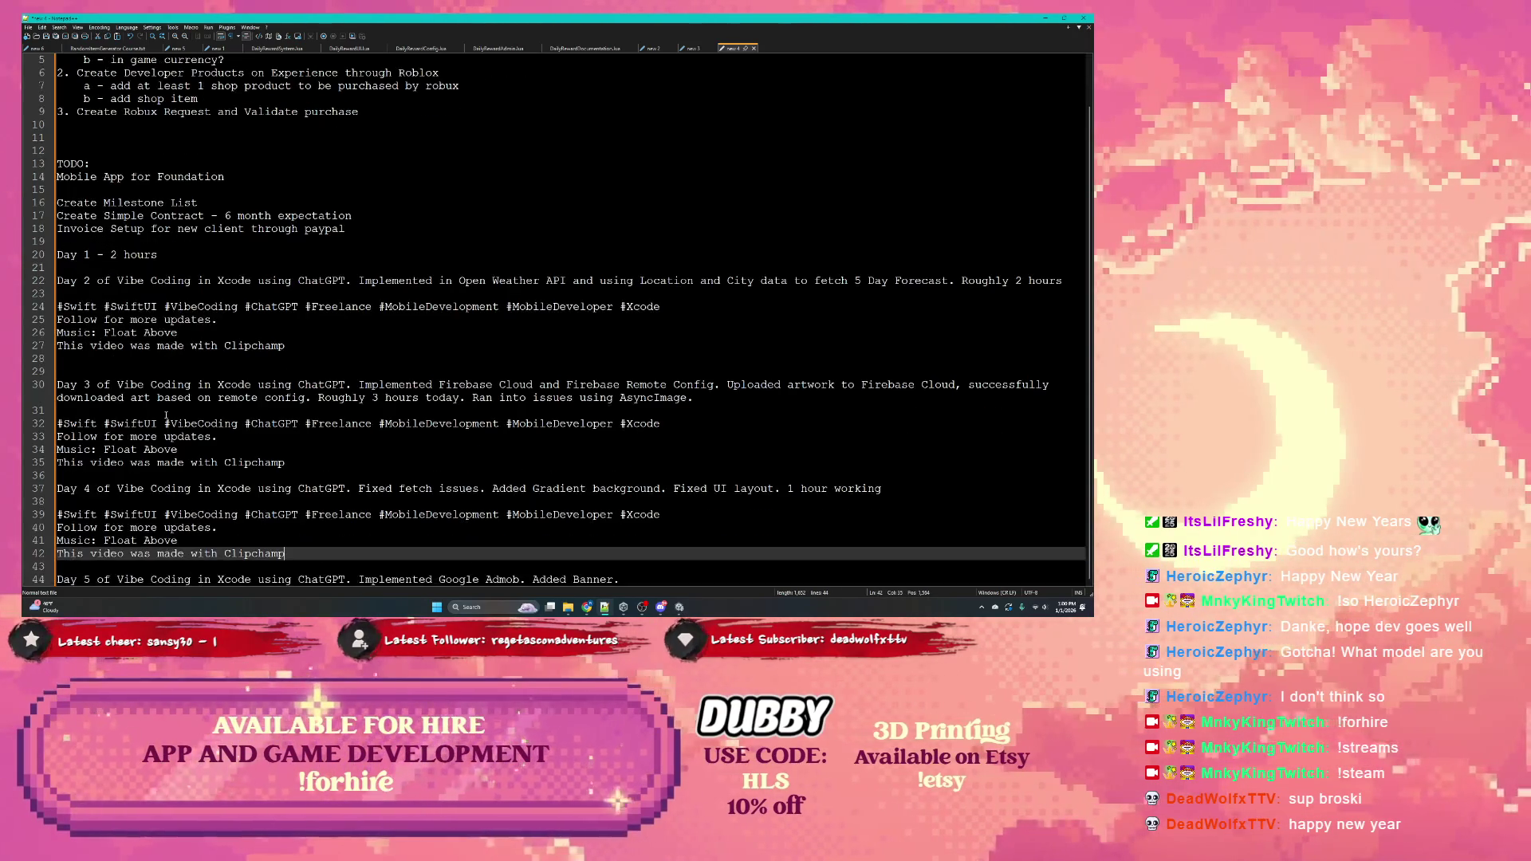
{"action": "left_click", "coordinate": [130, 360]}
{"action": "key", "text": "Return"}
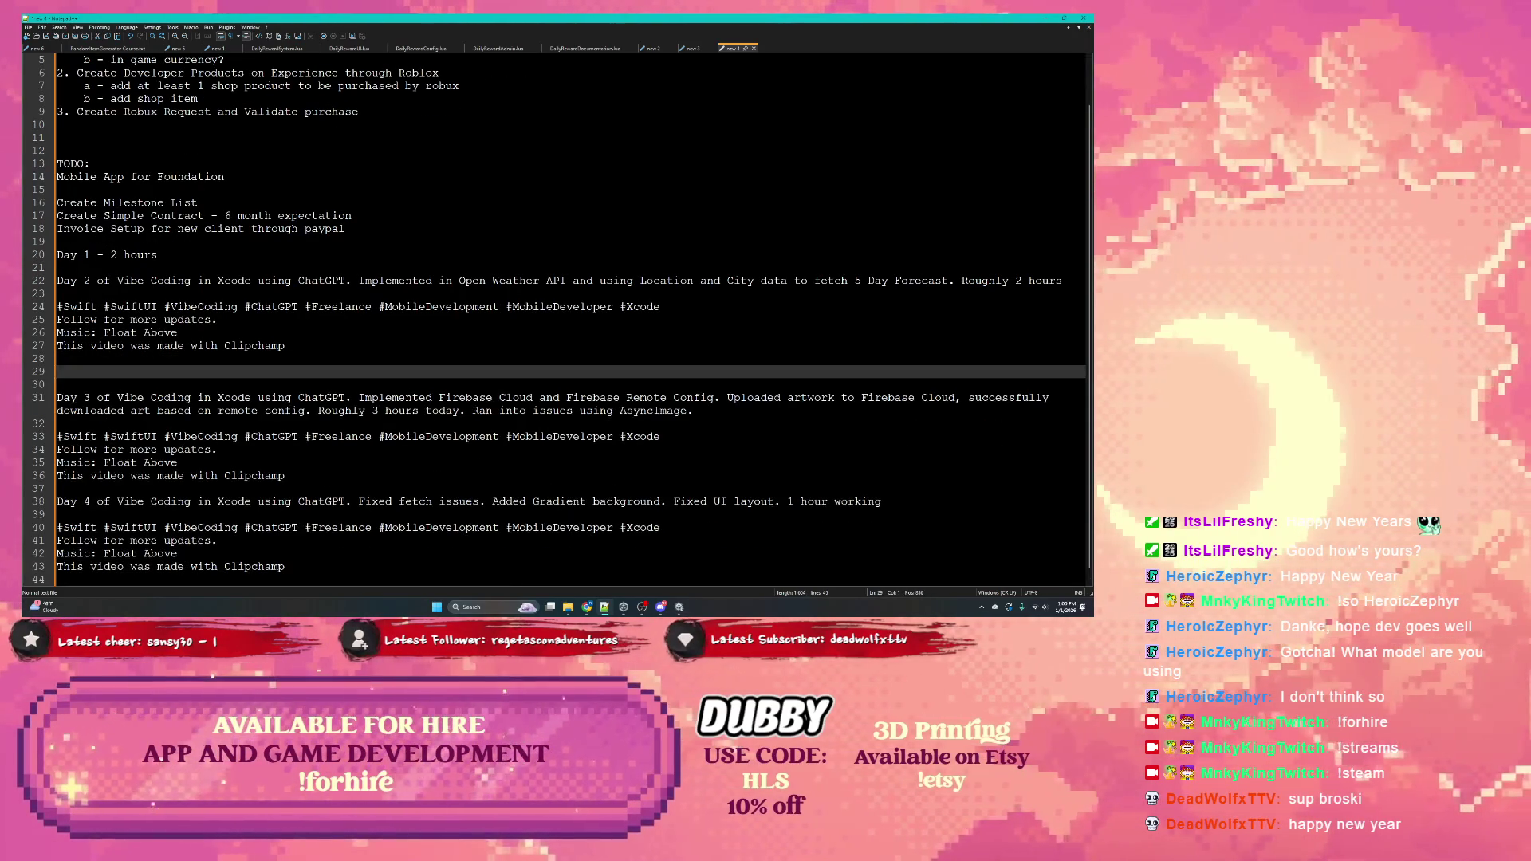
{"action": "type", "text": "----------"}
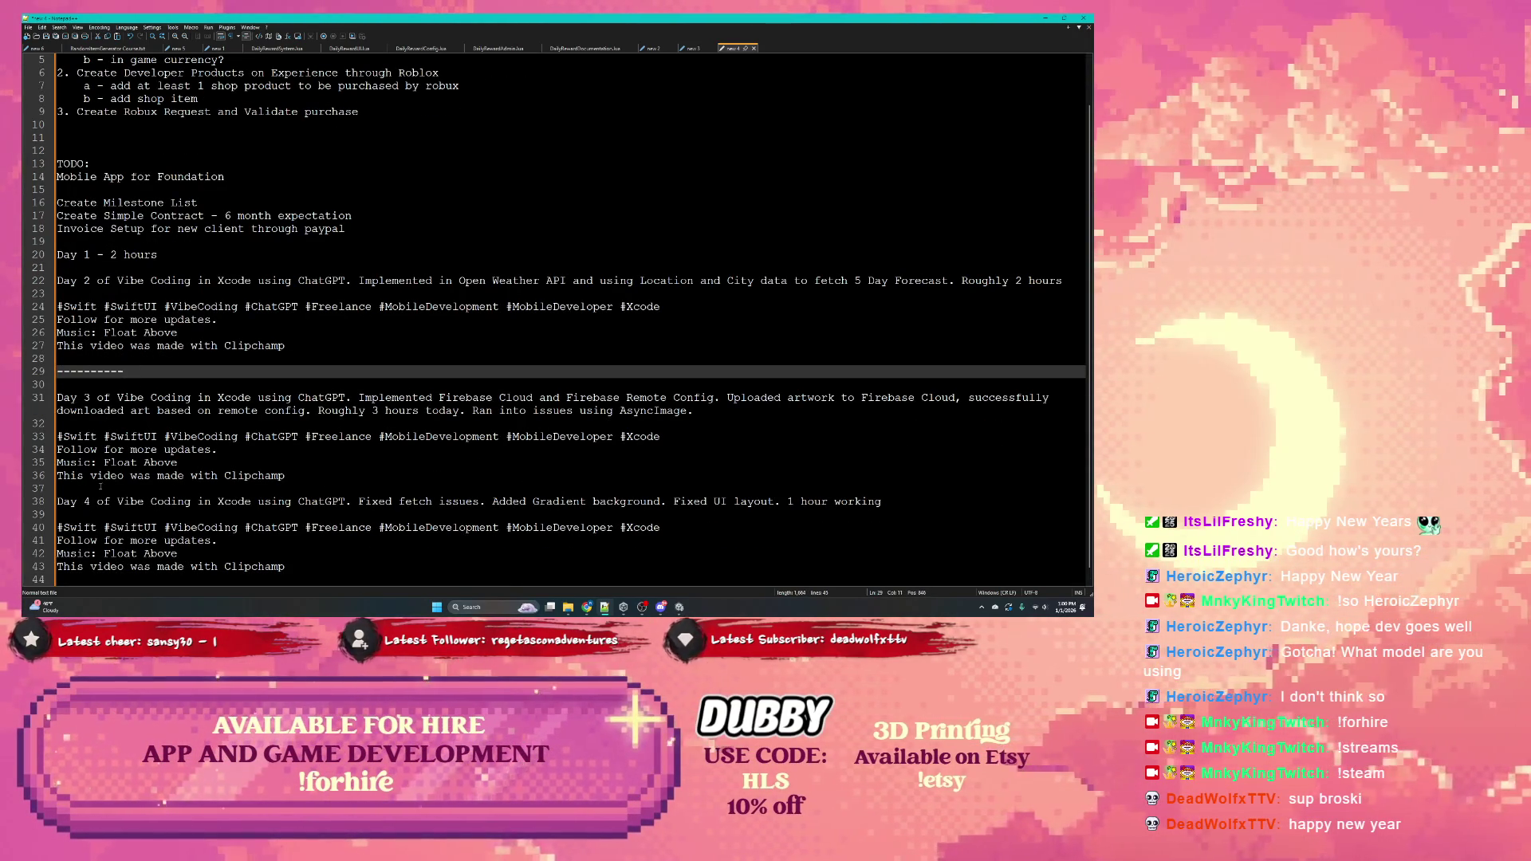
{"action": "left_click", "coordinate": [96, 491]}
{"action": "key", "text": "Return"}
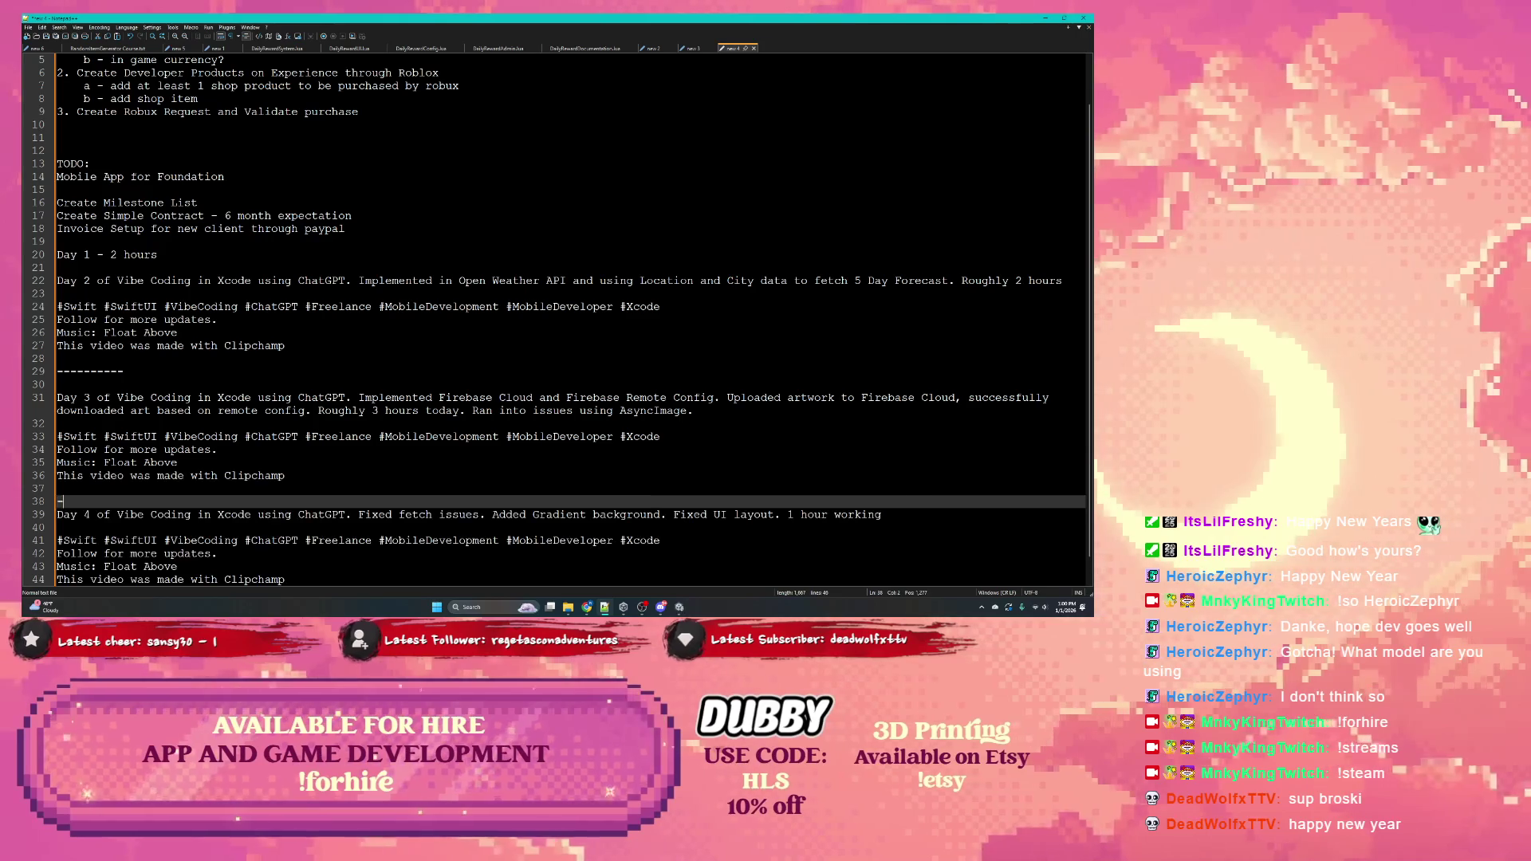
{"action": "type", "text": "----------"}
{"action": "key", "text": "Return"}
Copy the dashed separator and paste it after the Day 4 footer
{"action": "scroll", "coordinate": [133, 492], "scroll_direction": "down", "scroll_amount": 1}
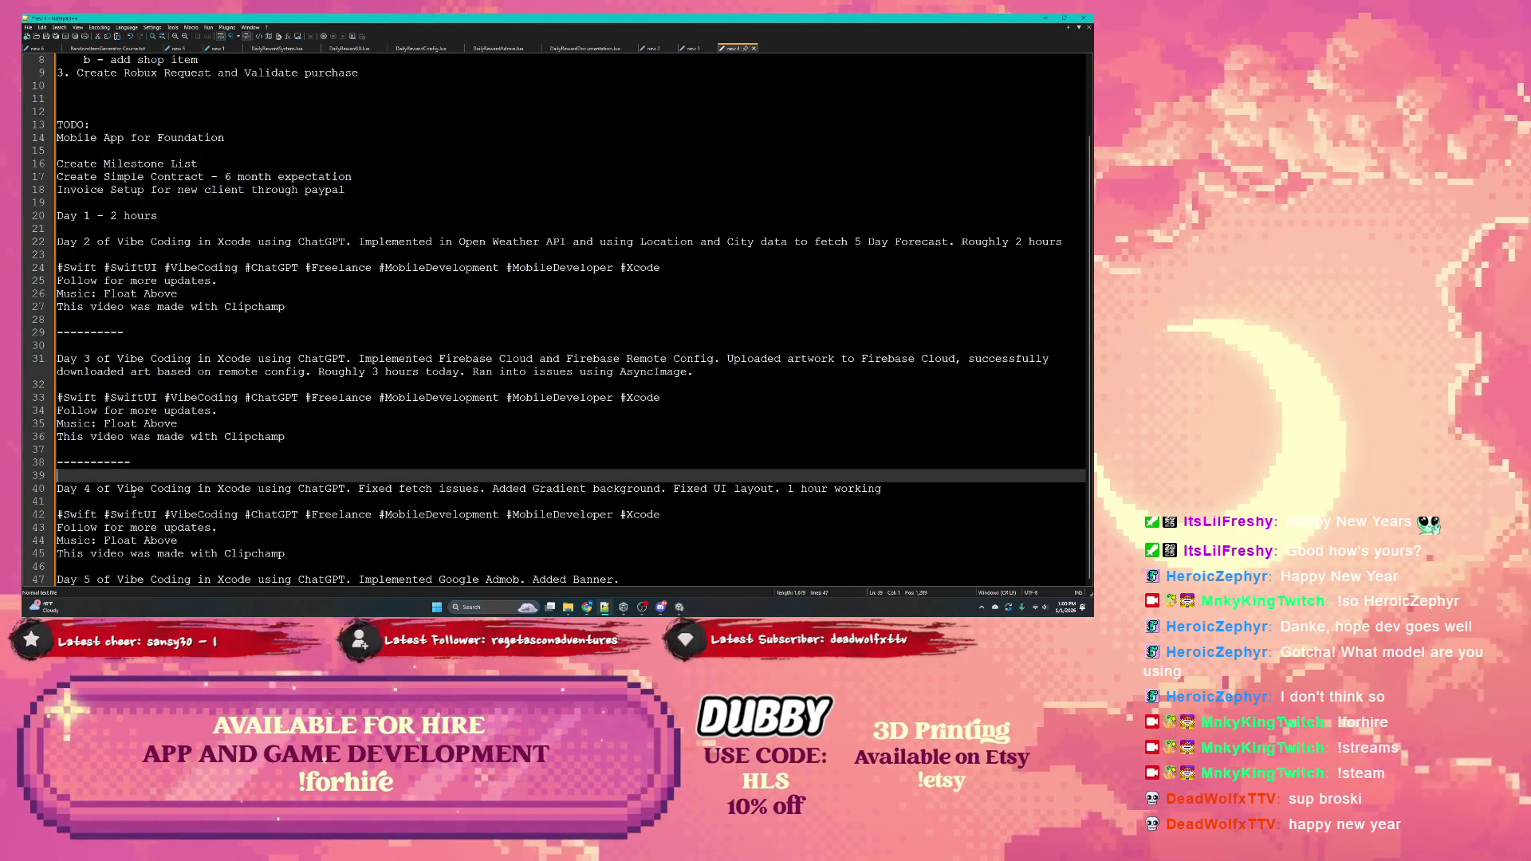
{"action": "key", "text": "Left"}
{"action": "key", "text": "shift+Home"}
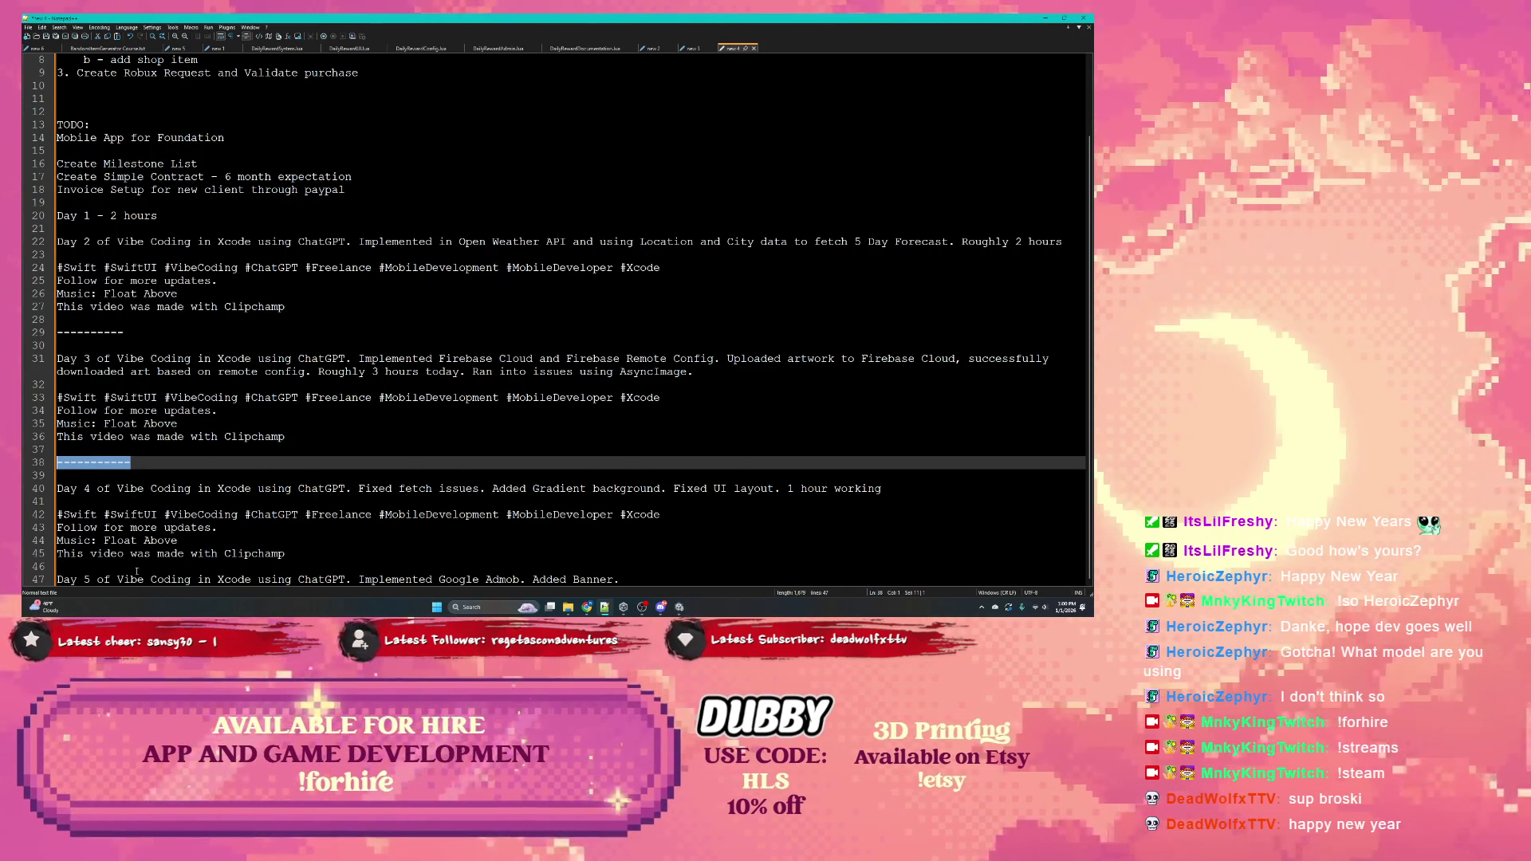
{"action": "key", "text": "ctrl+c"}
{"action": "left_click", "coordinate": [136, 571]}
{"action": "key", "text": "Return"}
{"action": "key", "text": "ctrl+v"}
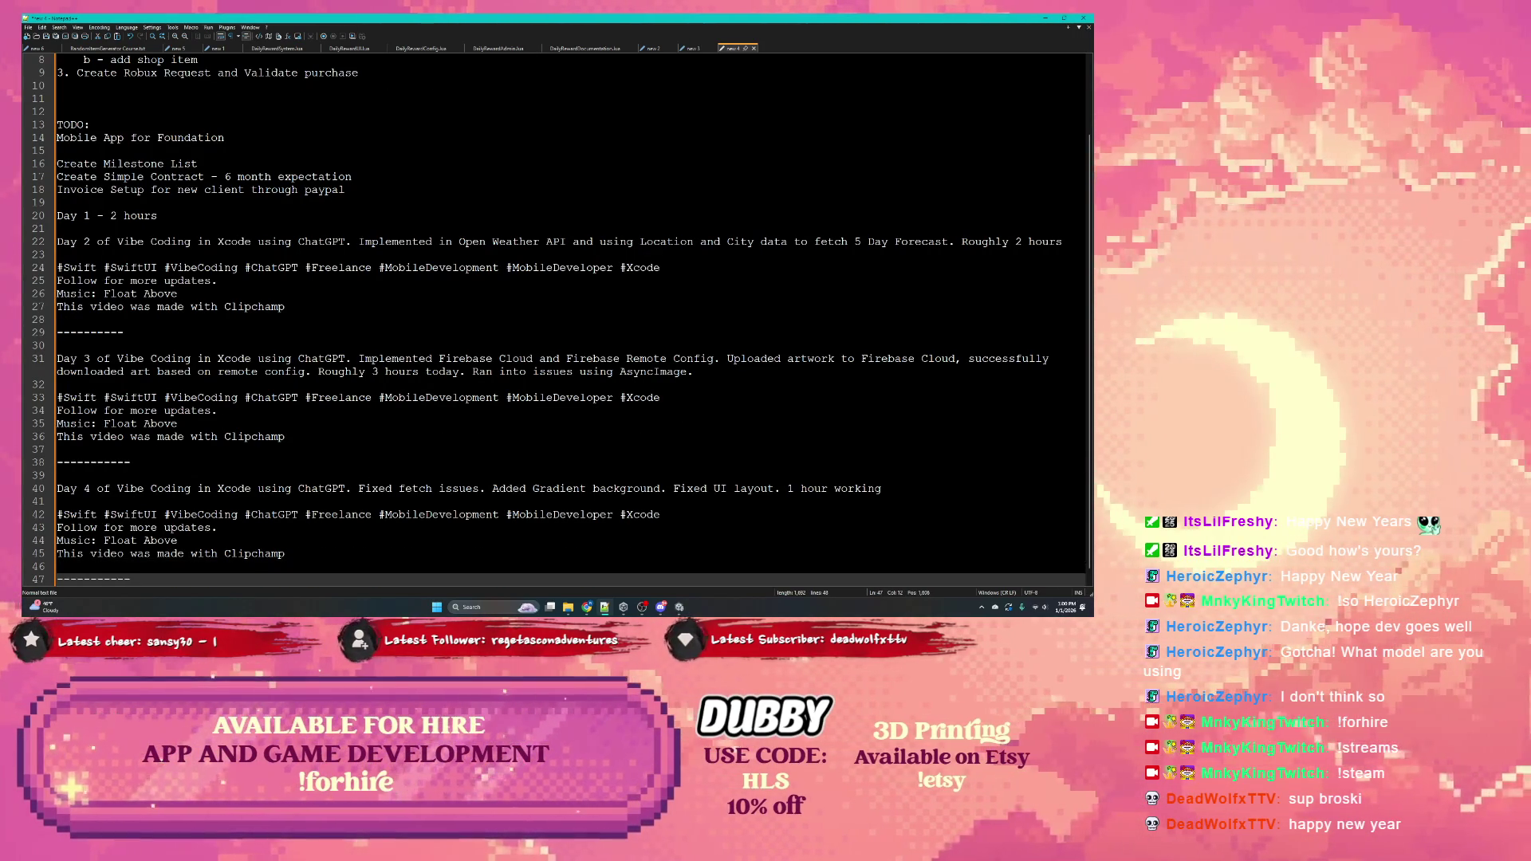
{"action": "key", "text": "Return"}
Copy the Day 4 hashtag and credits footer for reuse under Day 5
{"action": "scroll", "coordinate": [226, 473], "scroll_direction": "down", "scroll_amount": 1}
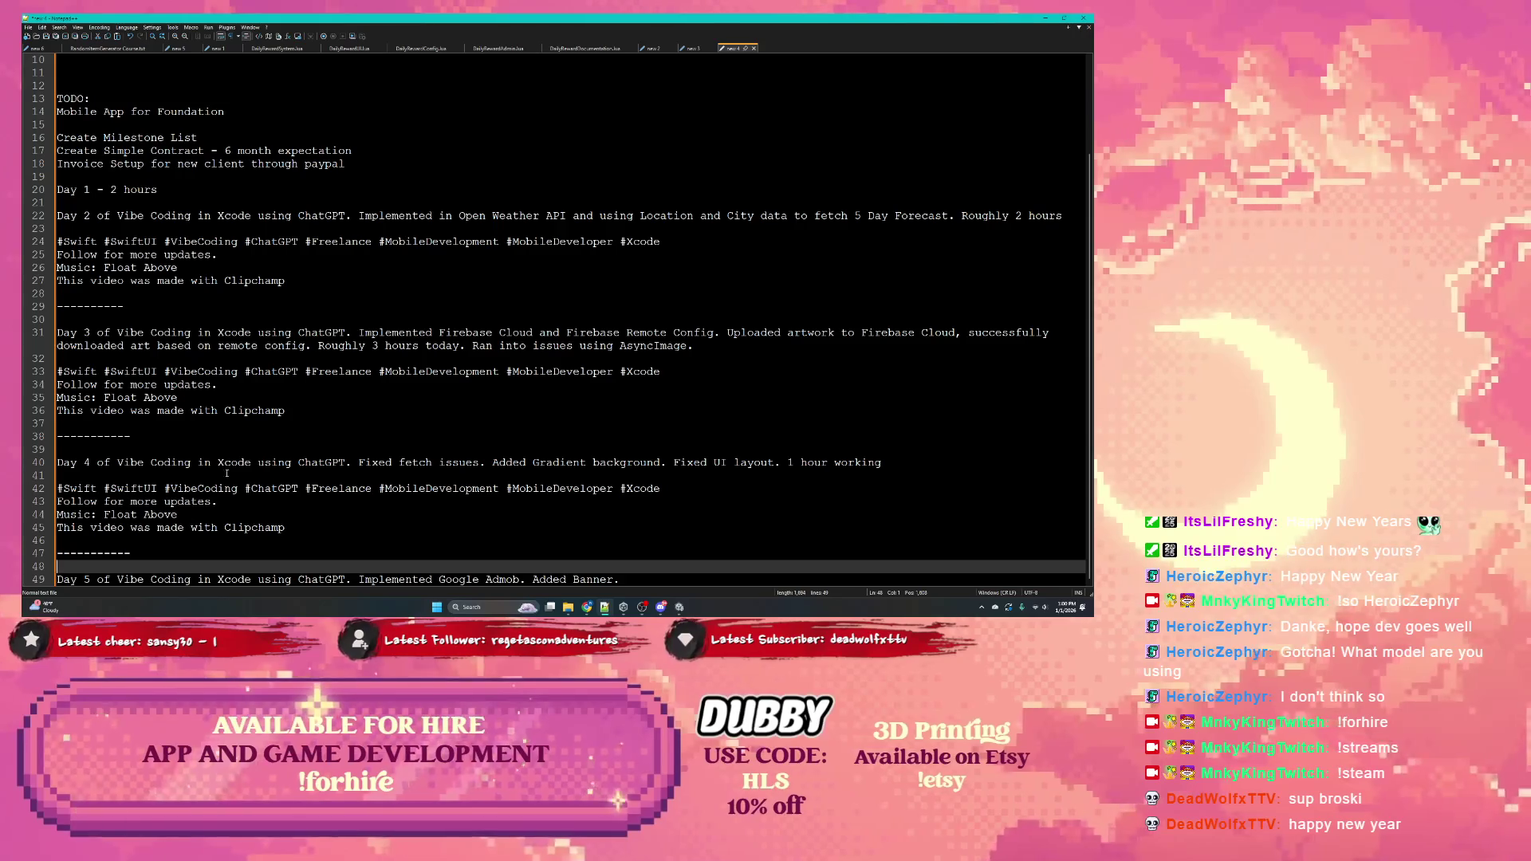
{"action": "mouse_move", "coordinate": [285, 527]}
{"action": "left_mouse_down"}
{"action": "mouse_move", "coordinate": [48, 514]}
{"action": "mouse_move", "coordinate": [23, 495]}
{"action": "left_mouse_up"}
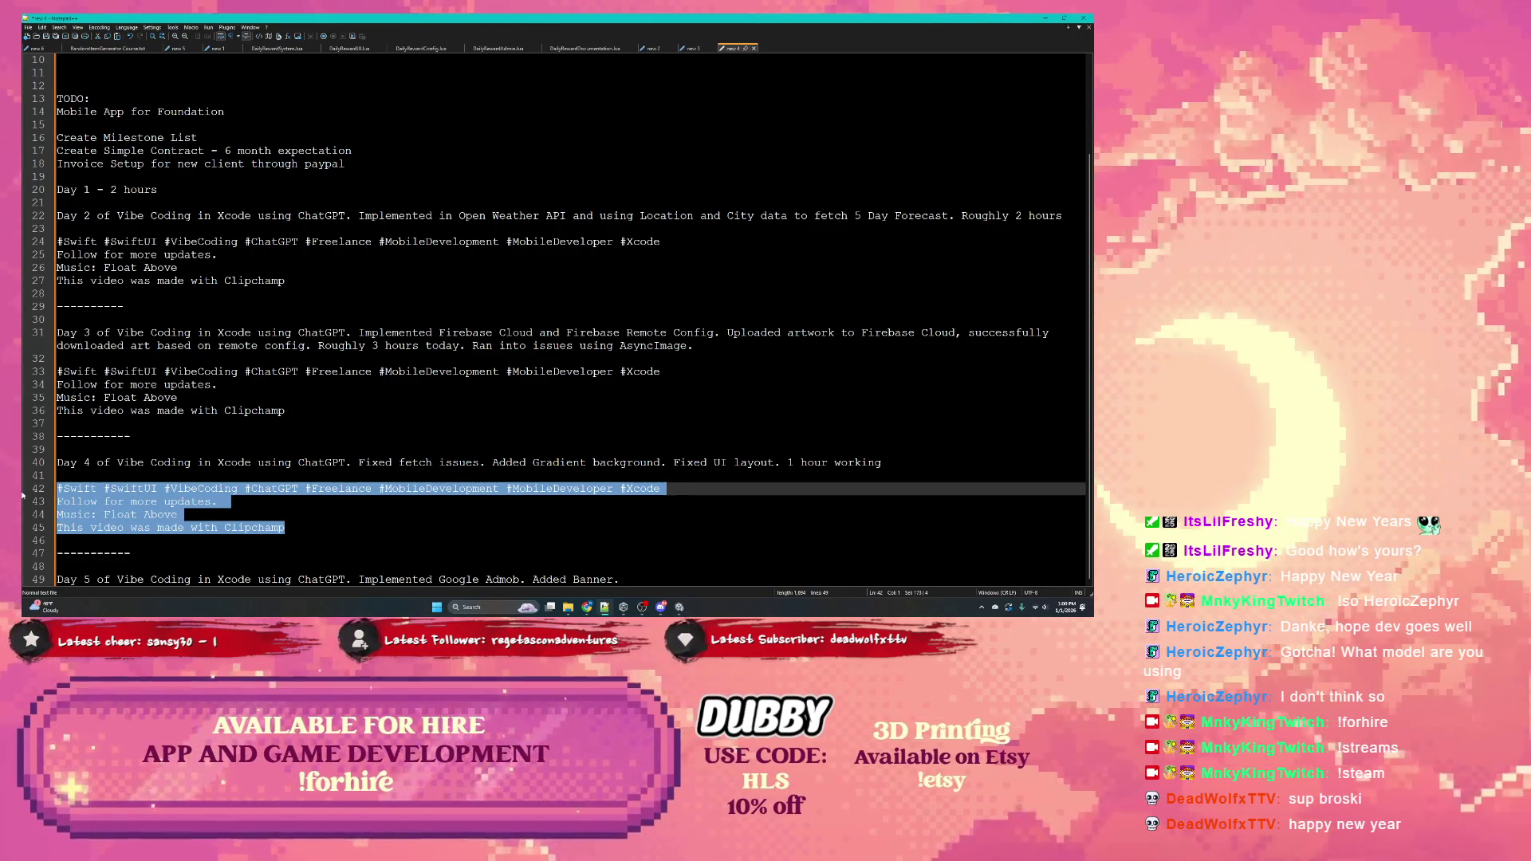
{"action": "key", "text": "ctrl+c"}
{"action": "left_click", "coordinate": [630, 580]}
Paste the hashtag footer under Day 5 and highlight the hours noted for Day 3
{"action": "key", "text": "Return"}
{"action": "key", "text": "Return"}
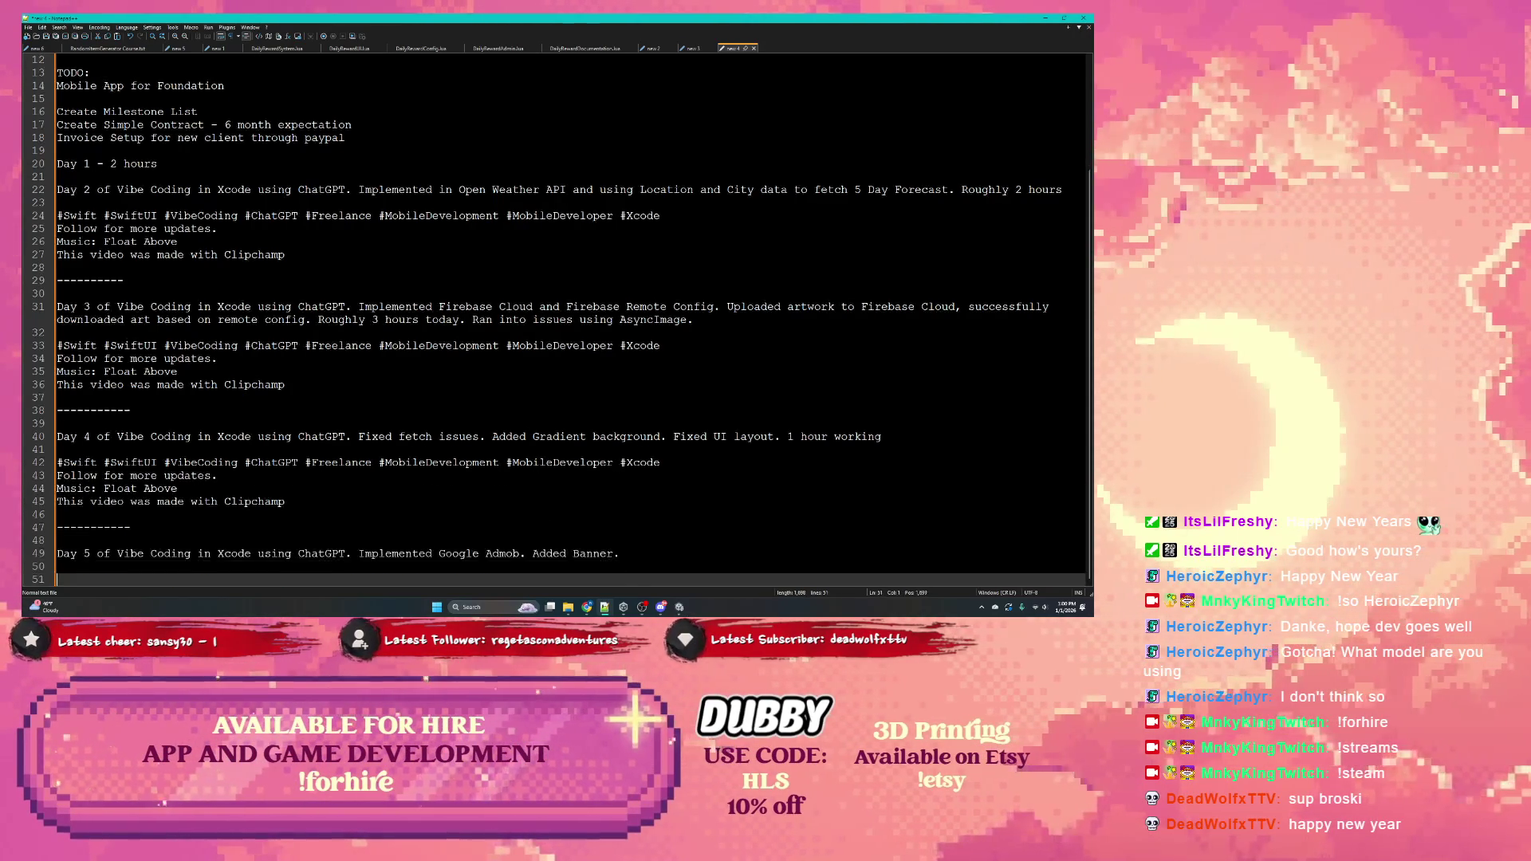
{"action": "key", "text": "ctrl+v"}
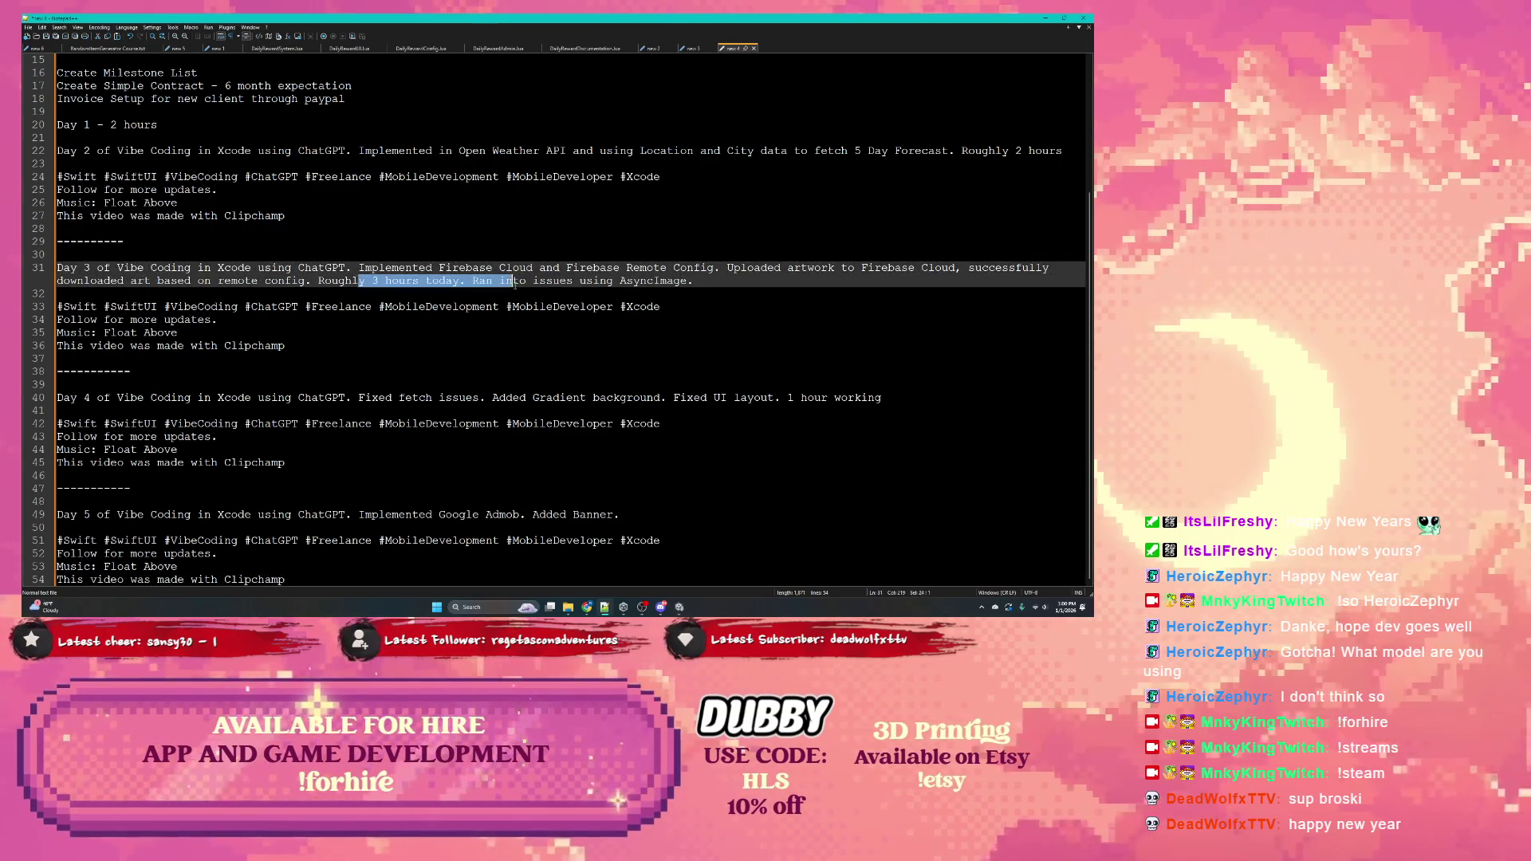
{"action": "left_click", "coordinate": [562, 281]}
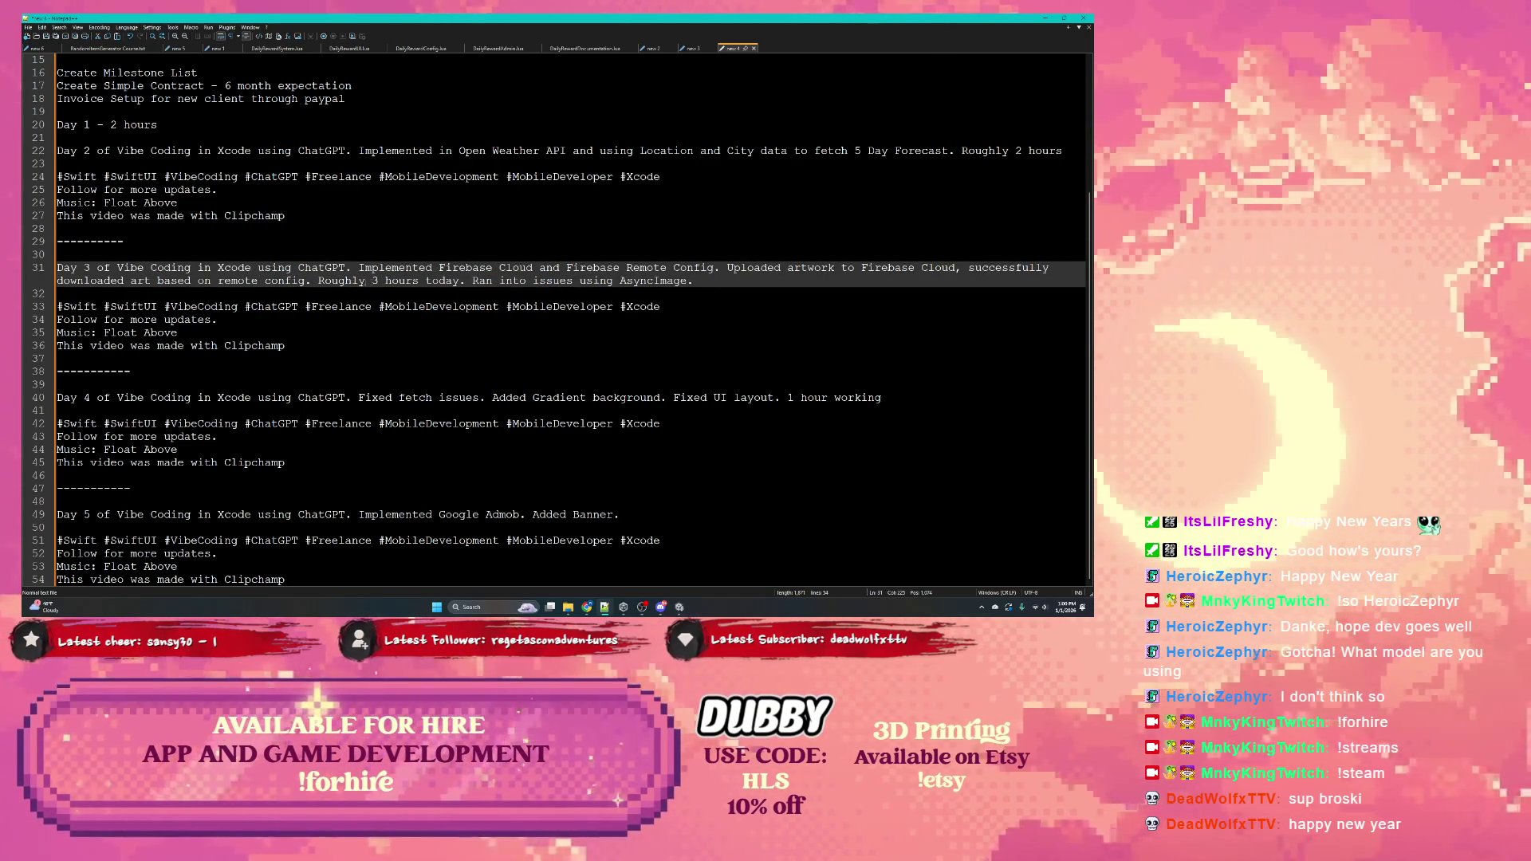
{"action": "left_click_drag", "start_coordinate": [344, 281], "coordinate": [407, 281]}
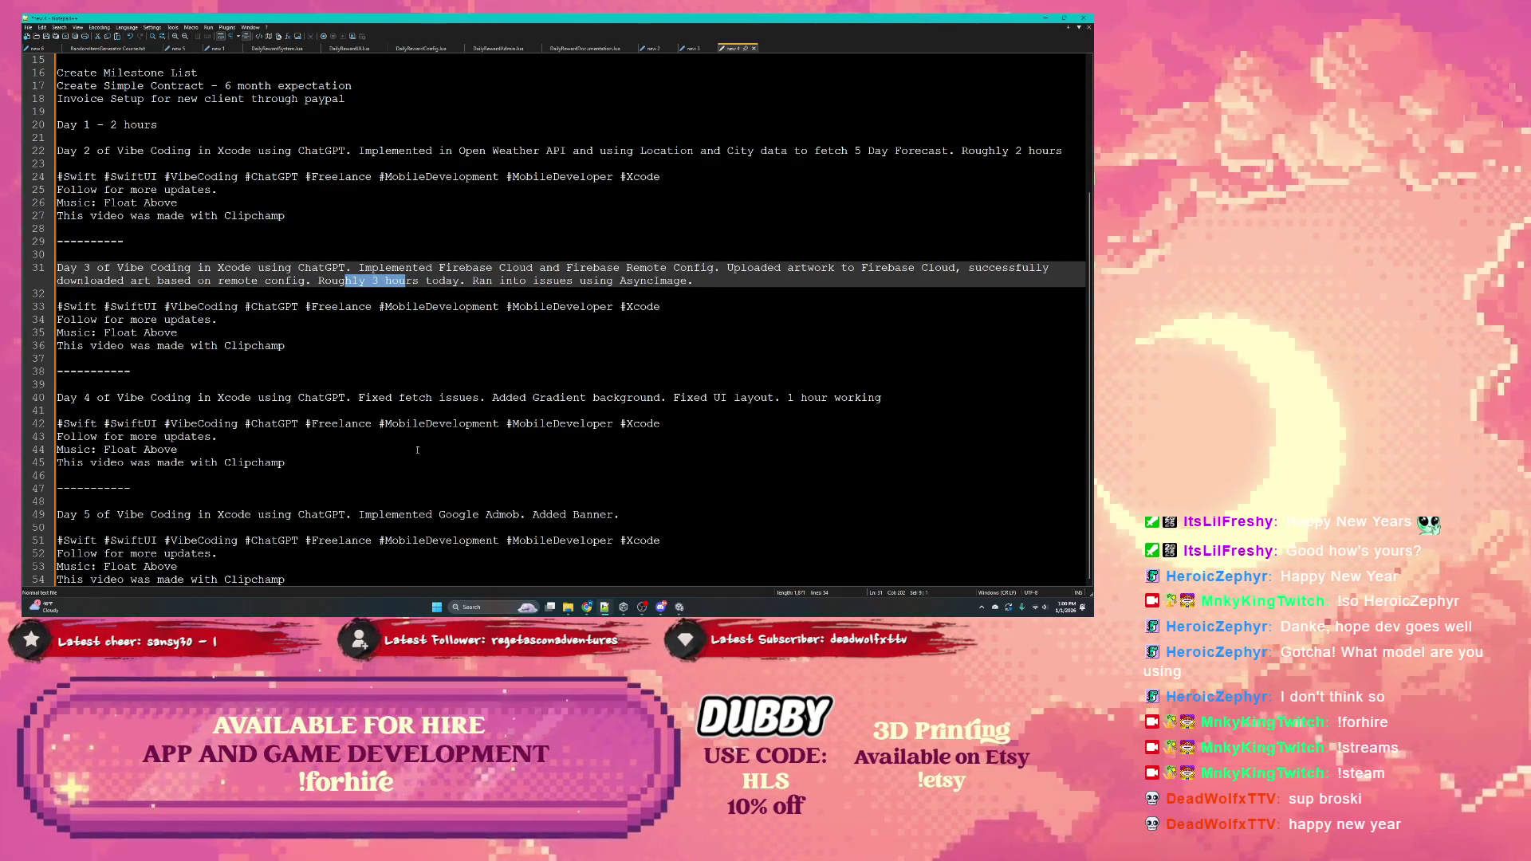
Change Day 4's hour count from 1 to 2 and append 'hour working' to Day 5
{"action": "left_click", "coordinate": [550, 397]}
{"action": "left_click_drag", "start_coordinate": [550, 397], "coordinate": [641, 397]}
{"action": "left_click", "coordinate": [789, 397]}
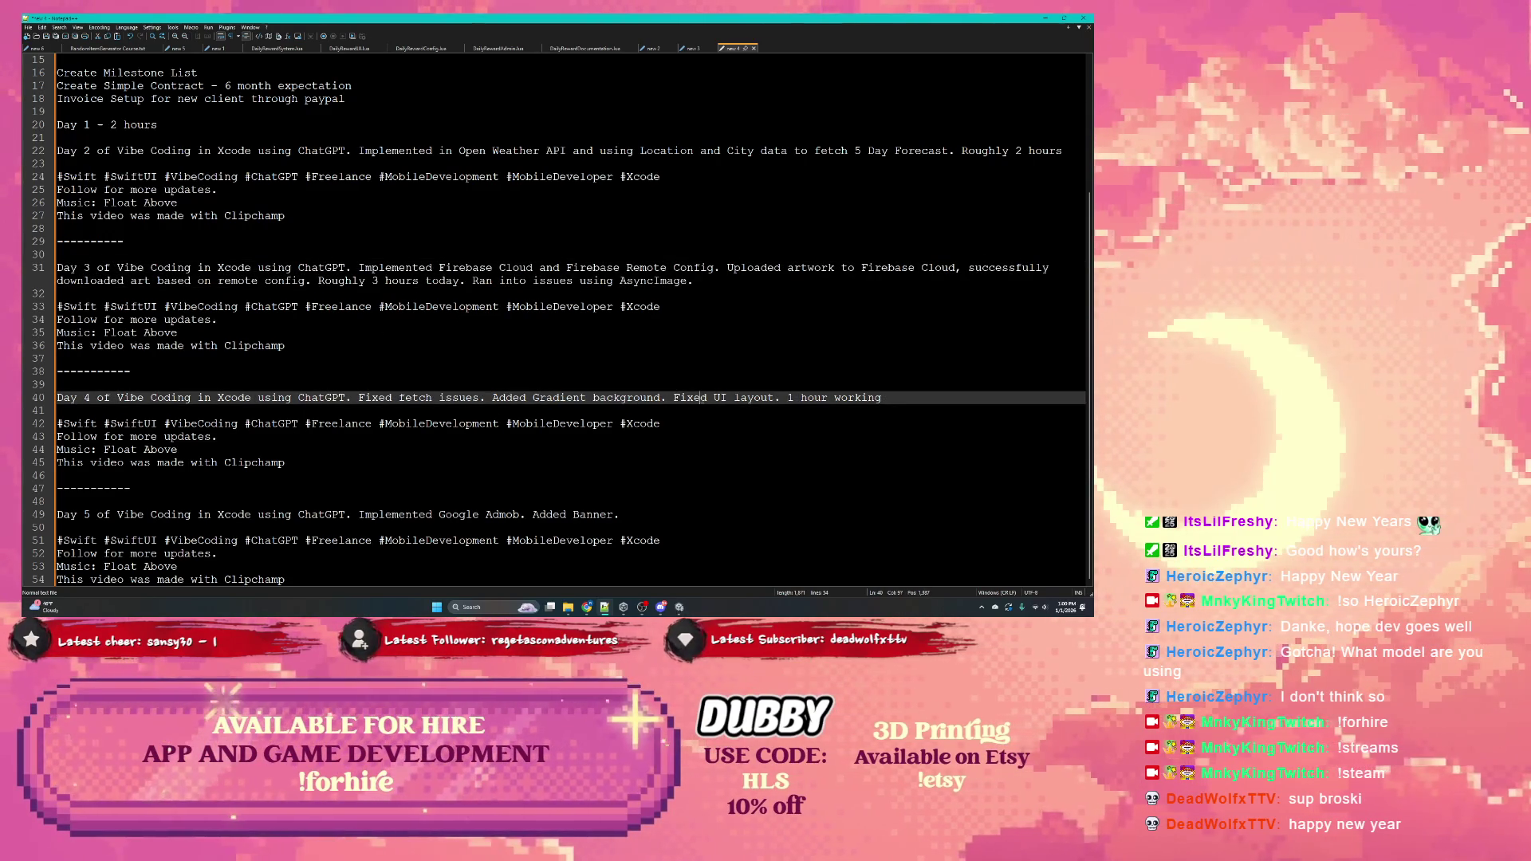
{"action": "double_click", "coordinate": [791, 397]}
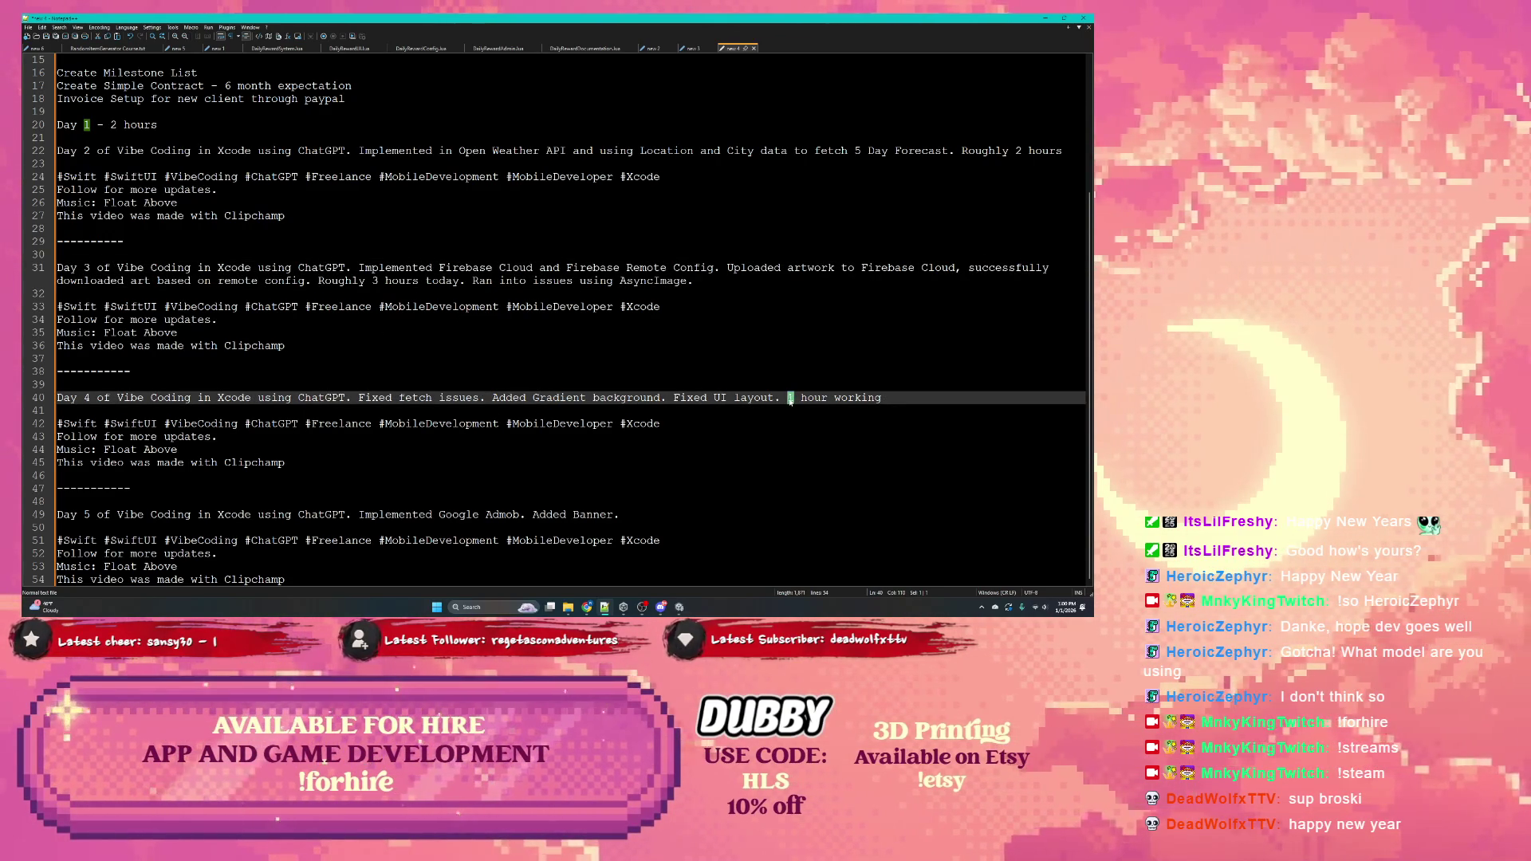
{"action": "type", "text": "2"}
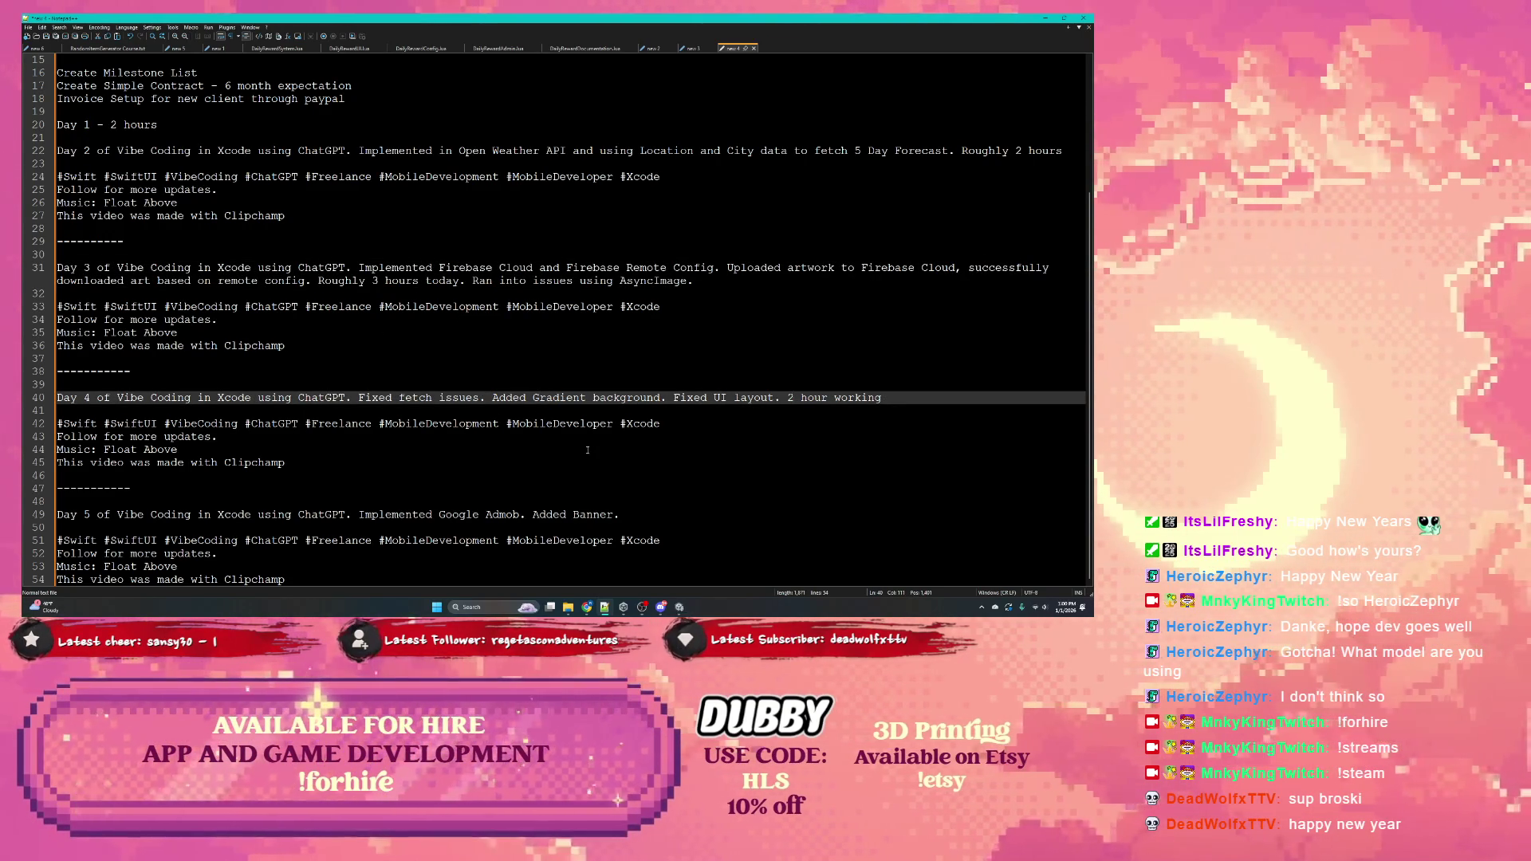
{"action": "left_click", "coordinate": [693, 514]}
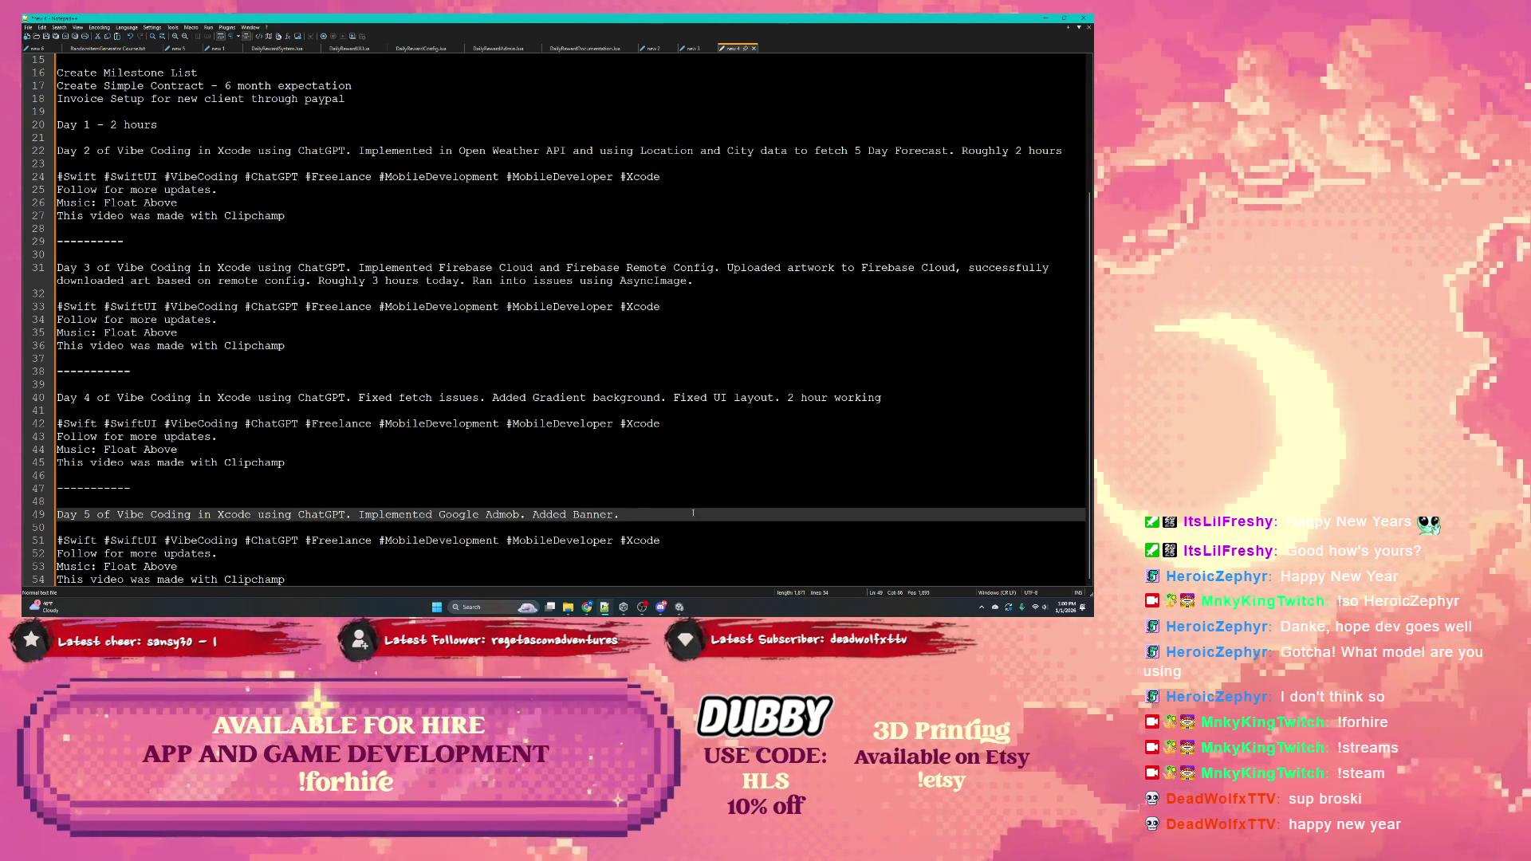
{"action": "type", "text": "1hour work"}
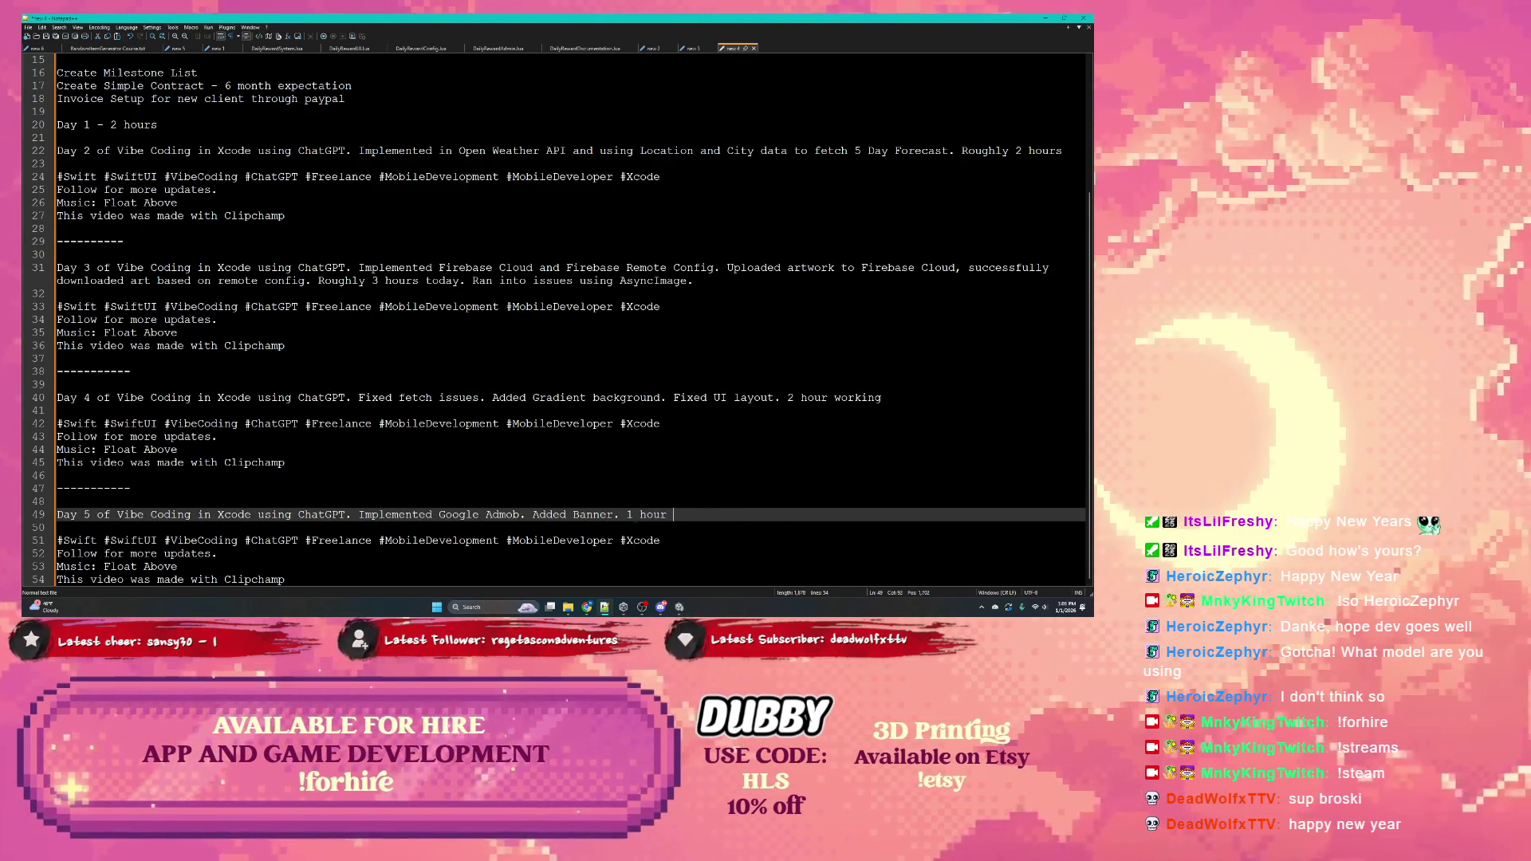
{"action": "type", "text": "ing"}
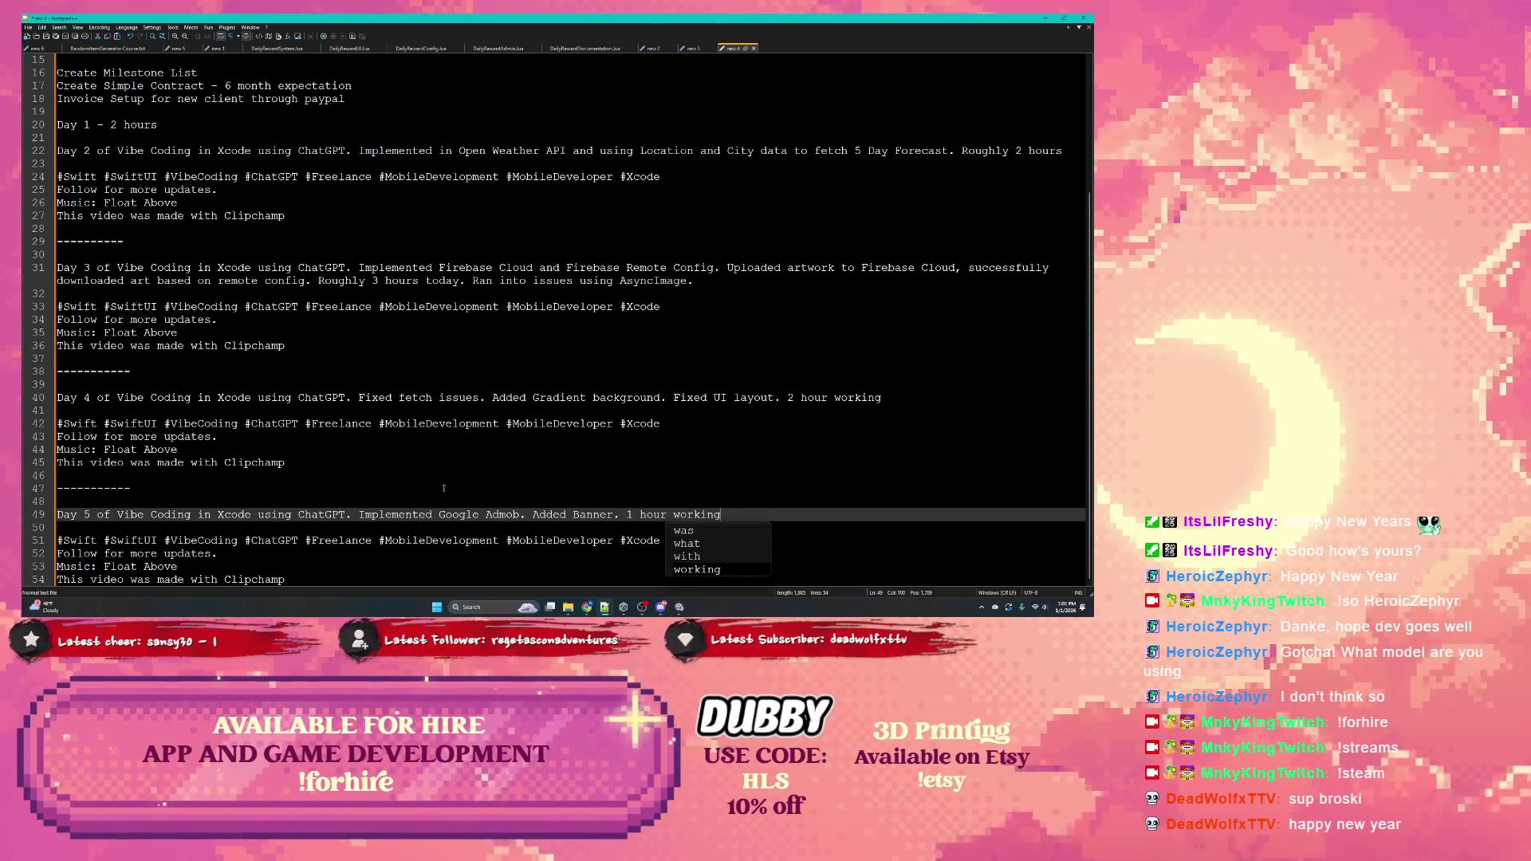
{"action": "left_click", "coordinate": [323, 574]}
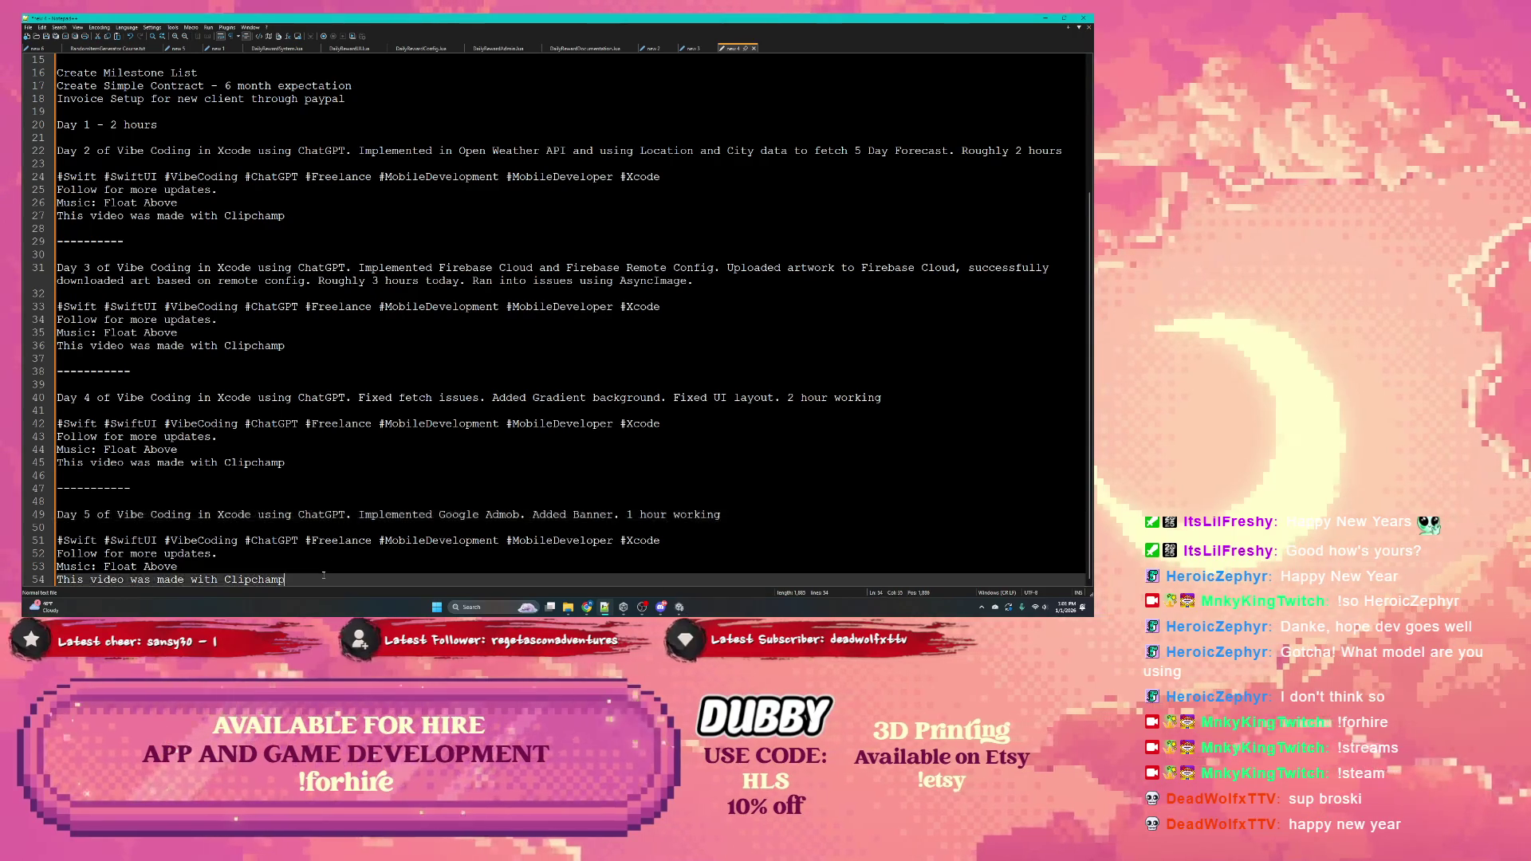
Write a Day 6 entry: fix Banner view, test ad units and app functionality, fixed bugs, 2 hours
{"action": "key", "text": "Return"}
{"action": "key", "text": "Return"}
{"action": "type", "text": "Day "}
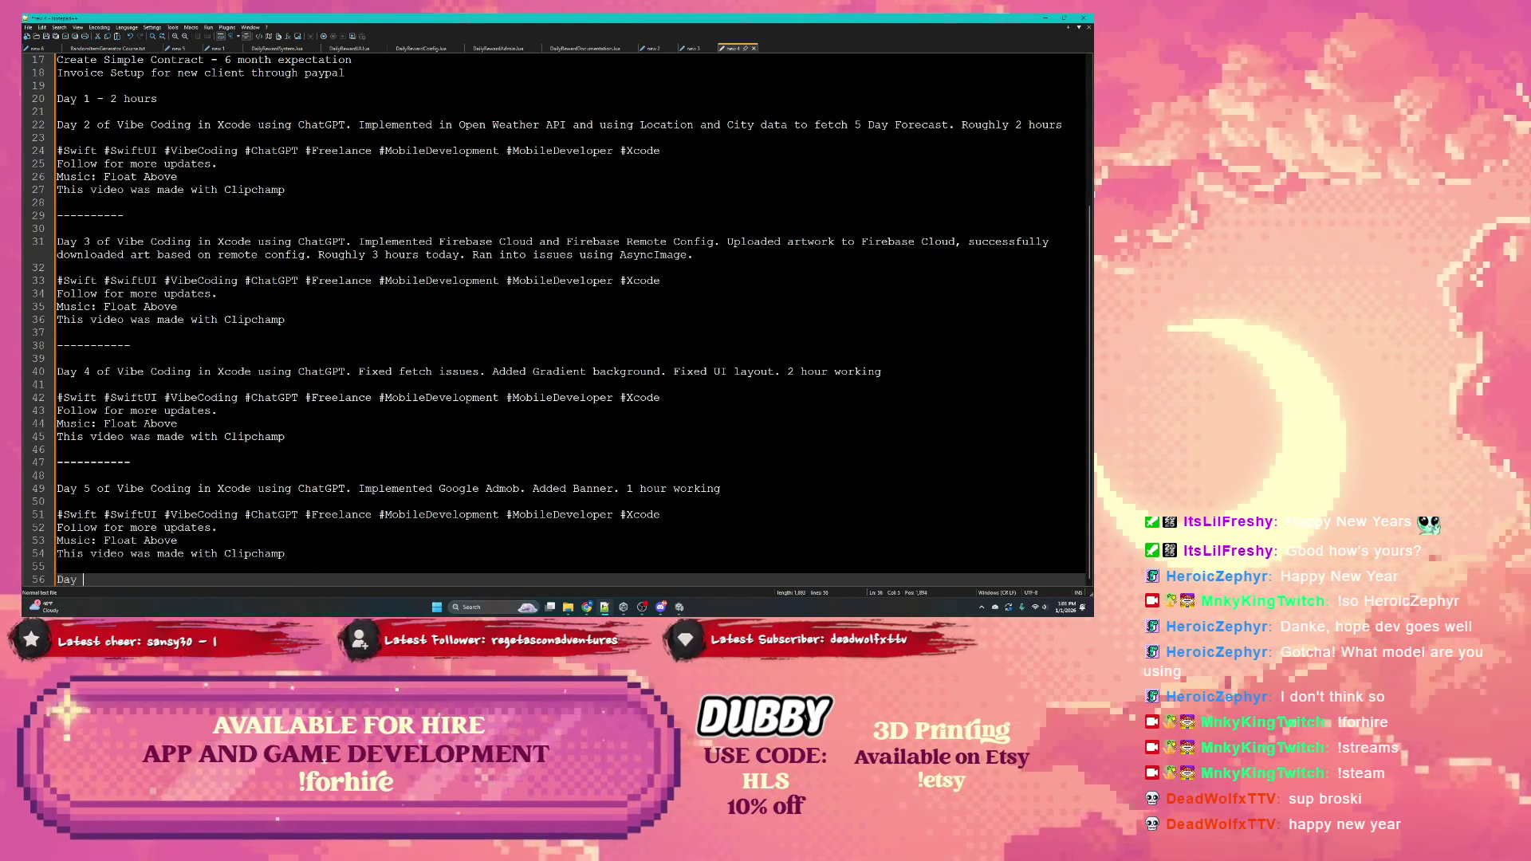
{"action": "type", "text": "6 "}
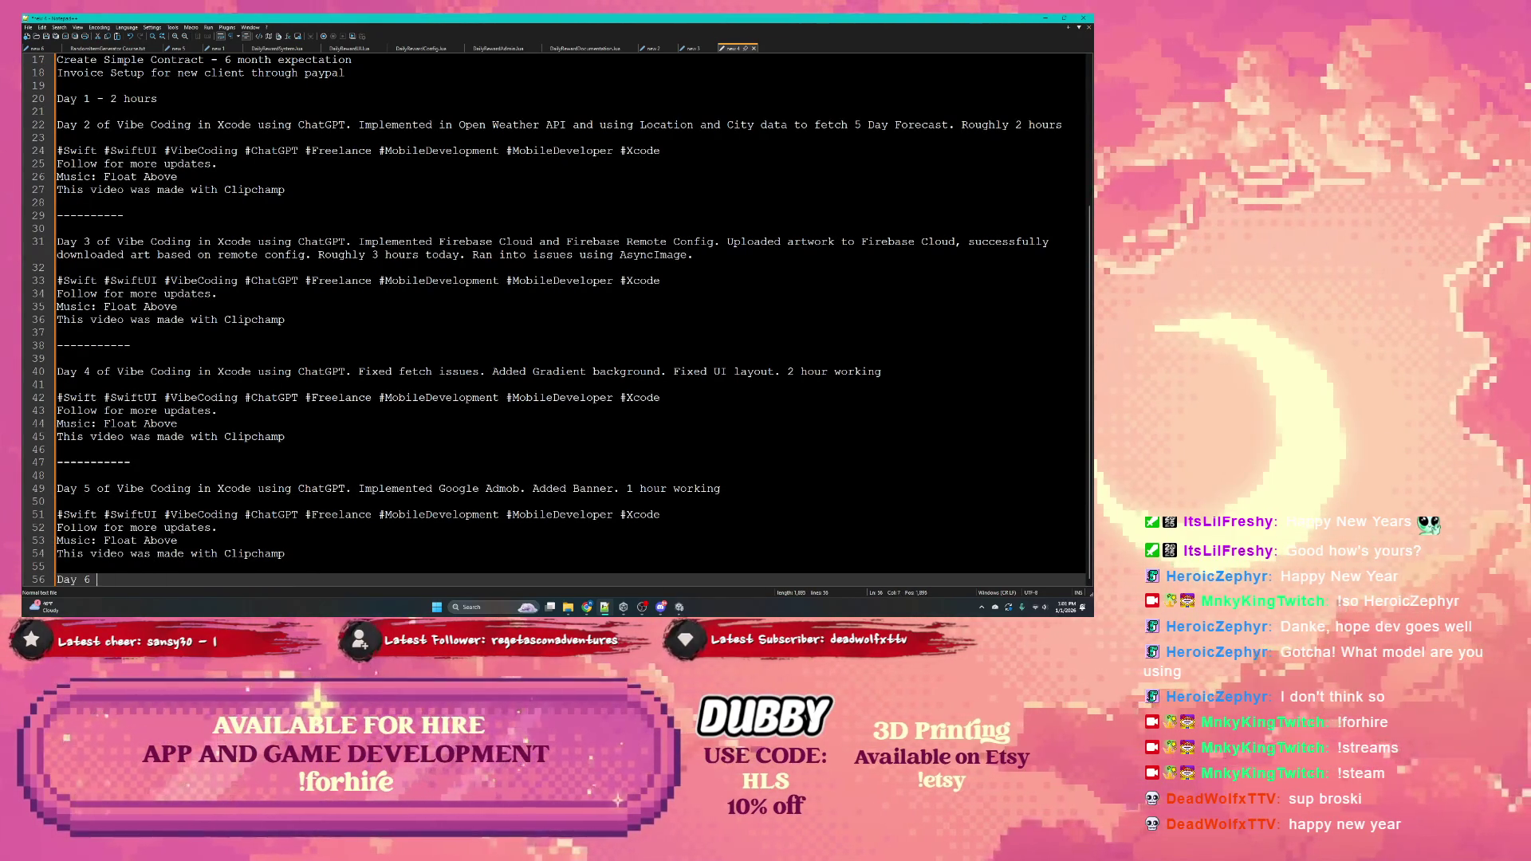
{"action": "type", "text": "of Vibe"}
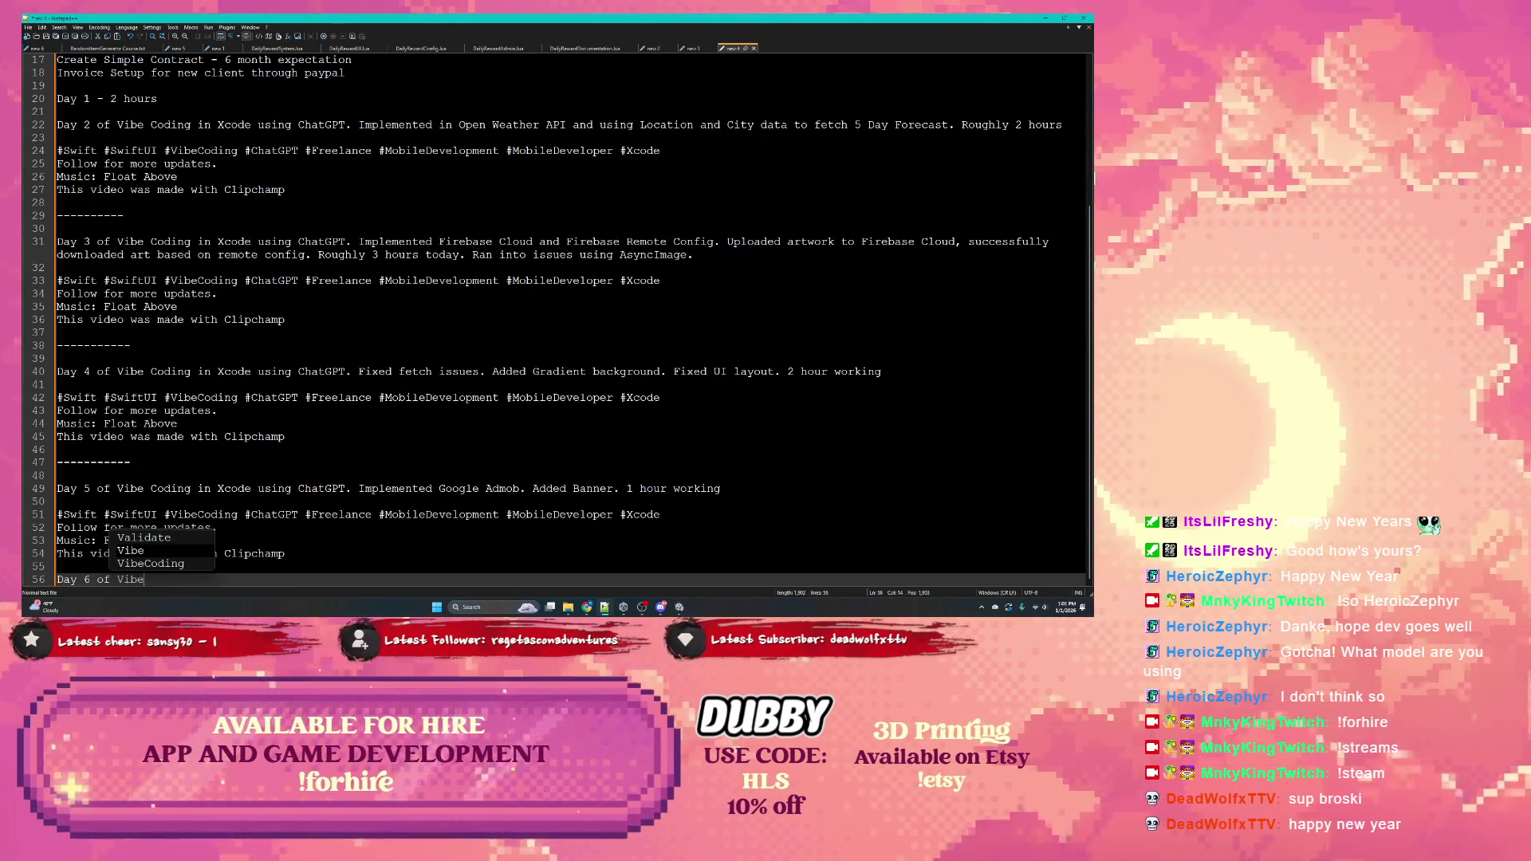
{"action": "type", "text": " Coding in "}
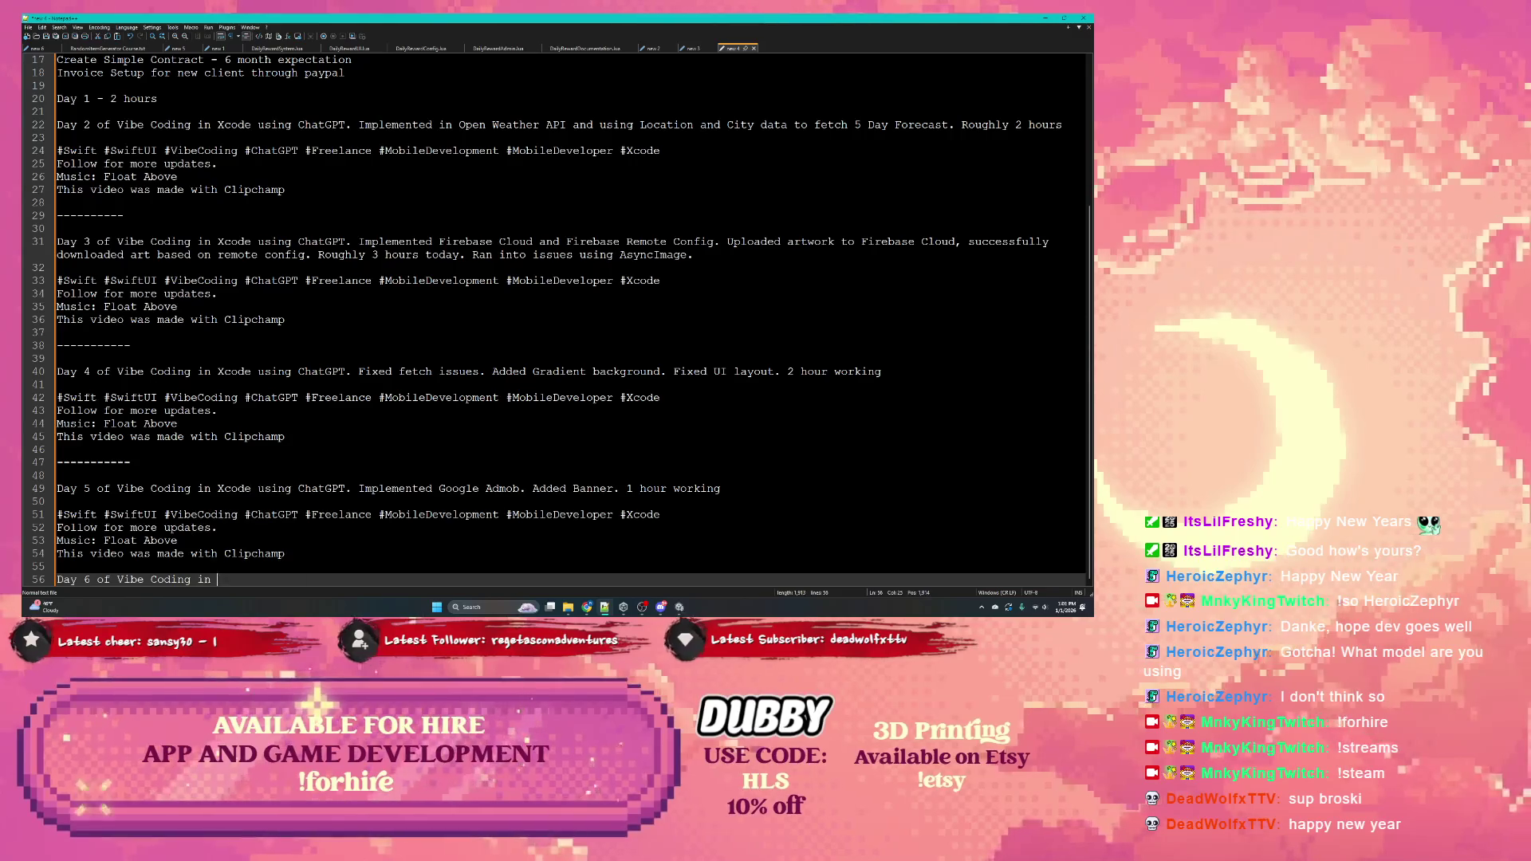
{"action": "type", "text": "Xcode using Cha"}
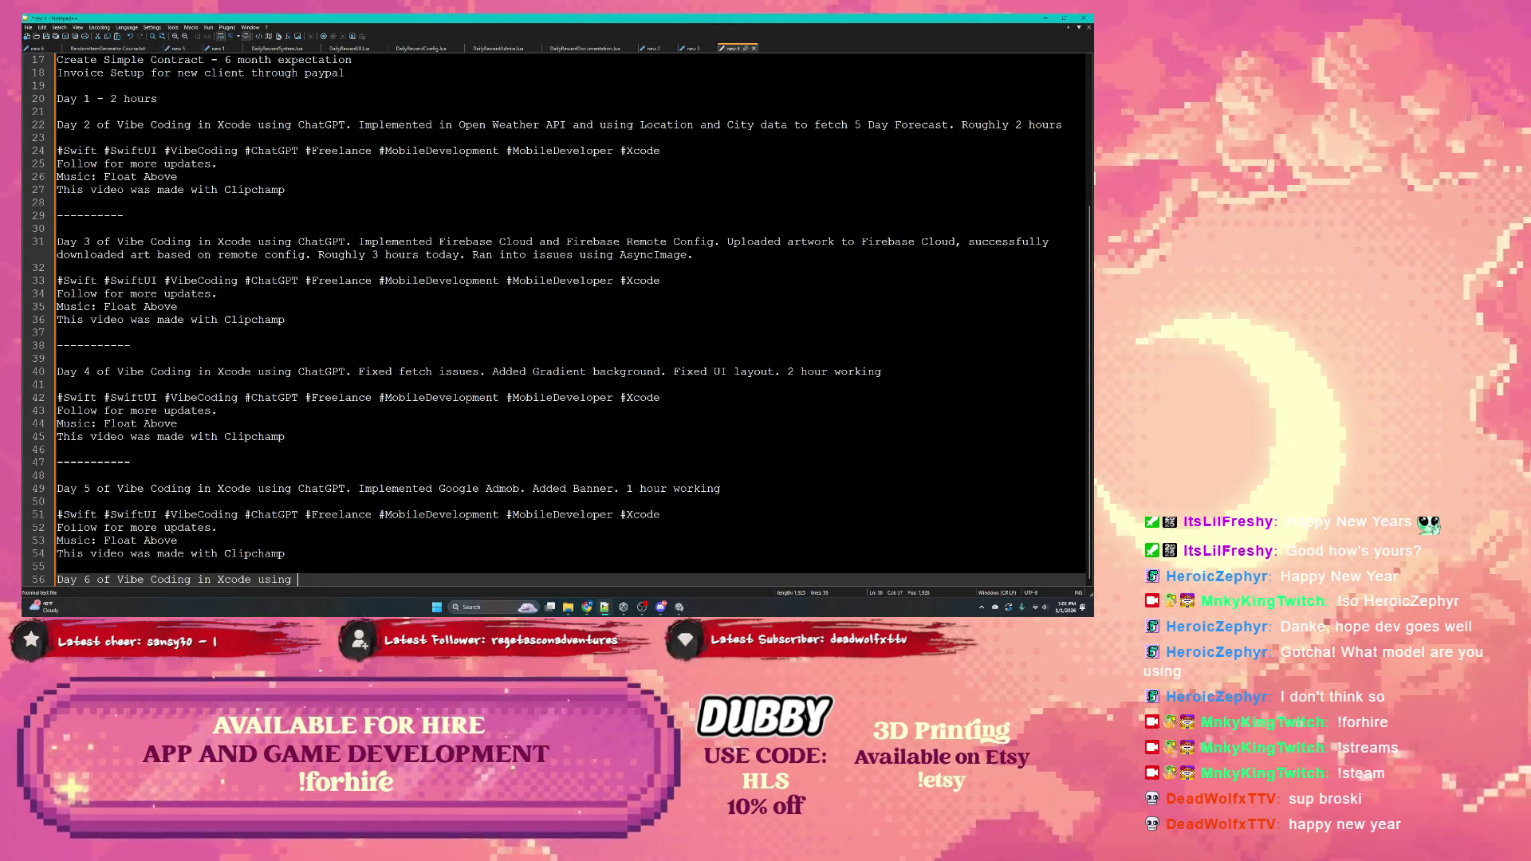
{"action": "key", "text": "Return"}
{"action": "type", "text": ". "}
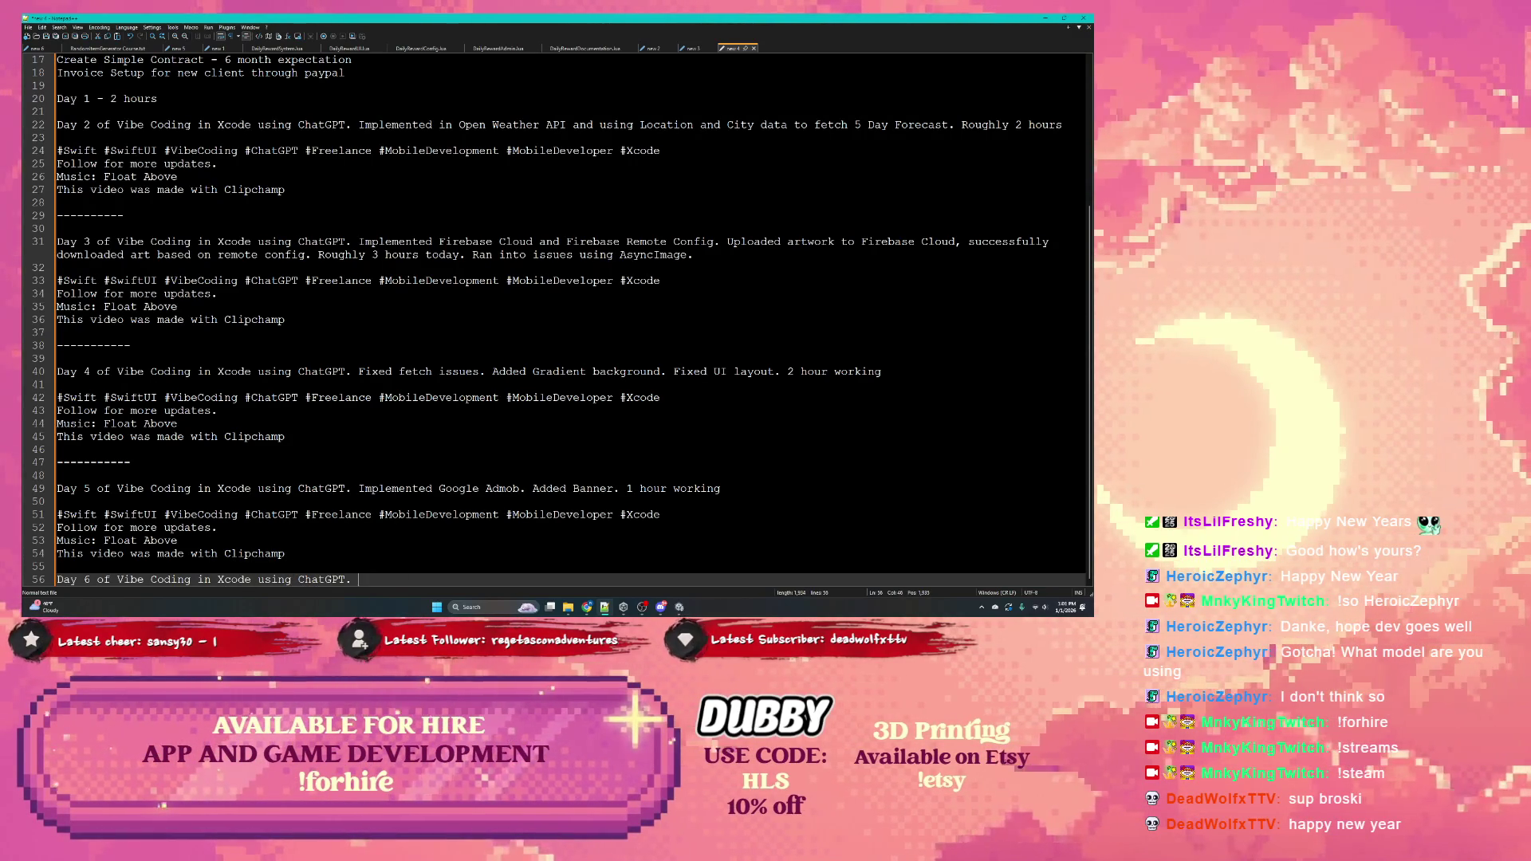
{"action": "type", "text": "Fix"}
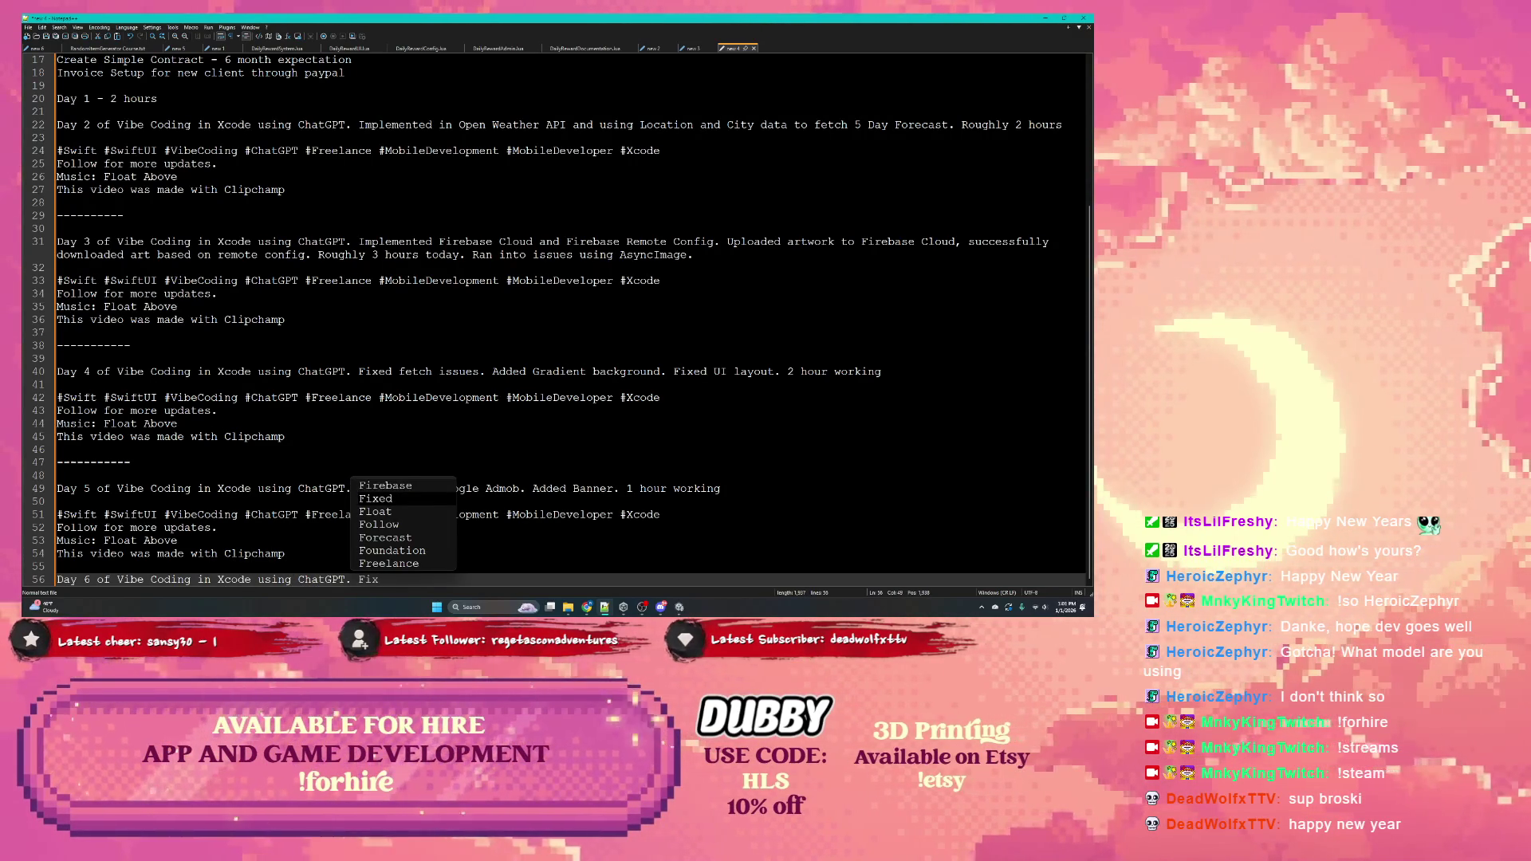
{"action": "type", "text": " Bann"}
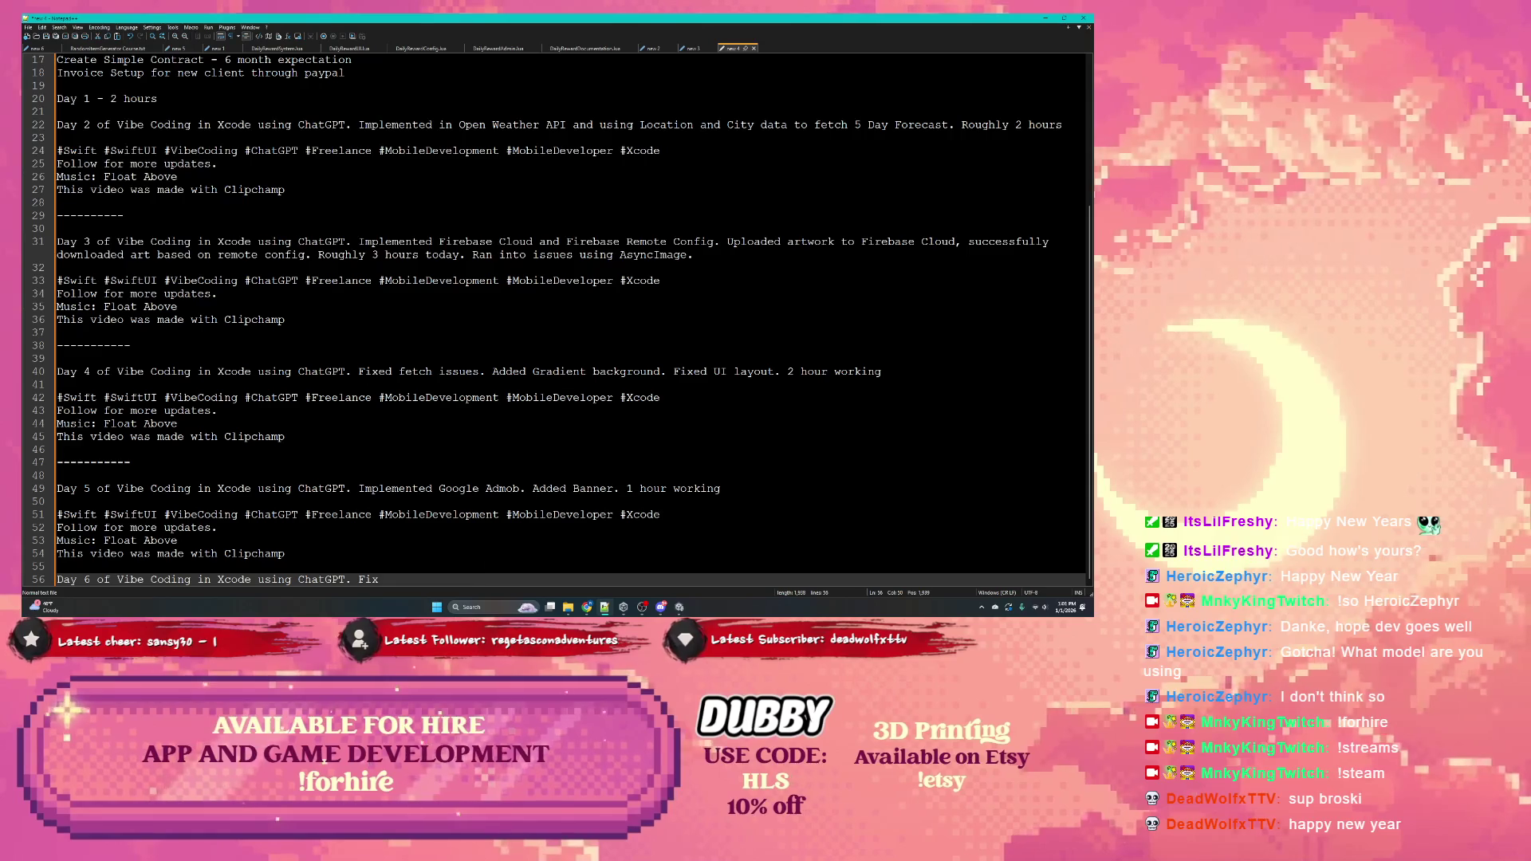
{"action": "type", "text": "er view."}
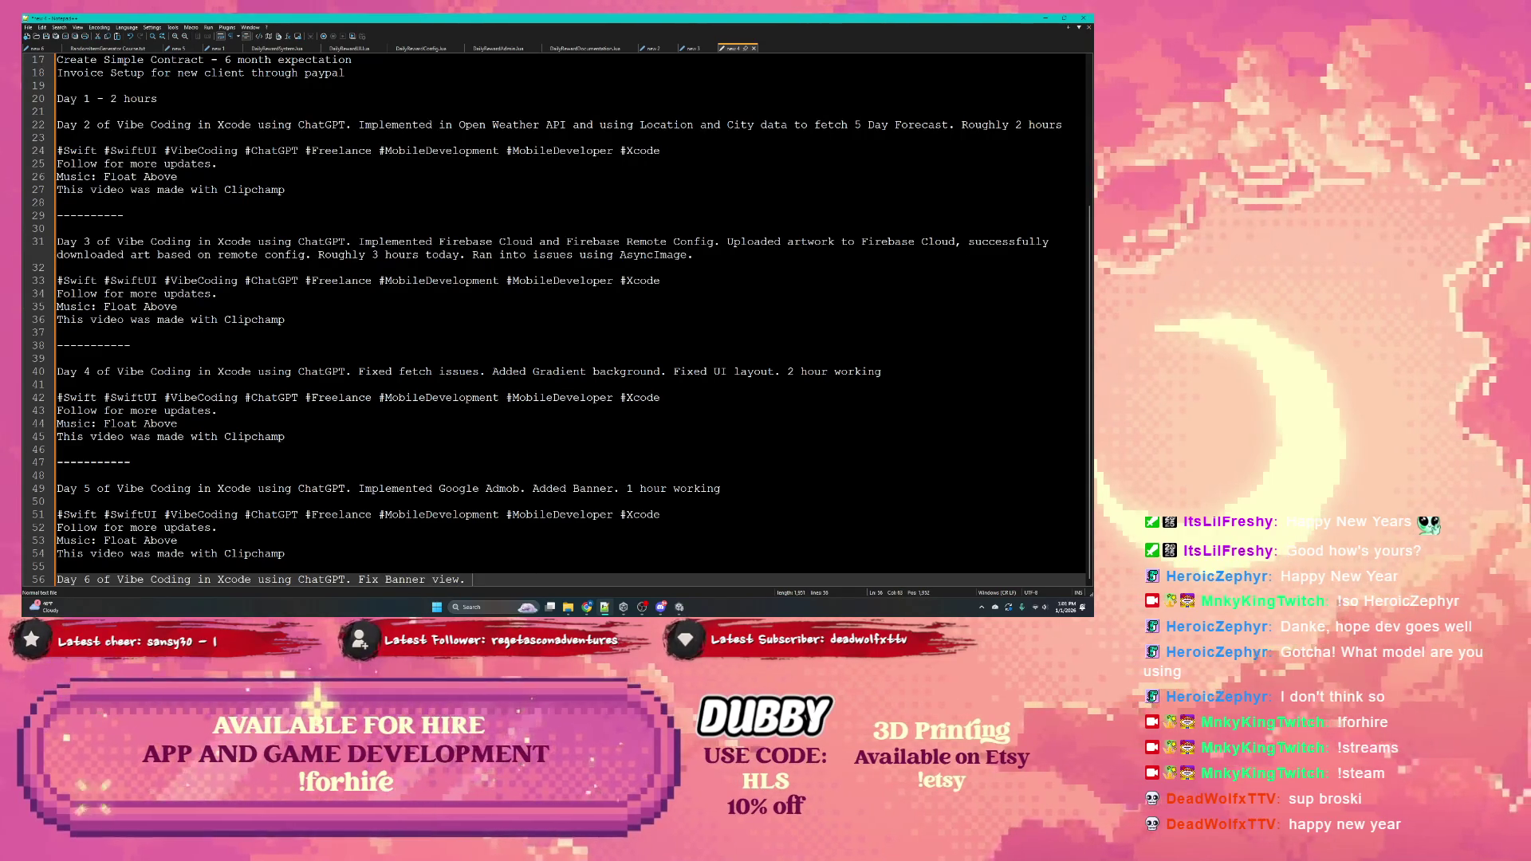
{"action": "key", "text": "BackSpace"}
{"action": "type", "text": "and test "}
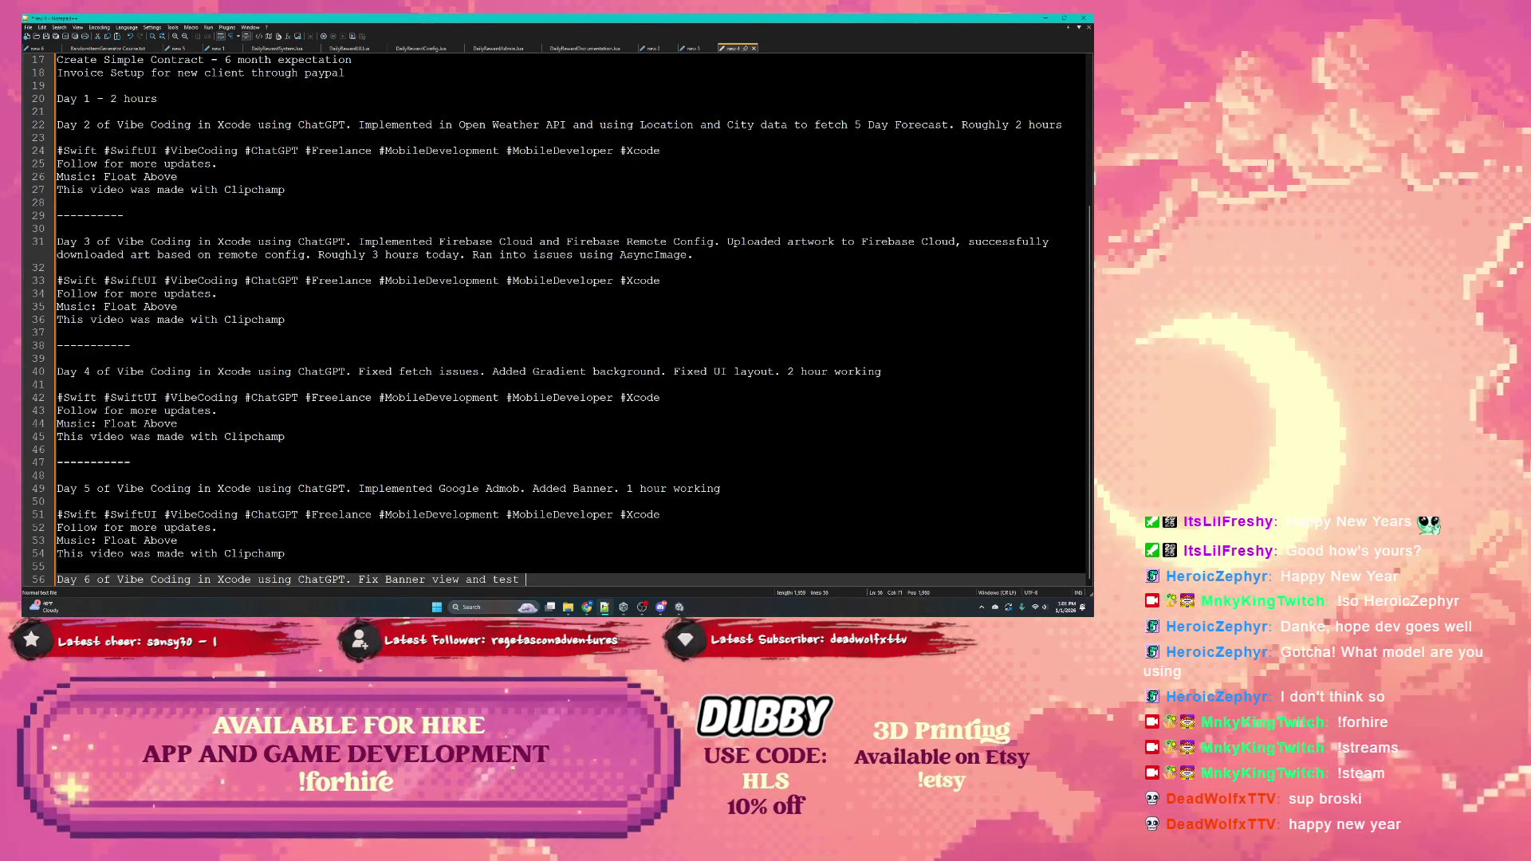
{"action": "type", "text": "ad units"}
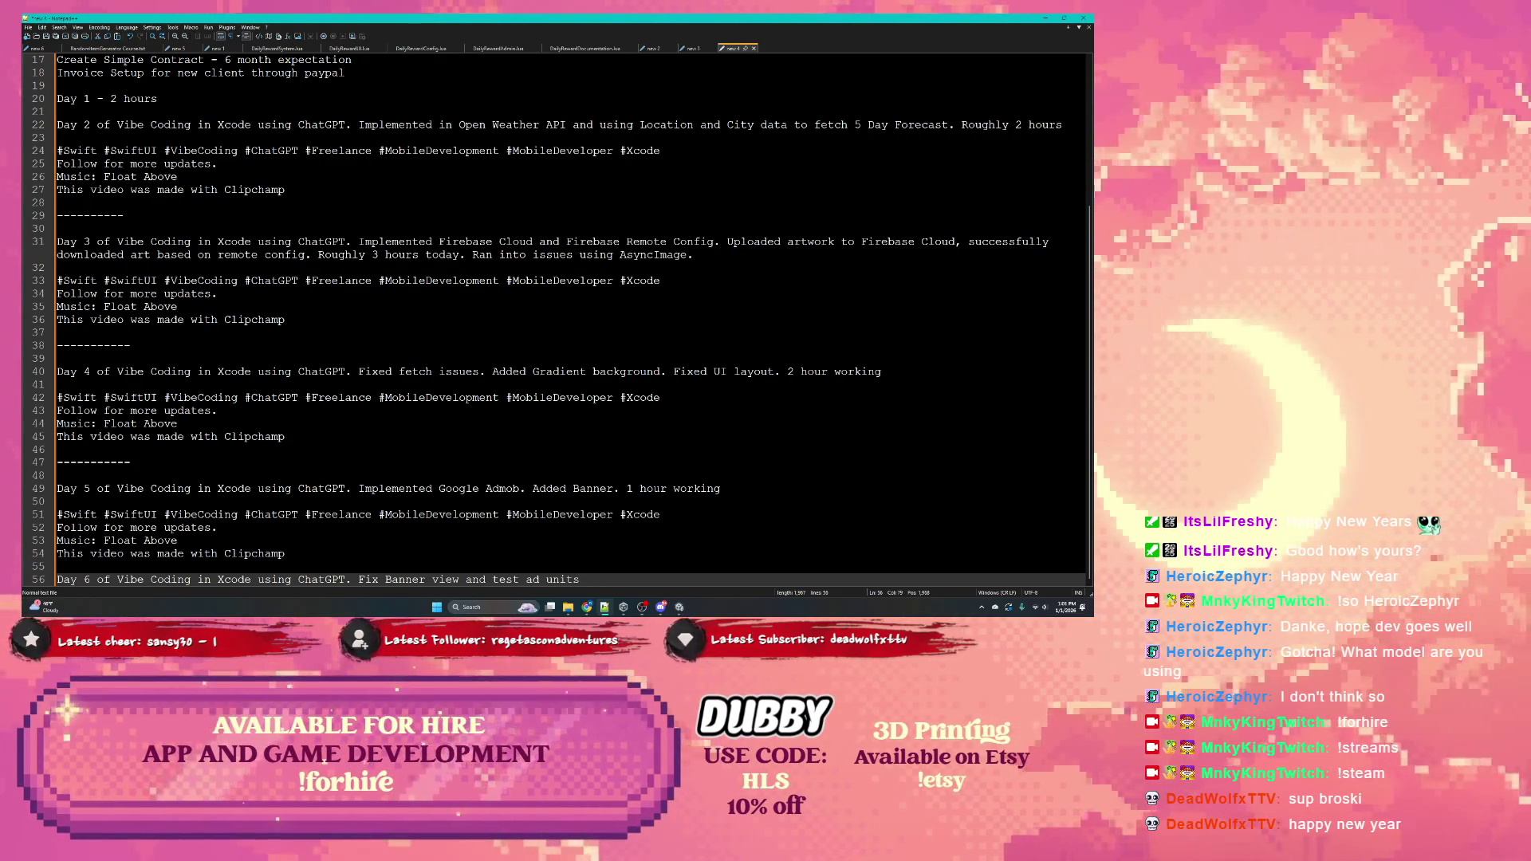
{"action": "type", "text": ". "}
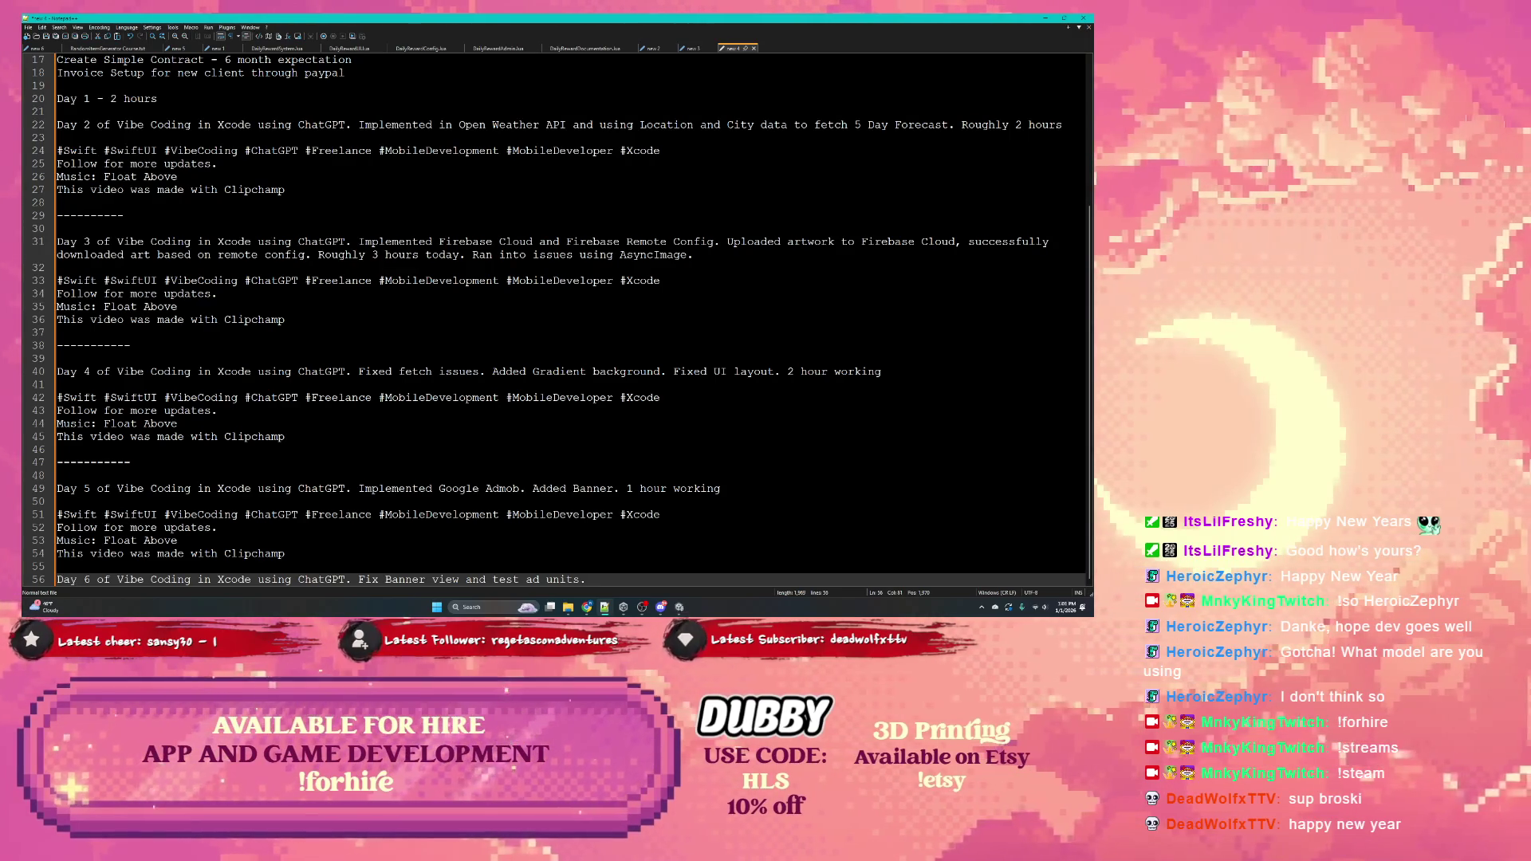
{"action": "type", "text": "Test entire app funct8ion"}
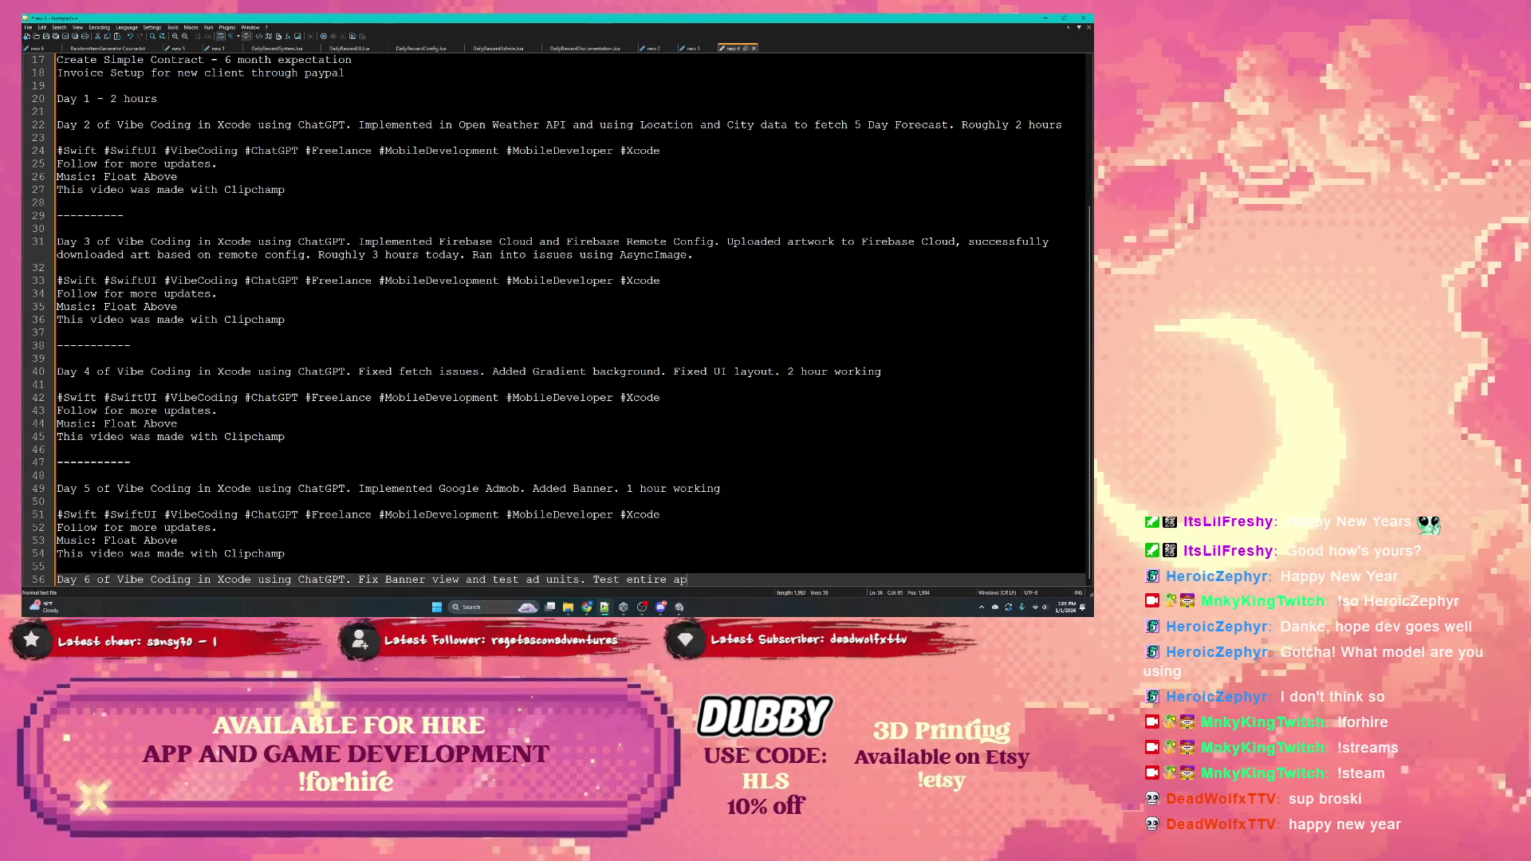
{"action": "type", "text": "a"}
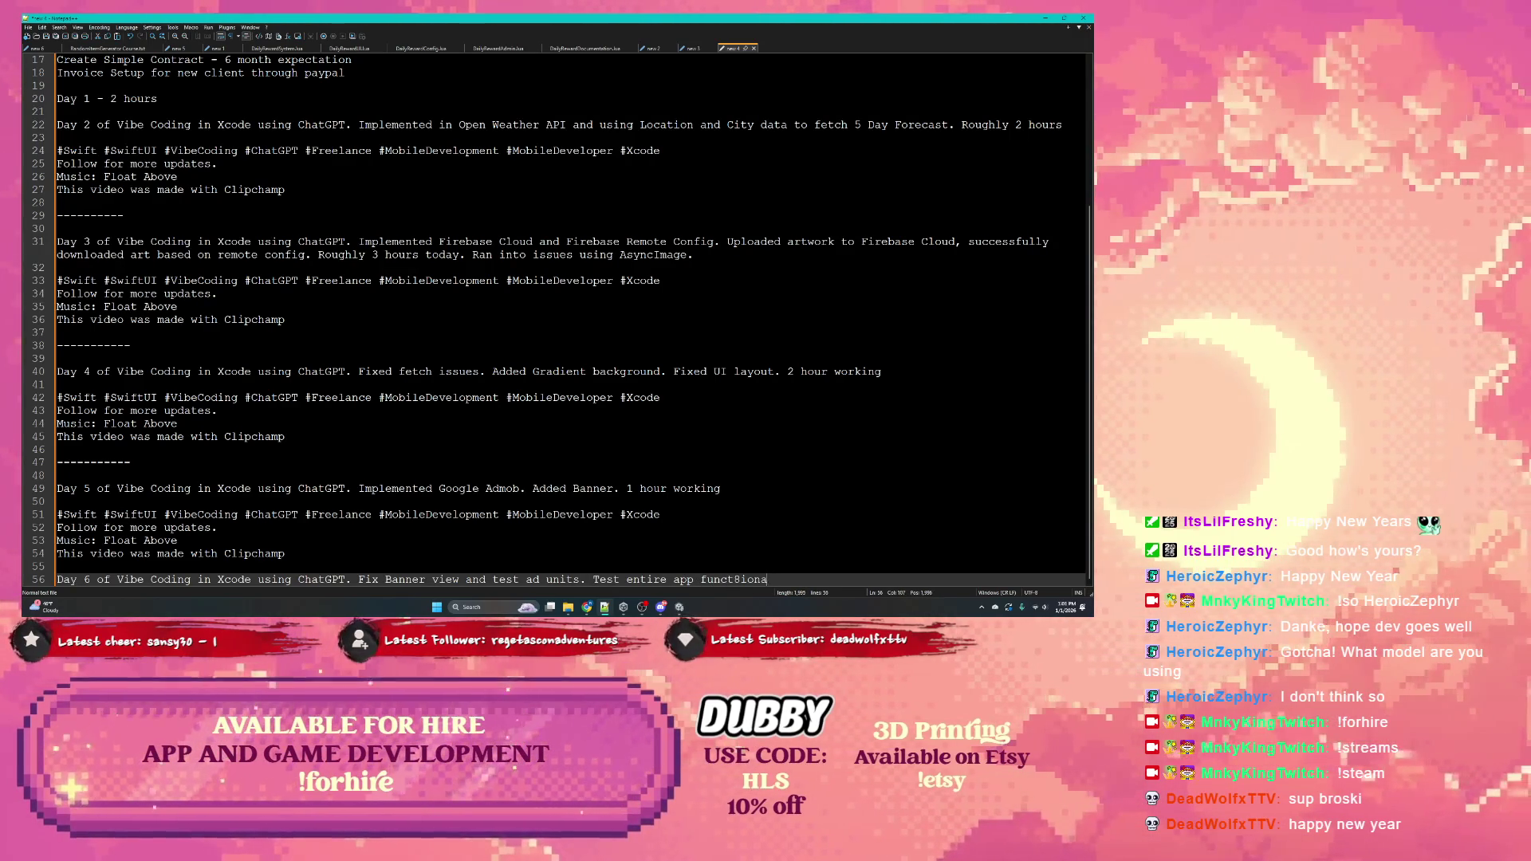
{"action": "key", "text": "BackSpace"}
{"action": "key", "text": "BackSpace"}
{"action": "type", "text": "ionali"}
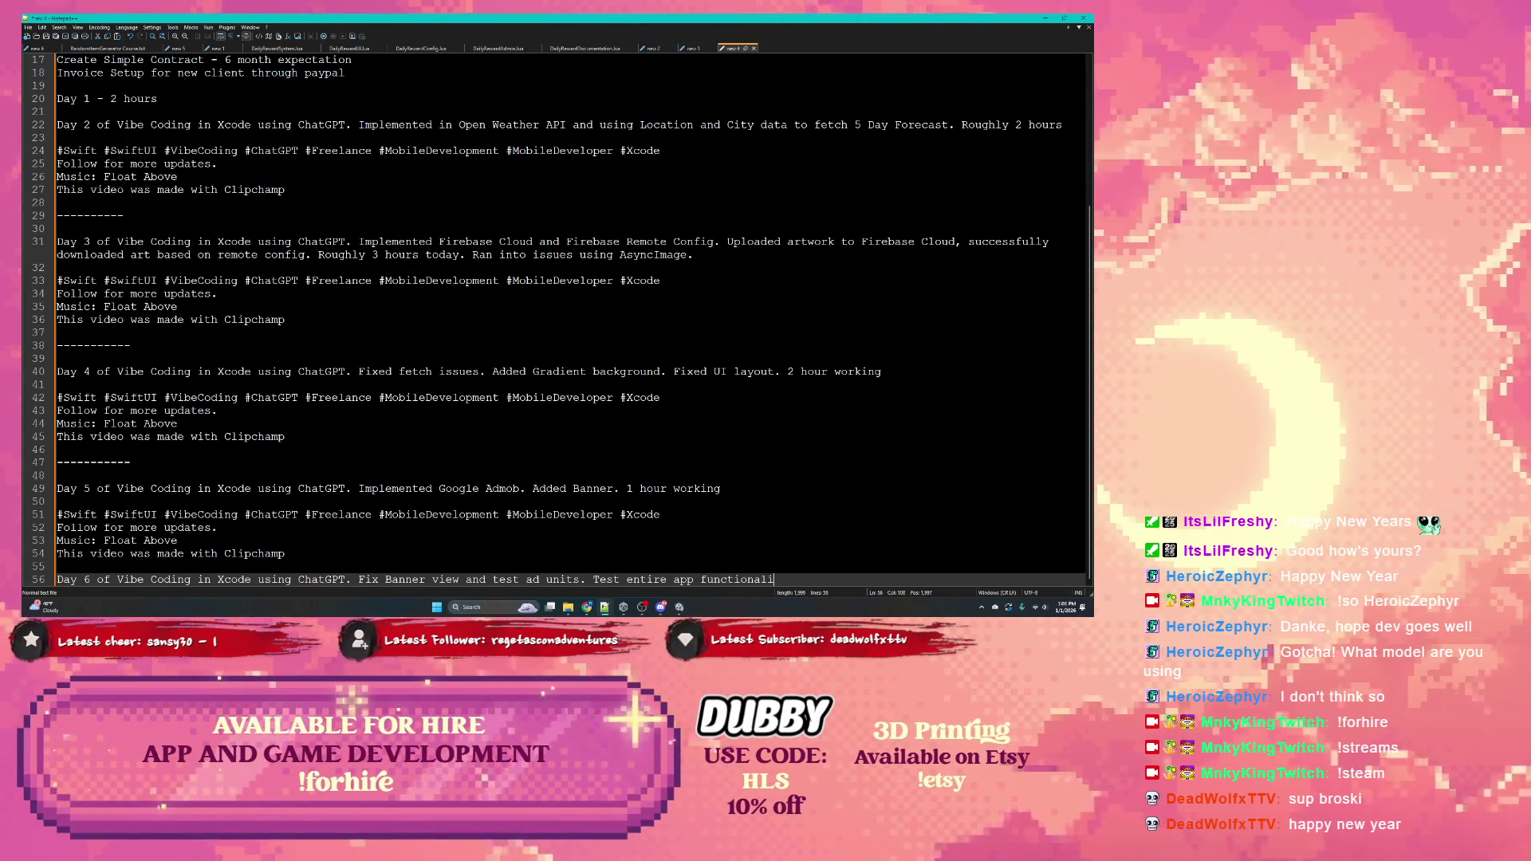
{"action": "type", "text": "ty and fix"}
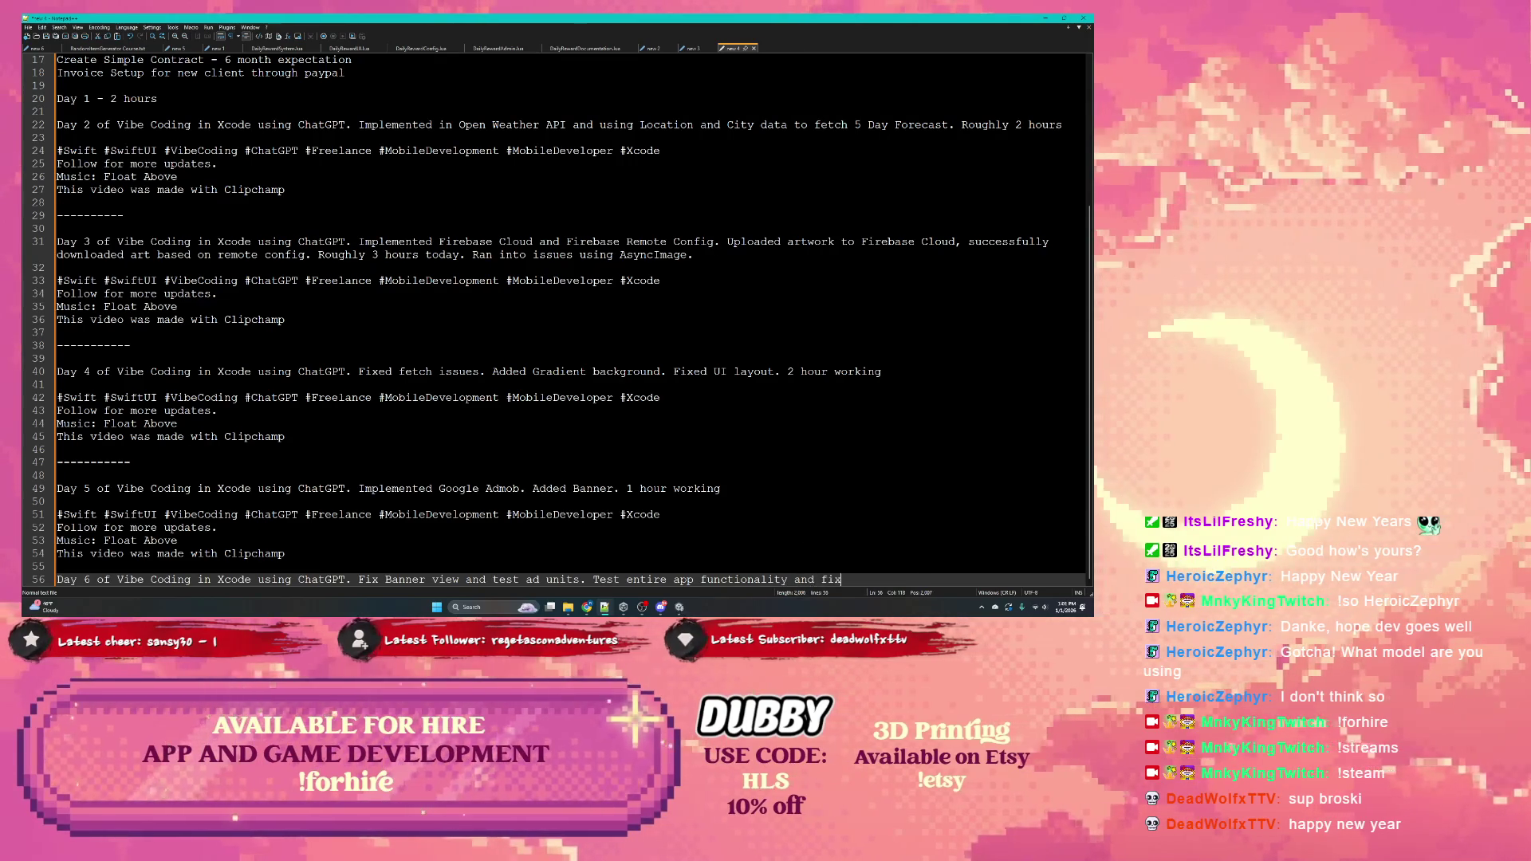
{"action": "type", "text": "ed bugs. 1-2"}
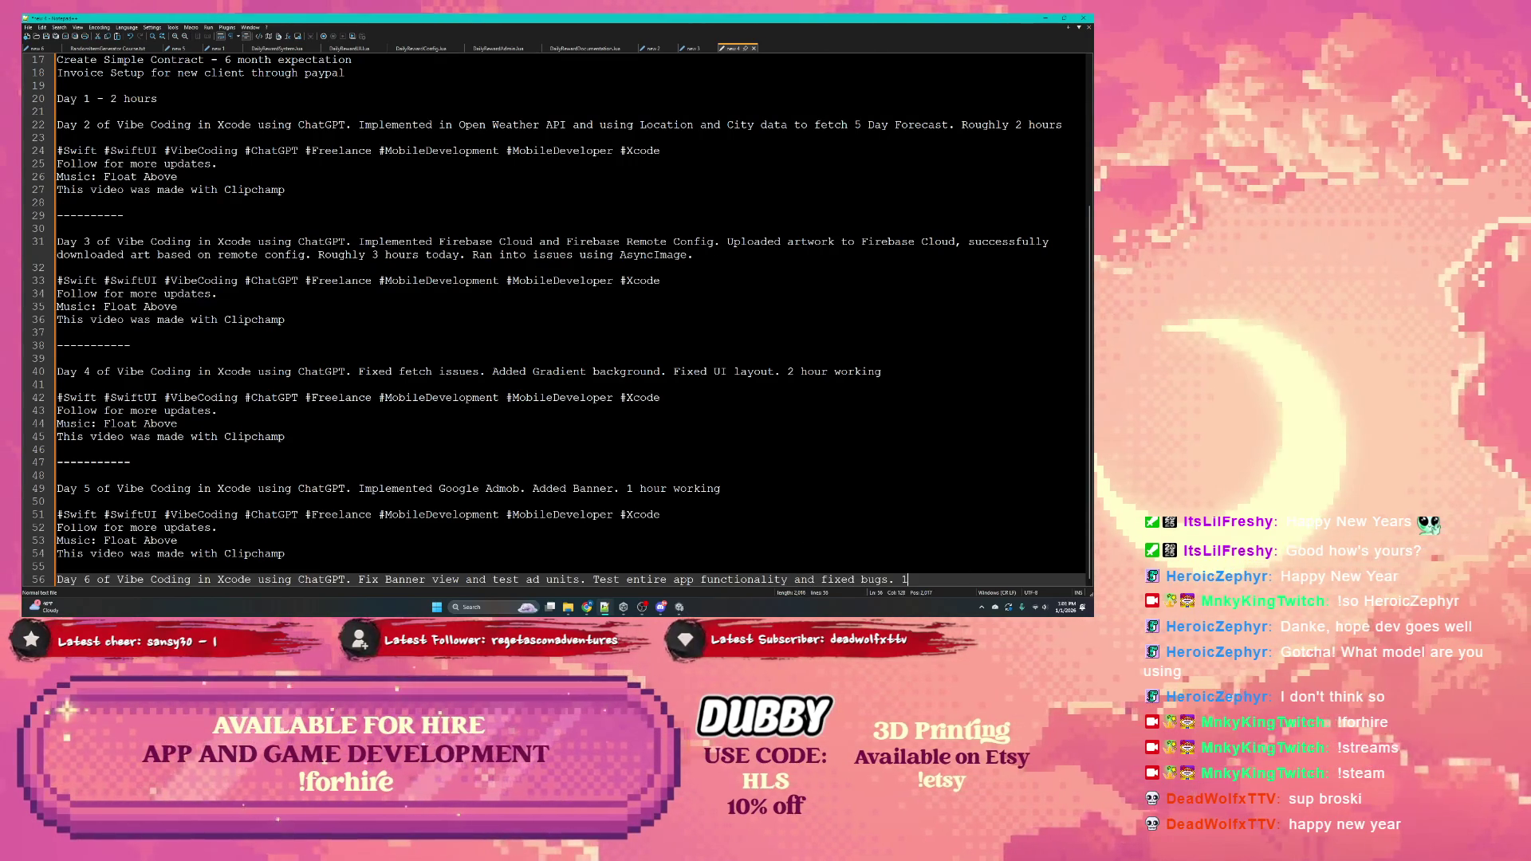
{"action": "key", "text": "BackSpace"}
{"action": "key", "text": "BackSpace"}
{"action": "key", "text": "BackSpace"}
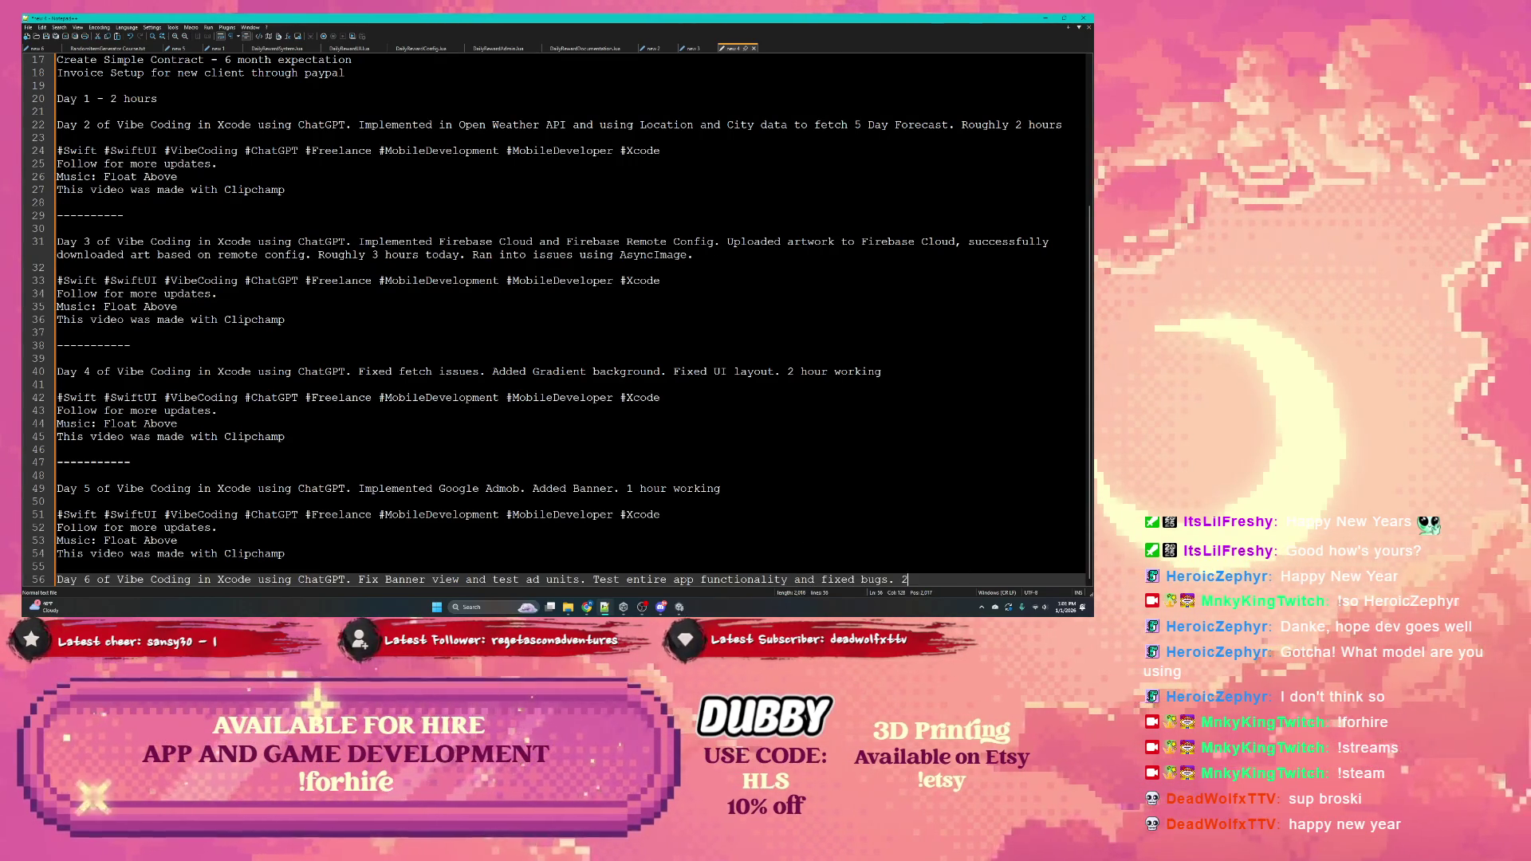
{"action": "type", "text": "2 hours."}
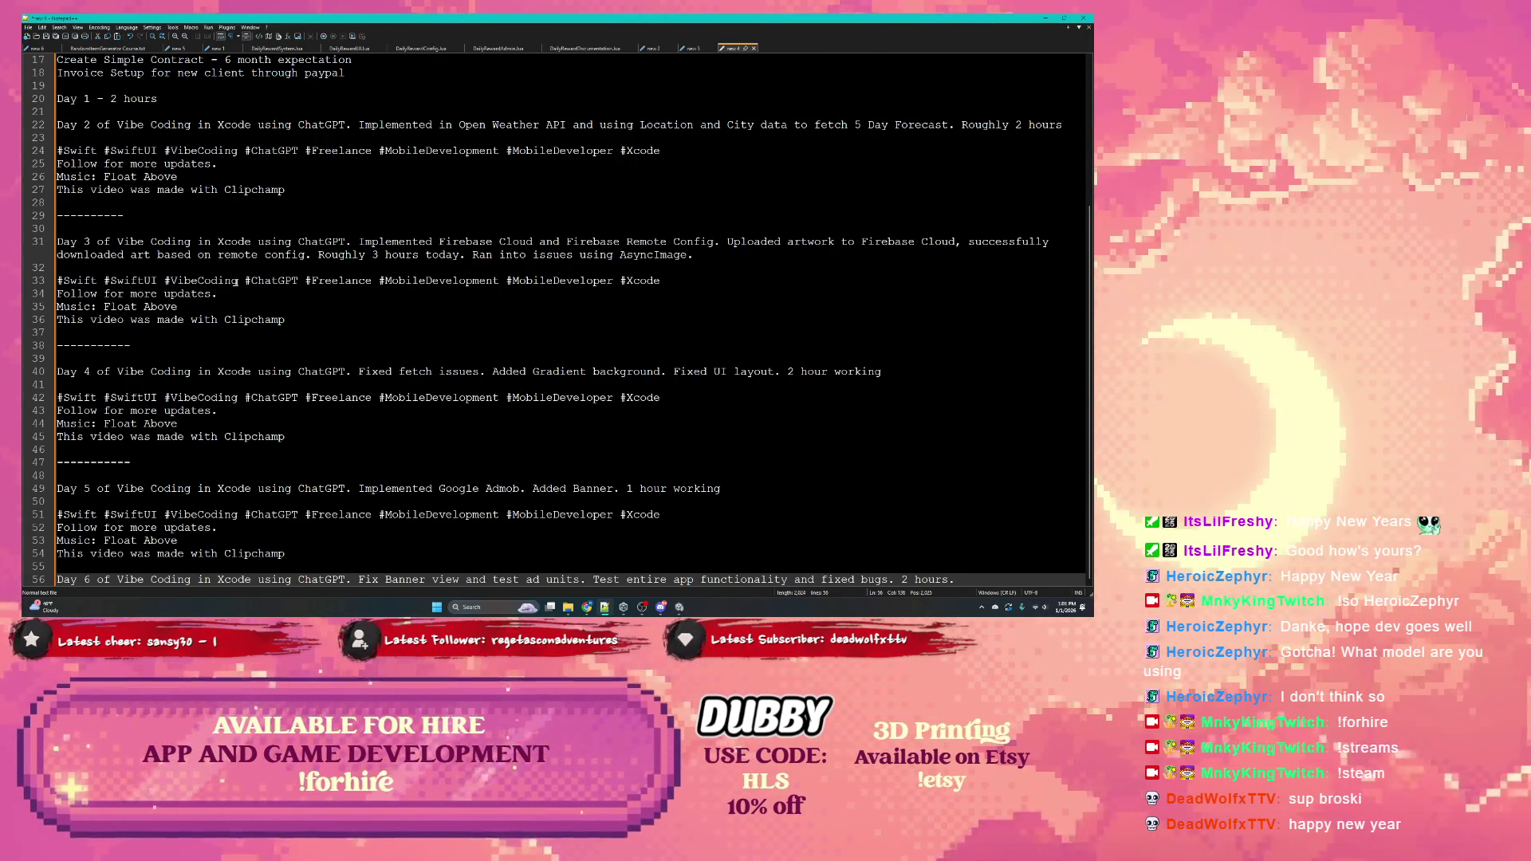
Review the Day 1, Day 3, Day 4 and Day 5 log entries, then return to the Unity editor
{"action": "scroll", "coordinate": [195, 226], "scroll_direction": "up", "scroll_amount": 3}
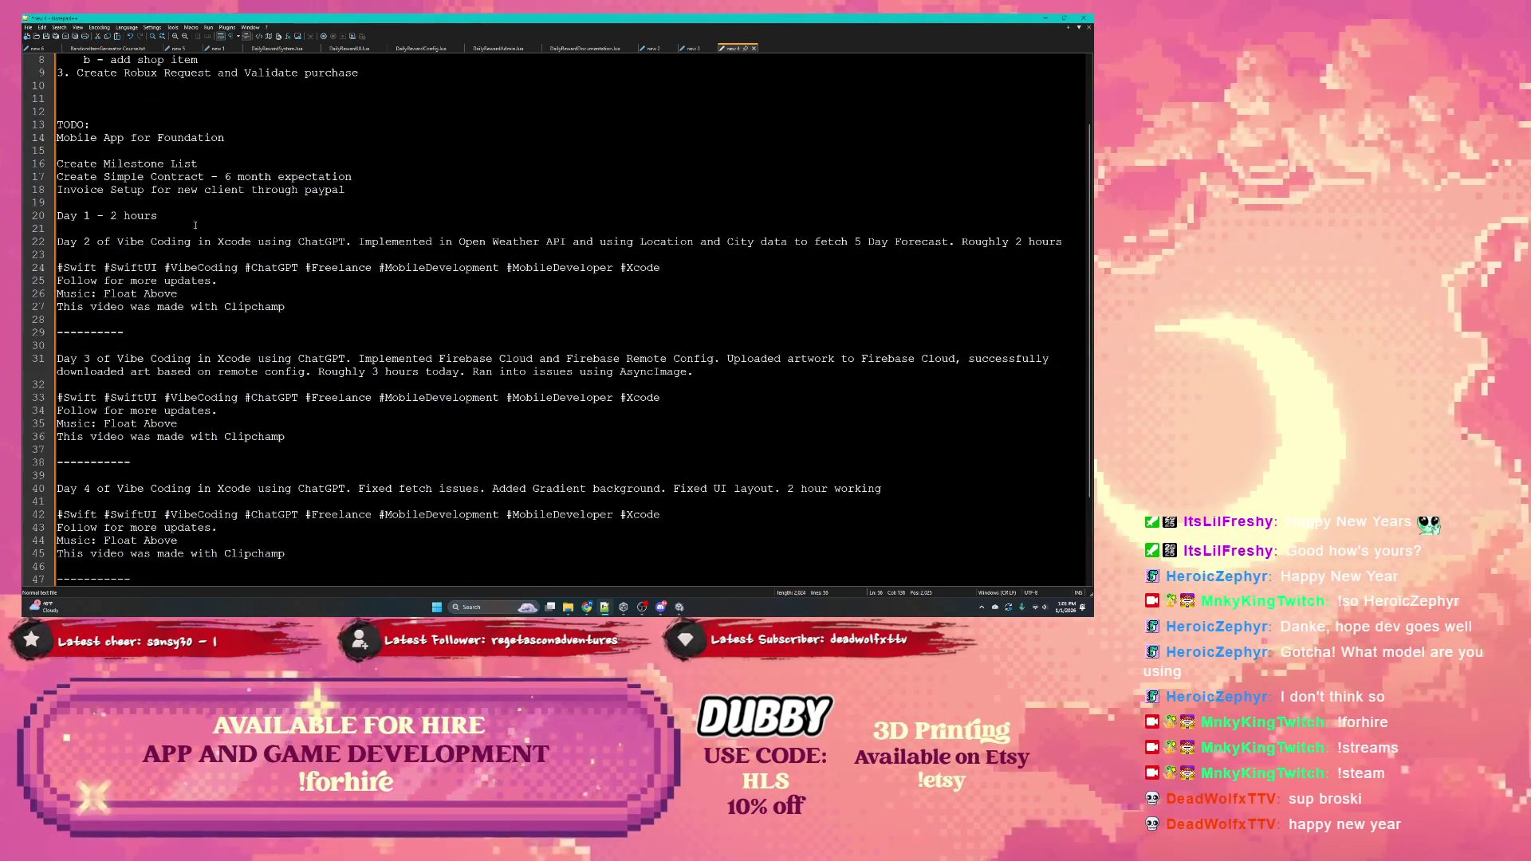
{"action": "left_click", "coordinate": [139, 216]}
{"action": "scroll", "coordinate": [381, 341], "scroll_direction": "down", "scroll_amount": 2}
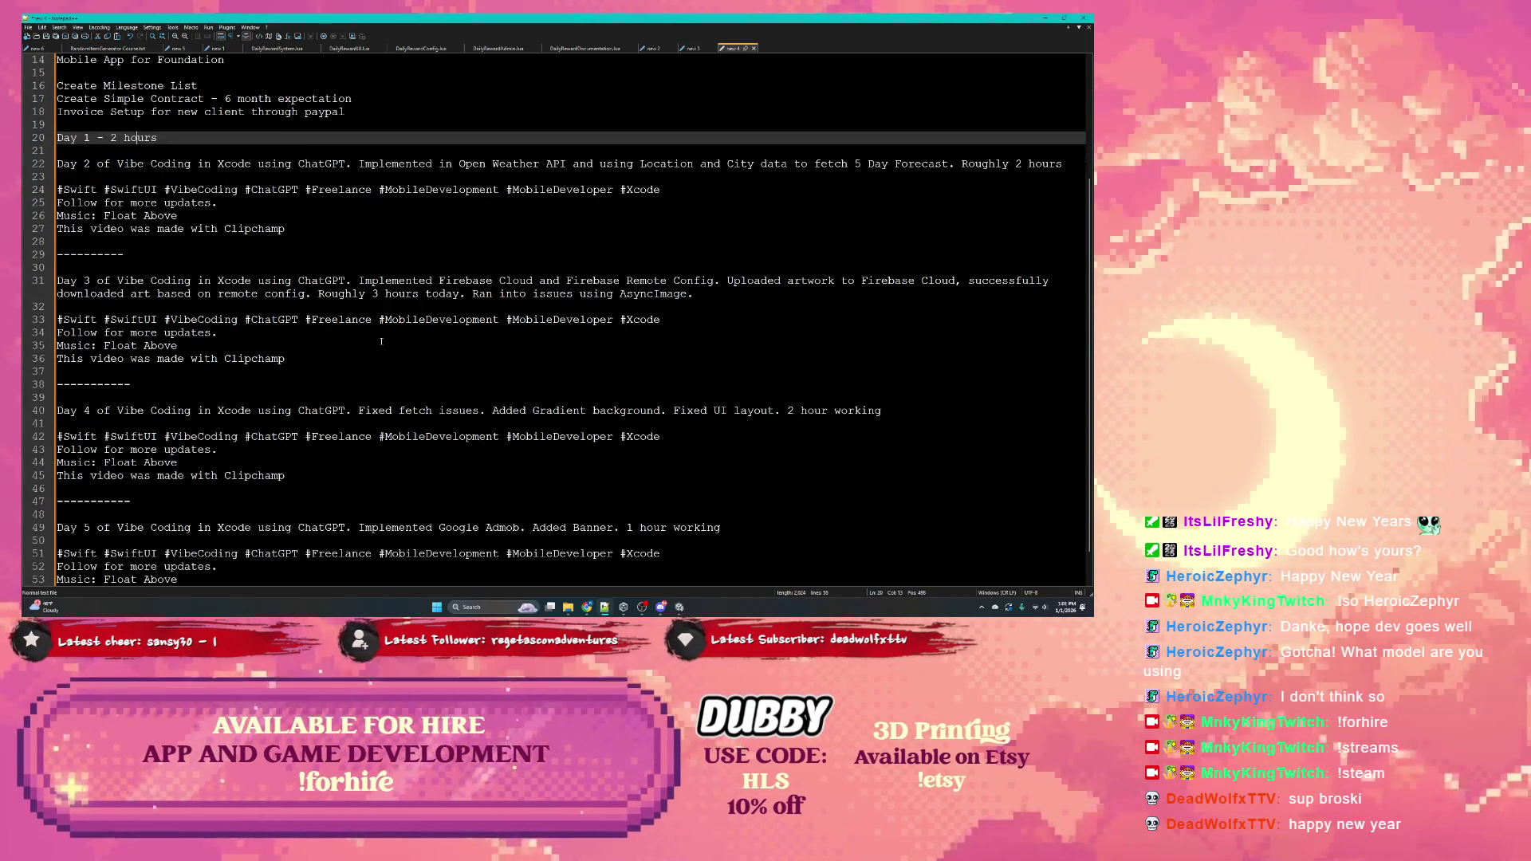
{"action": "left_click", "coordinate": [423, 294]}
{"action": "scroll", "coordinate": [429, 302], "scroll_direction": "down", "scroll_amount": 1}
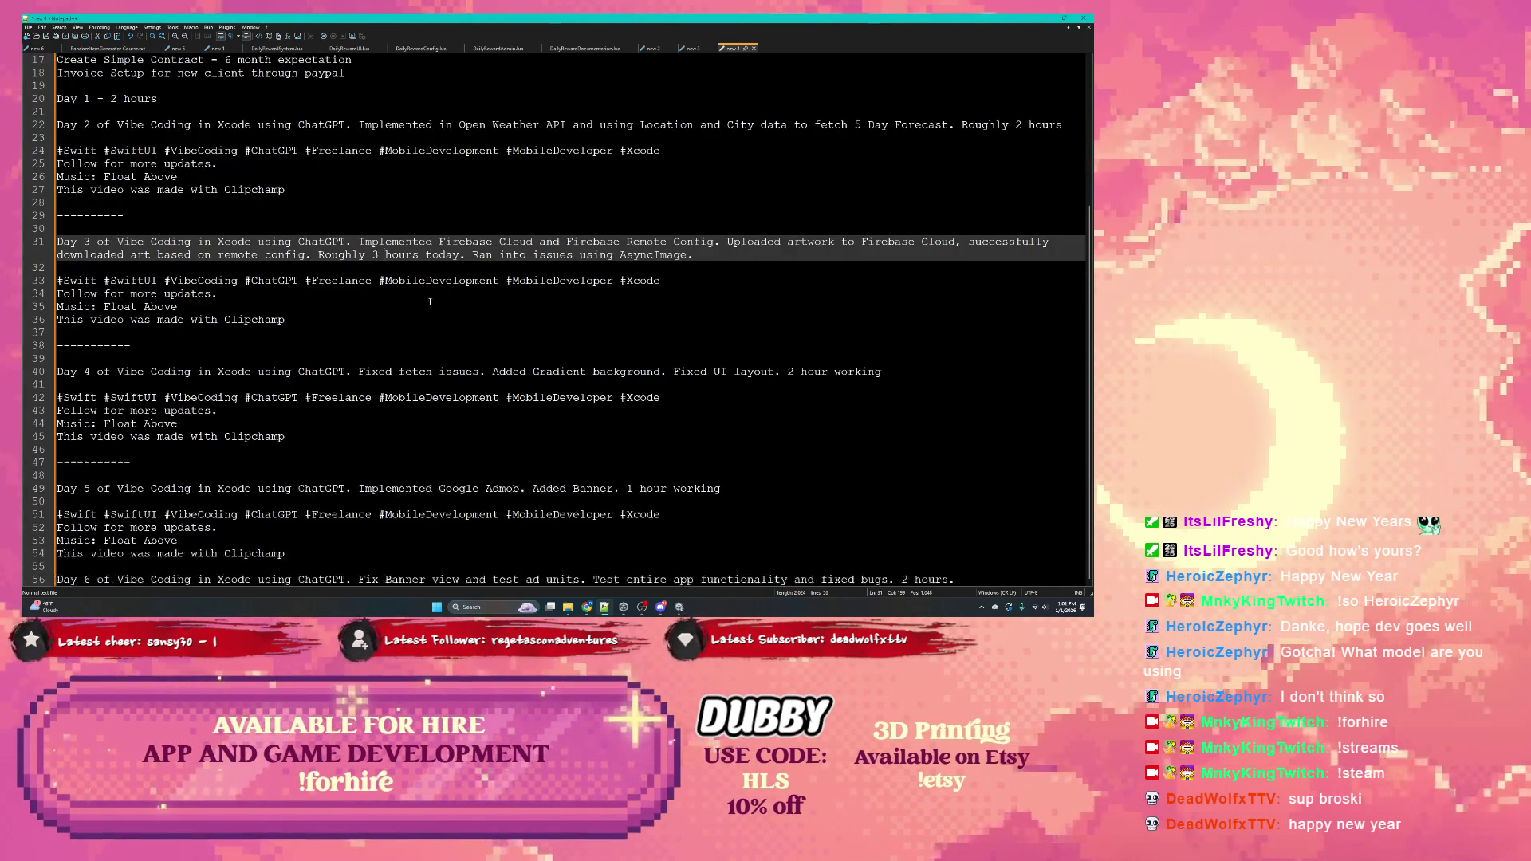
{"action": "left_click", "coordinate": [792, 371]}
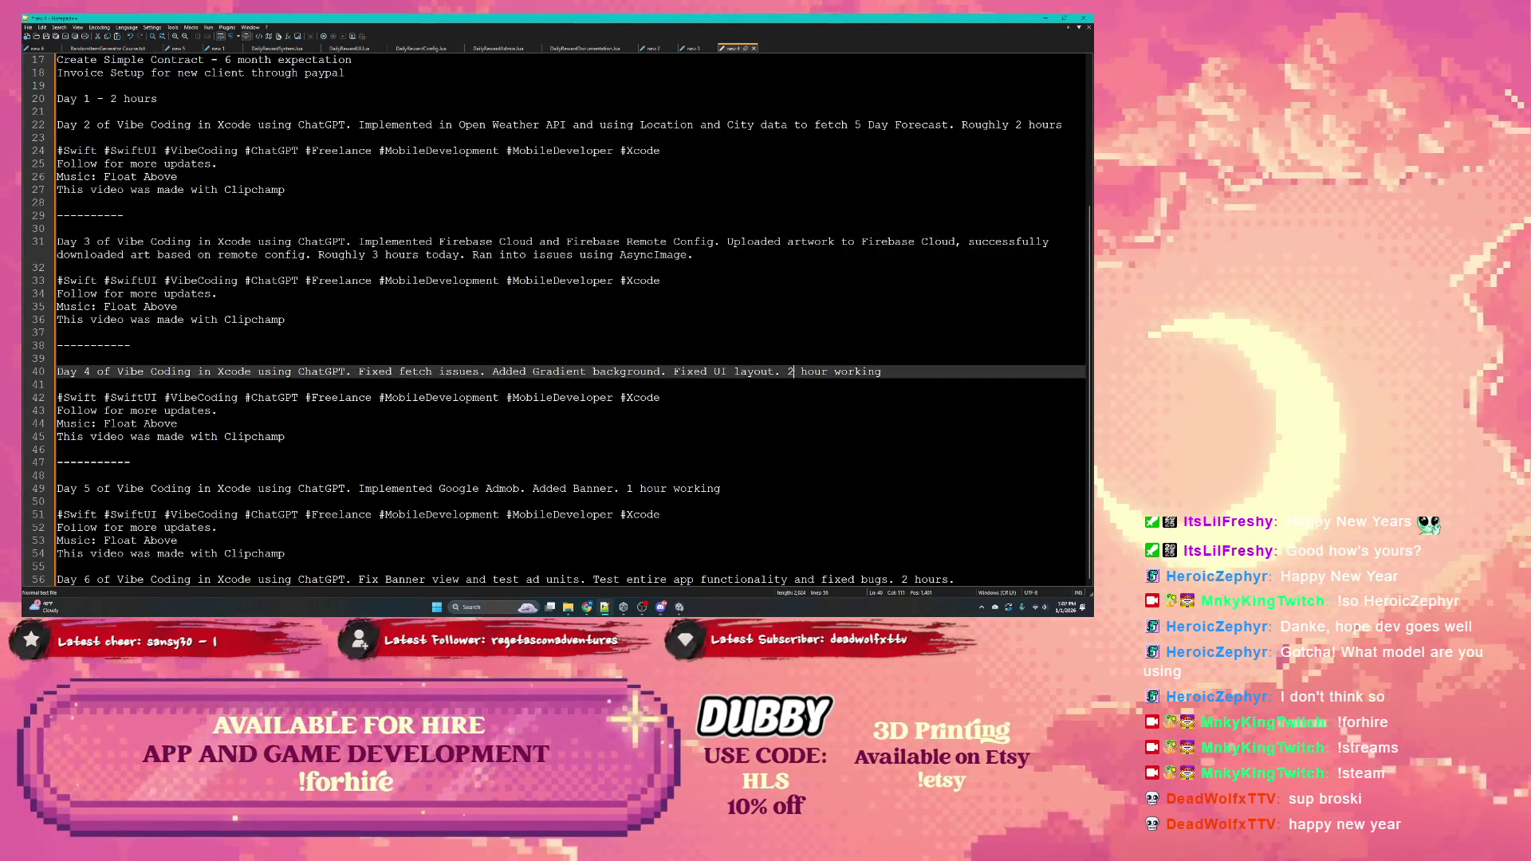
{"action": "left_click", "coordinate": [641, 497]}
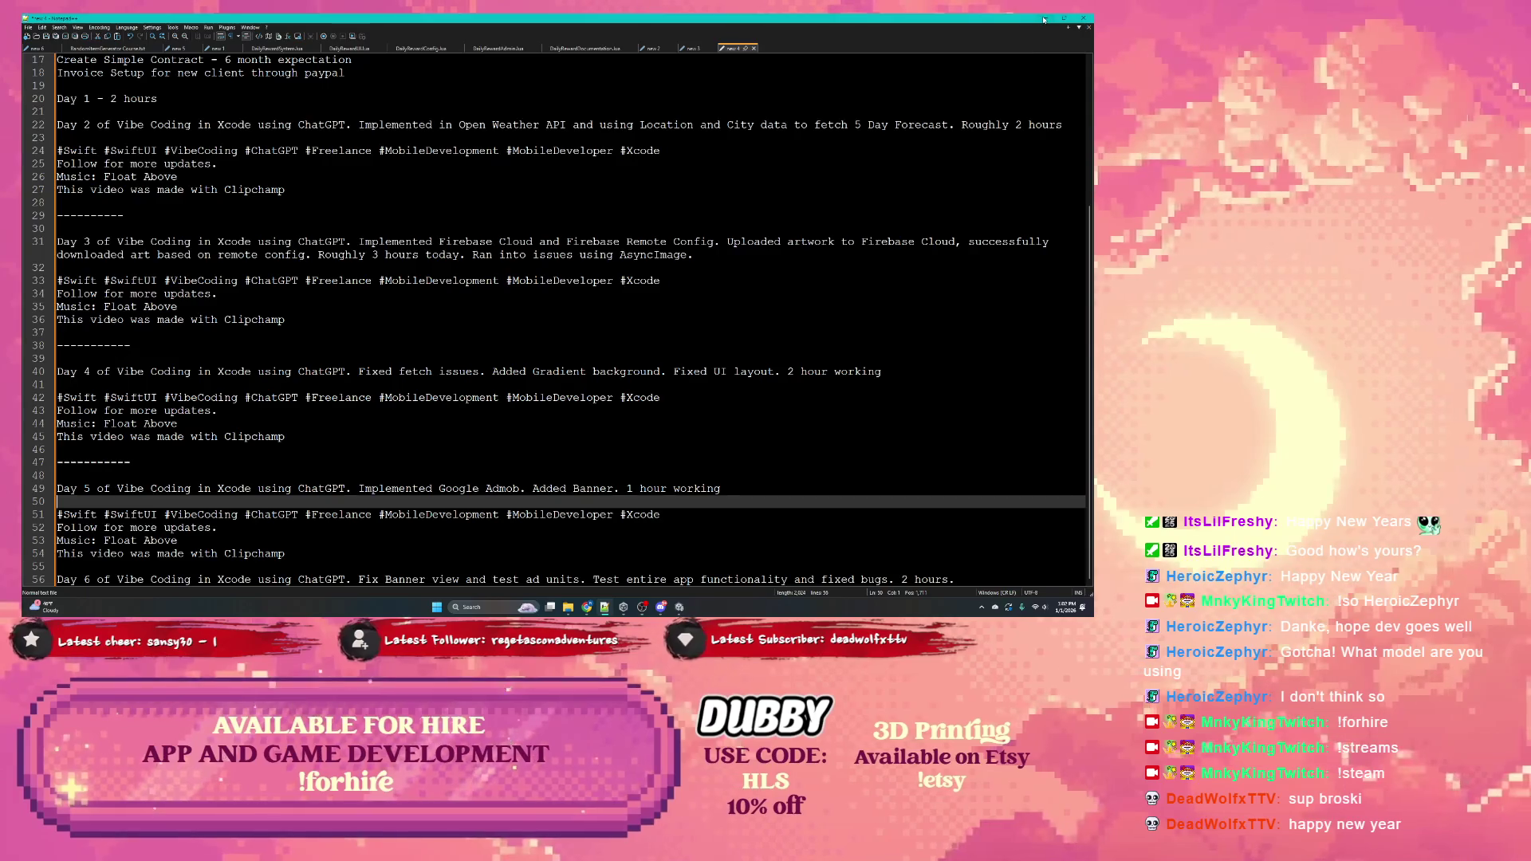
{"action": "key", "text": "alt+Tab"}
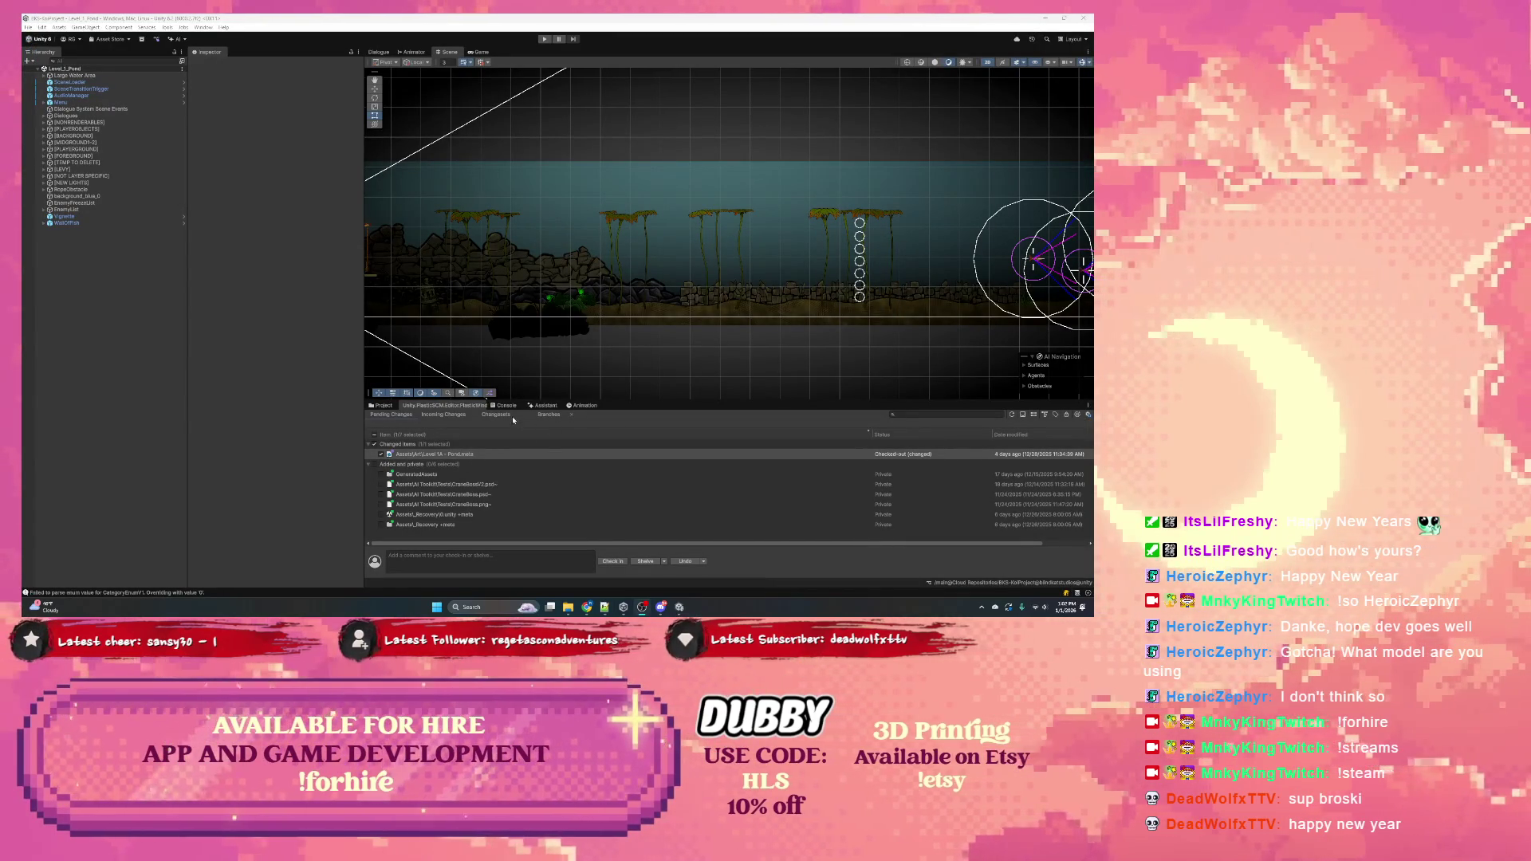
Check Incoming Changes, view the Project folder tree, pan toward the fish circles, then launch Unity Version Control
{"action": "left_click", "coordinate": [441, 415]}
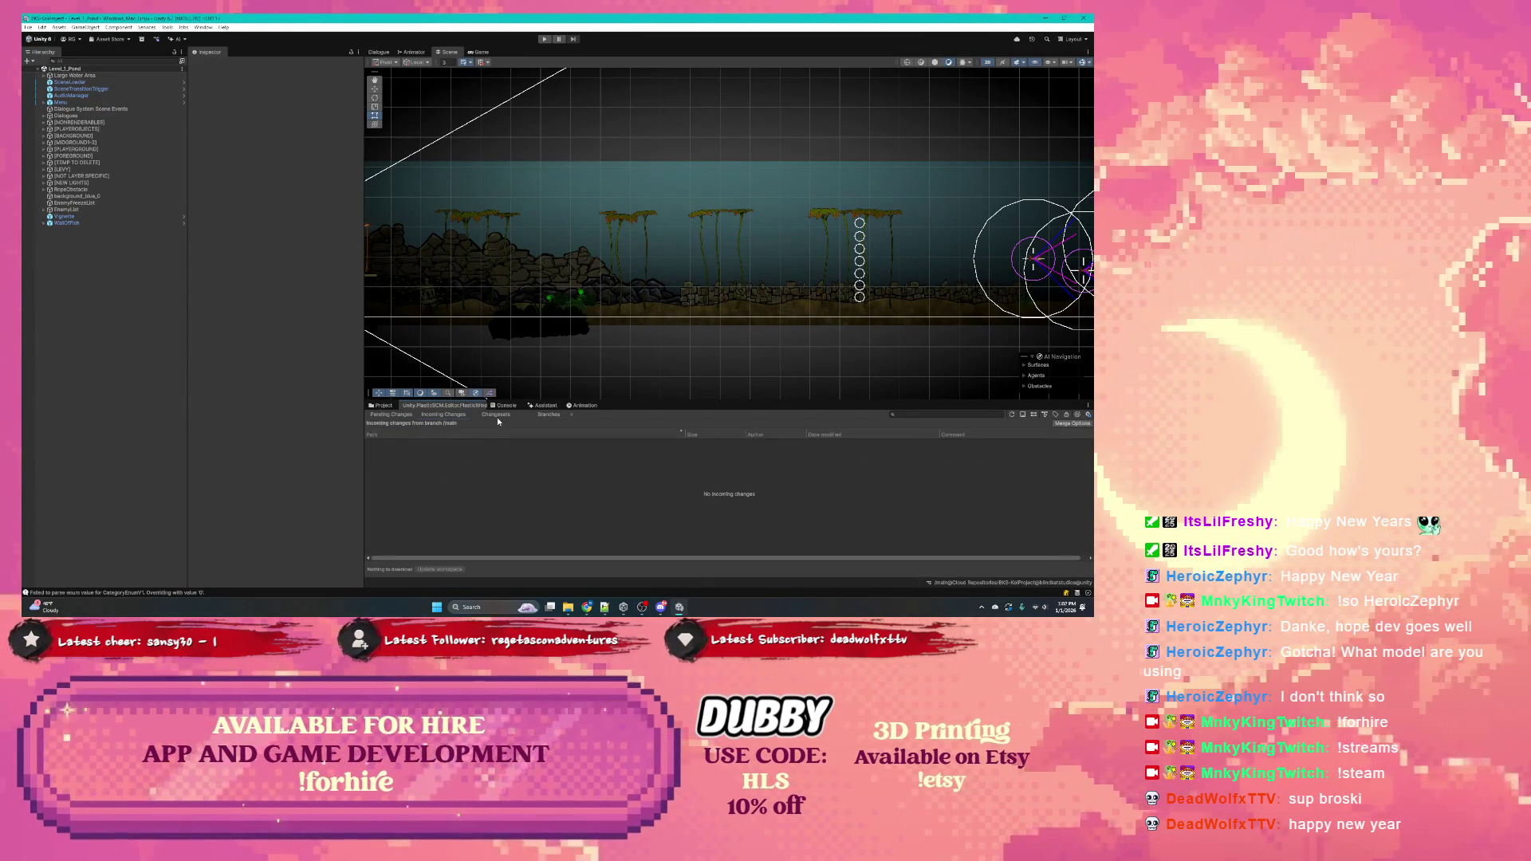
{"action": "left_click", "coordinate": [382, 405]}
{"action": "scroll", "coordinate": [606, 287], "scroll_direction": "up", "scroll_amount": 2}
{"action": "scroll", "coordinate": [606, 287], "scroll_direction": "down", "scroll_amount": 1}
{"action": "left_click_drag", "start_coordinate": [606, 287], "coordinate": [415, 303]}
{"action": "mouse_move", "coordinate": [624, 607]}
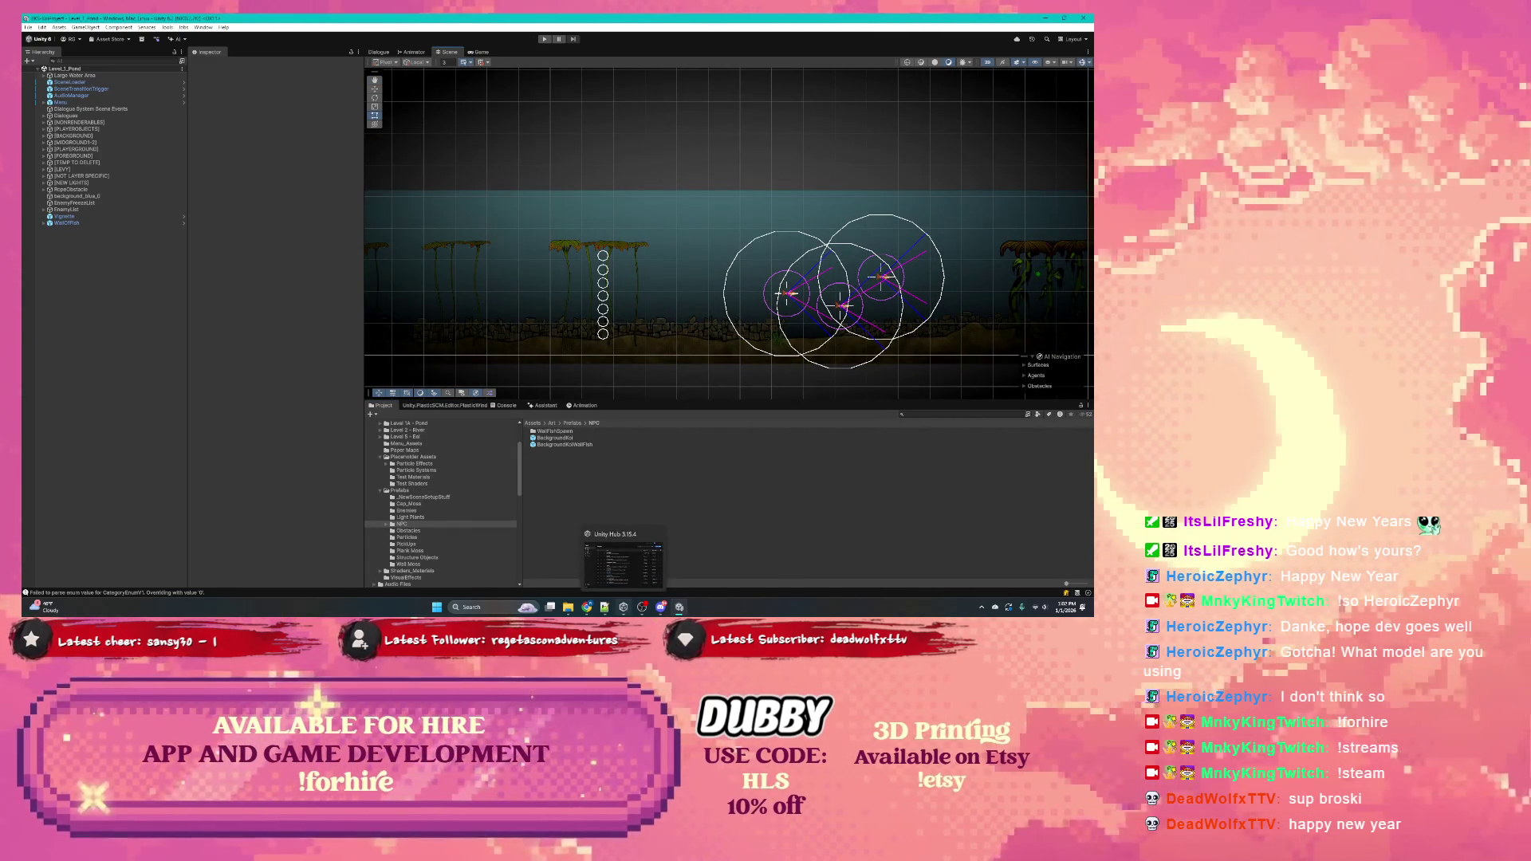
{"action": "key", "text": "super"}
{"action": "key", "text": "super"}
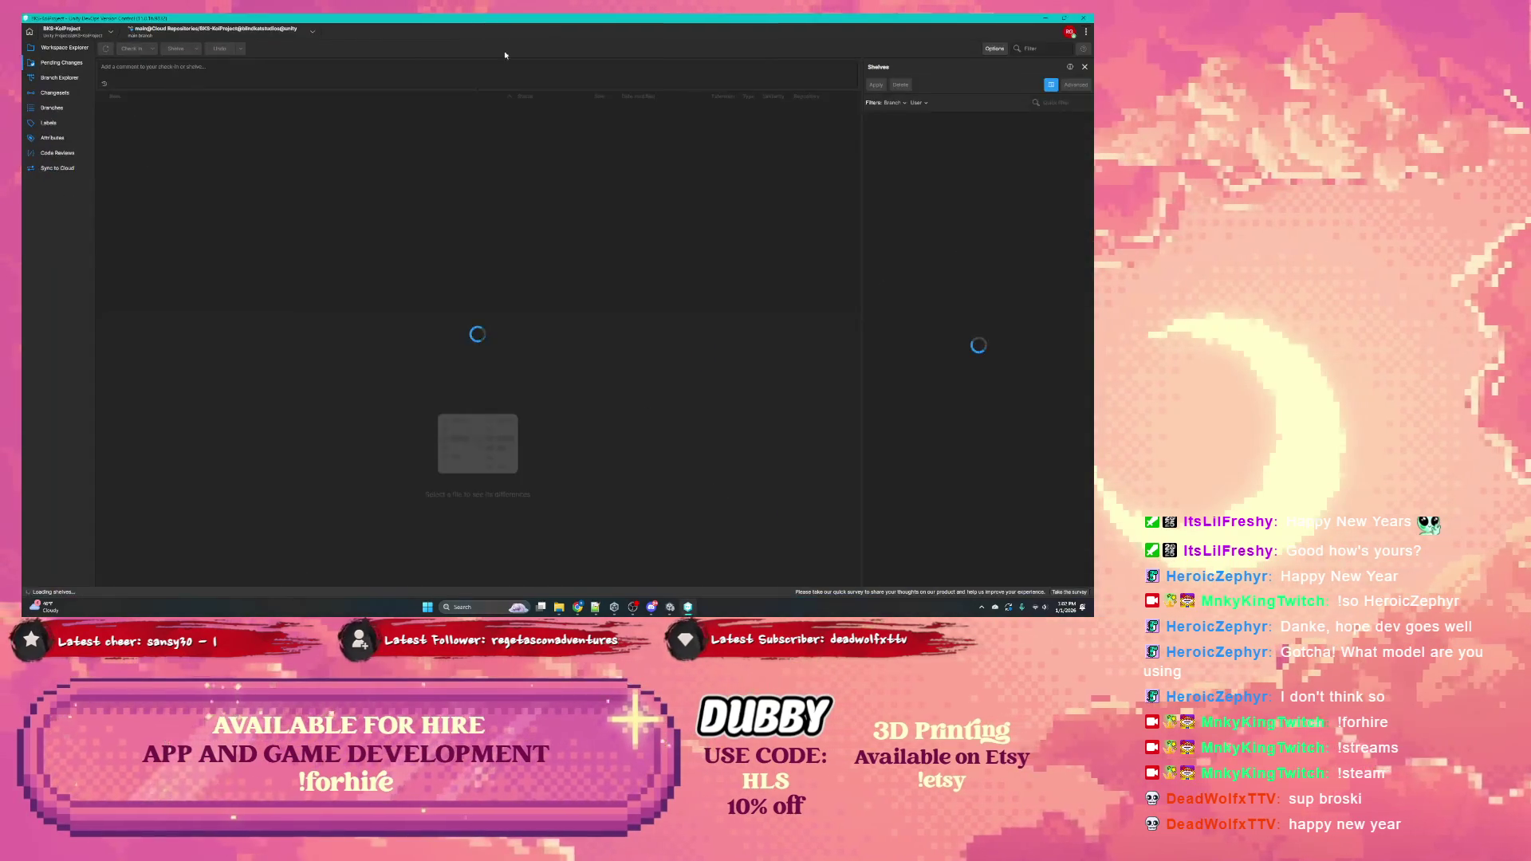
In Branch Explorer, read changesets 427, 428 and 426, then minimize Version Control
{"action": "left_click", "coordinate": [1067, 611]}
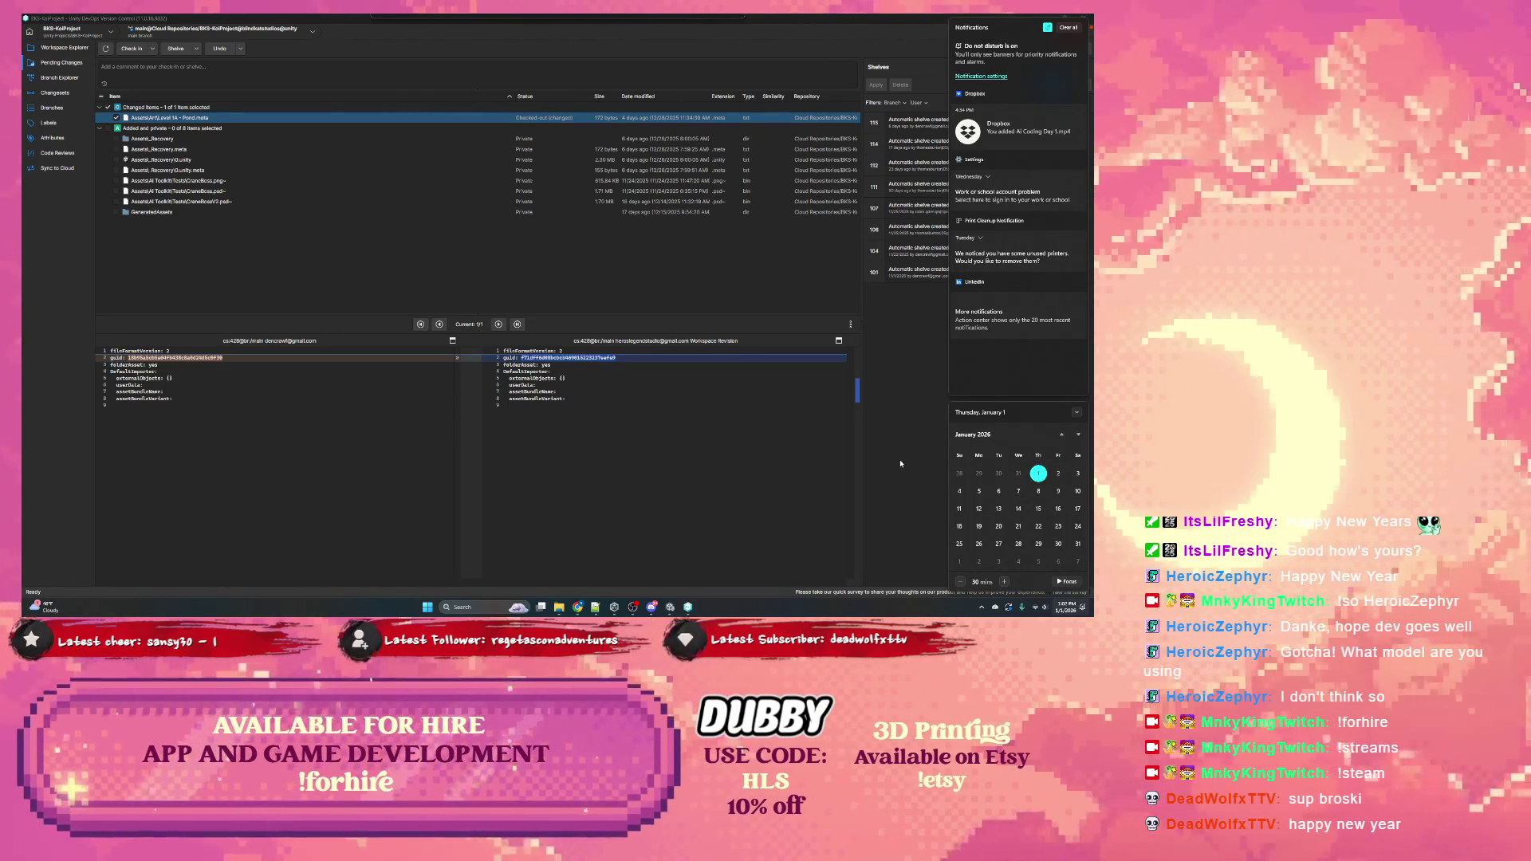
{"action": "left_click", "coordinate": [900, 463]}
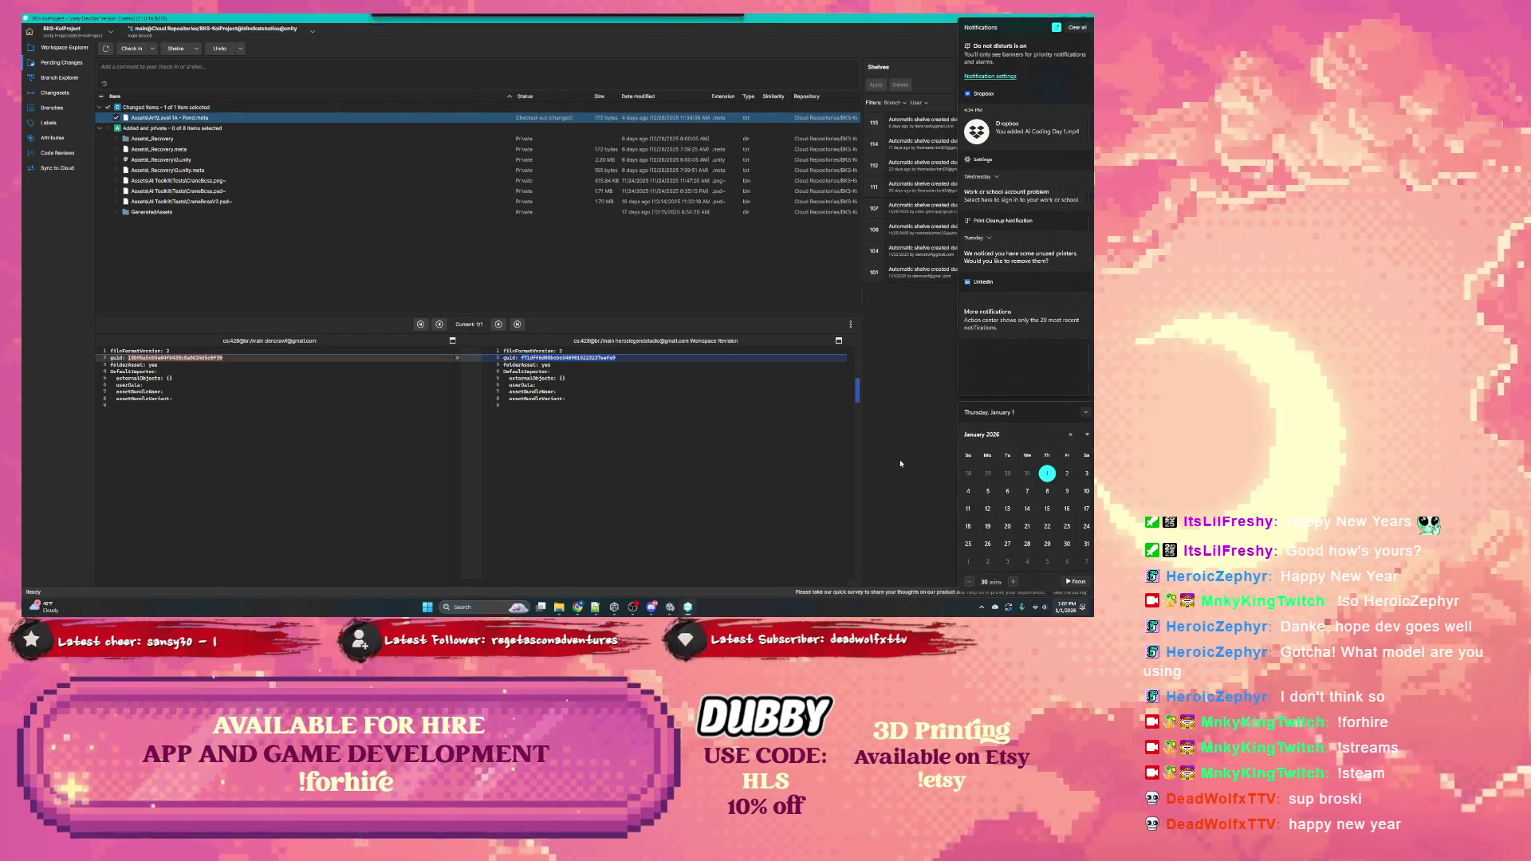
{"action": "left_click", "coordinate": [56, 77]}
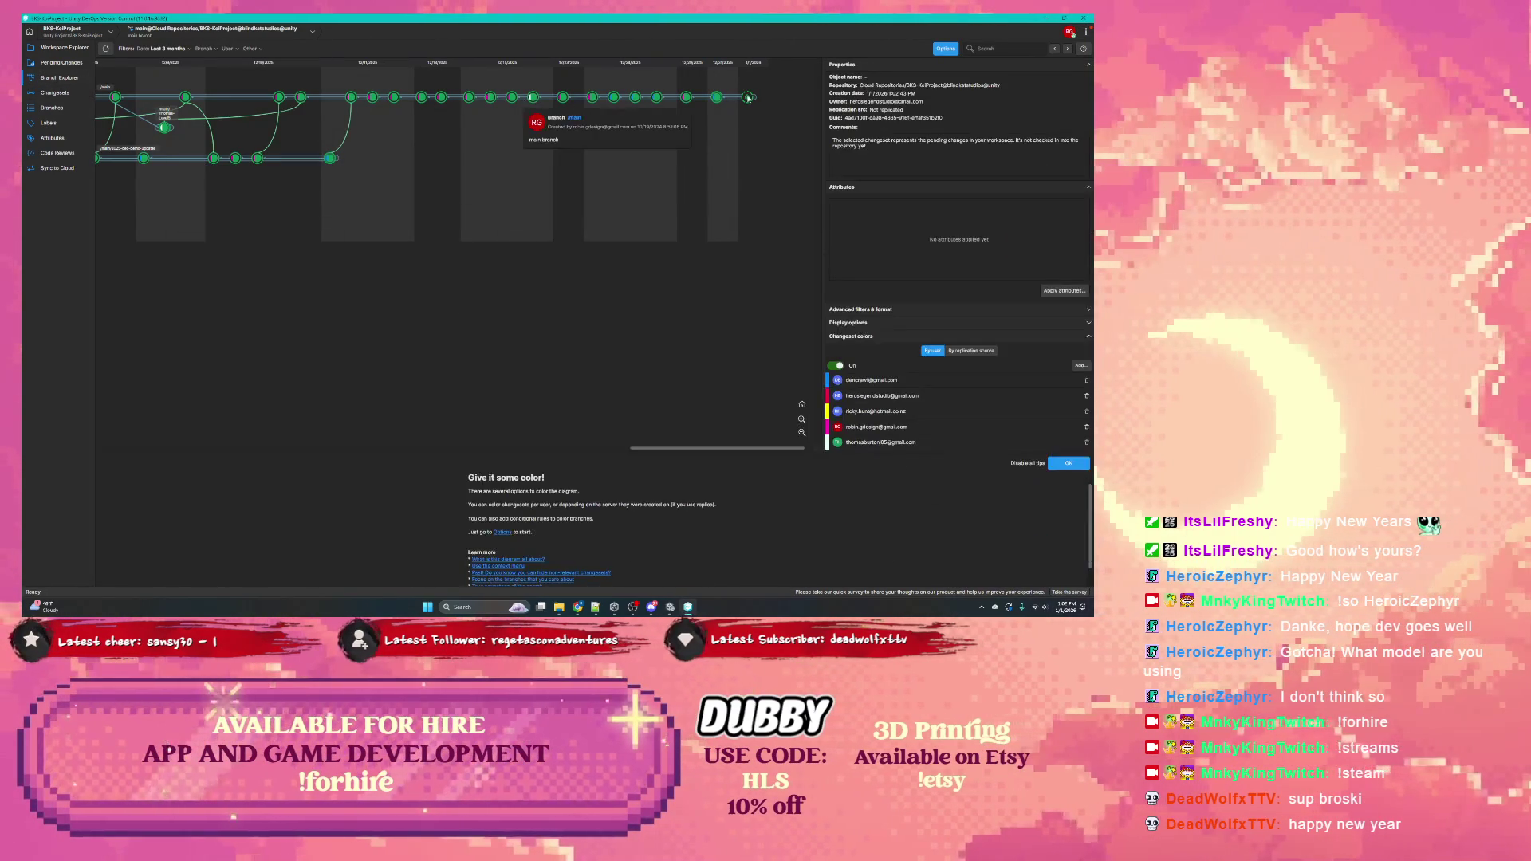
{"action": "mouse_move", "coordinate": [716, 100]}
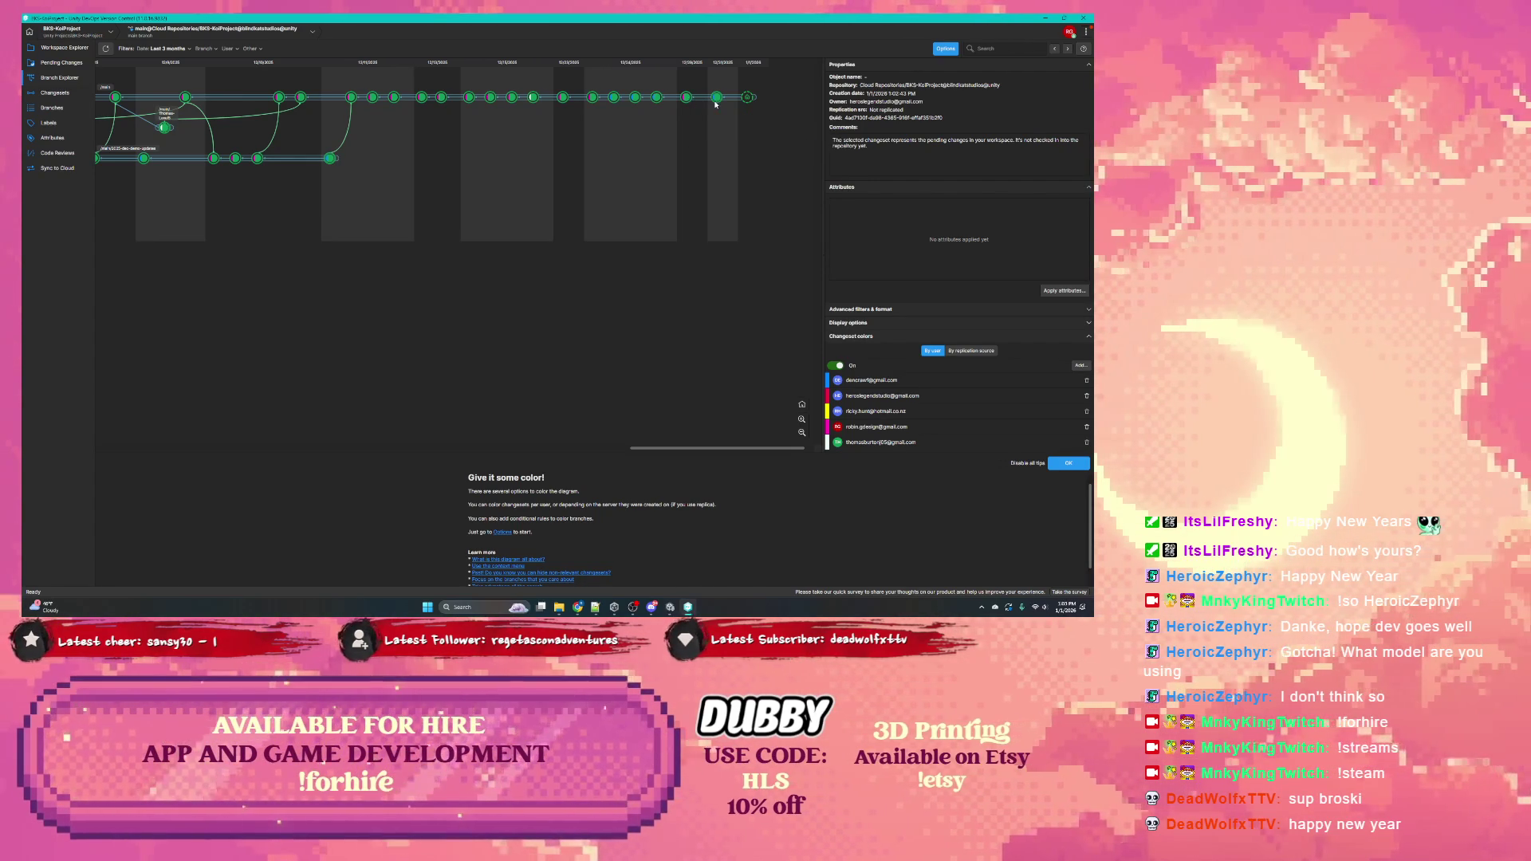
{"action": "mouse_move", "coordinate": [720, 112]}
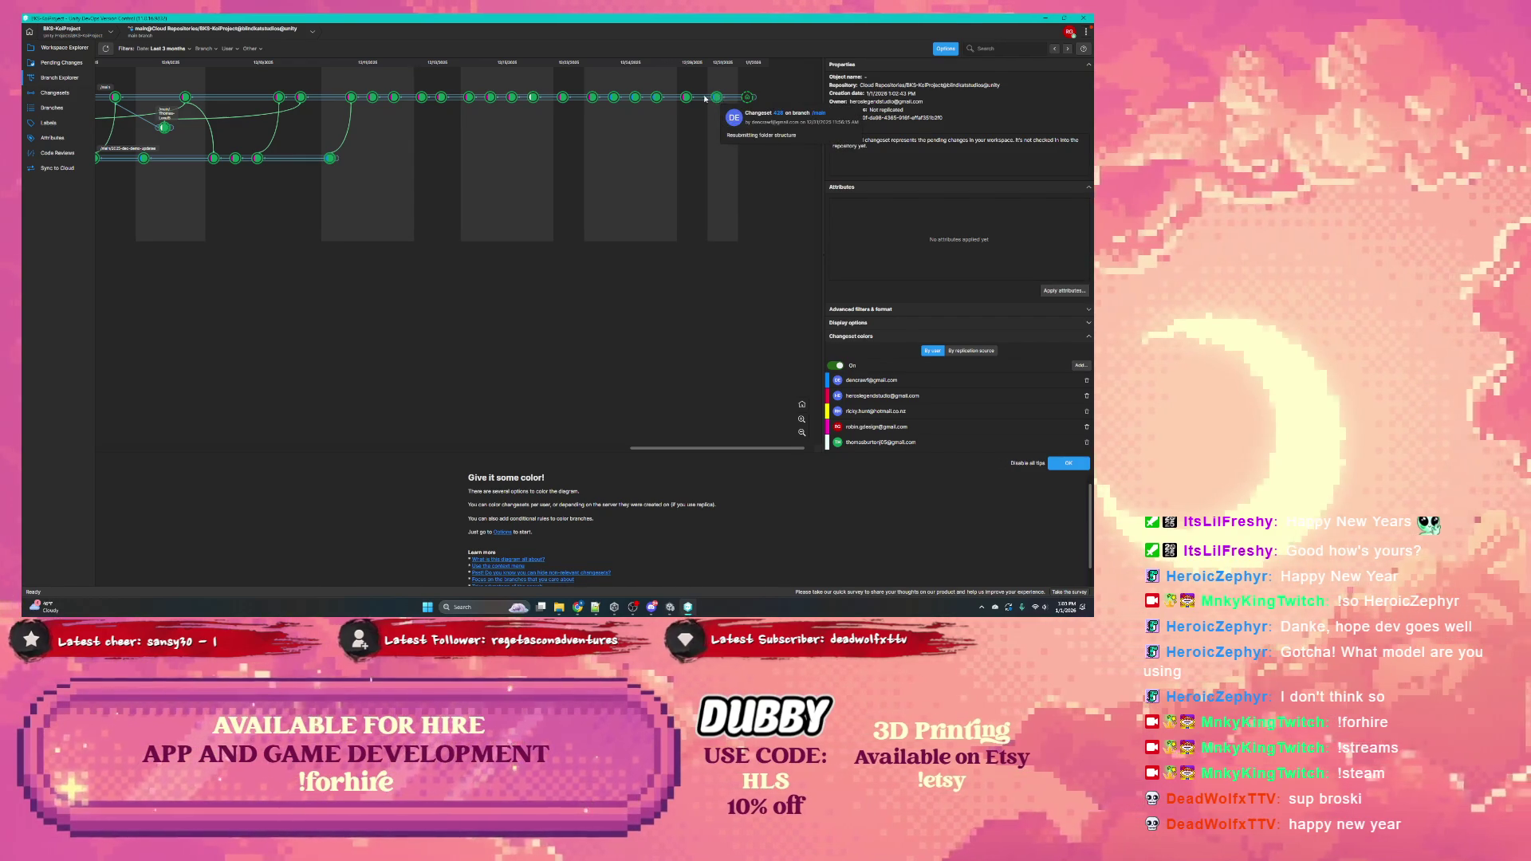
{"action": "left_click", "coordinate": [688, 97]}
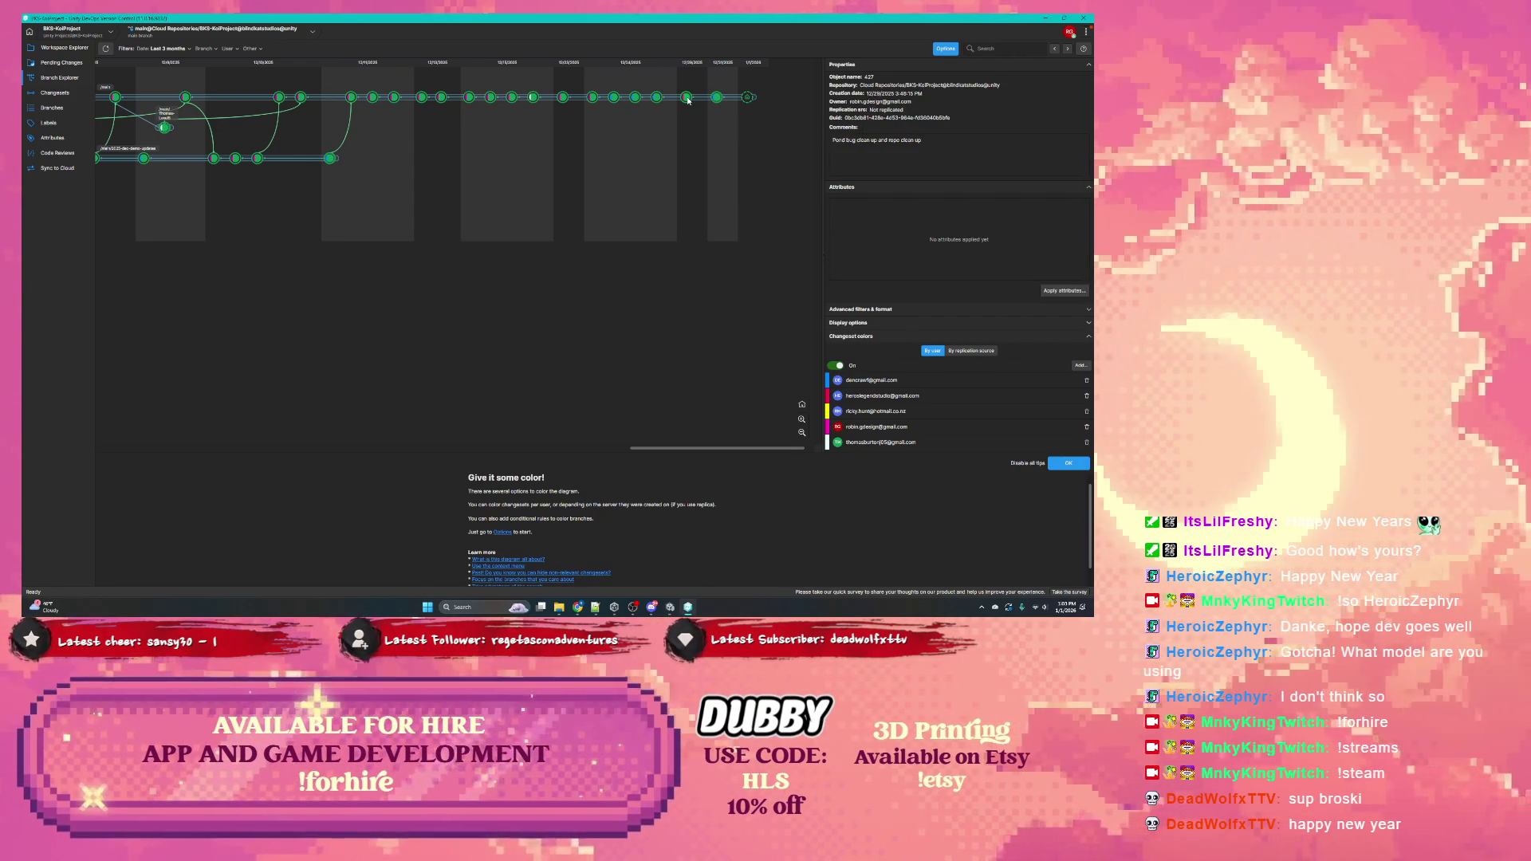
{"action": "mouse_move", "coordinate": [715, 101]}
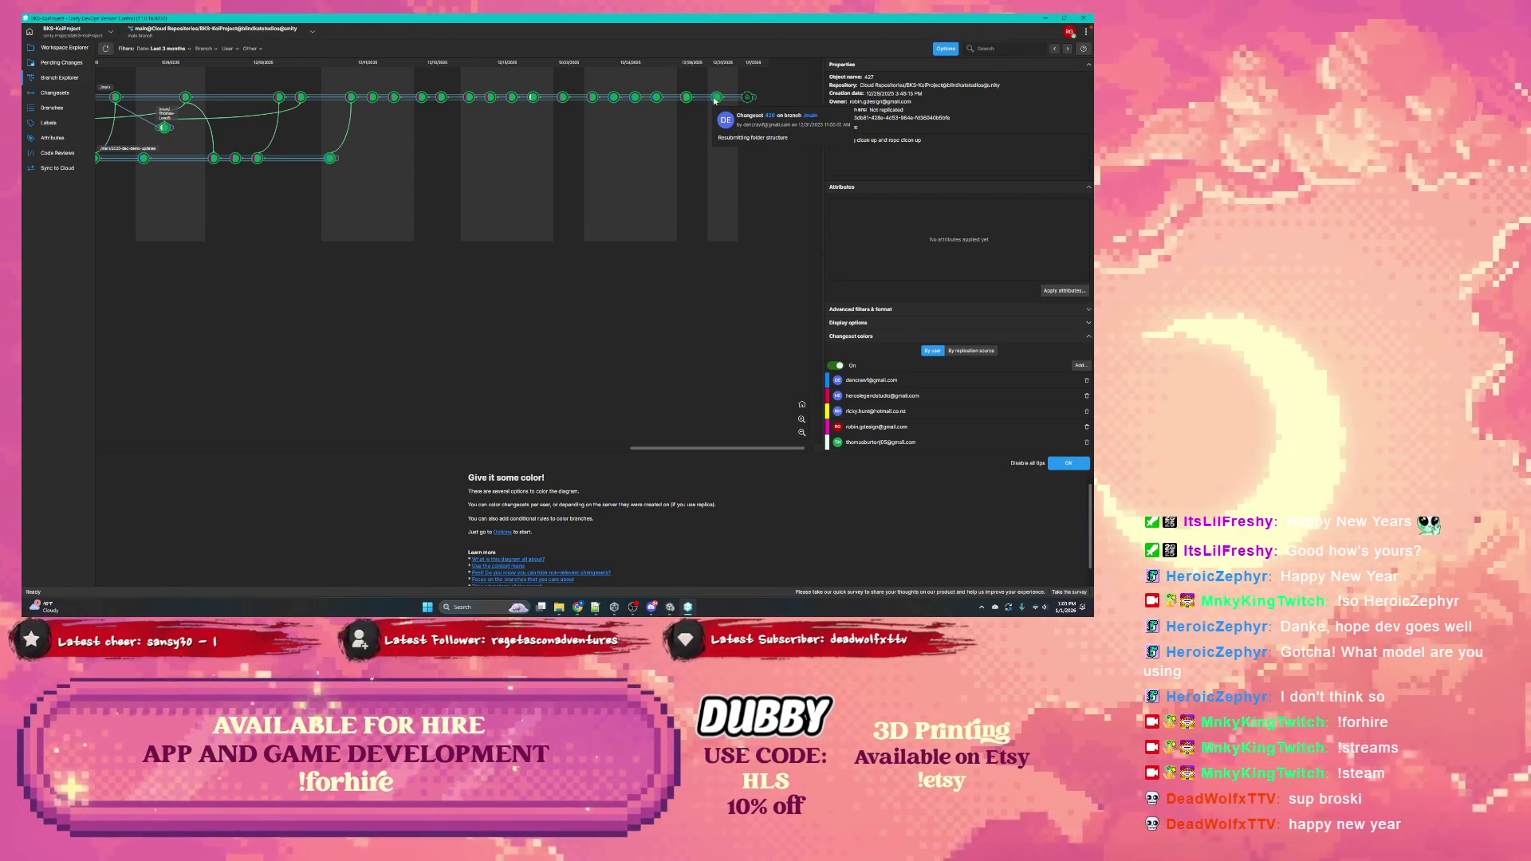
{"action": "left_click", "coordinate": [714, 101]}
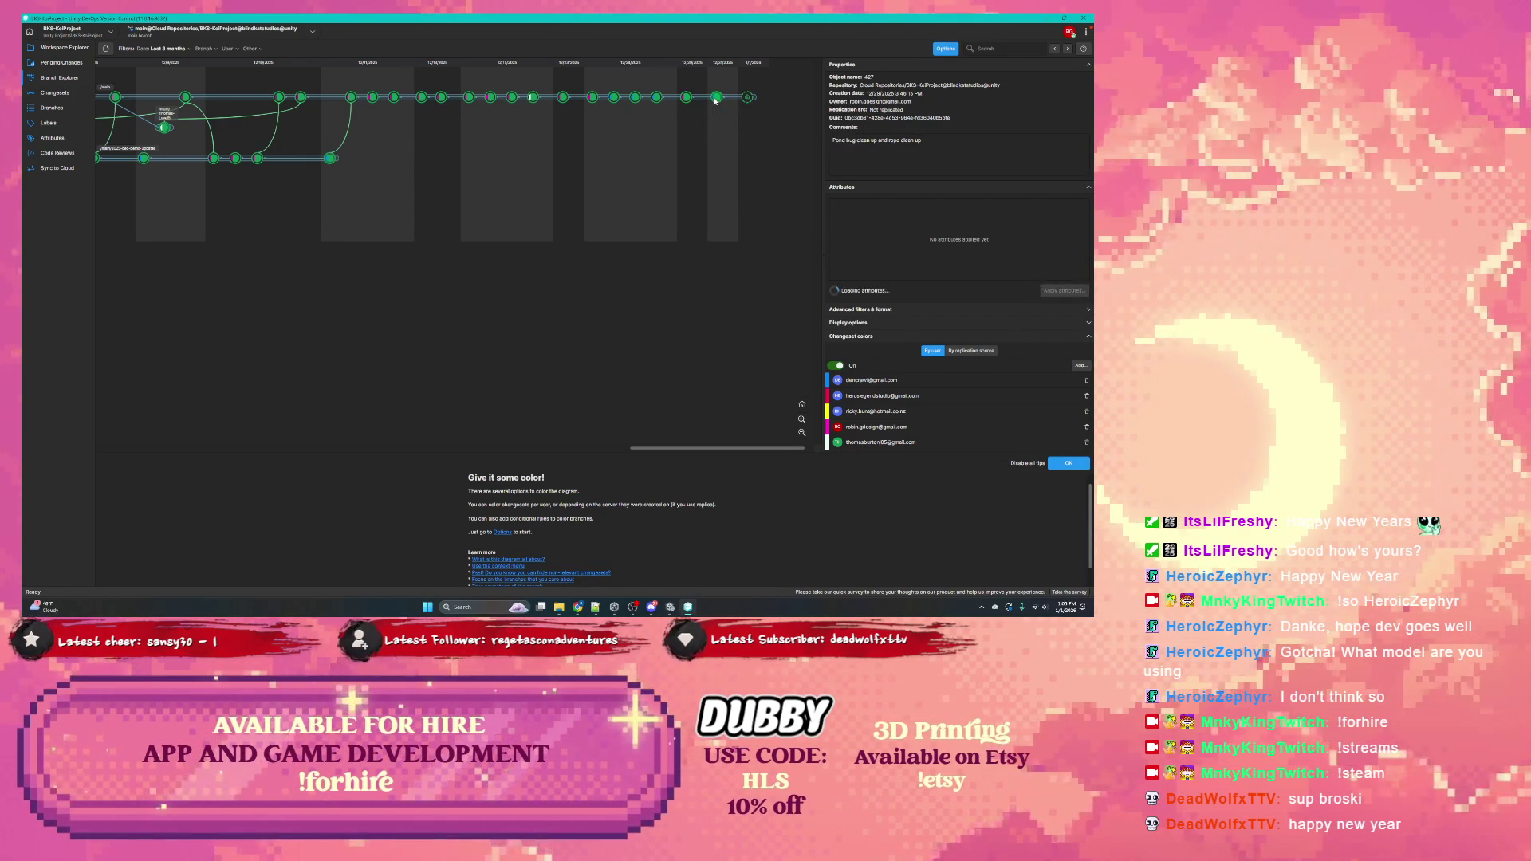
{"action": "left_click", "coordinate": [657, 97]}
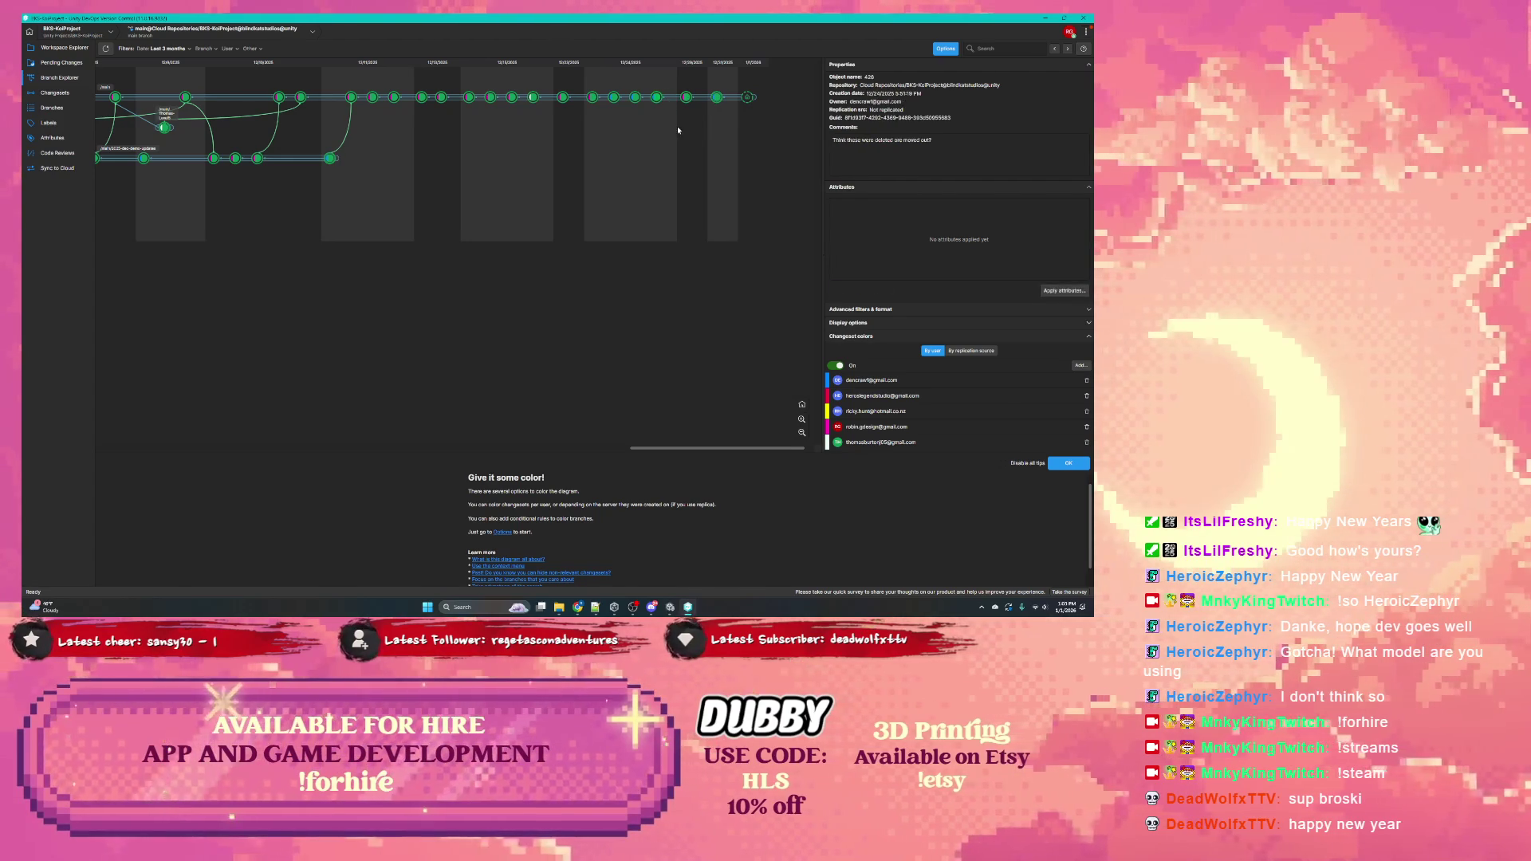
{"action": "left_click", "coordinate": [1045, 19]}
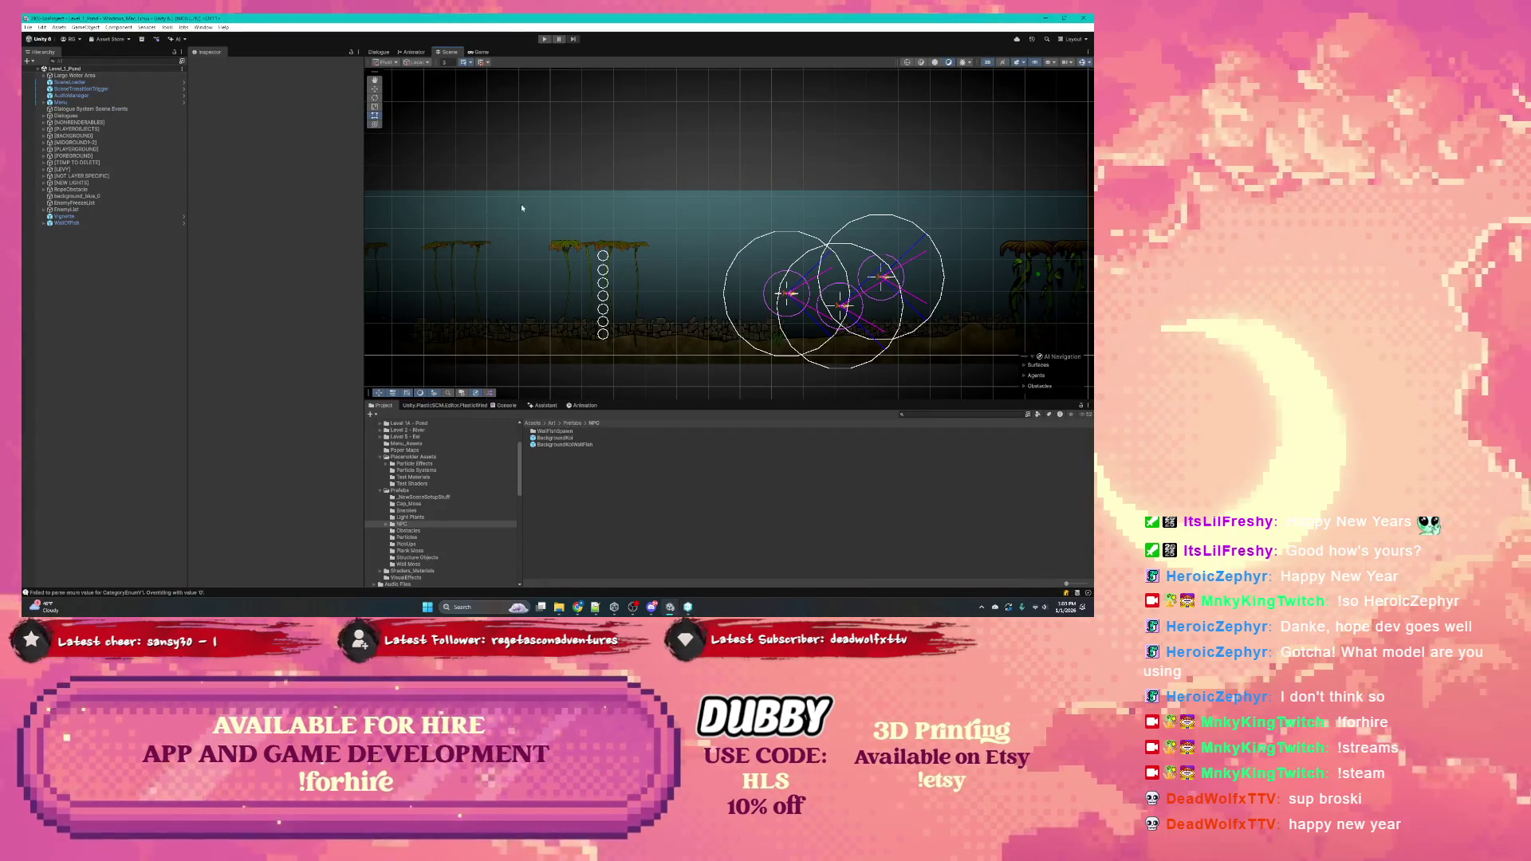
Pan and zoom the Scene view over the fish gizmos and lamp-post area, then select the Rect tool
{"action": "left_click_drag", "start_coordinate": [1034, 303], "coordinate": [819, 311]}
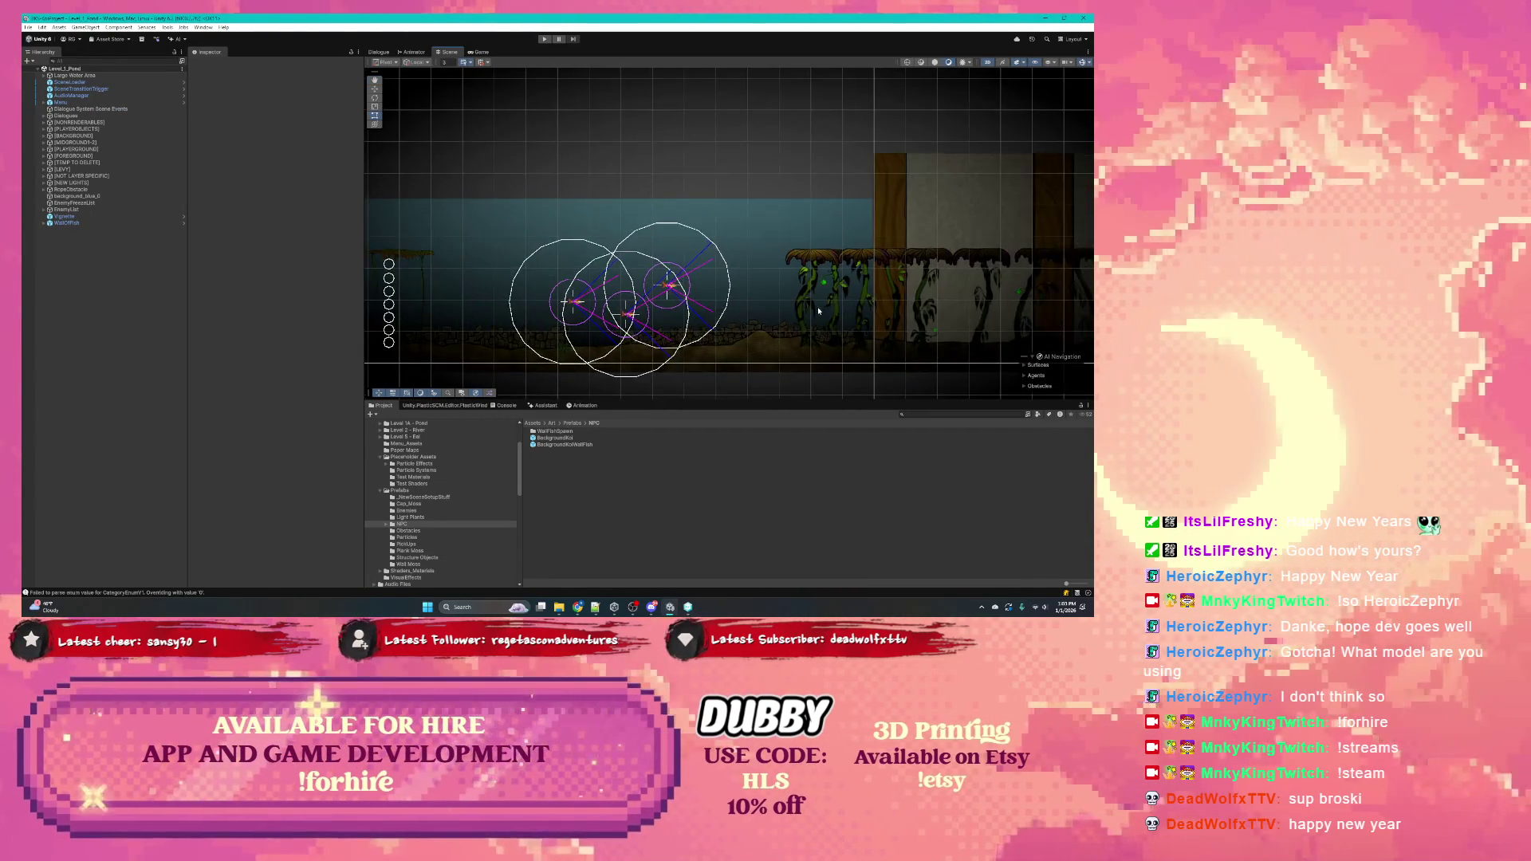
{"action": "scroll", "coordinate": [819, 311], "scroll_direction": "up", "scroll_amount": 3}
{"action": "scroll", "coordinate": [535, 309], "scroll_direction": "up", "scroll_amount": 3}
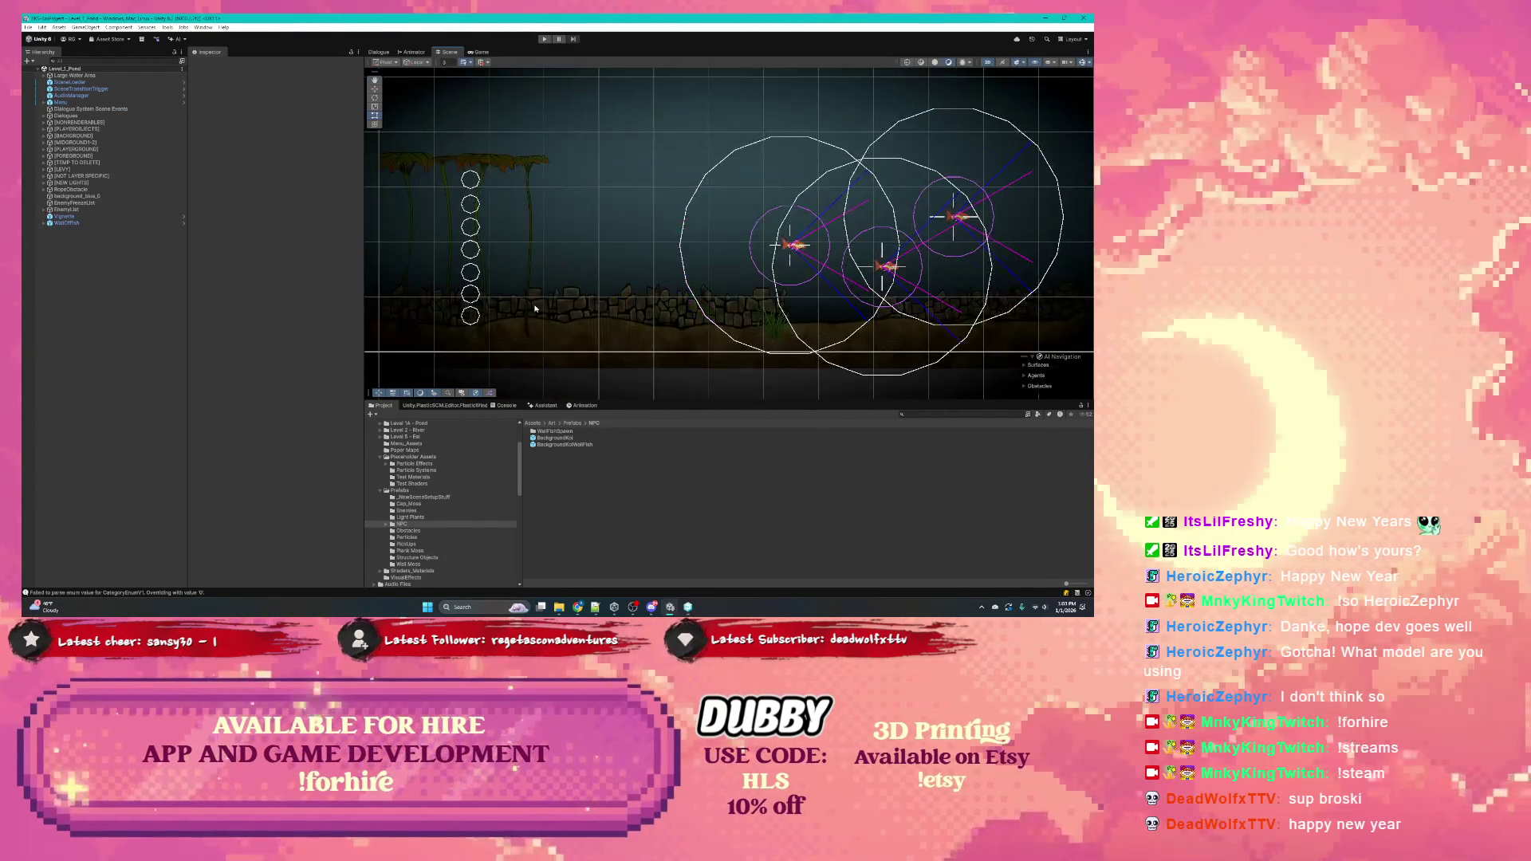
{"action": "left_click_drag", "start_coordinate": [478, 300], "coordinate": [795, 280]}
{"action": "scroll", "coordinate": [650, 287], "scroll_direction": "down", "scroll_amount": 3}
{"action": "left_click_drag", "start_coordinate": [662, 280], "coordinate": [778, 280]}
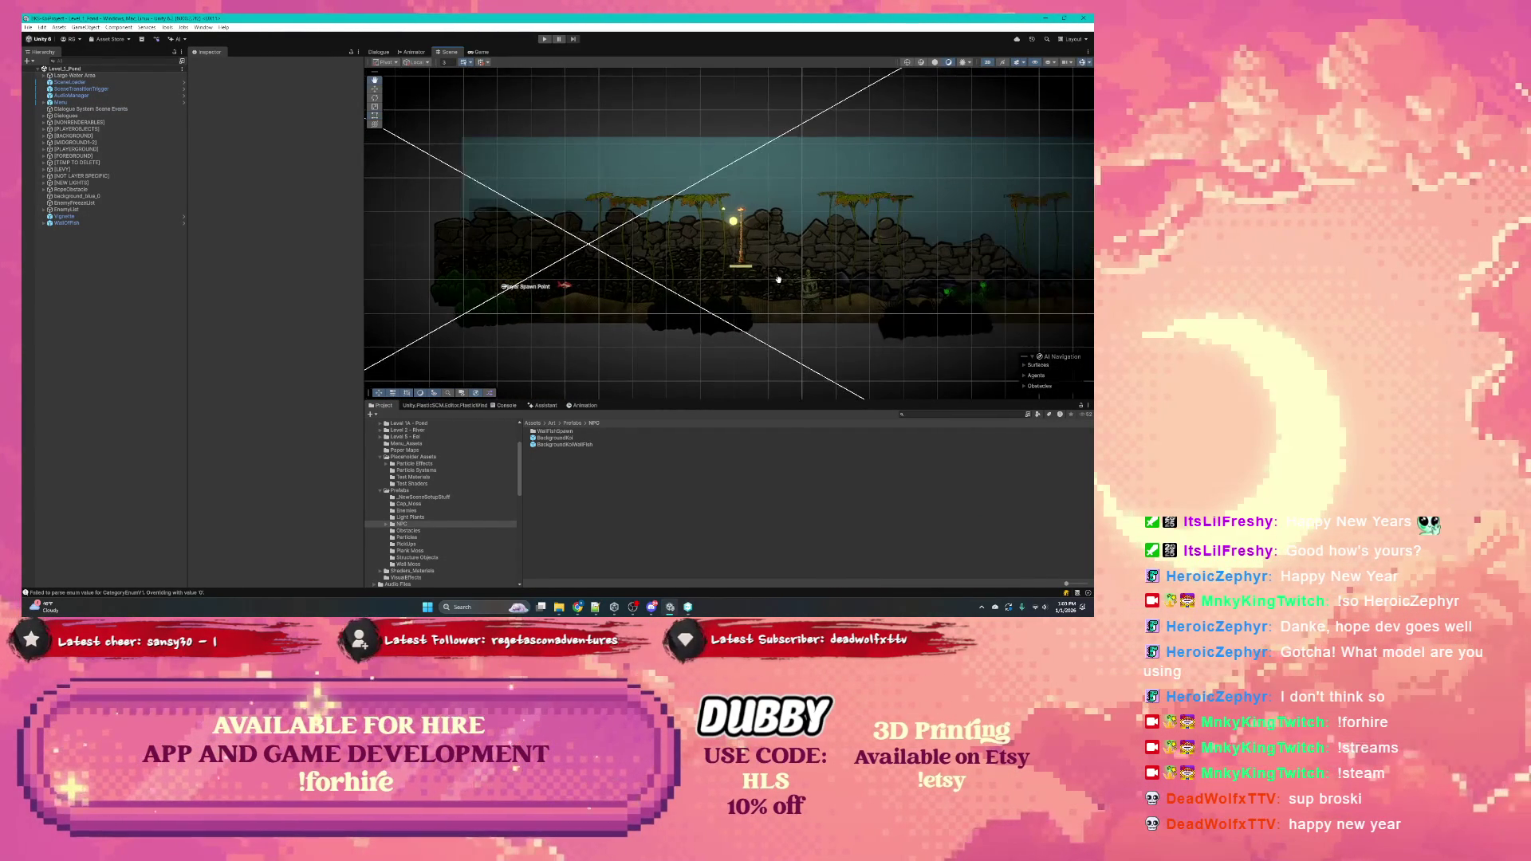
{"action": "key", "text": "t"}
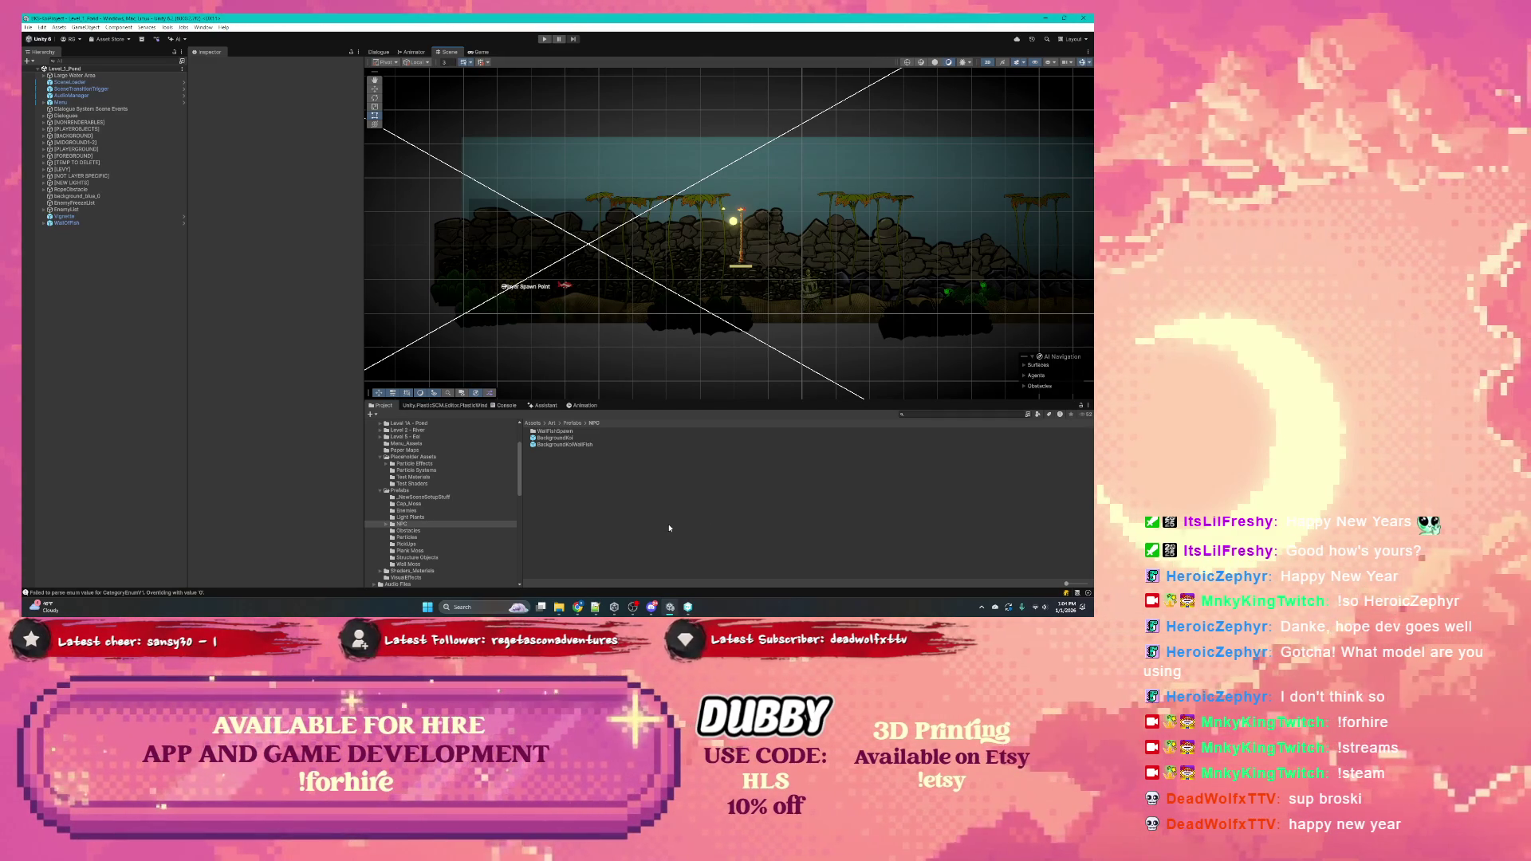
Move the Notepad++ notes window aside so the Unity underwater scene is visible
{"action": "key", "text": "alt+Tab"}
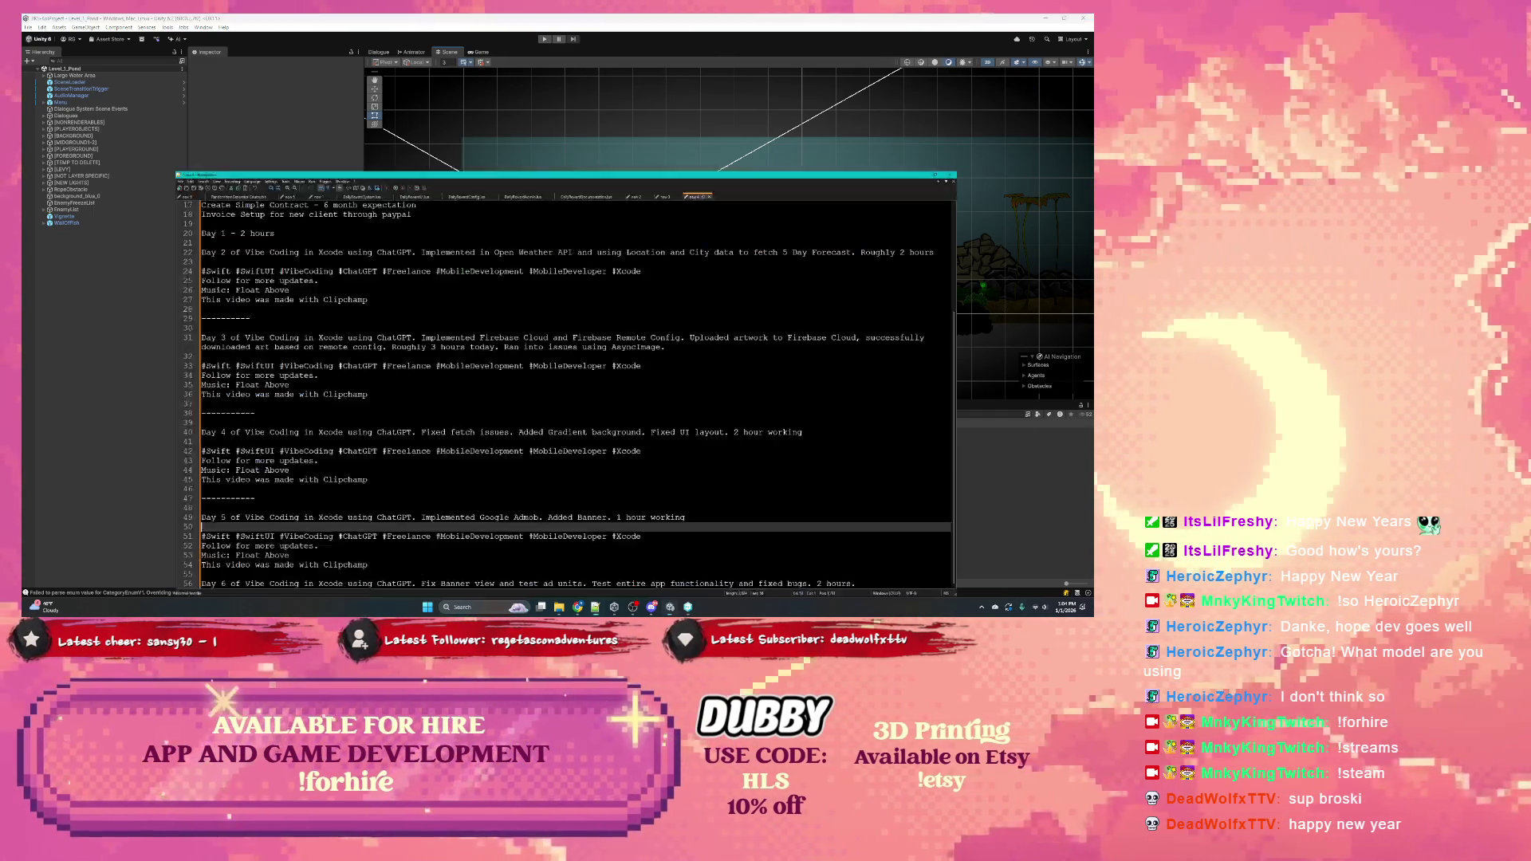
{"action": "left_click_drag", "start_coordinate": [837, 16], "coordinate": [1093, 18]}
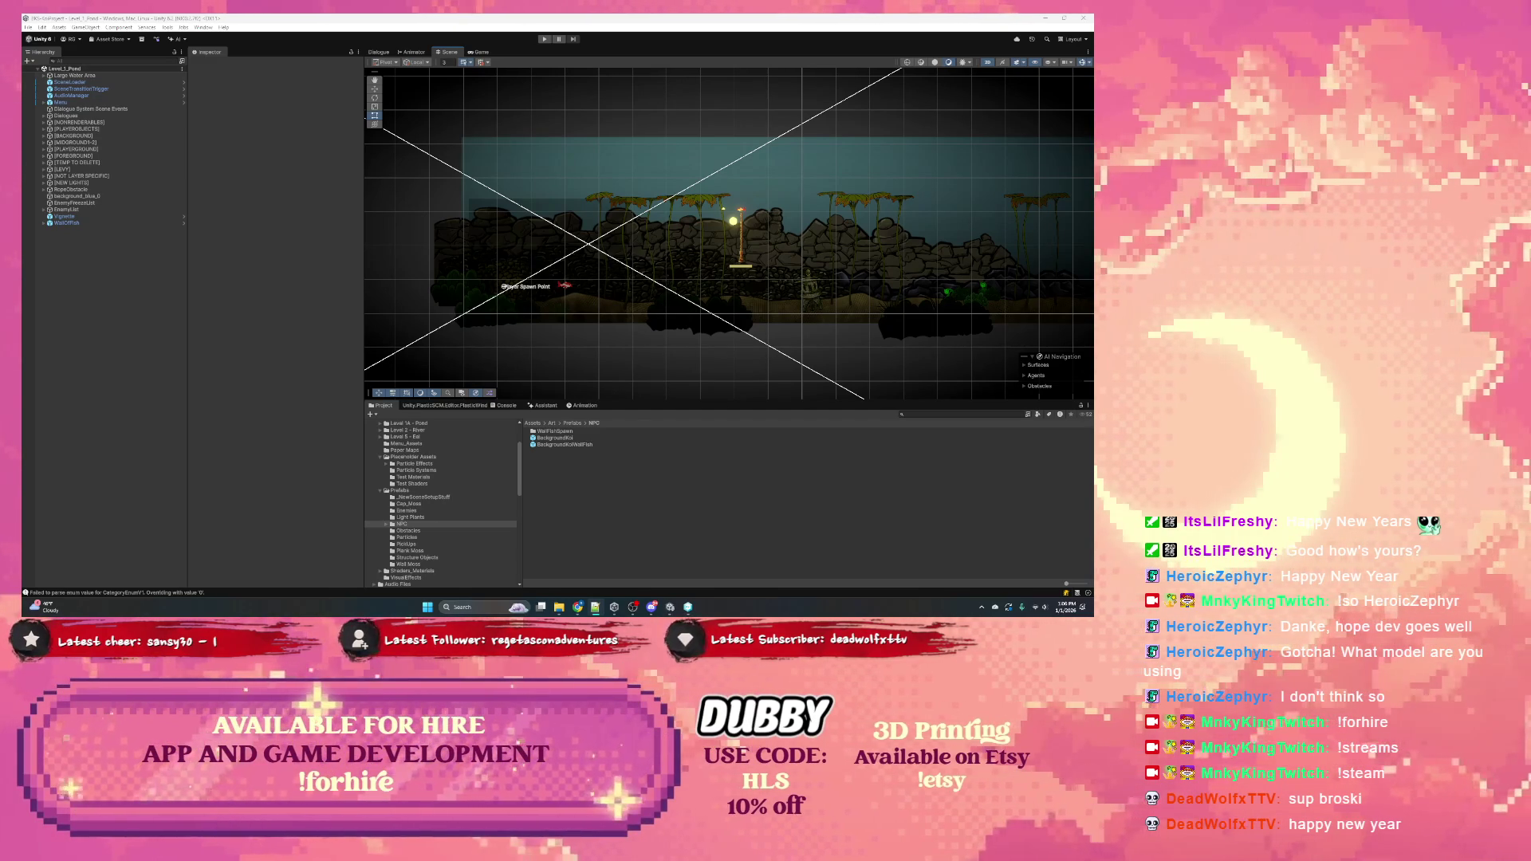
Launch the Facebook app from Windows Search with the query 'facebook'
{"action": "key", "text": "super"}
{"action": "type", "text": "facebook"}
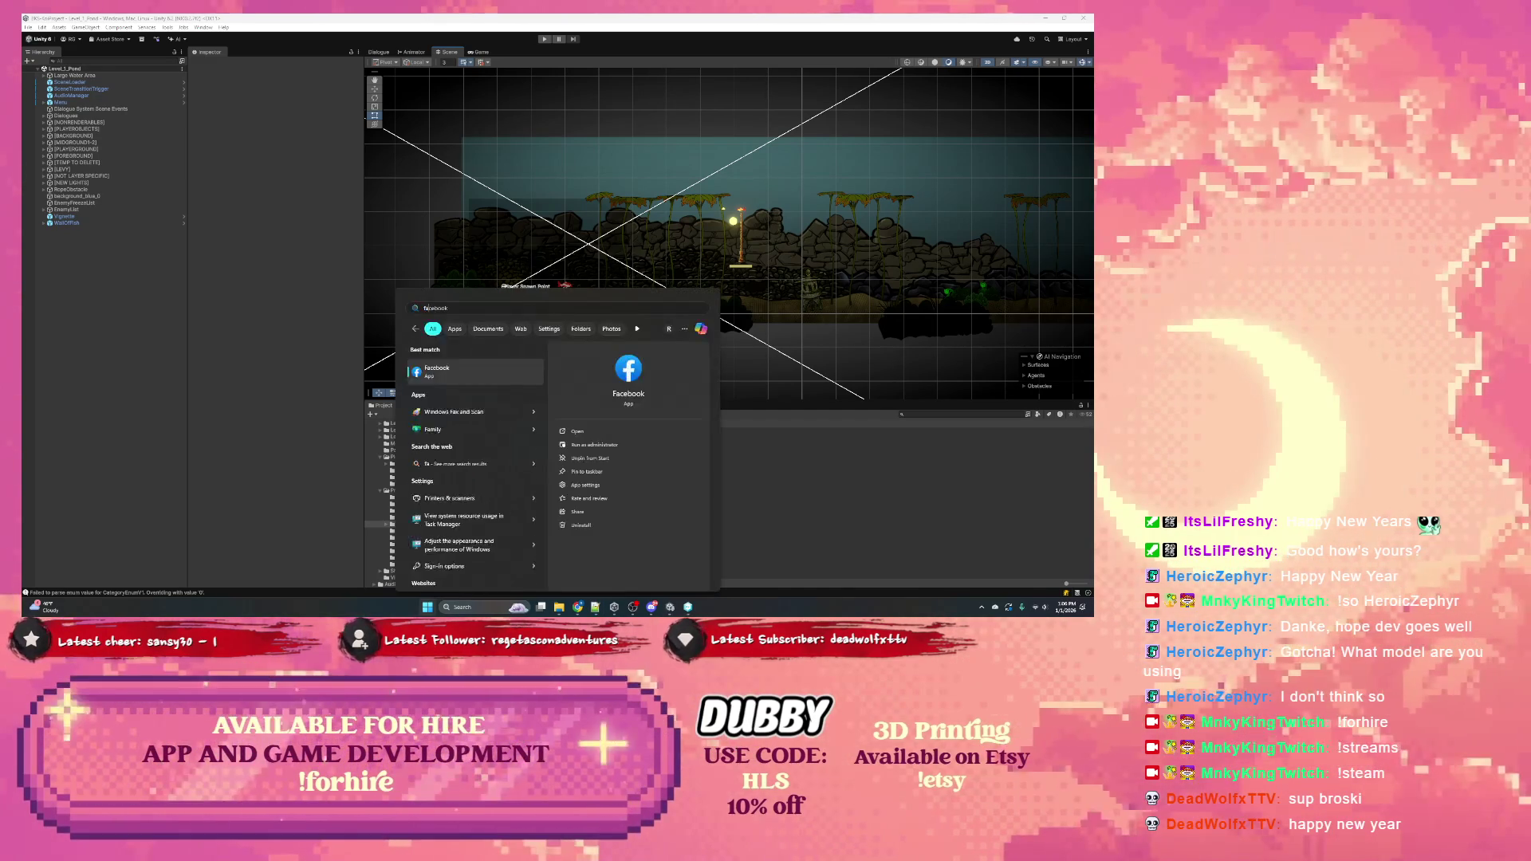
{"action": "key", "text": "Return"}
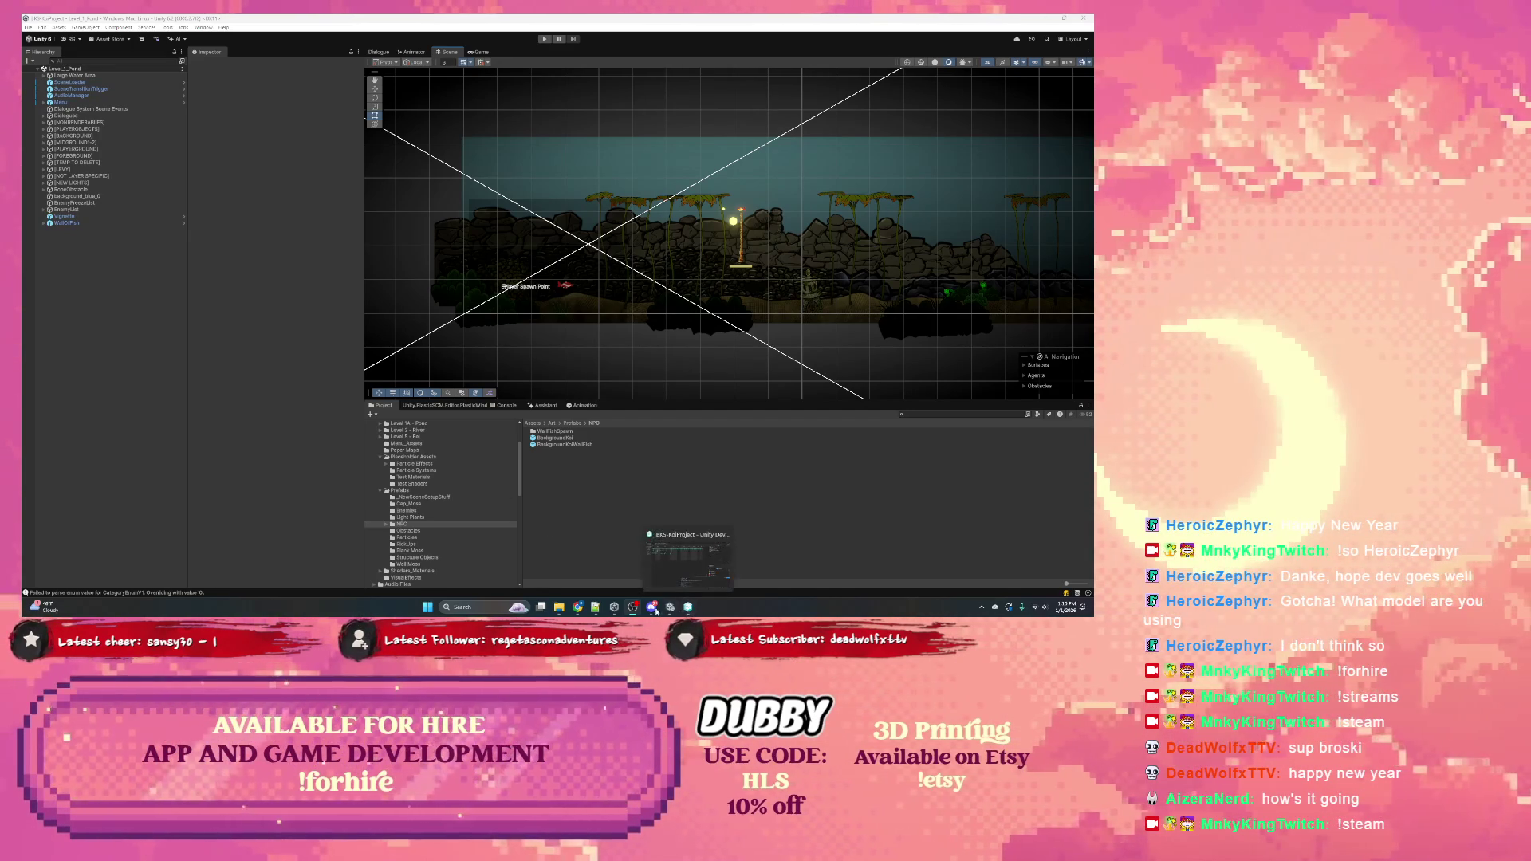
Zoom the Scene view in and out over the underwater level
{"action": "mouse_move", "coordinate": [644, 613]}
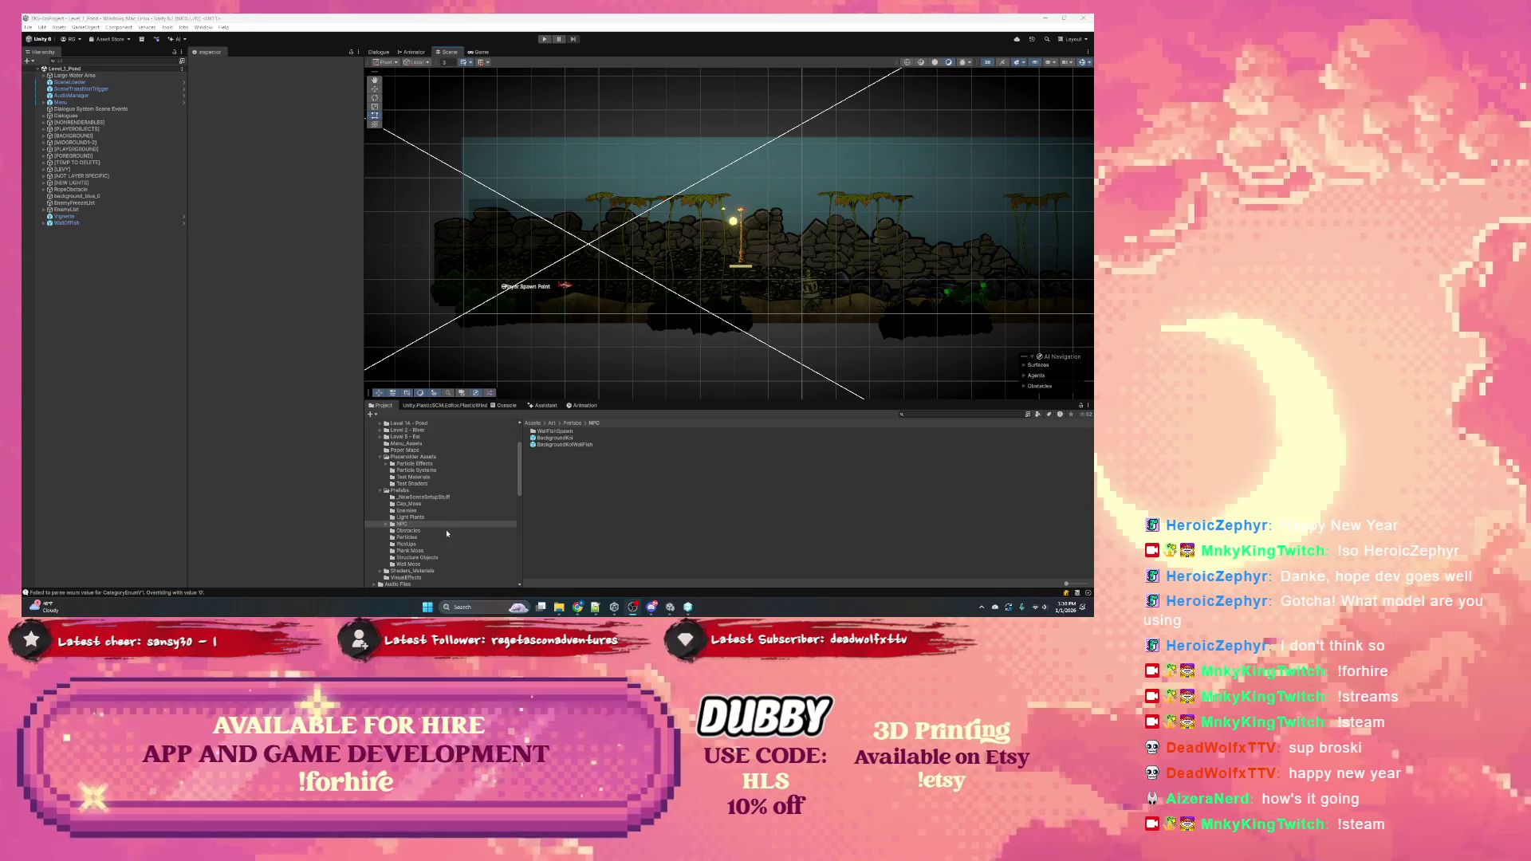
{"action": "scroll", "coordinate": [701, 287], "scroll_direction": "up", "scroll_amount": 2}
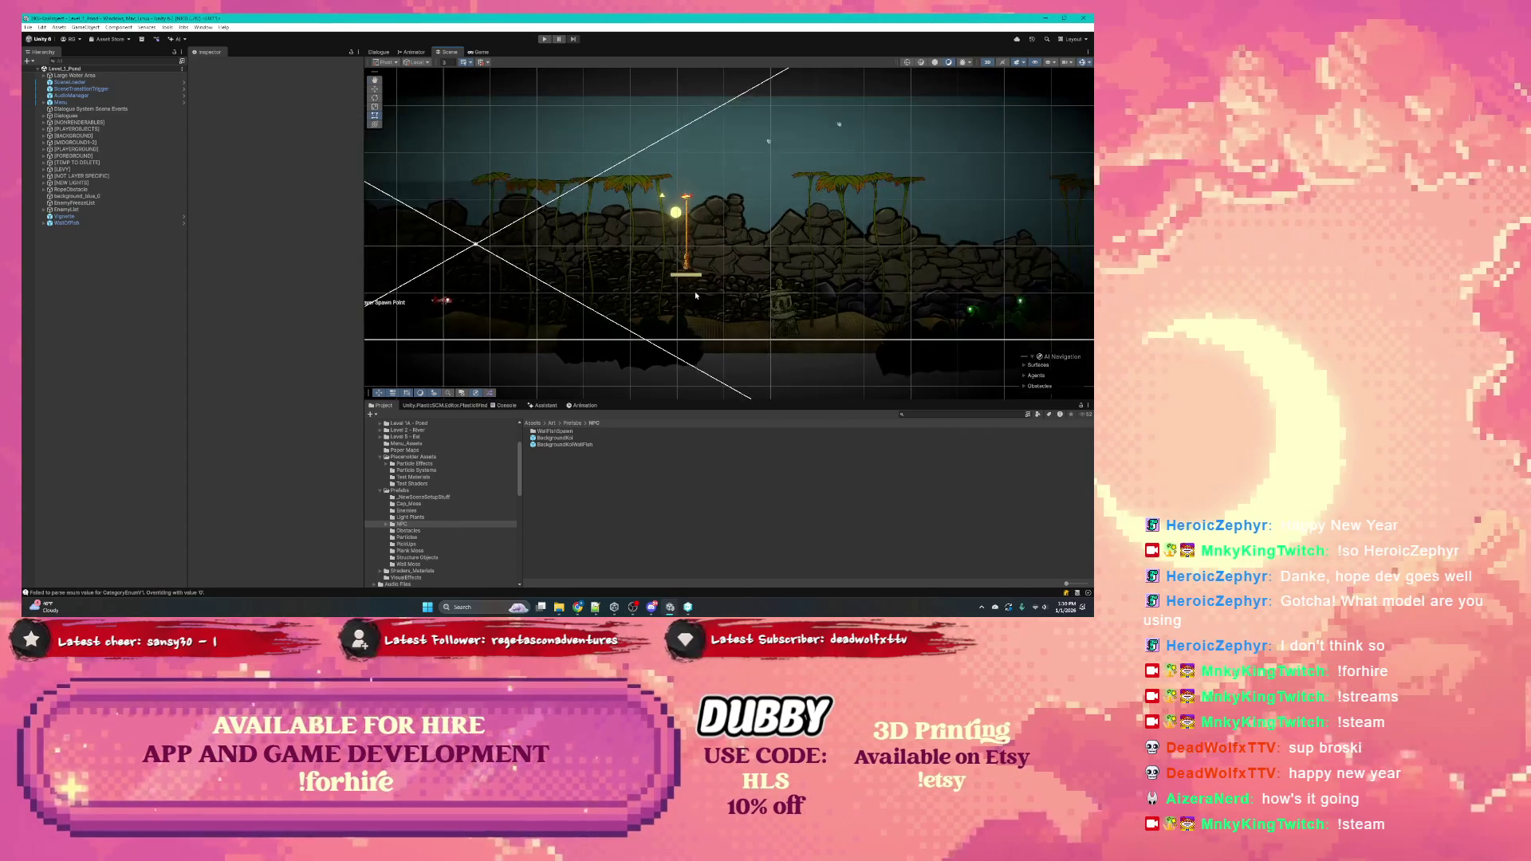
{"action": "scroll", "coordinate": [794, 302], "scroll_direction": "down", "scroll_amount": 3}
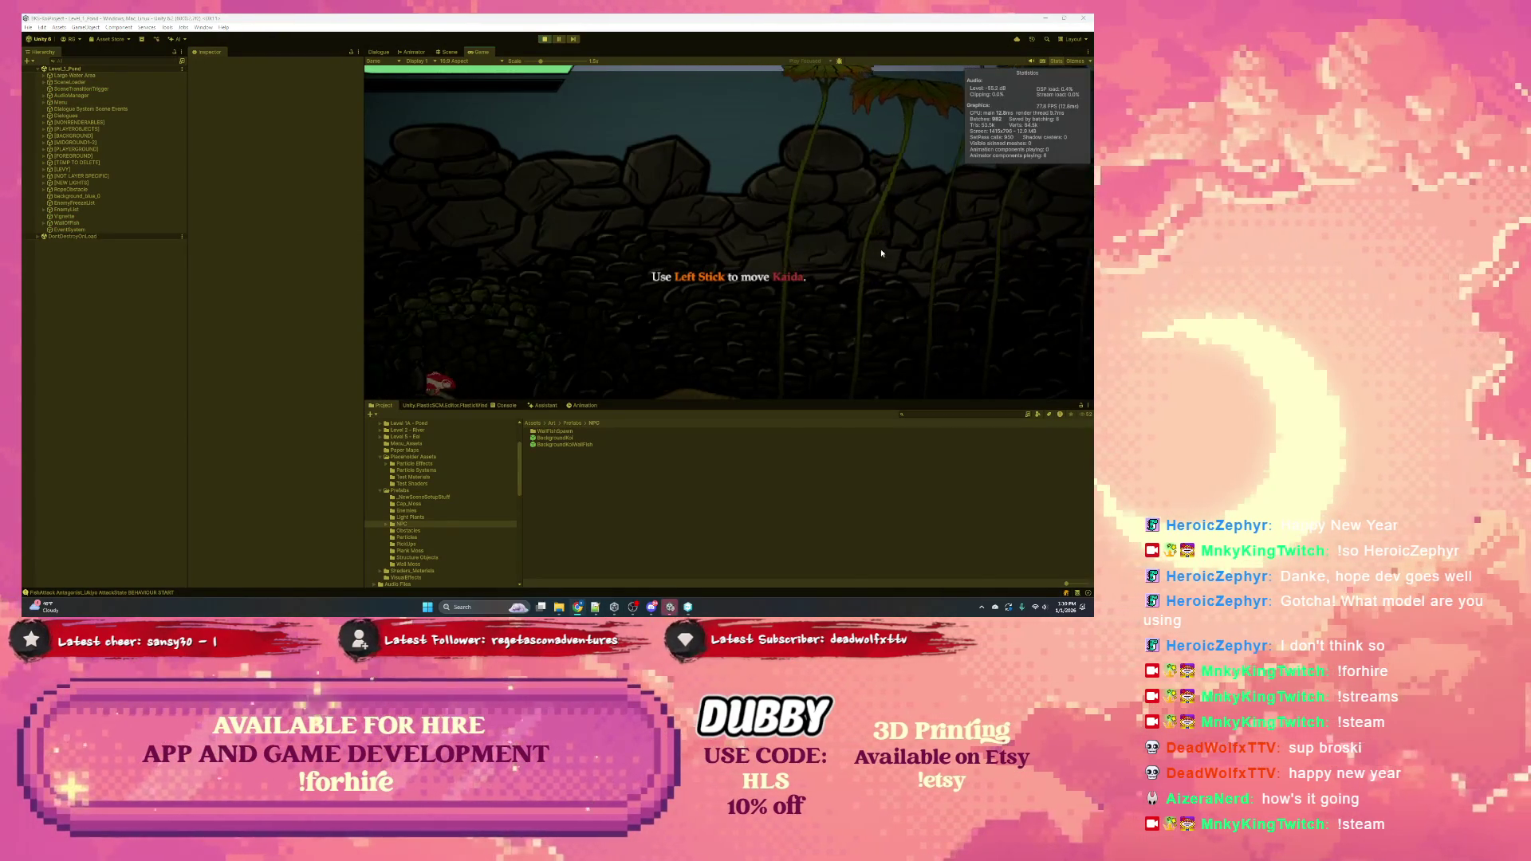
Scale the Game view to full frame and swim Kaida right until the attack prompt appears
{"action": "left_click_drag", "start_coordinate": [541, 61], "coordinate": [512, 67]}
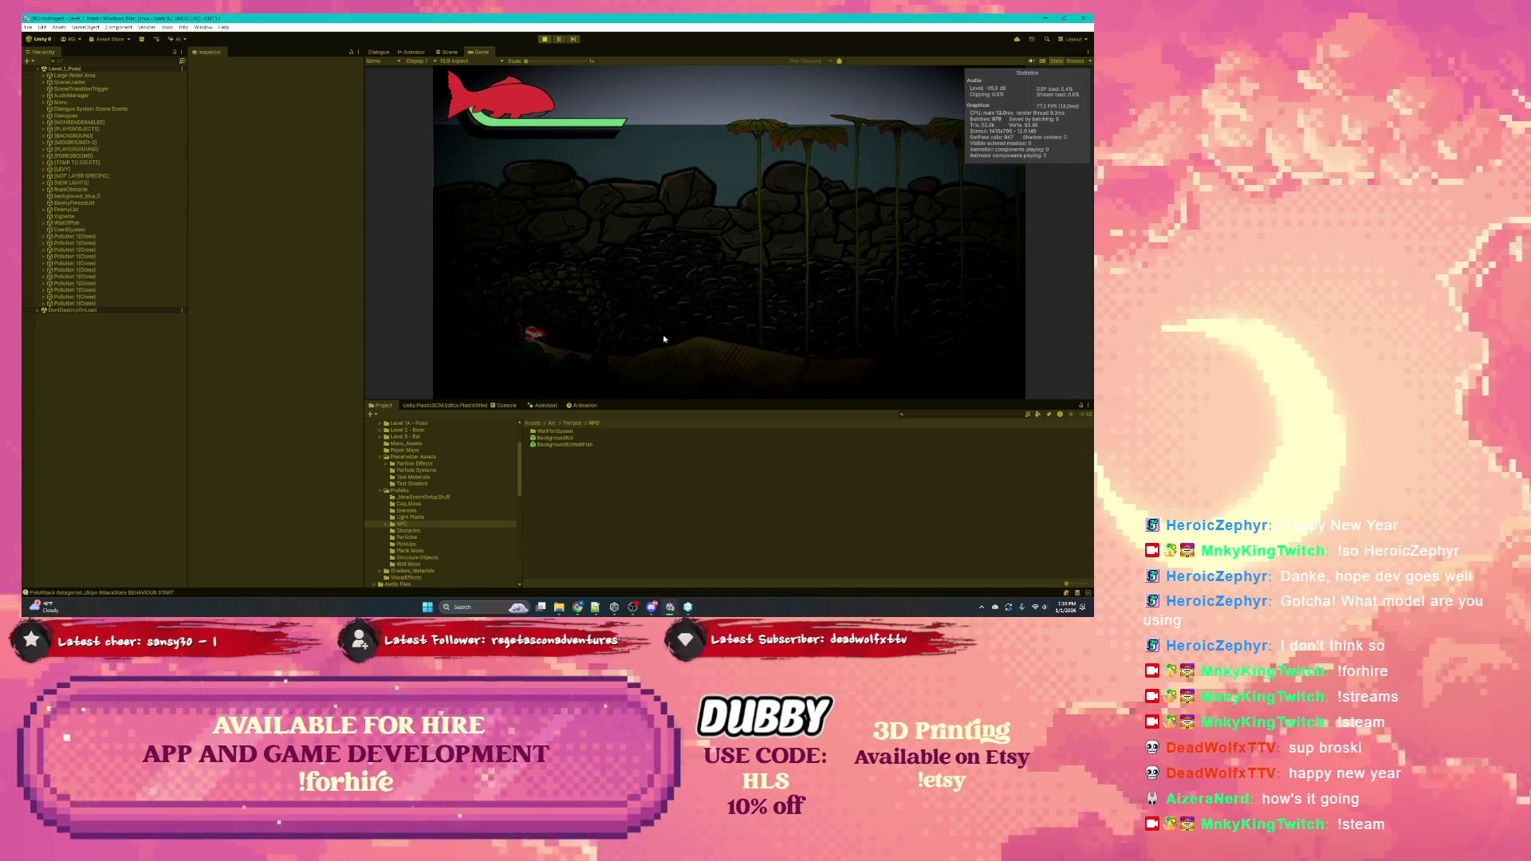
{"action": "key", "text": "d"}
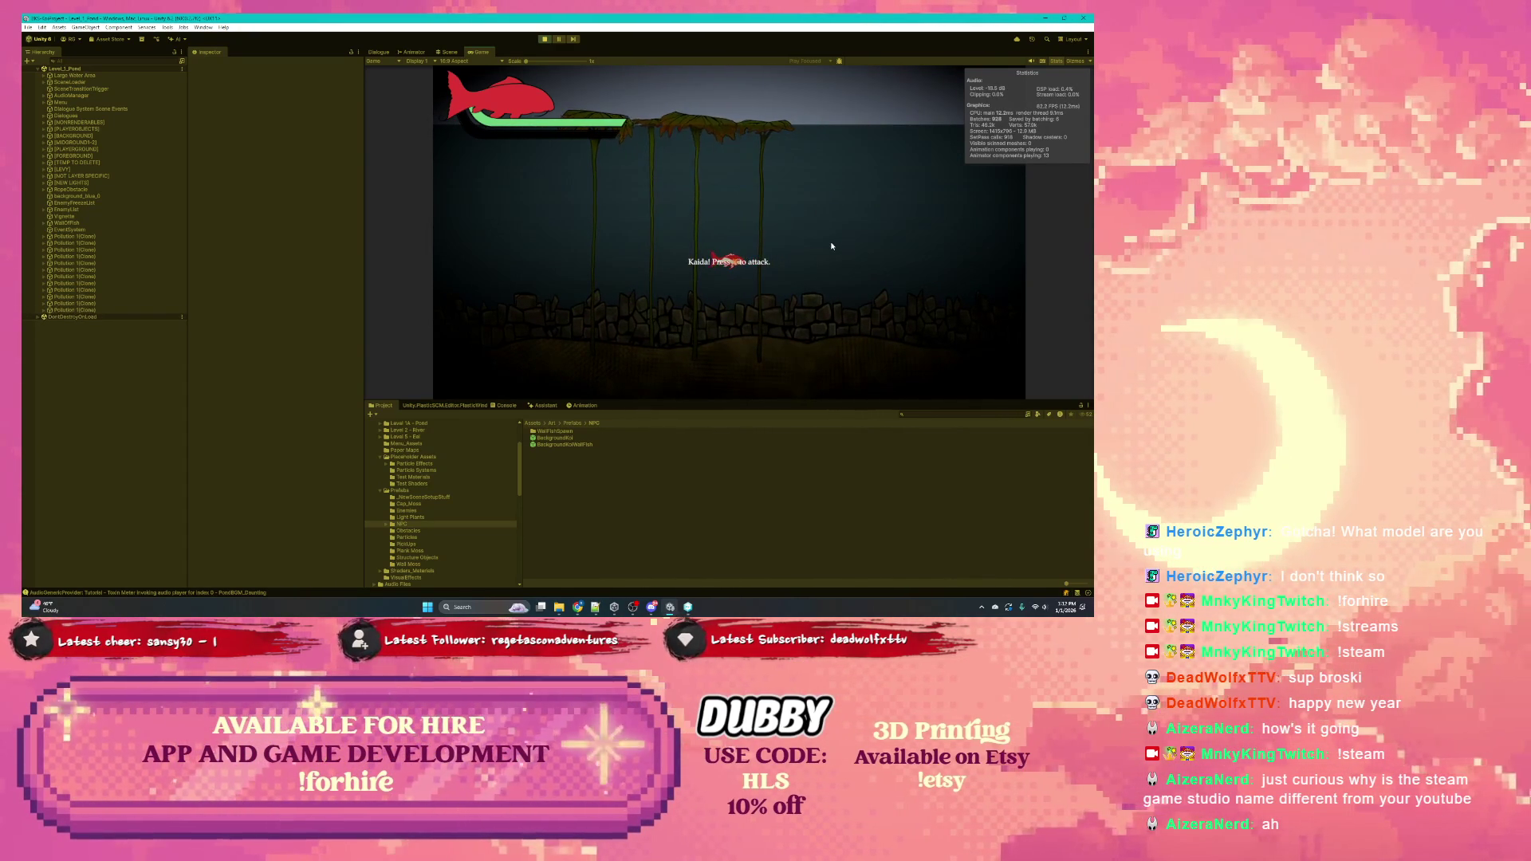
Make Kaida attack, then dash upward into the school of red fish
{"action": "left_click", "coordinate": [826, 243]}
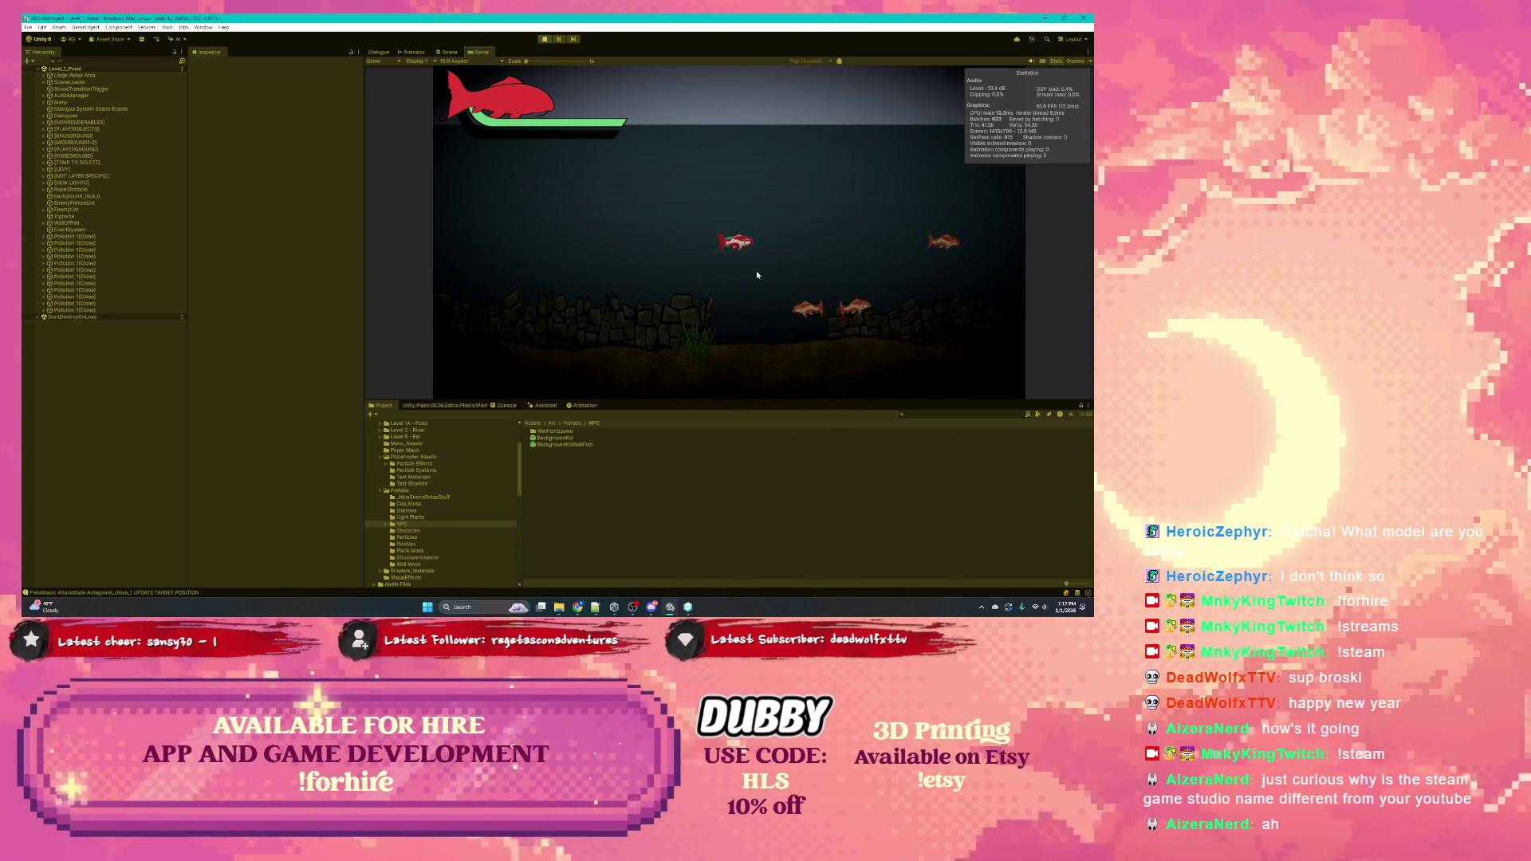
{"action": "key", "text": "space"}
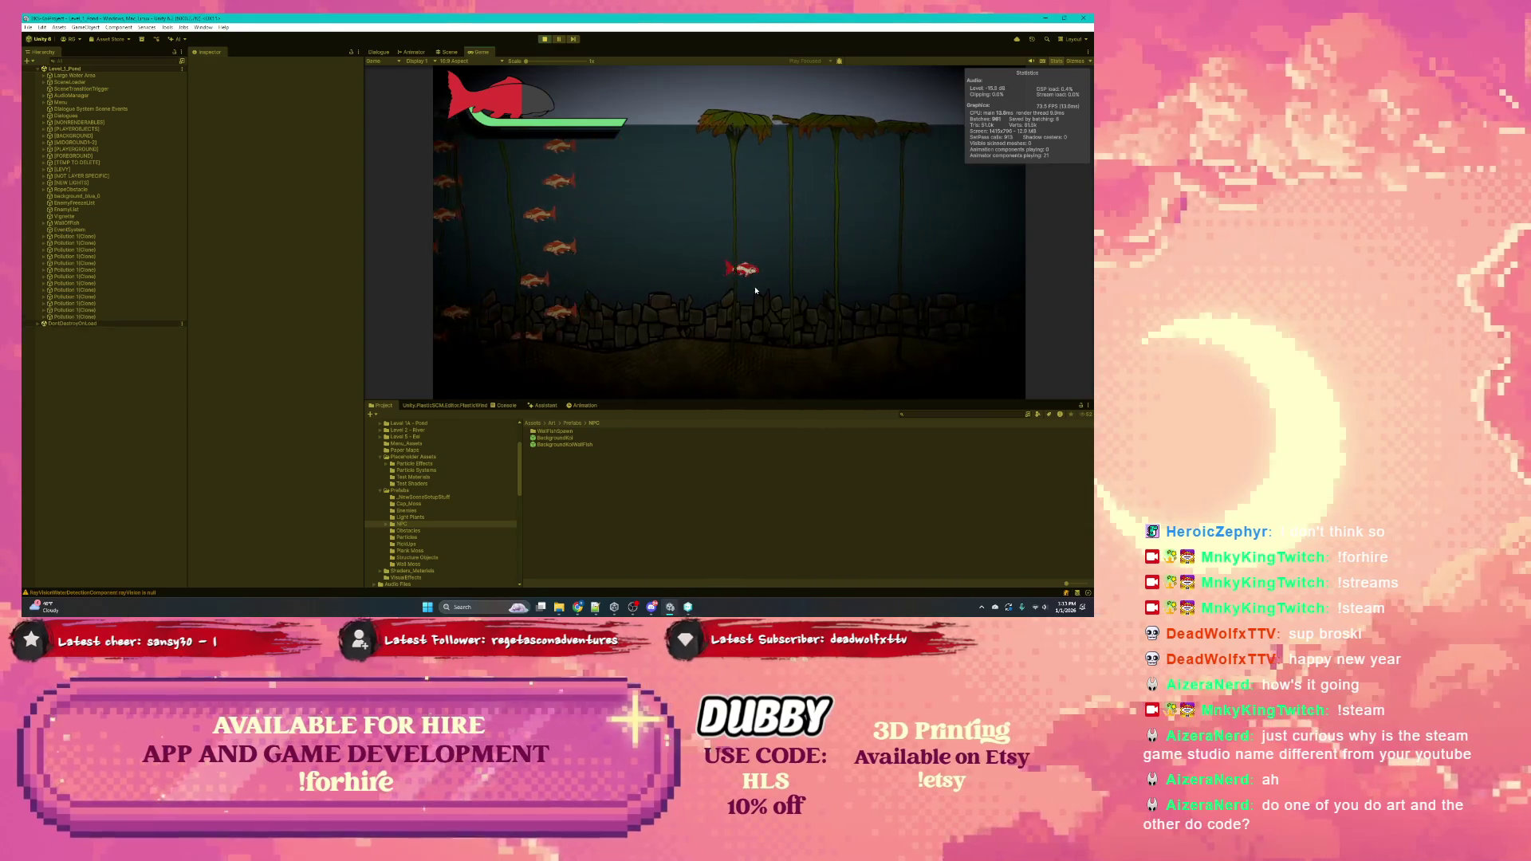
Dash the fish upward past the seaweed and rocks toward the lamp post
{"action": "key", "text": "space"}
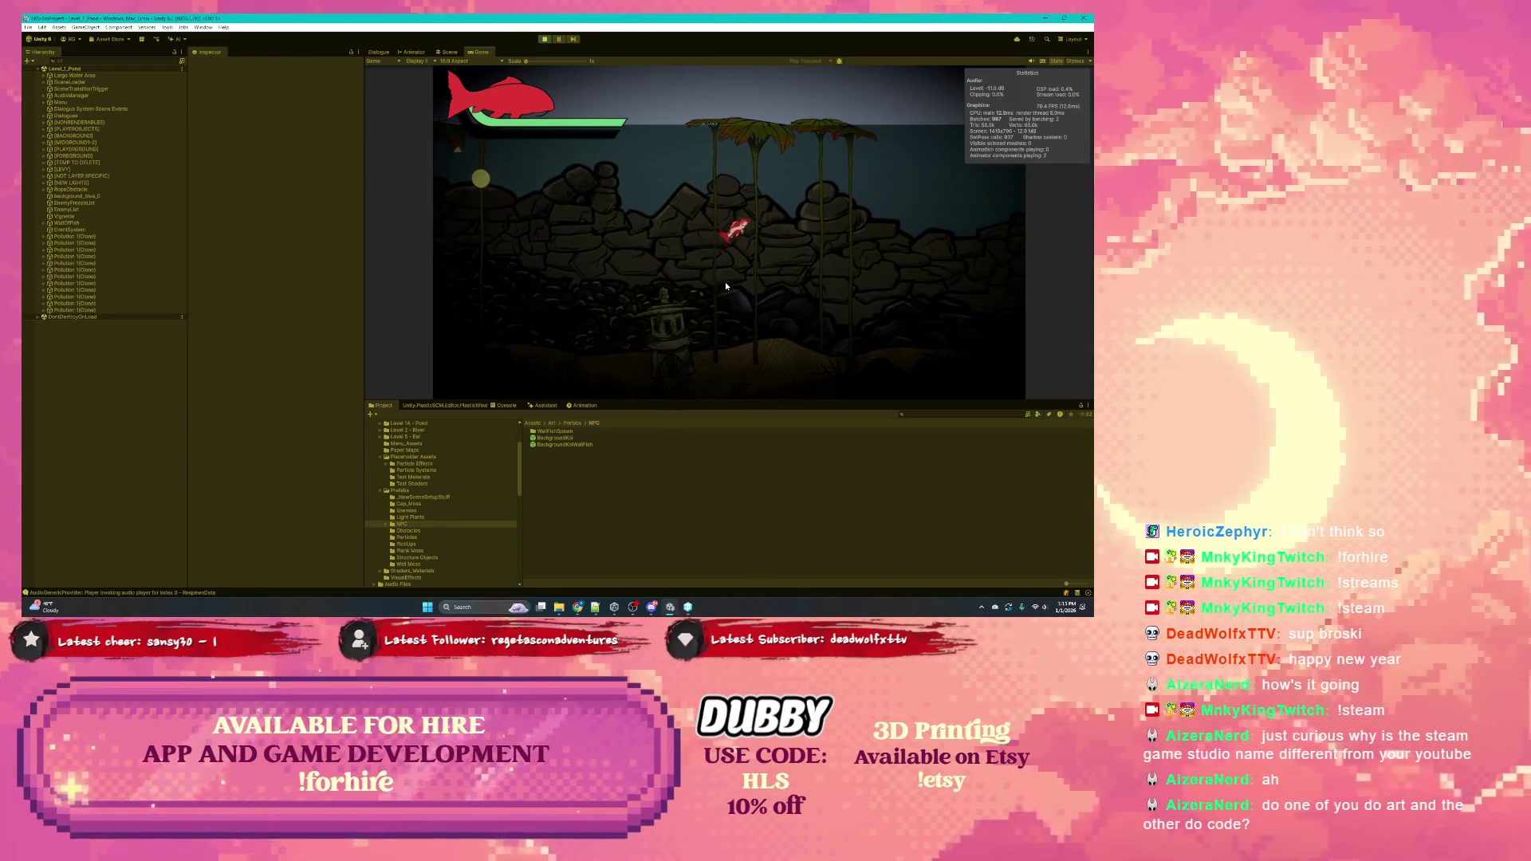
Dash Kaida rightward through the level to the mossy stone ruin and show the Console log
{"action": "left_click", "coordinate": [727, 280]}
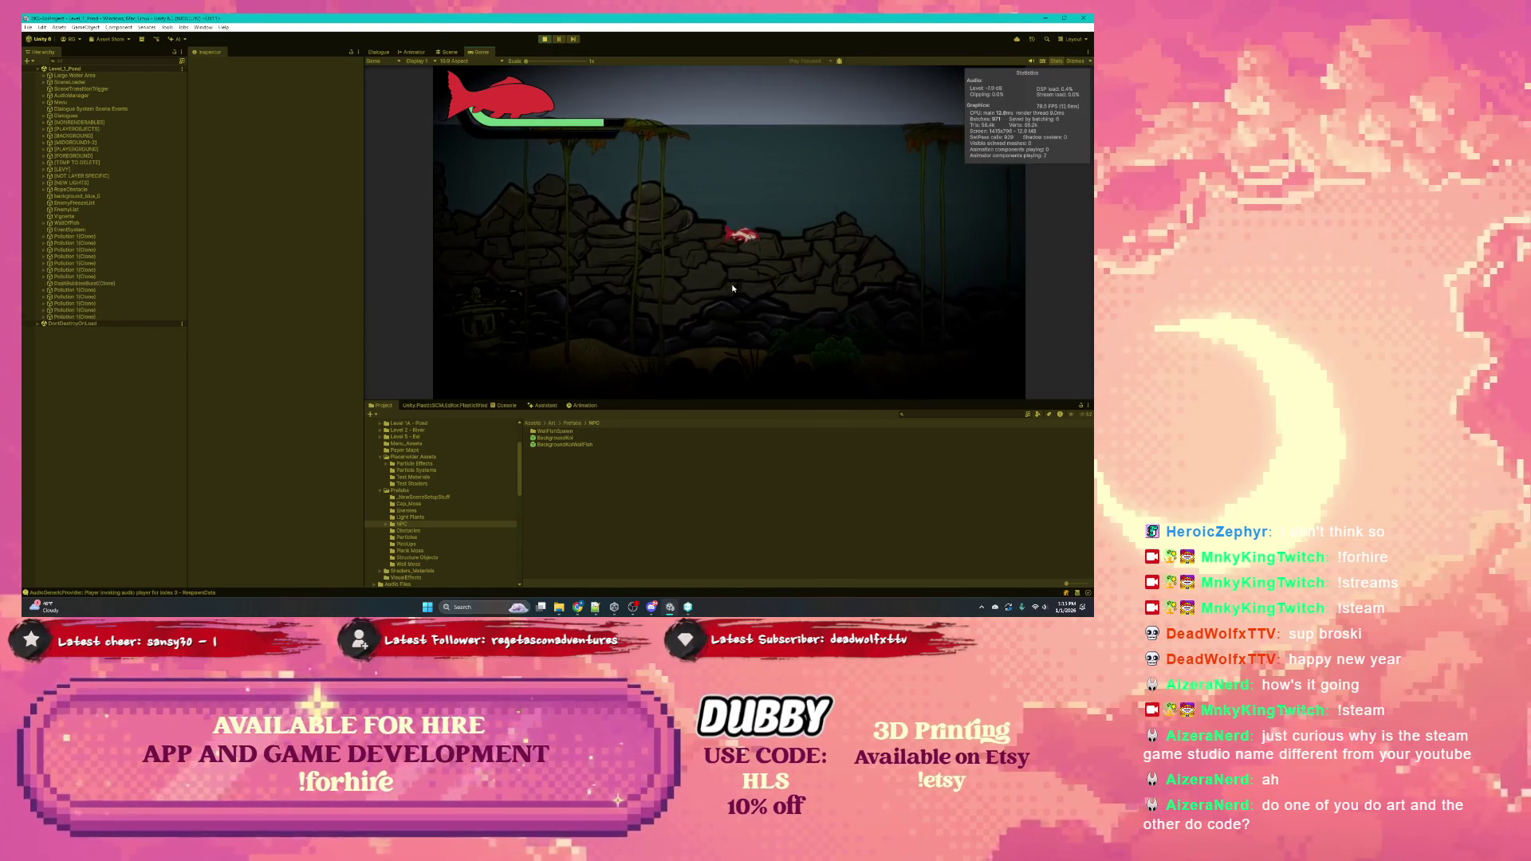
{"action": "left_click", "coordinate": [732, 288]}
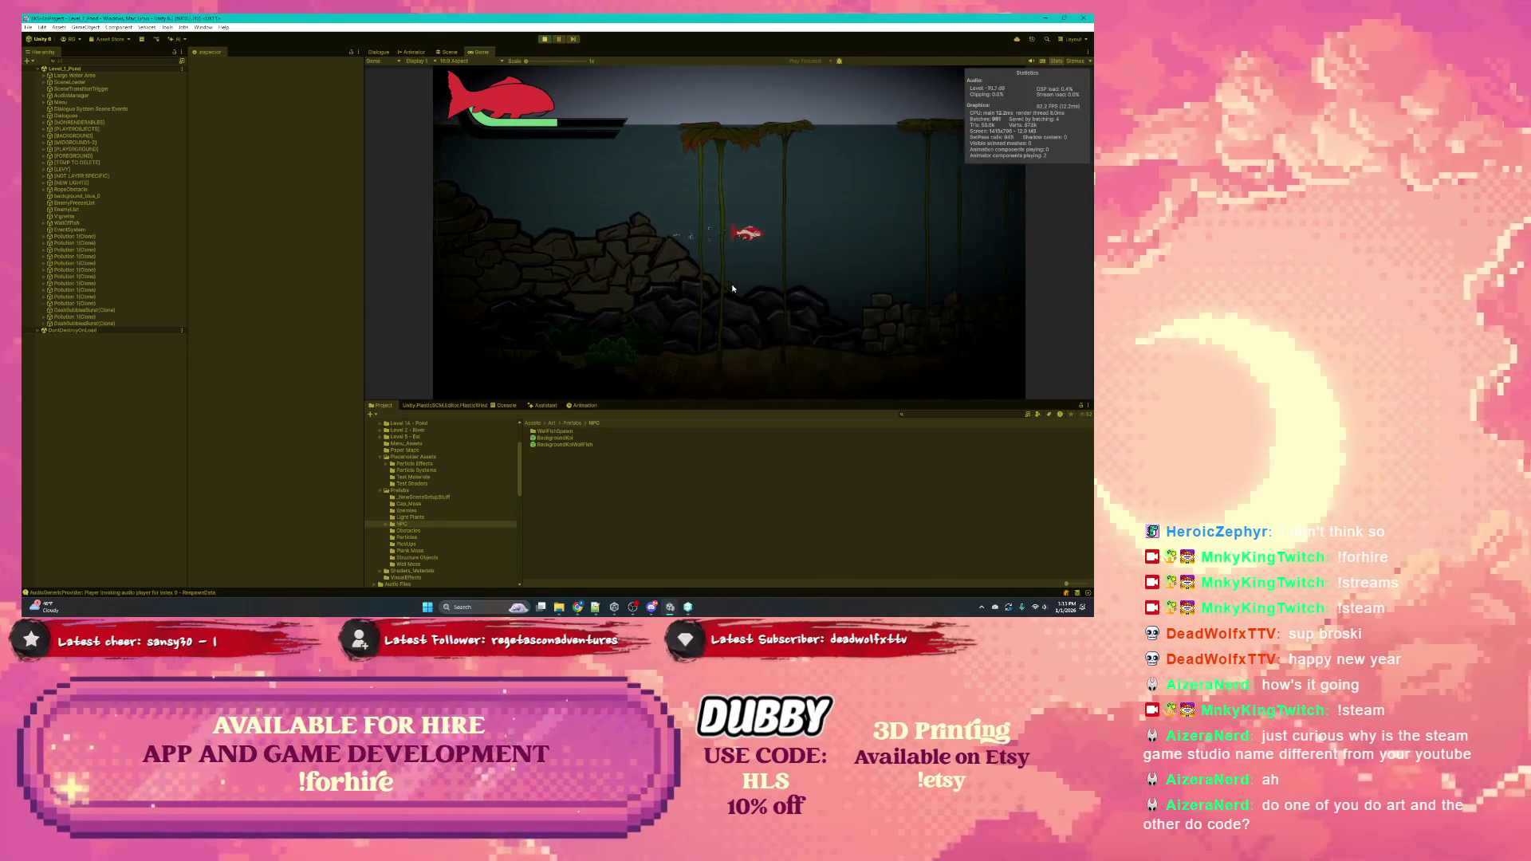
{"action": "left_click", "coordinate": [732, 288]}
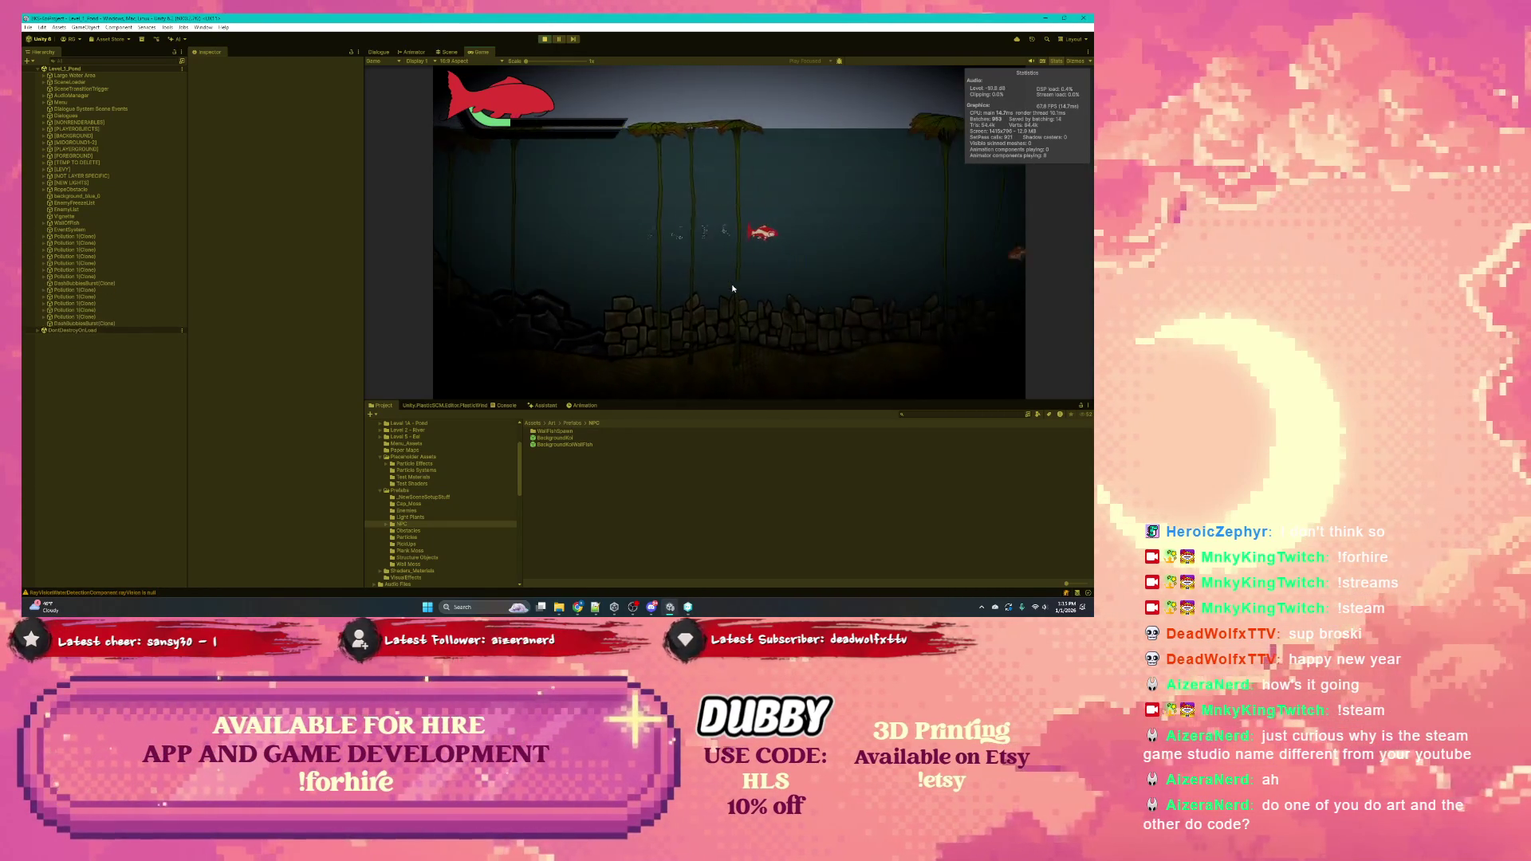
{"action": "left_click", "coordinate": [734, 289]}
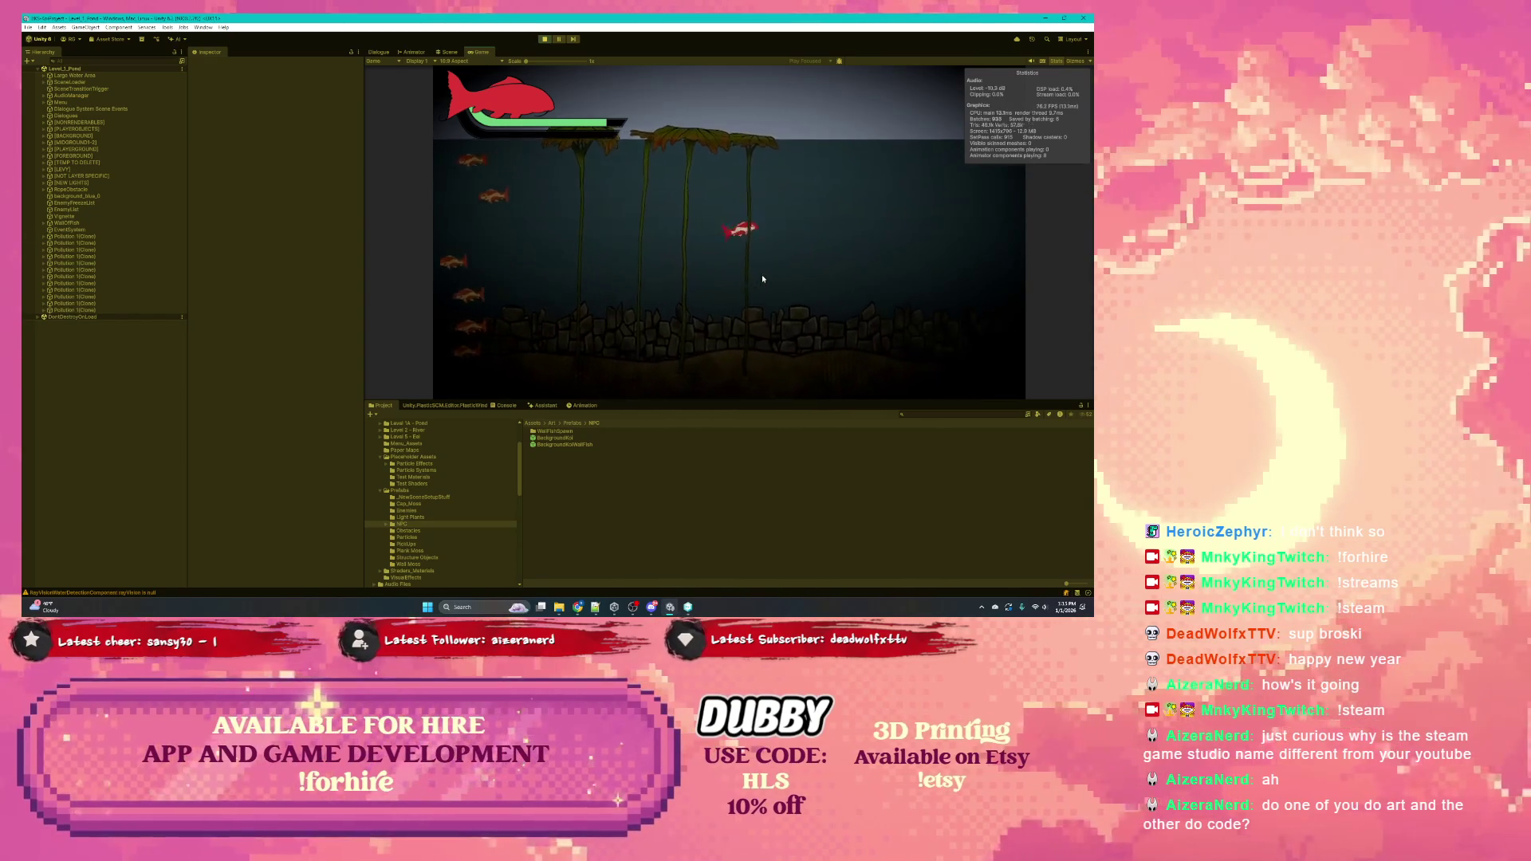
{"action": "left_click", "coordinate": [762, 278]}
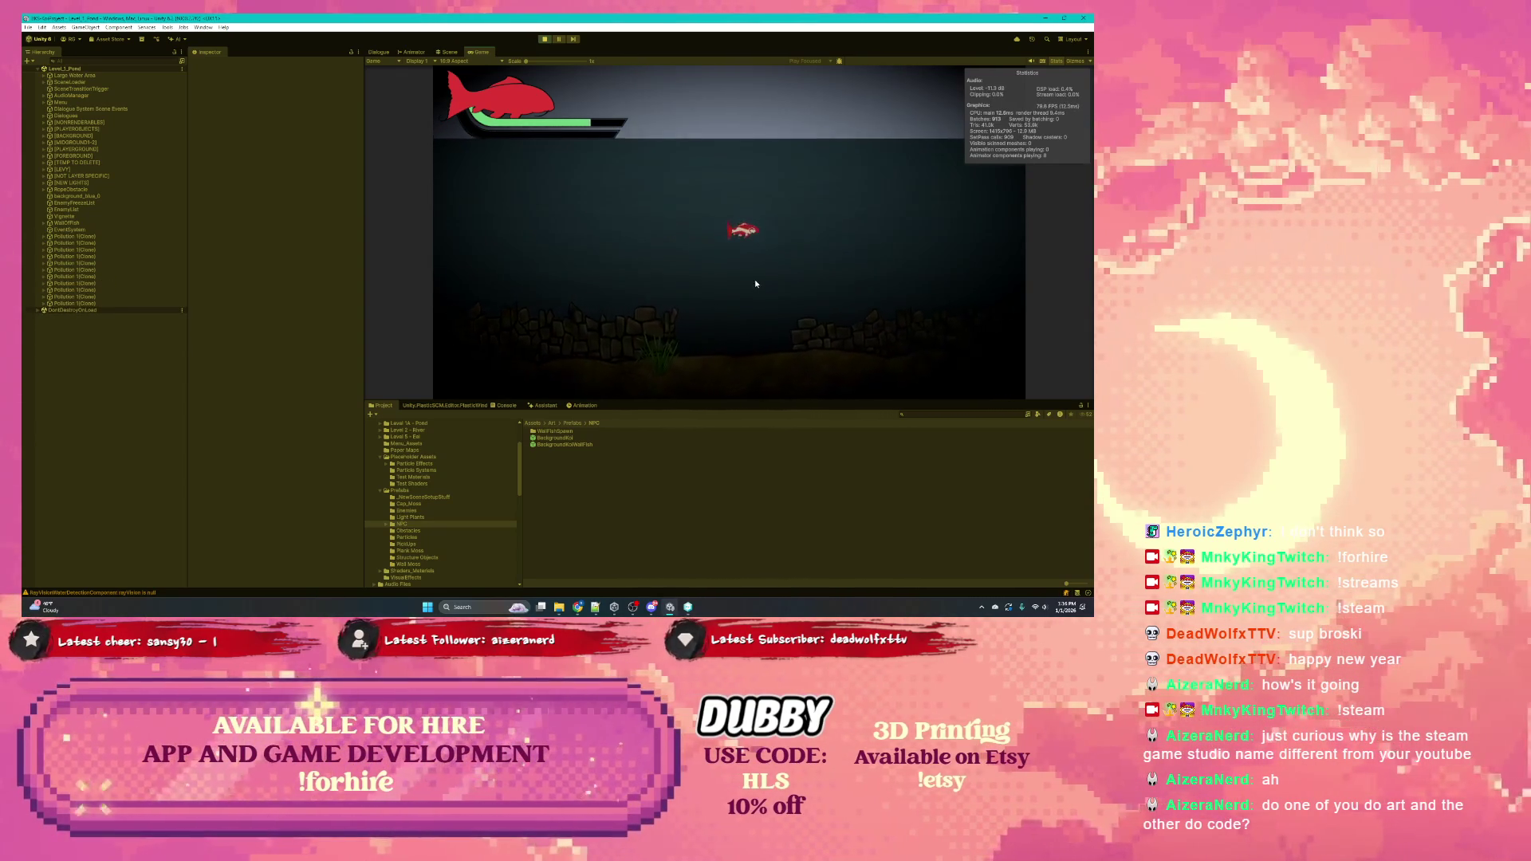
{"action": "left_click", "coordinate": [755, 281]}
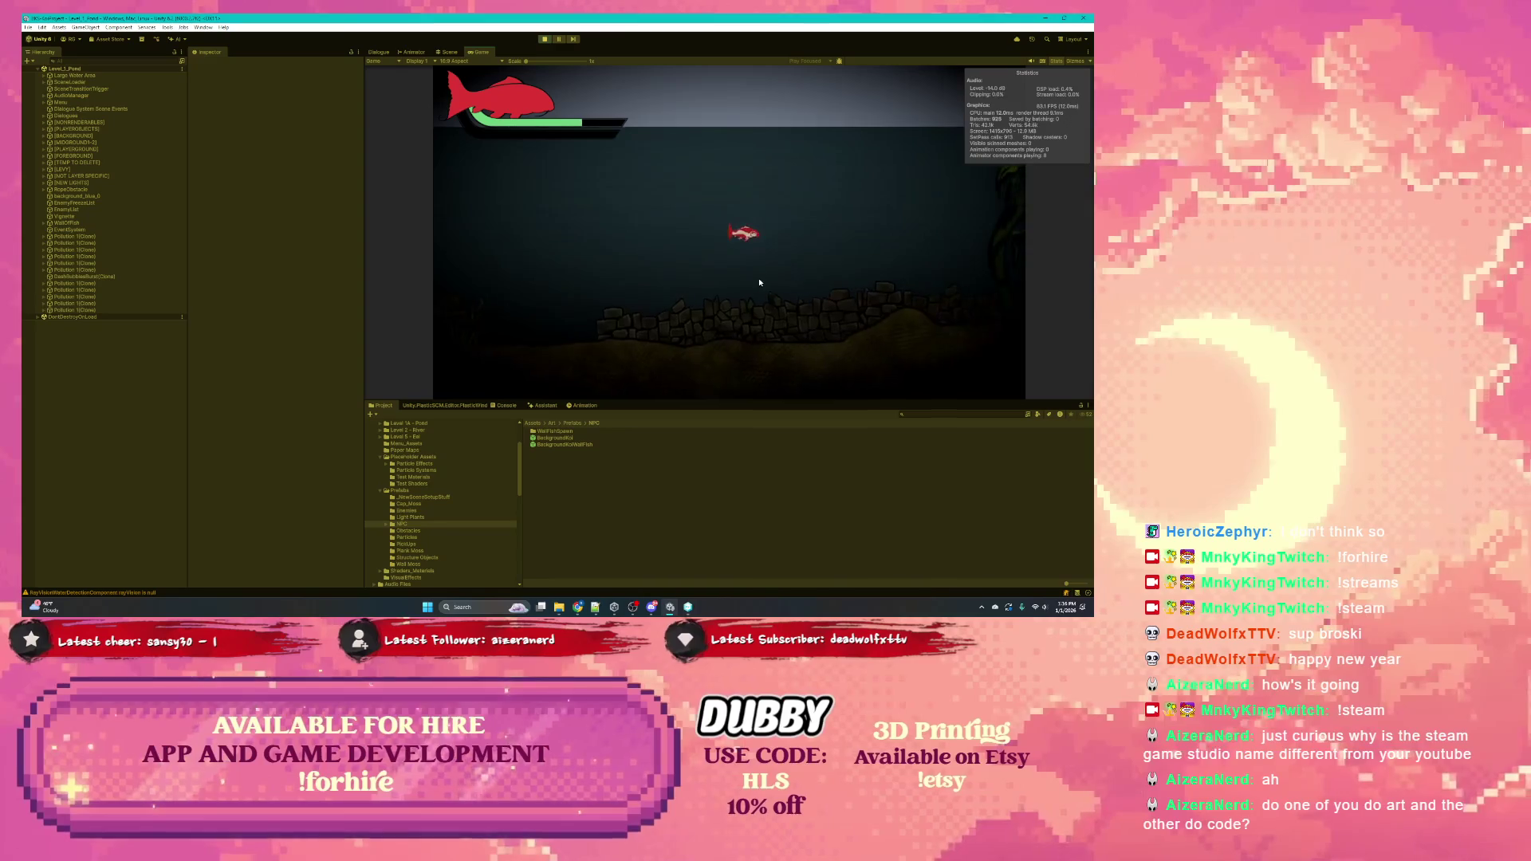
{"action": "left_click", "coordinate": [759, 278]}
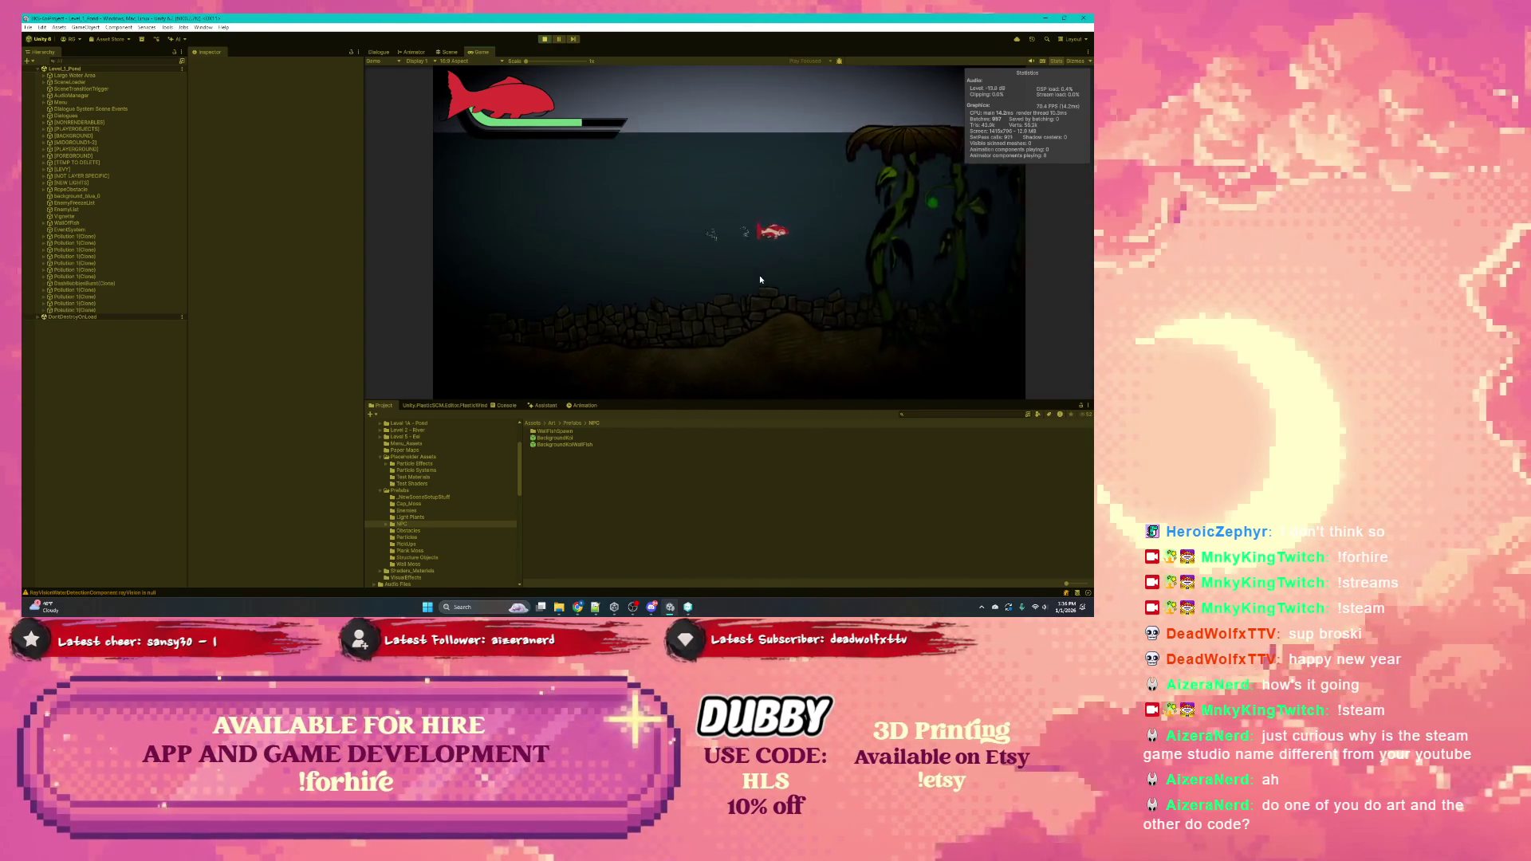
{"action": "left_click", "coordinate": [760, 280]}
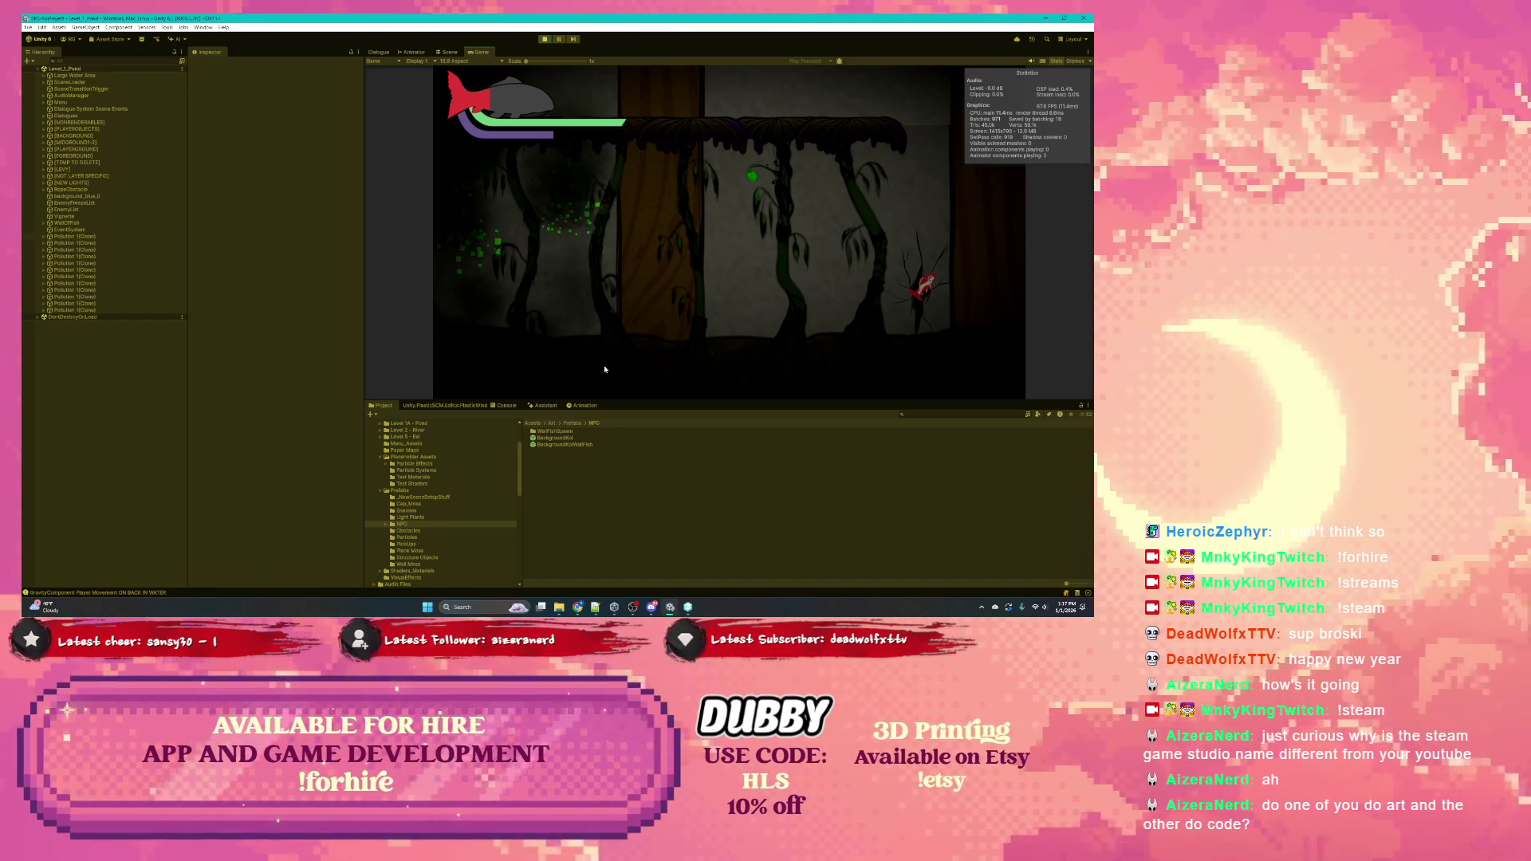
{"action": "left_click", "coordinate": [506, 406]}
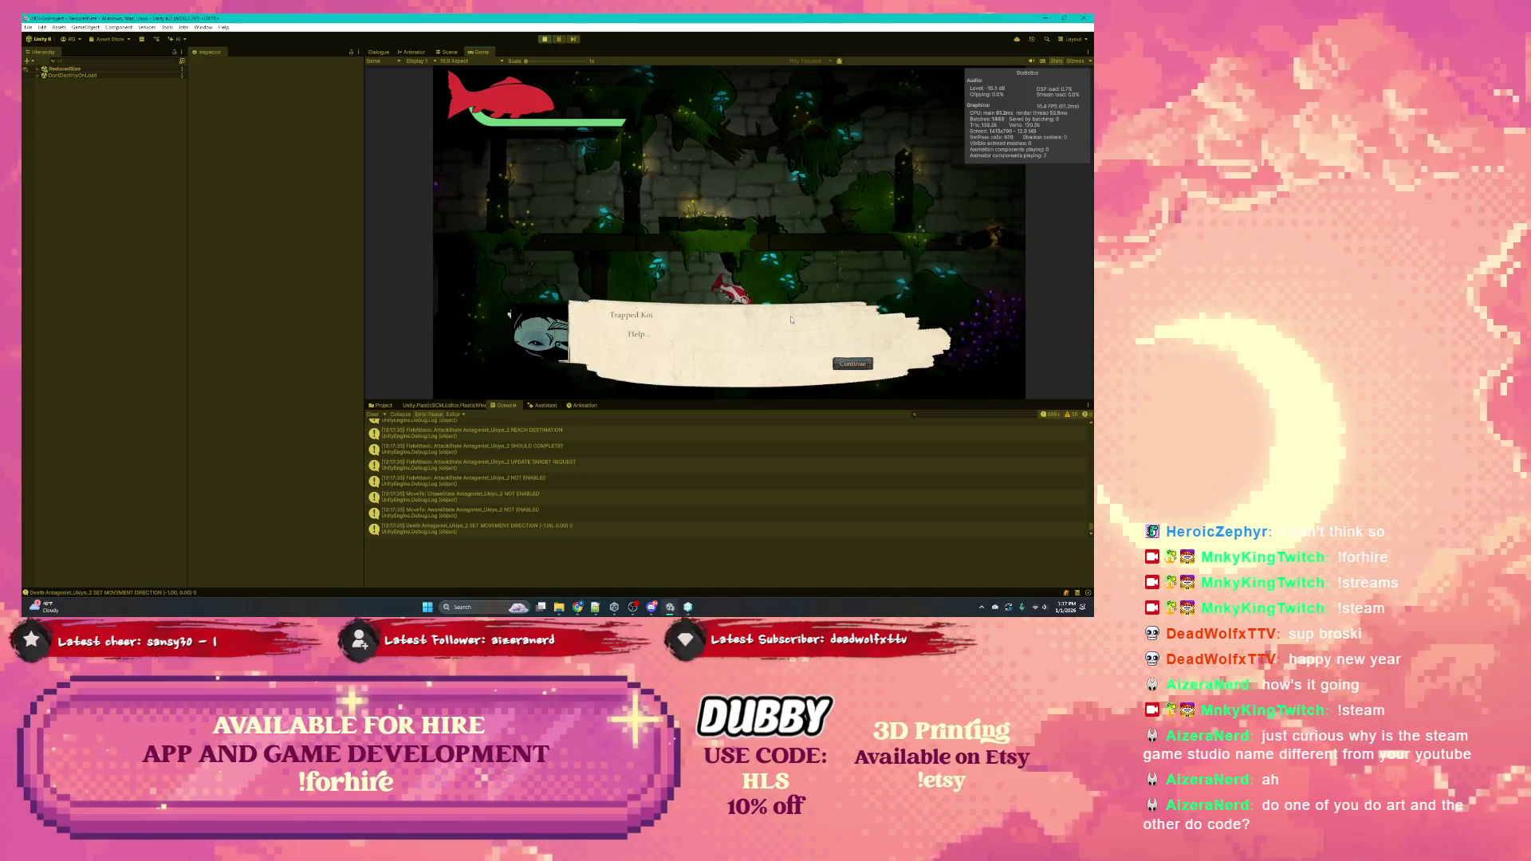
Advance through every Trapped Koi dialogue line until the koi dies and play resumes
{"action": "left_click", "coordinate": [843, 365]}
{"action": "left_click", "coordinate": [844, 365]}
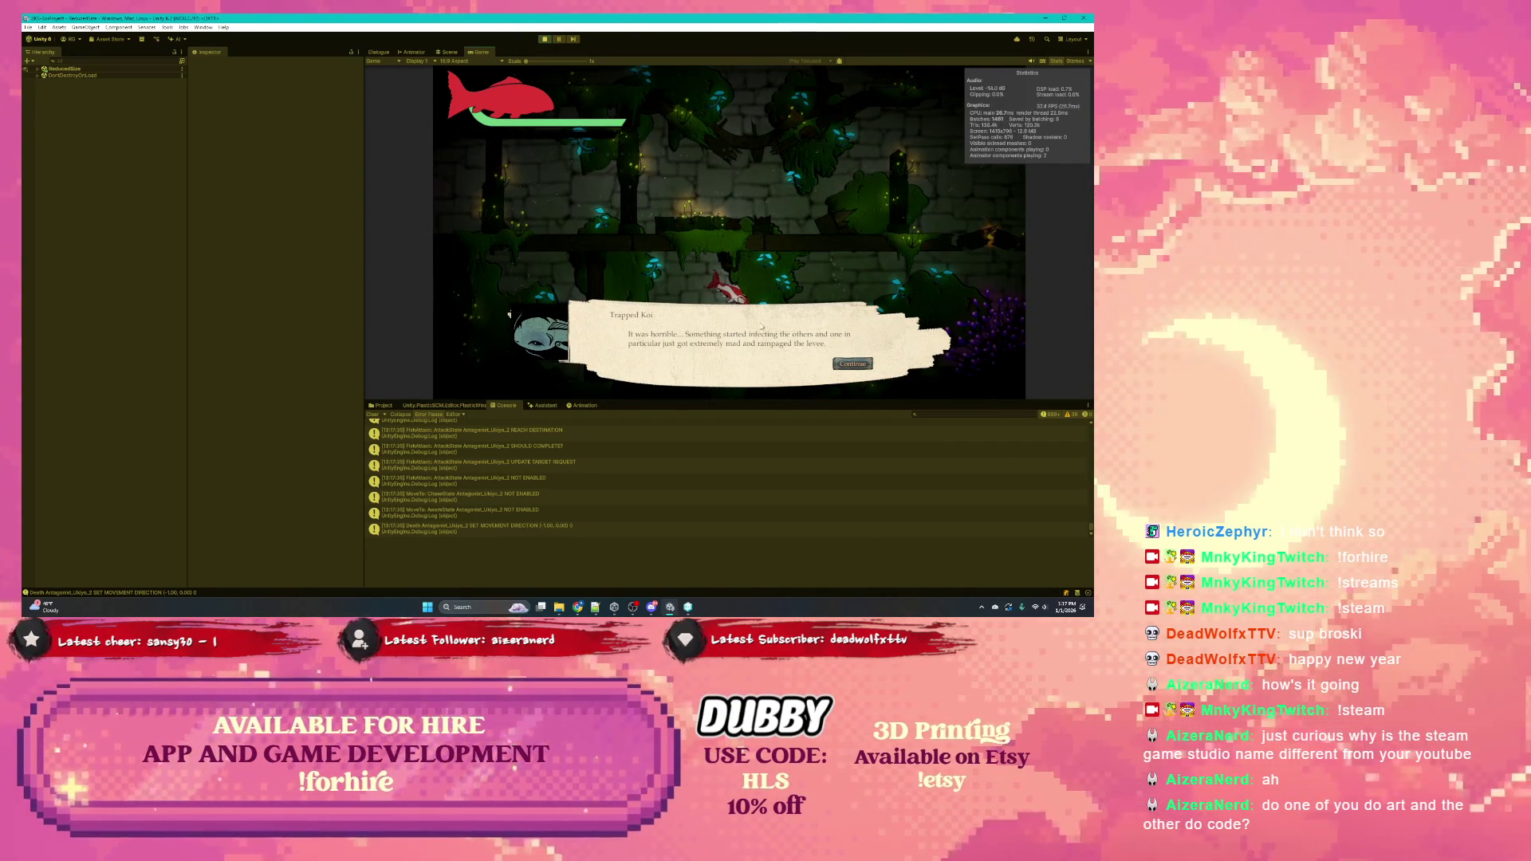
{"action": "left_click", "coordinate": [837, 365]}
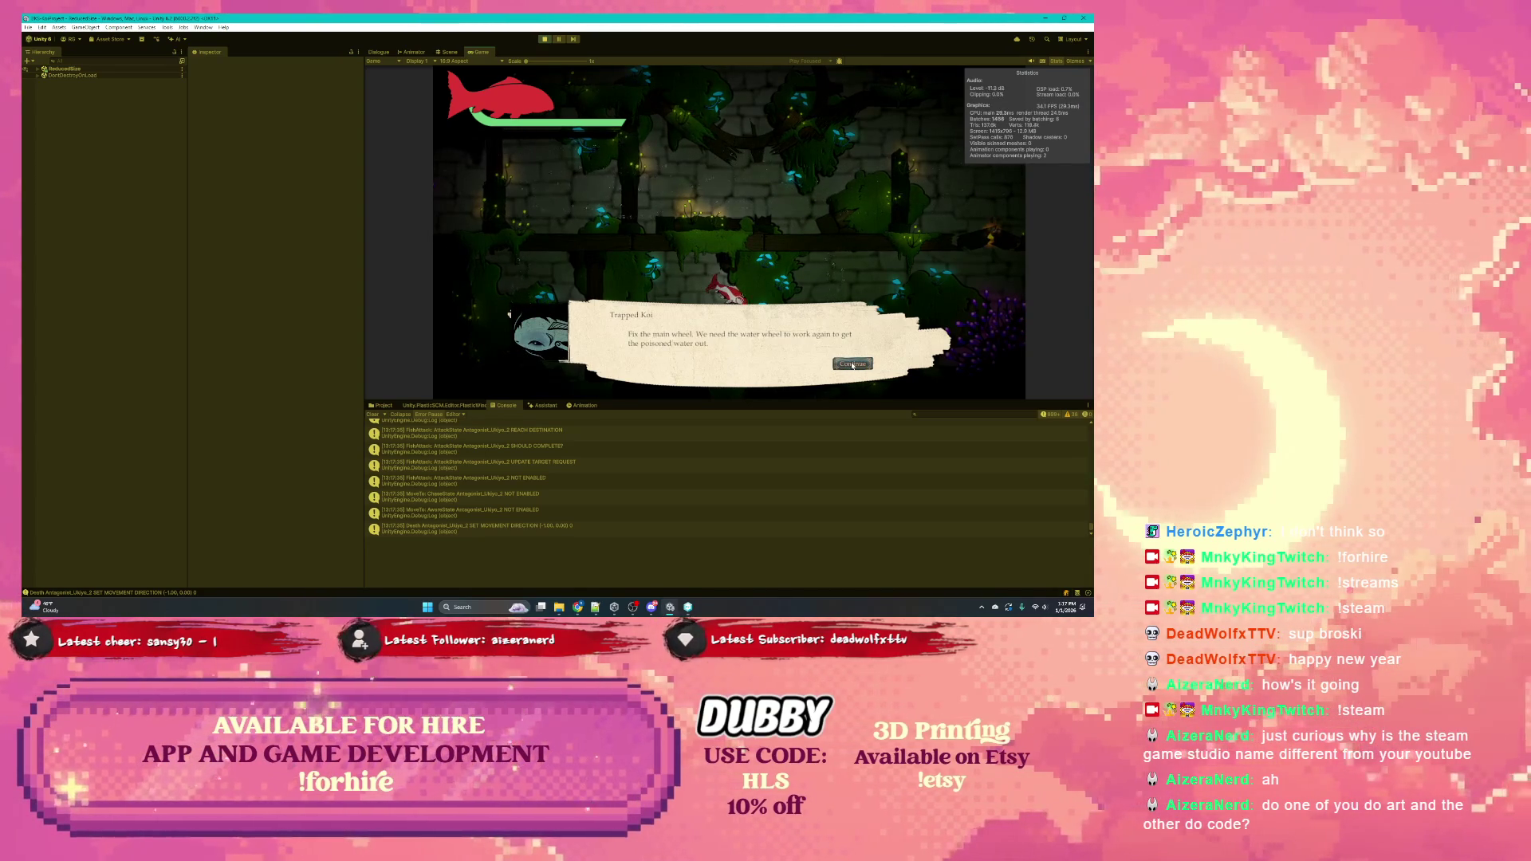
{"action": "left_click", "coordinate": [851, 364]}
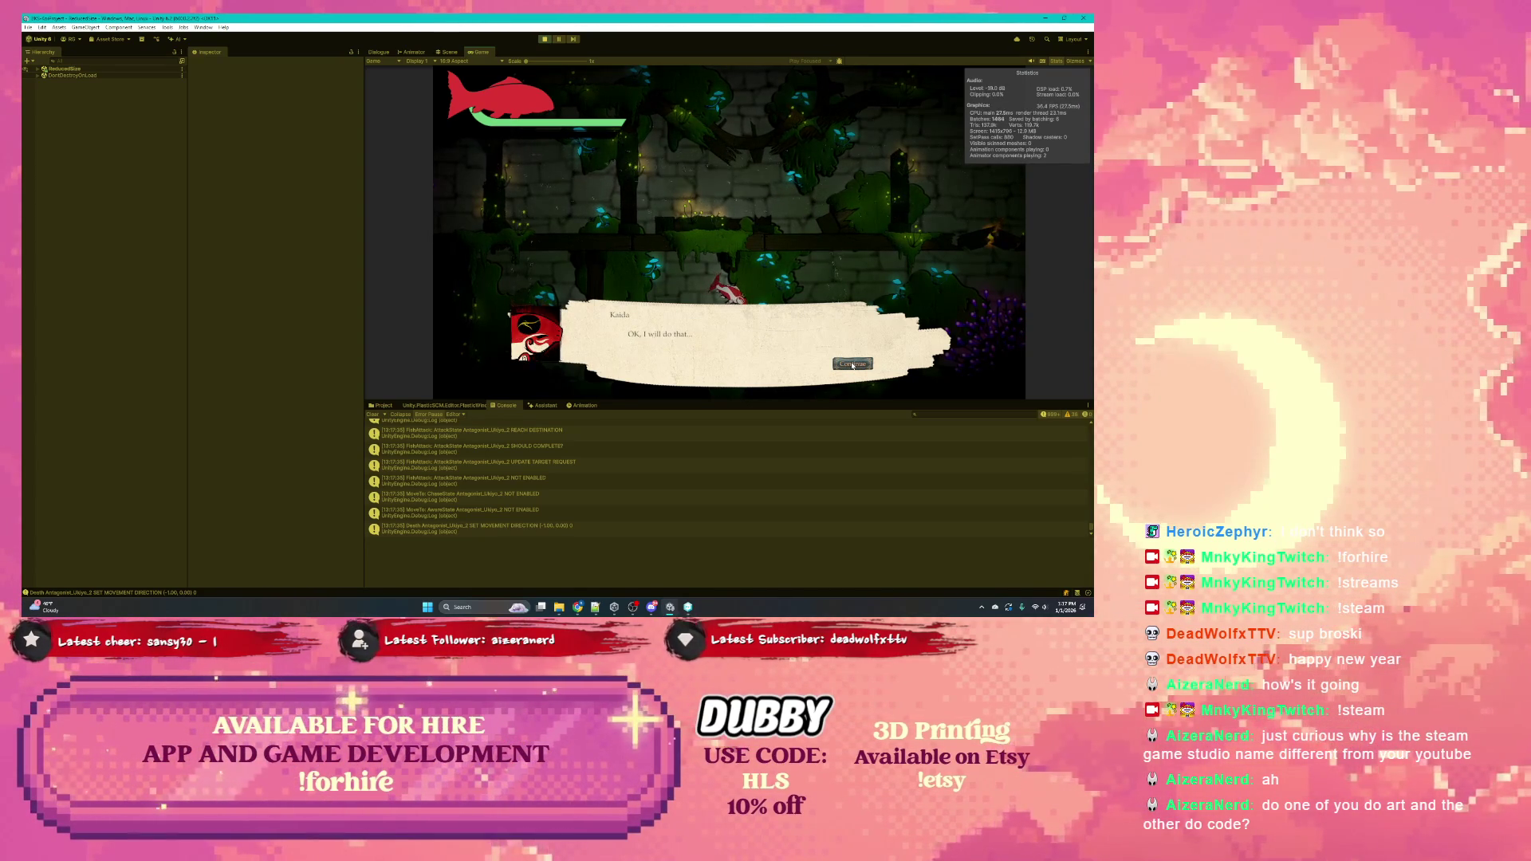
{"action": "left_click", "coordinate": [852, 365]}
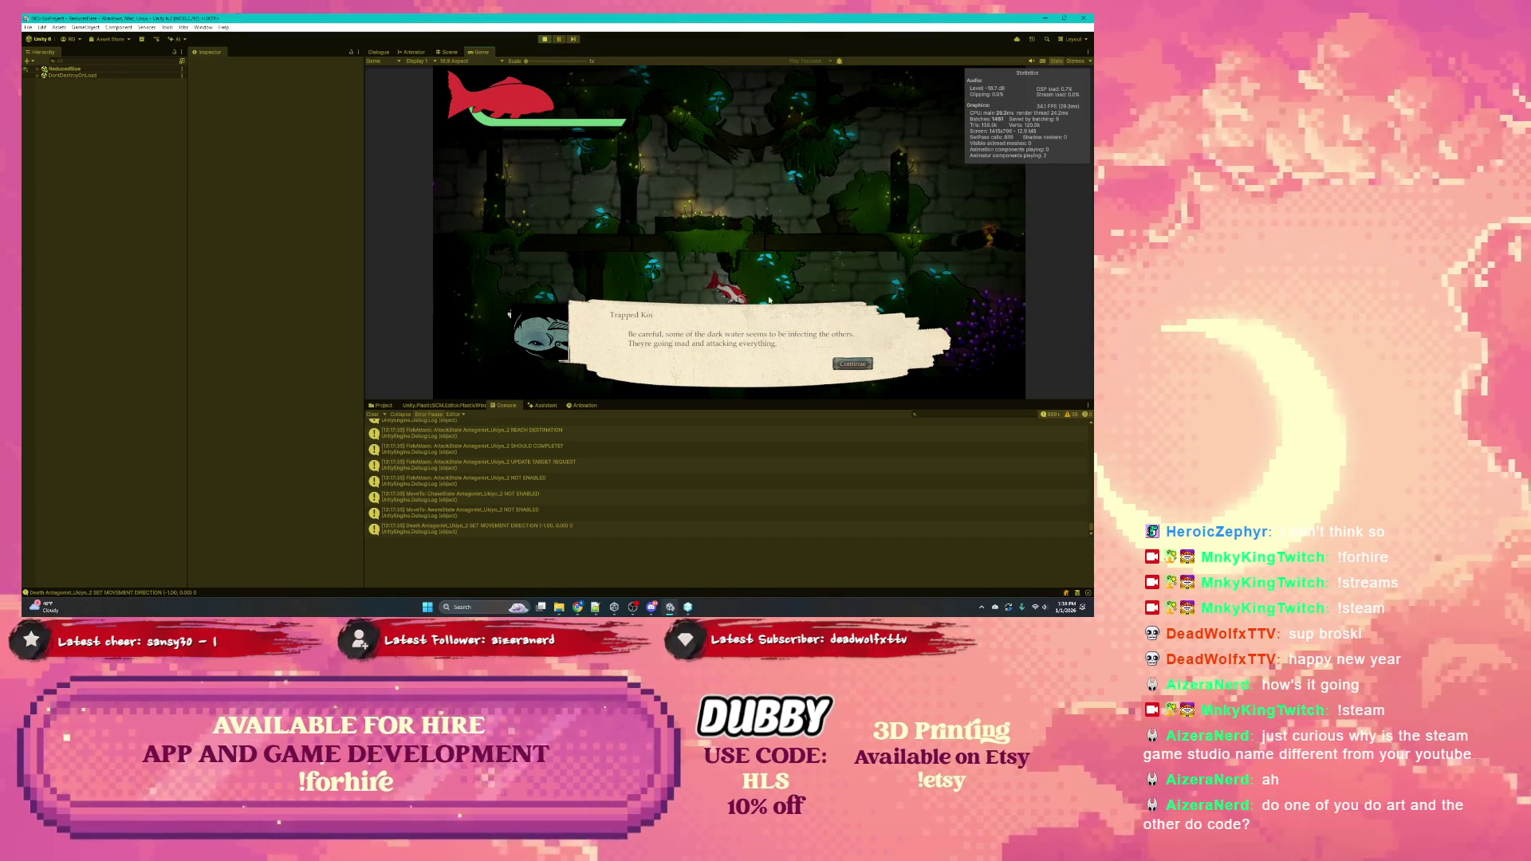
{"action": "left_click", "coordinate": [860, 364]}
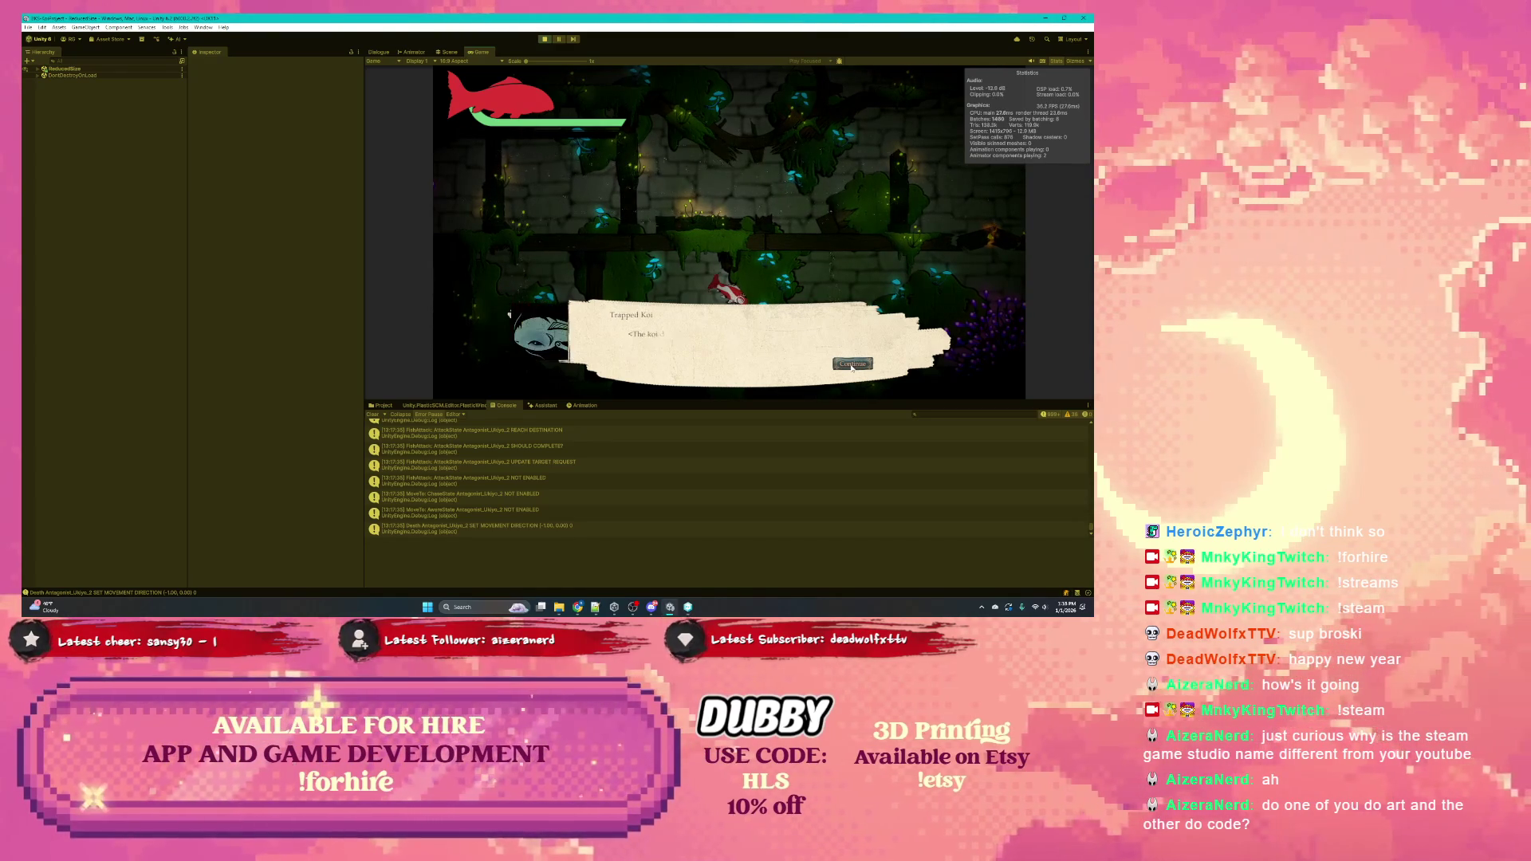
{"action": "left_click", "coordinate": [851, 365]}
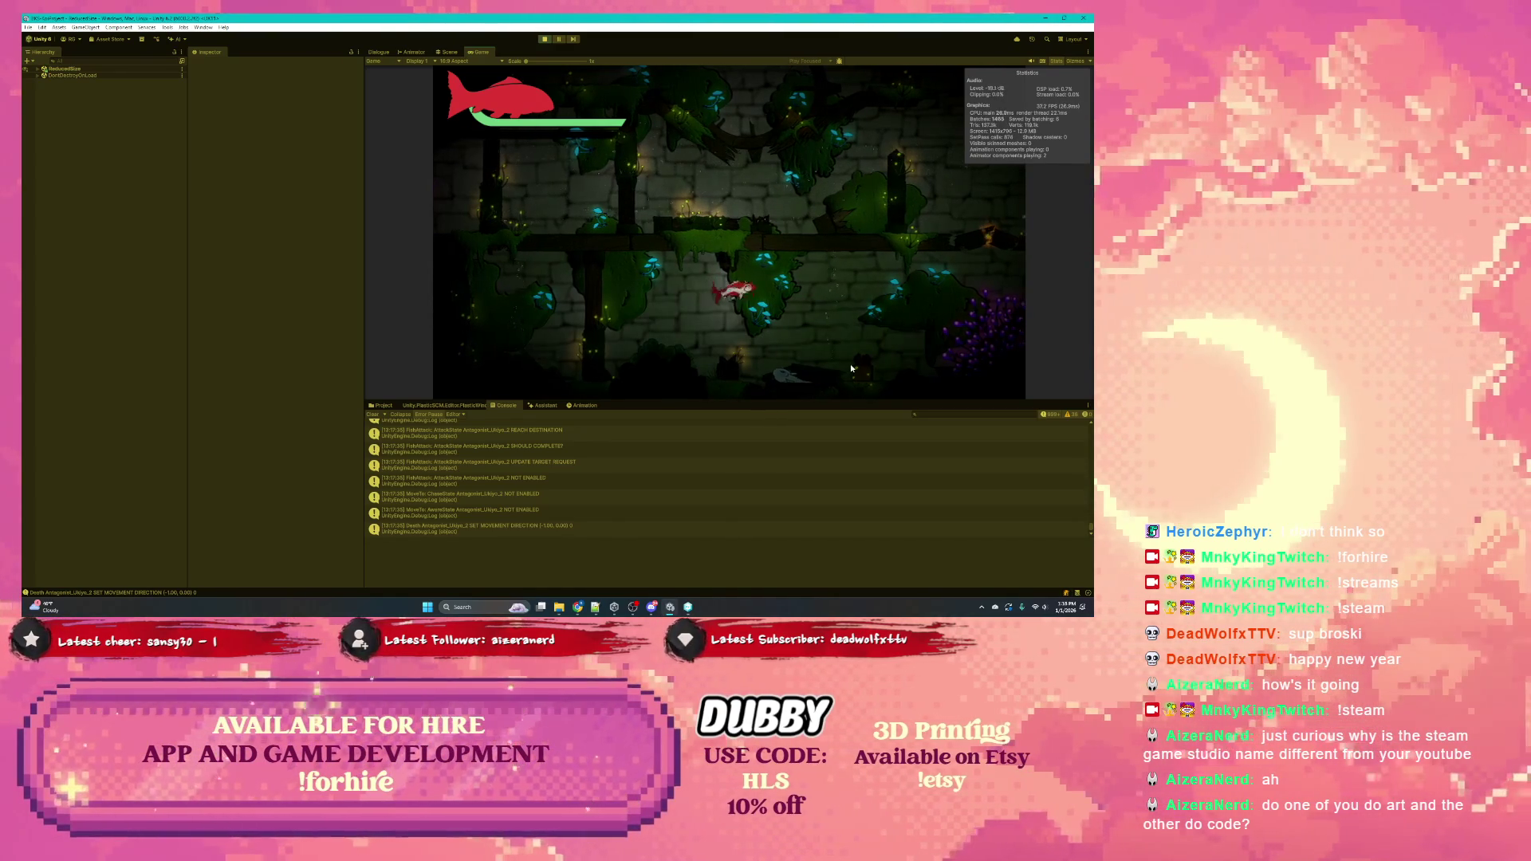
Swim Kaida around the ruin using the W, A and D keys
{"action": "key", "text": "d"}
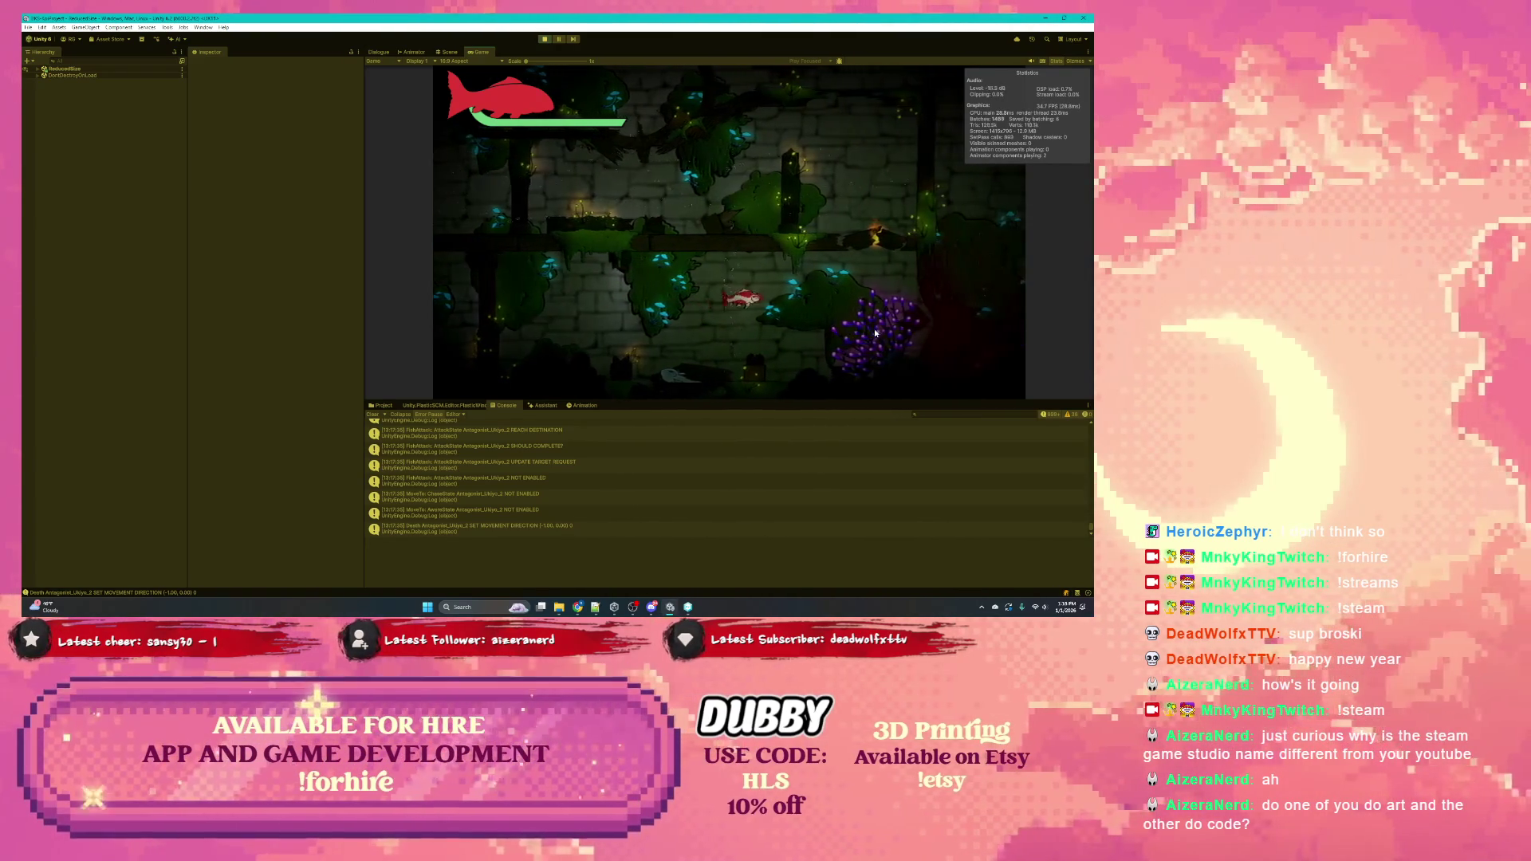
{"action": "key", "text": "w"}
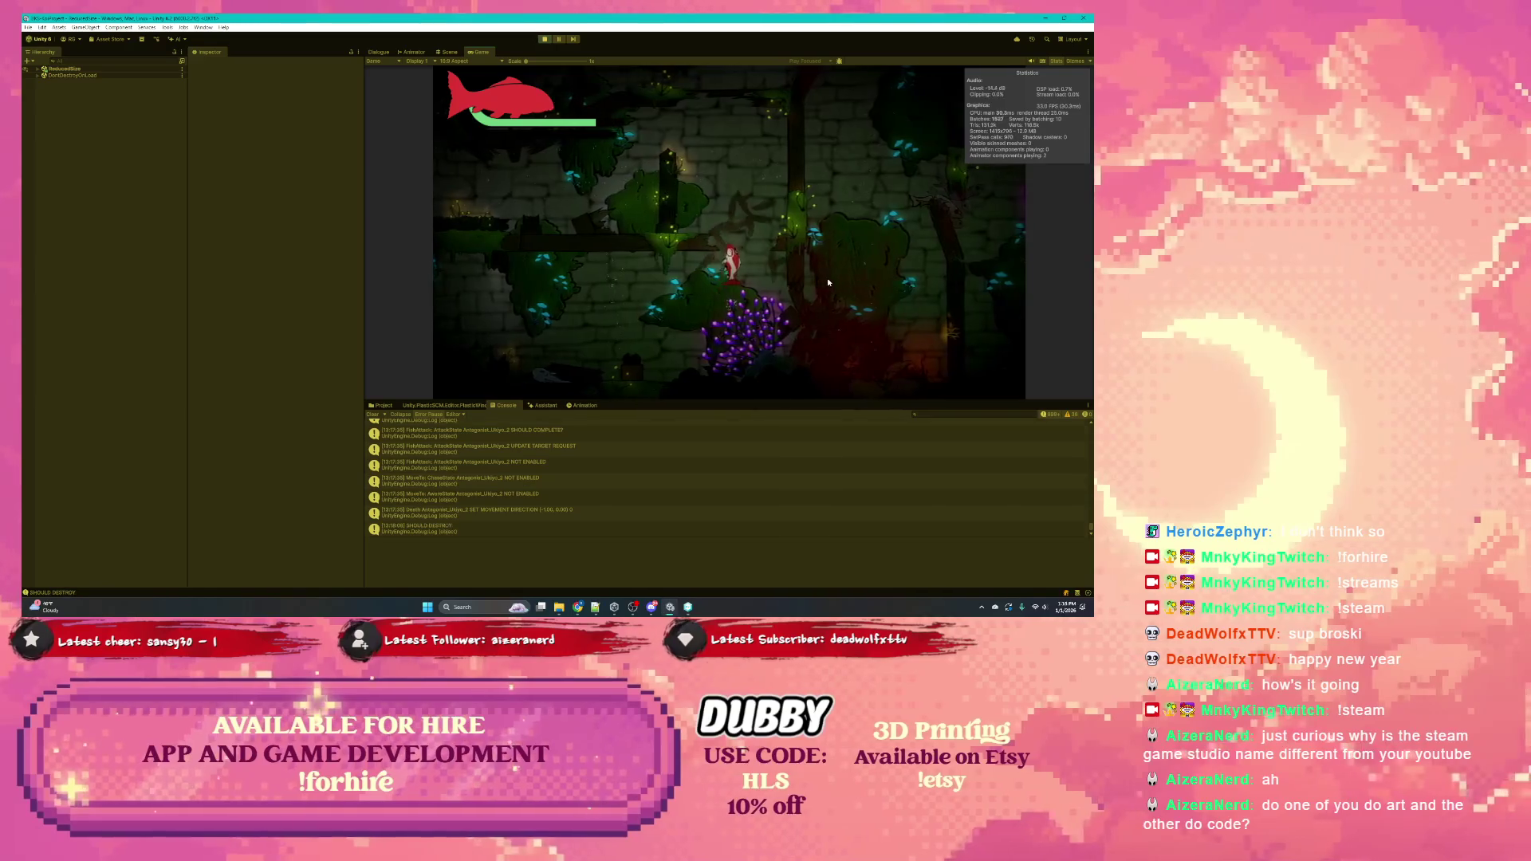
{"action": "key", "text": "a"}
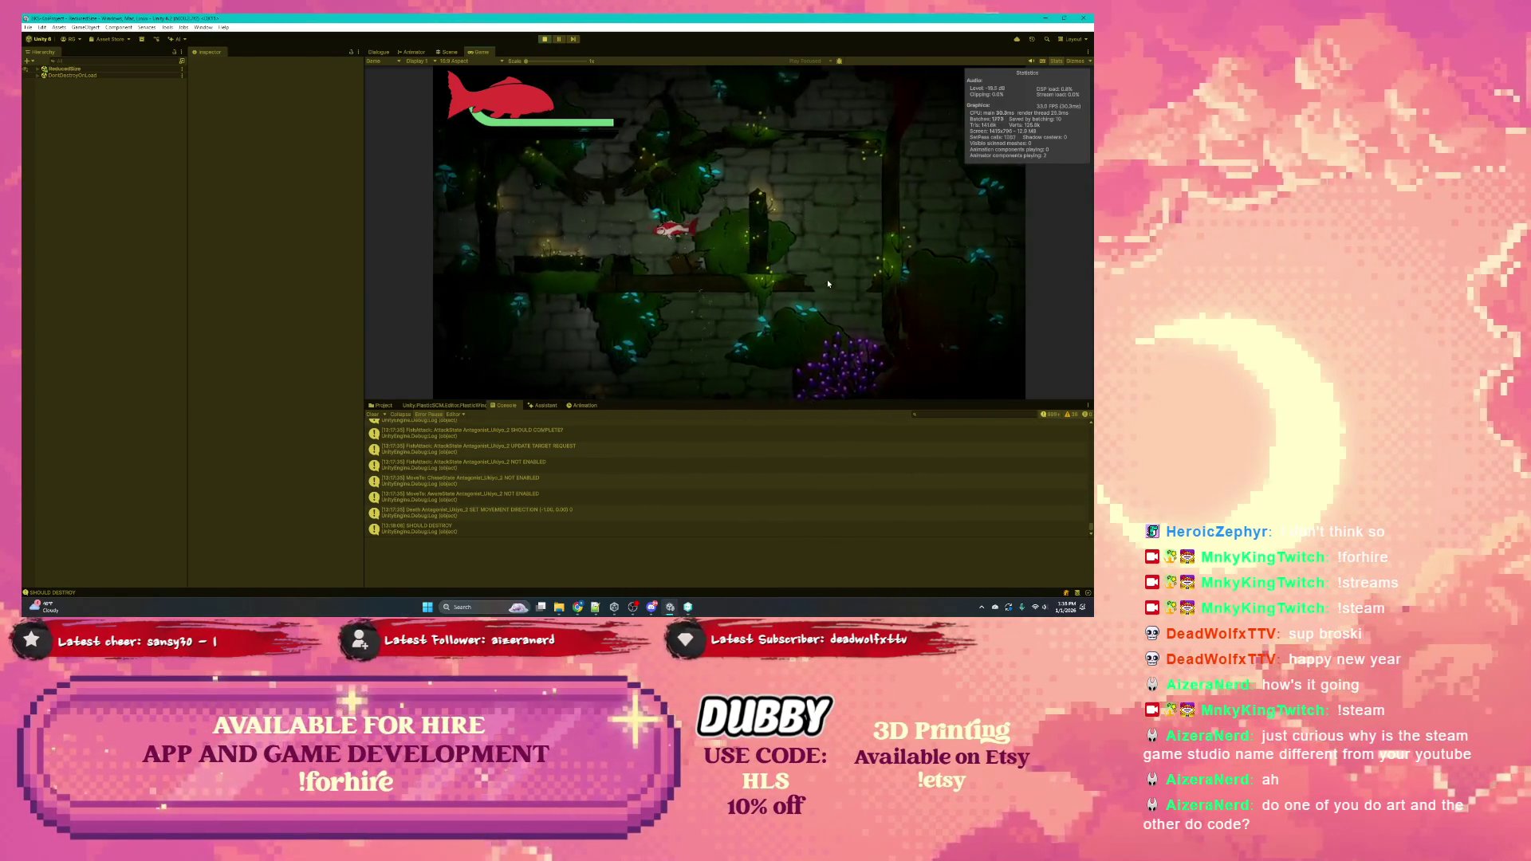
{"action": "key", "text": "d"}
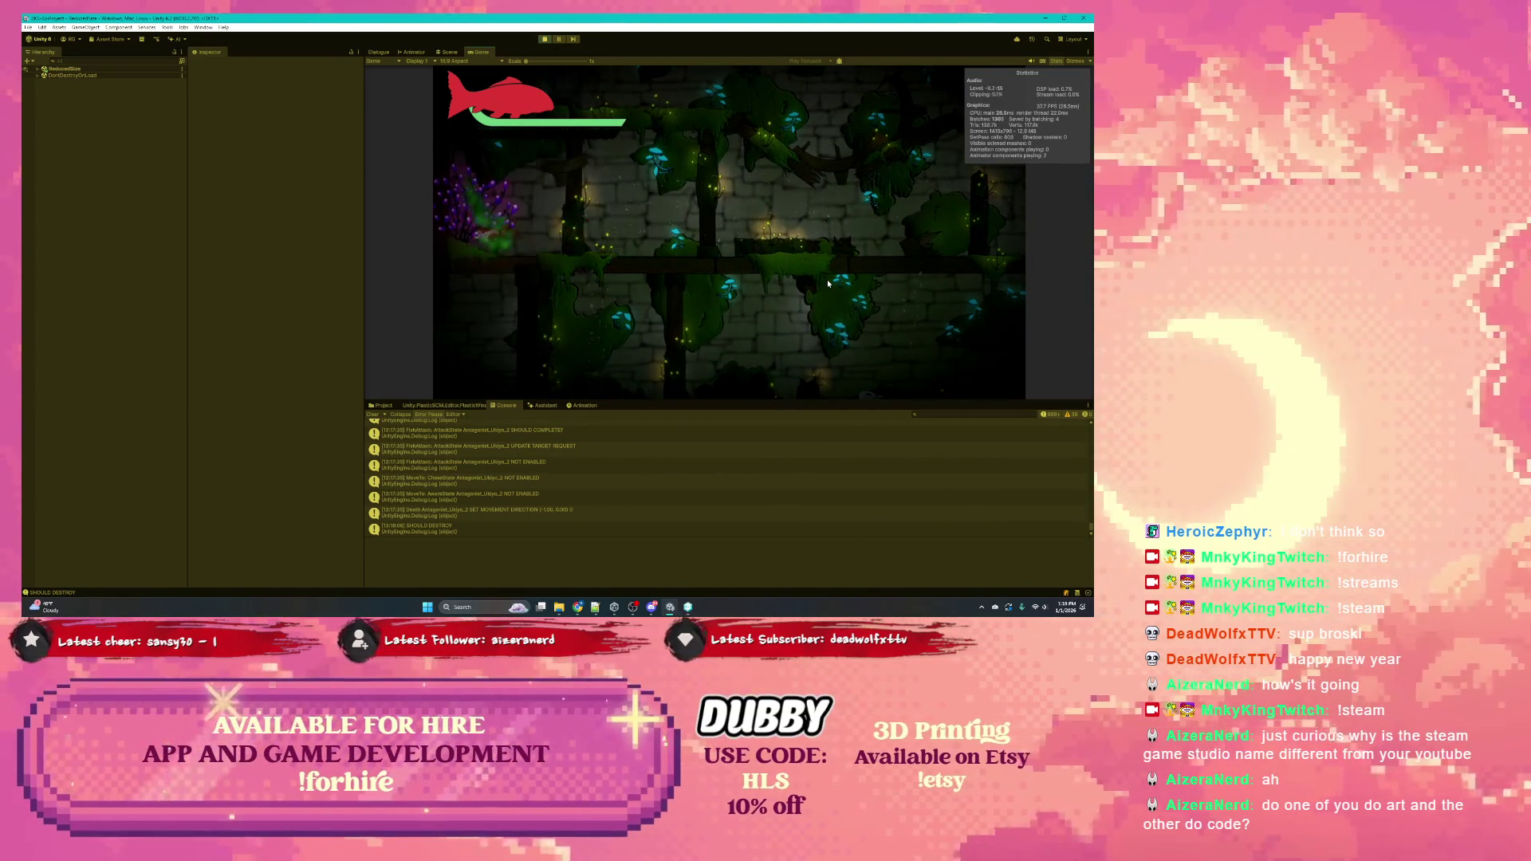
{"action": "key", "text": "w"}
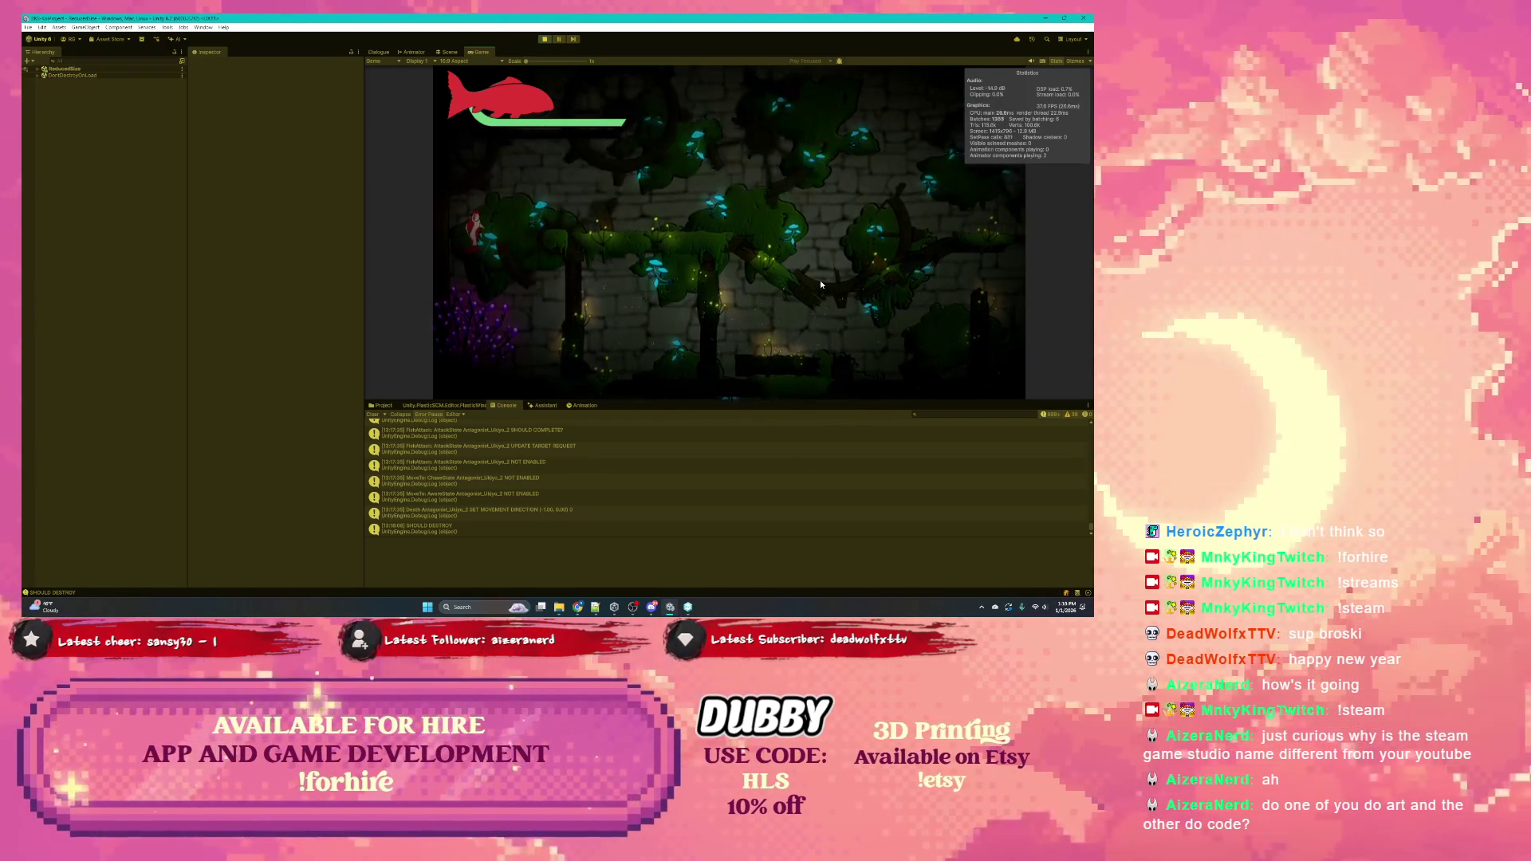
{"action": "key", "text": "w"}
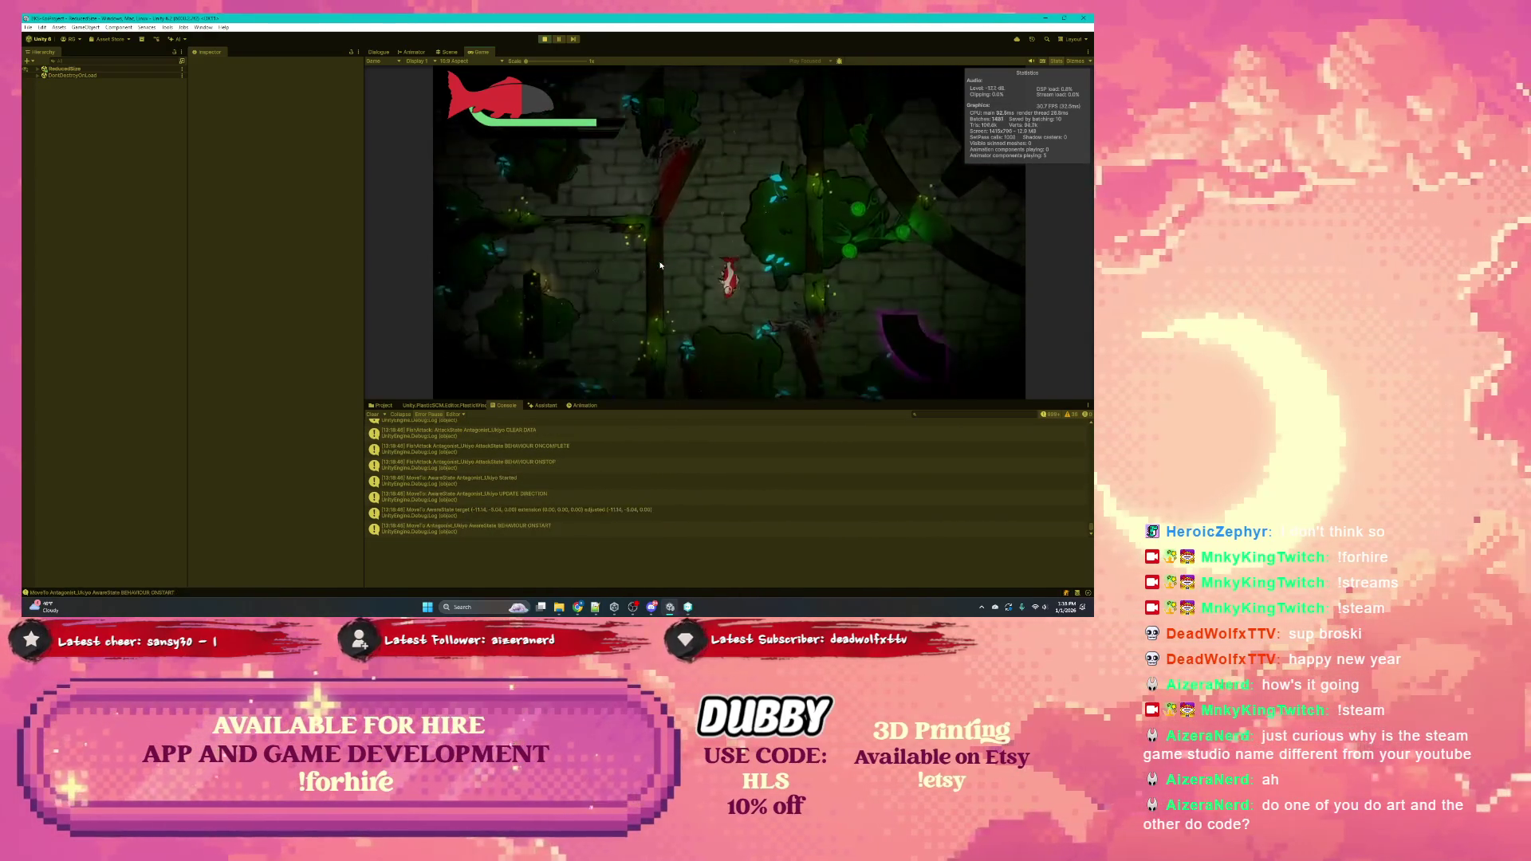
Switch to the Scene view and read the console errors' stack traces, then return to Unity
{"action": "key", "text": "ctrl+1"}
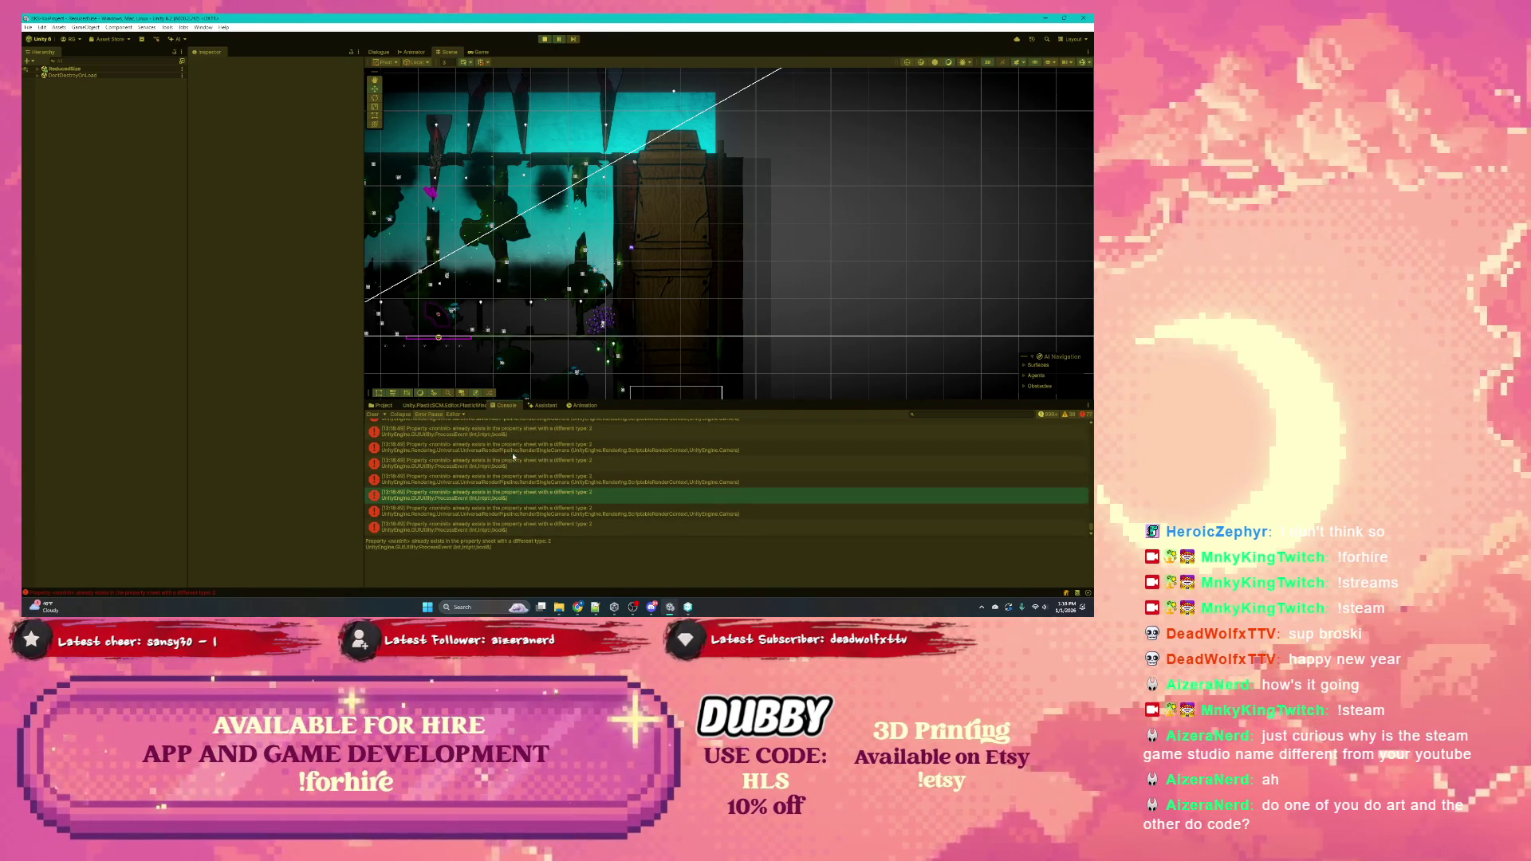
{"action": "left_click", "coordinate": [514, 454]}
{"action": "left_click", "coordinate": [512, 434]}
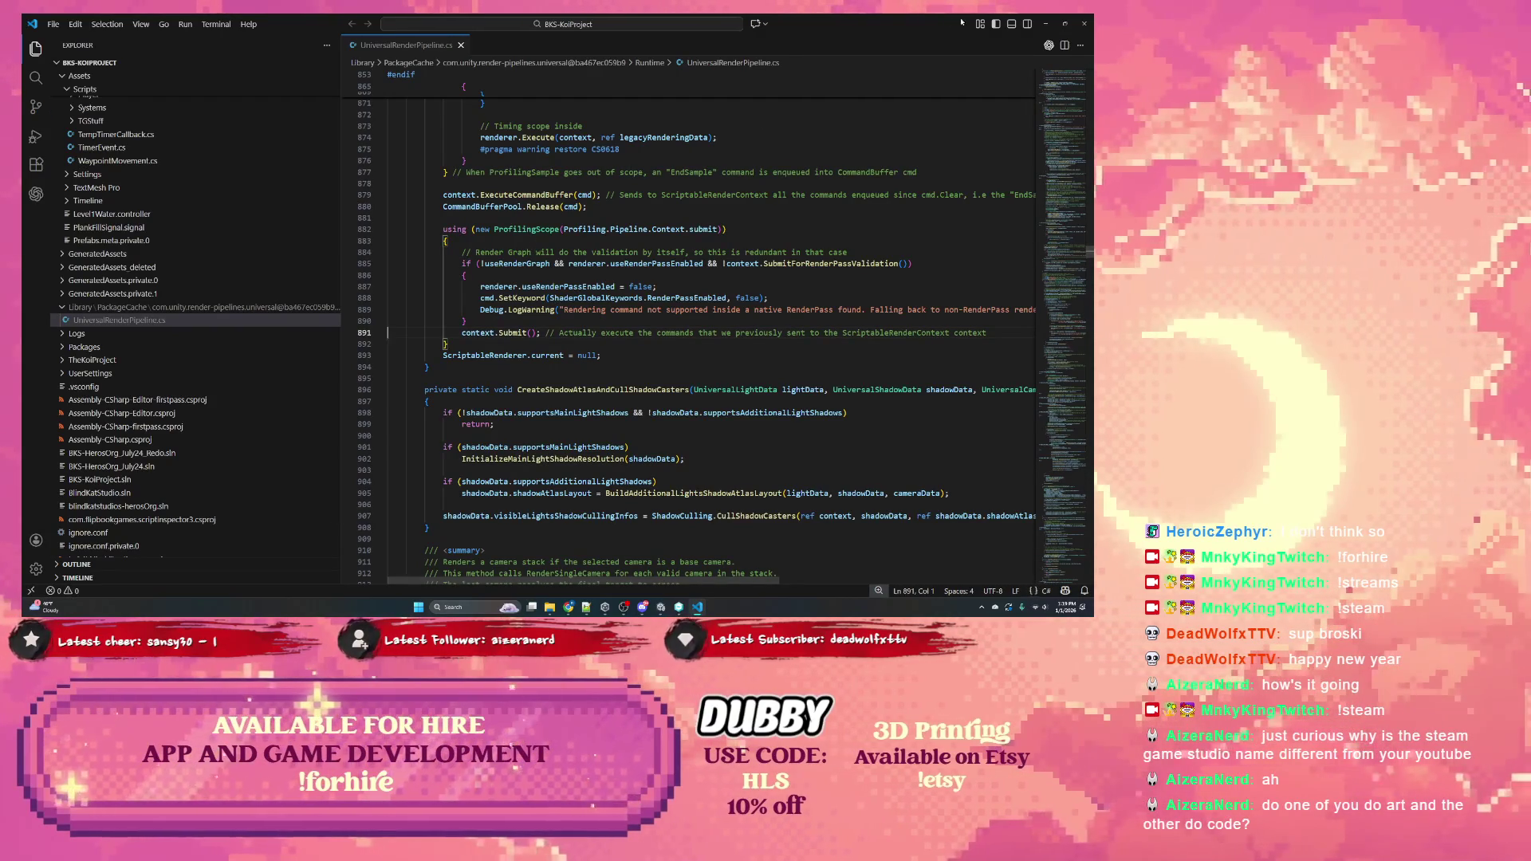
{"action": "left_click", "coordinate": [1045, 23]}
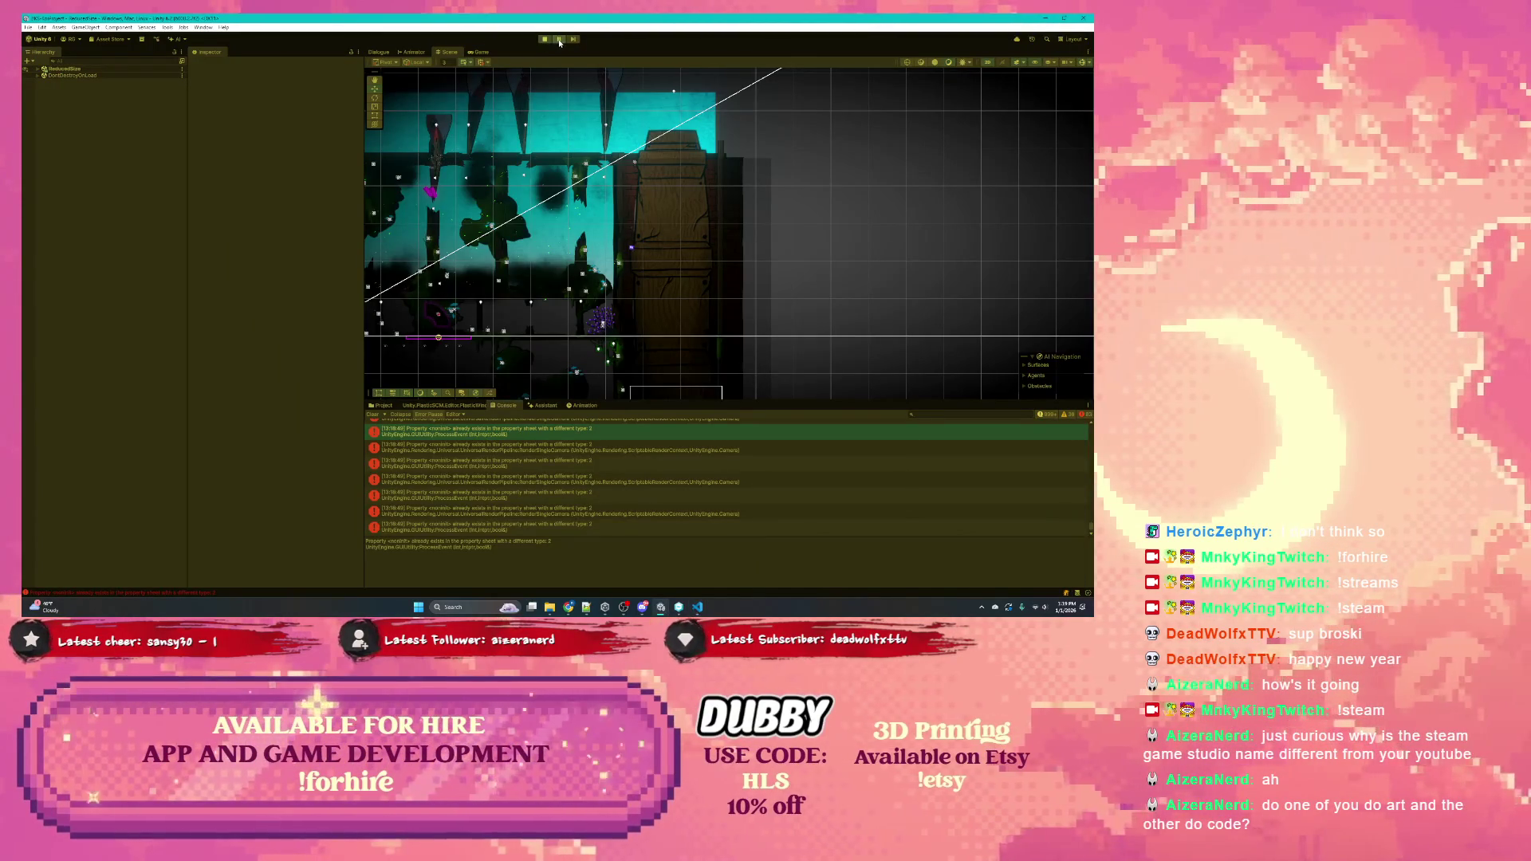
Stop Play mode and read the stack traces of the top and last GUIUtility errors
{"action": "left_click", "coordinate": [543, 39]}
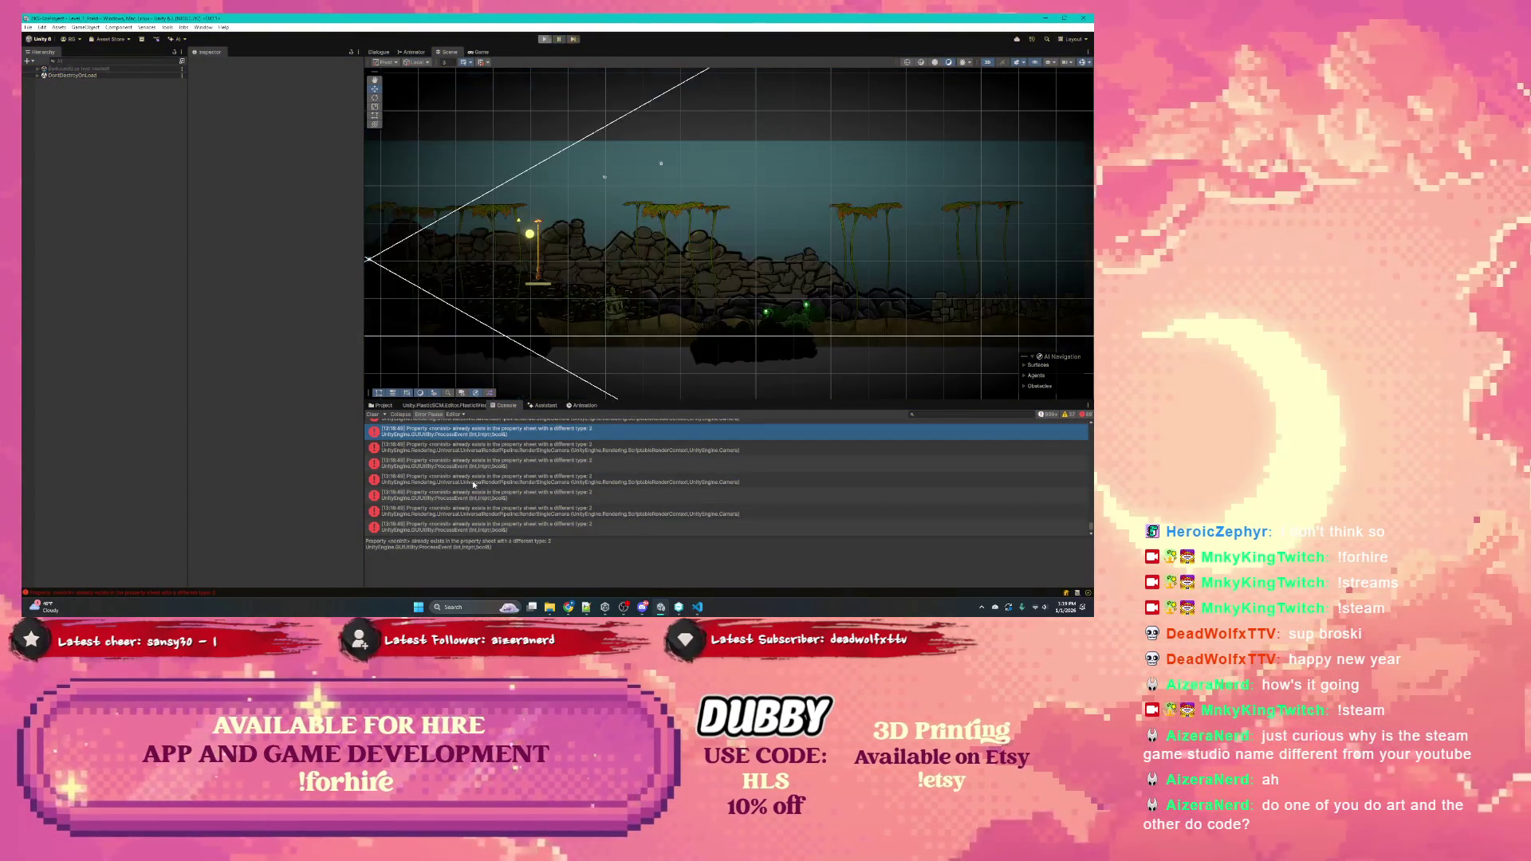
{"action": "left_click", "coordinate": [447, 493]}
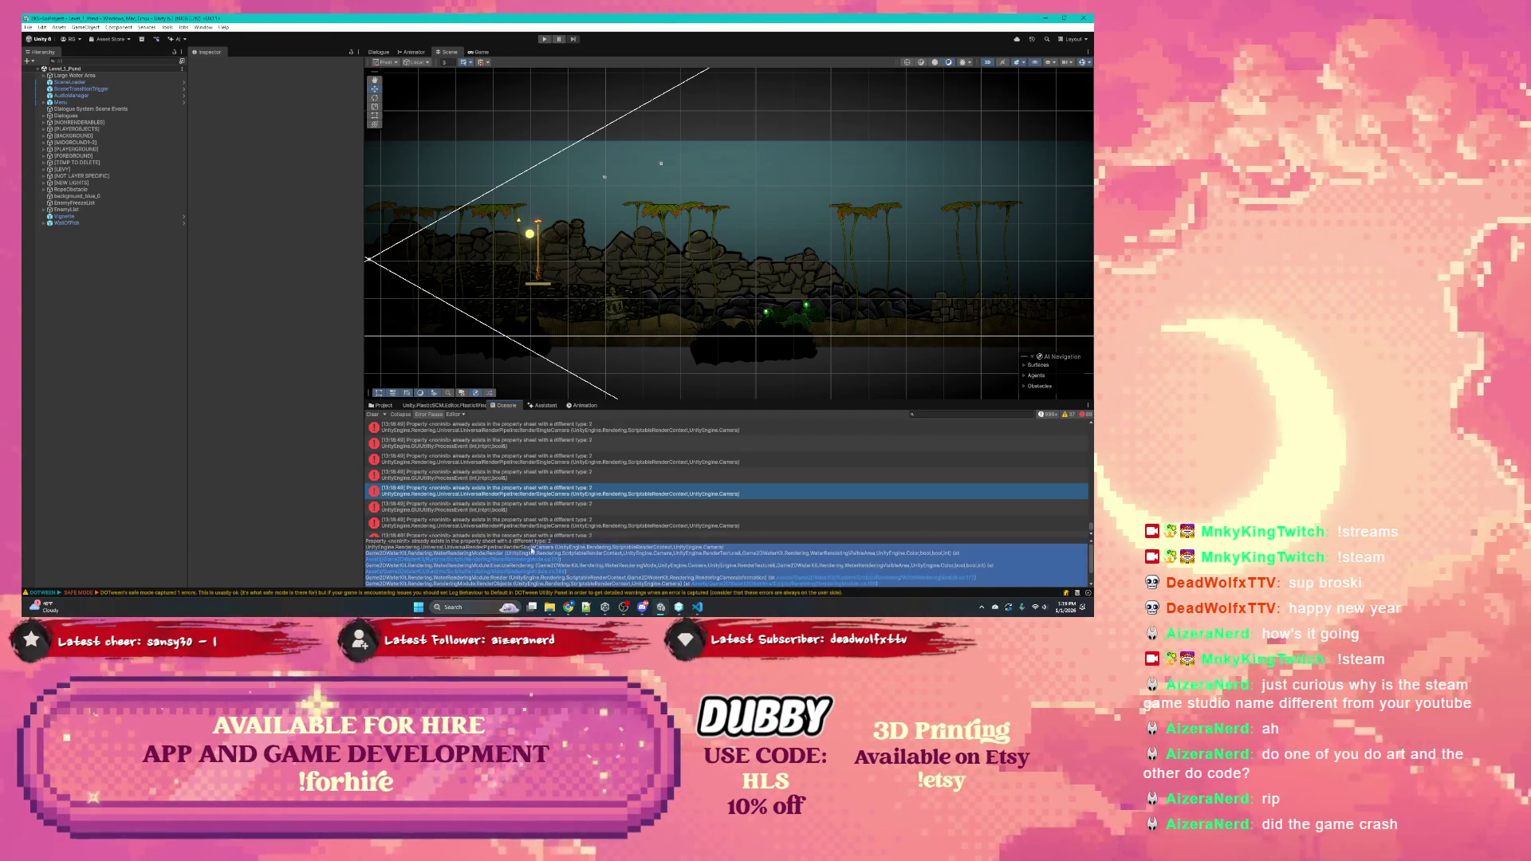
{"action": "scroll", "coordinate": [613, 543], "scroll_direction": "down", "scroll_amount": 2}
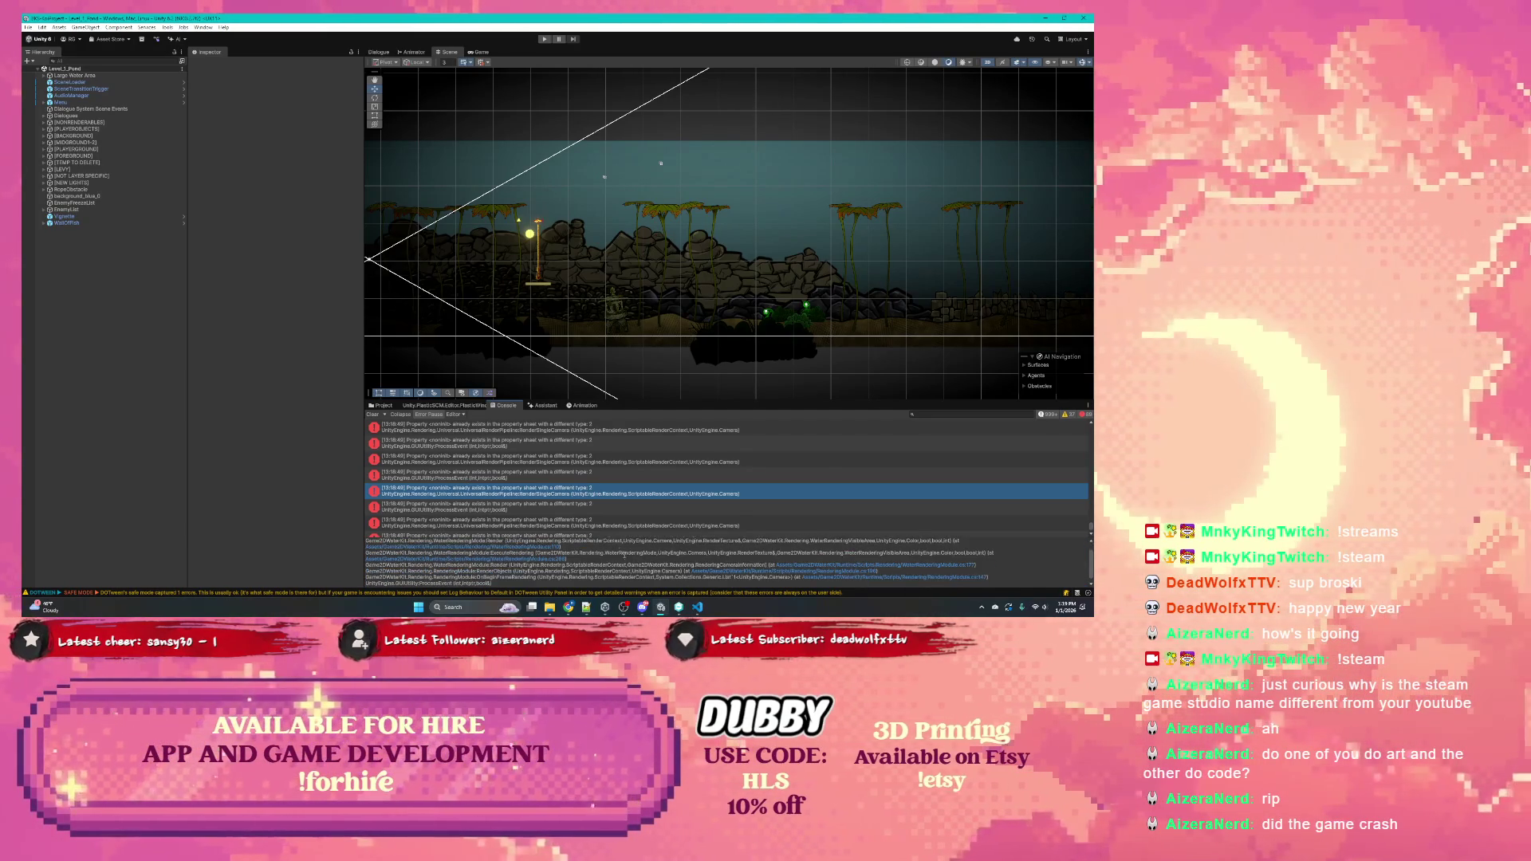
{"action": "left_click", "coordinate": [614, 534]}
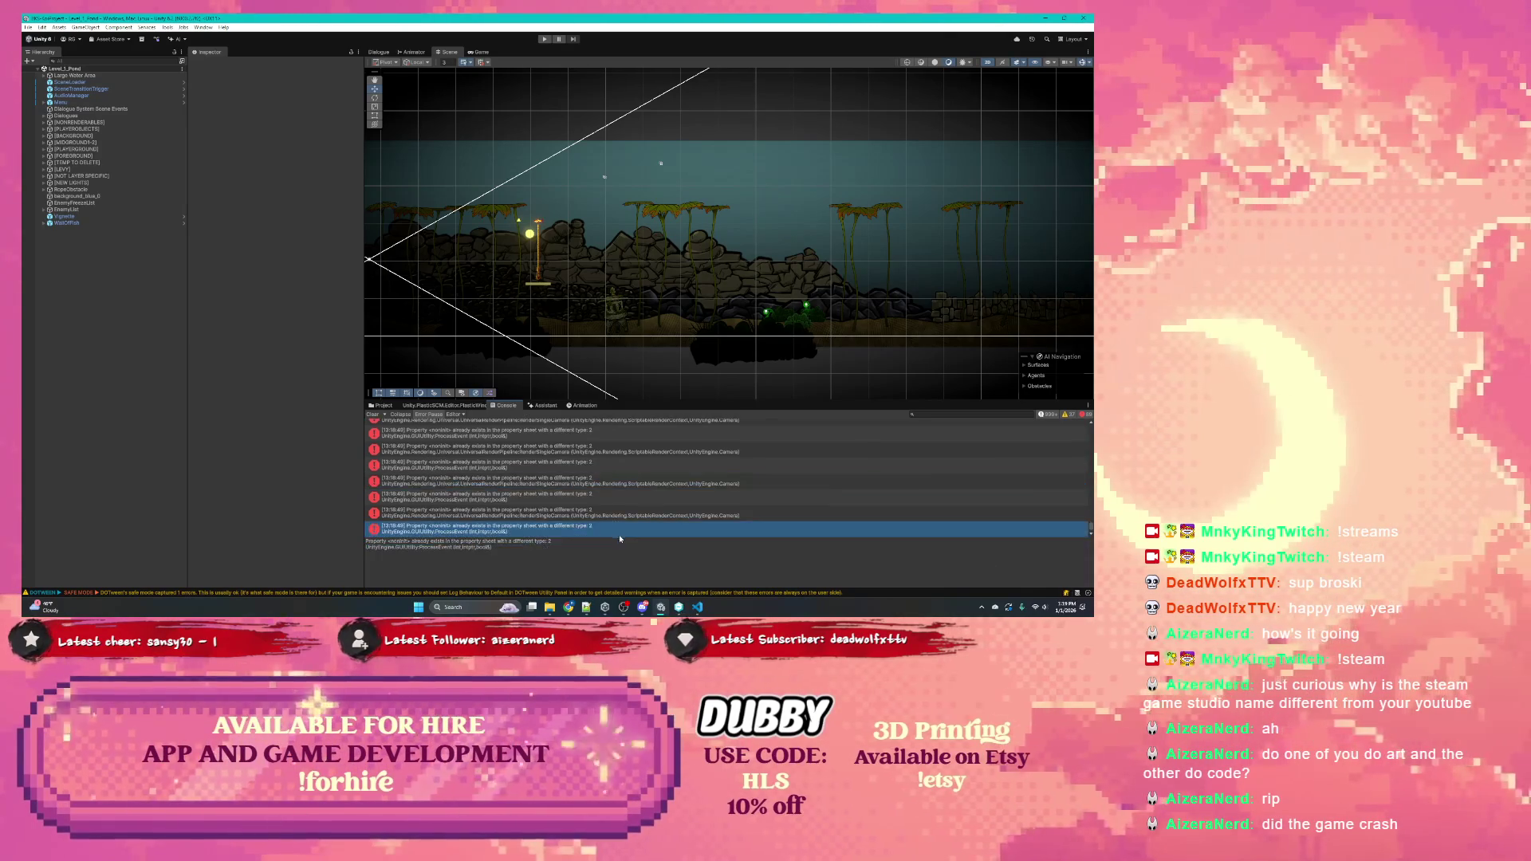
{"action": "scroll", "coordinate": [521, 503], "scroll_direction": "up", "scroll_amount": 1}
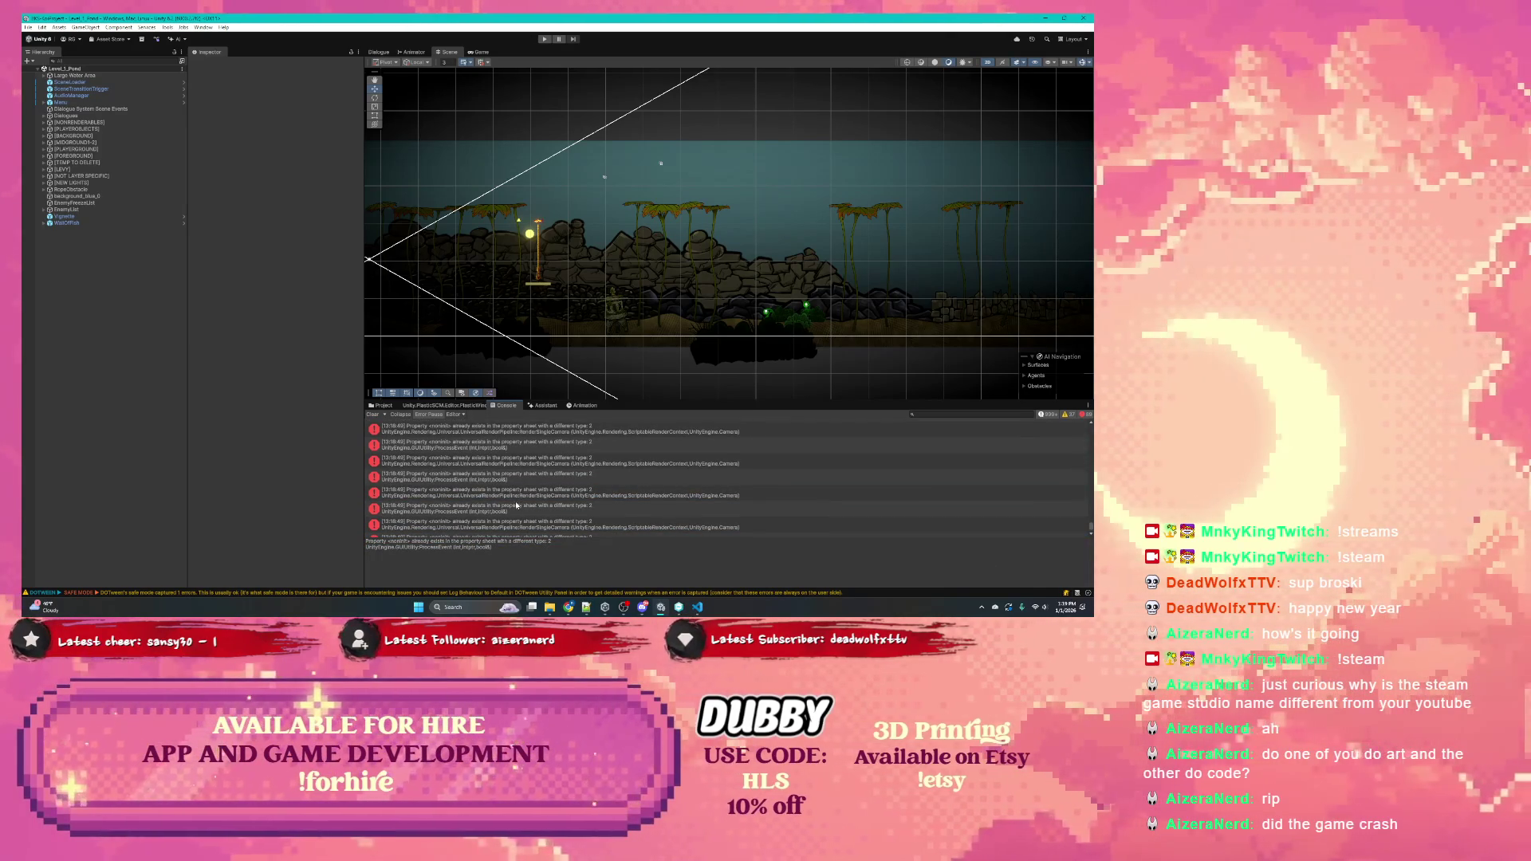
{"action": "scroll", "coordinate": [501, 503], "scroll_direction": "up", "scroll_amount": 1}
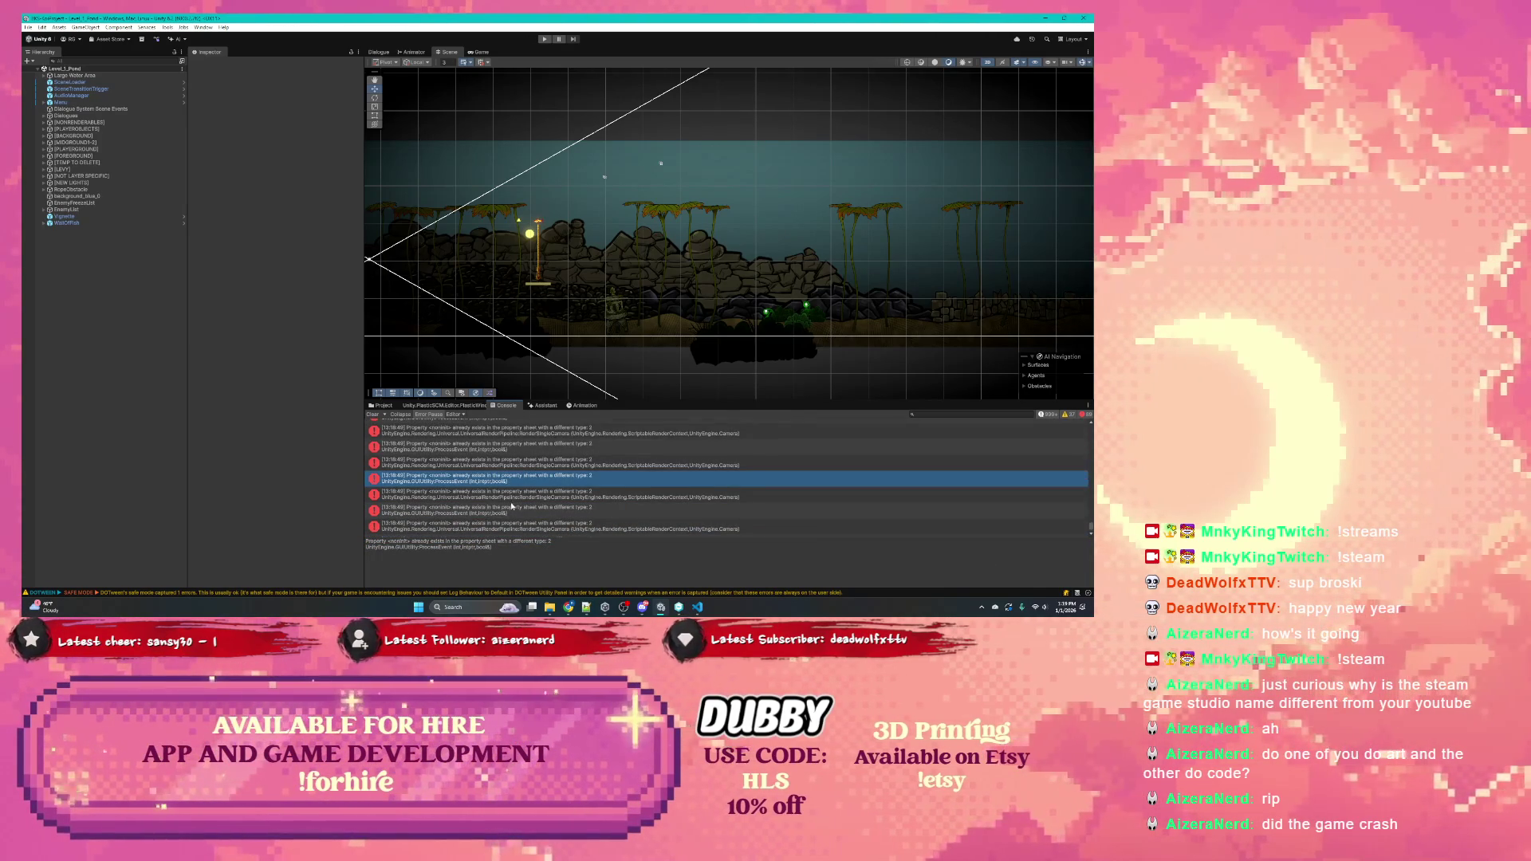
Inspect further console errors, including the longer WaterRendering stack trace
{"action": "left_click", "coordinate": [515, 500]}
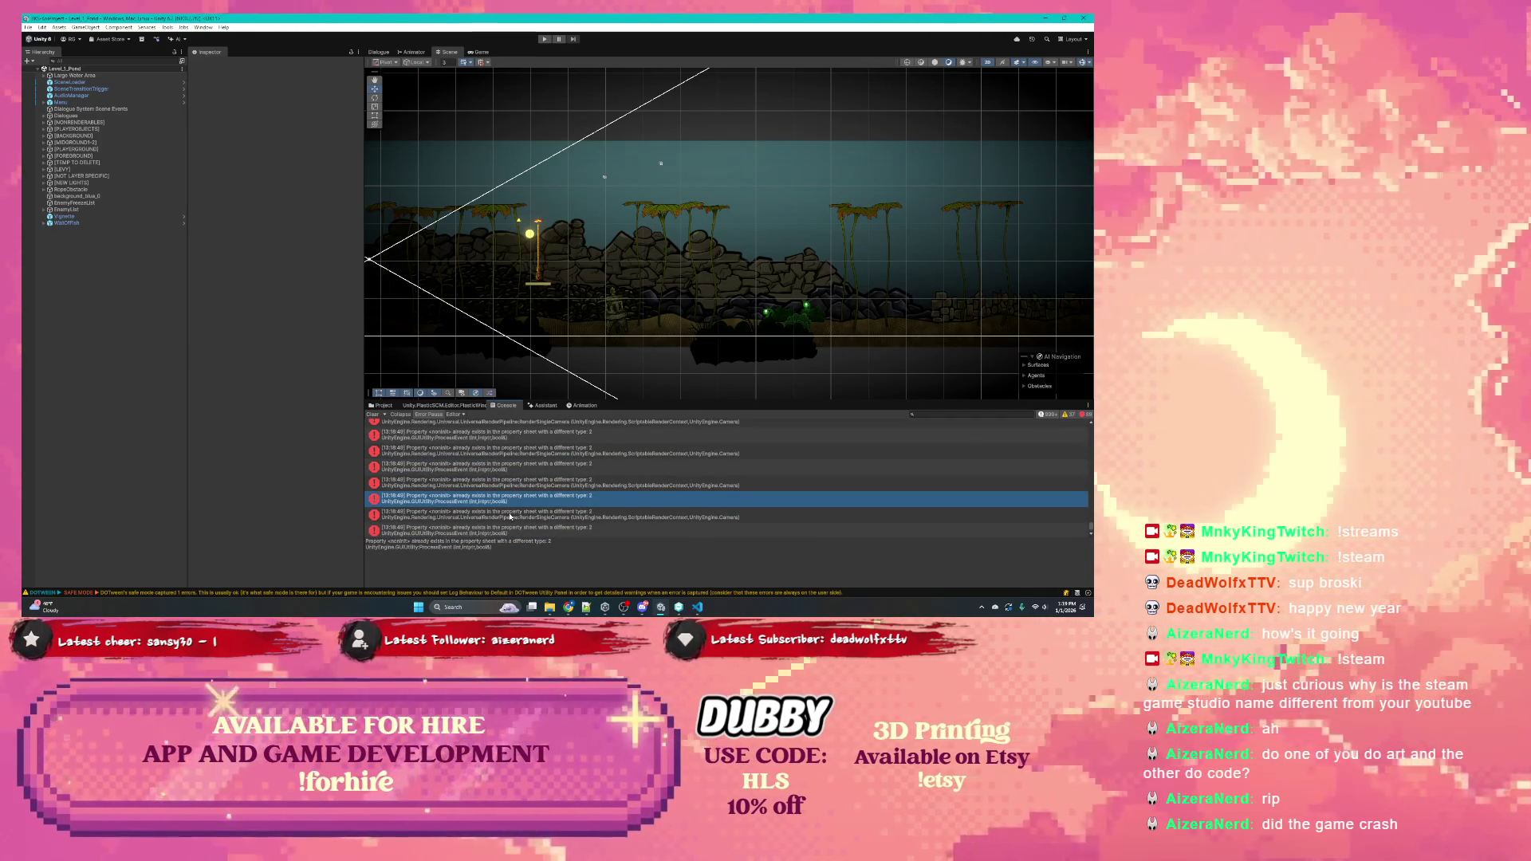
{"action": "left_click", "coordinate": [508, 515]}
{"action": "scroll", "coordinate": [510, 515], "scroll_direction": "up", "scroll_amount": 3}
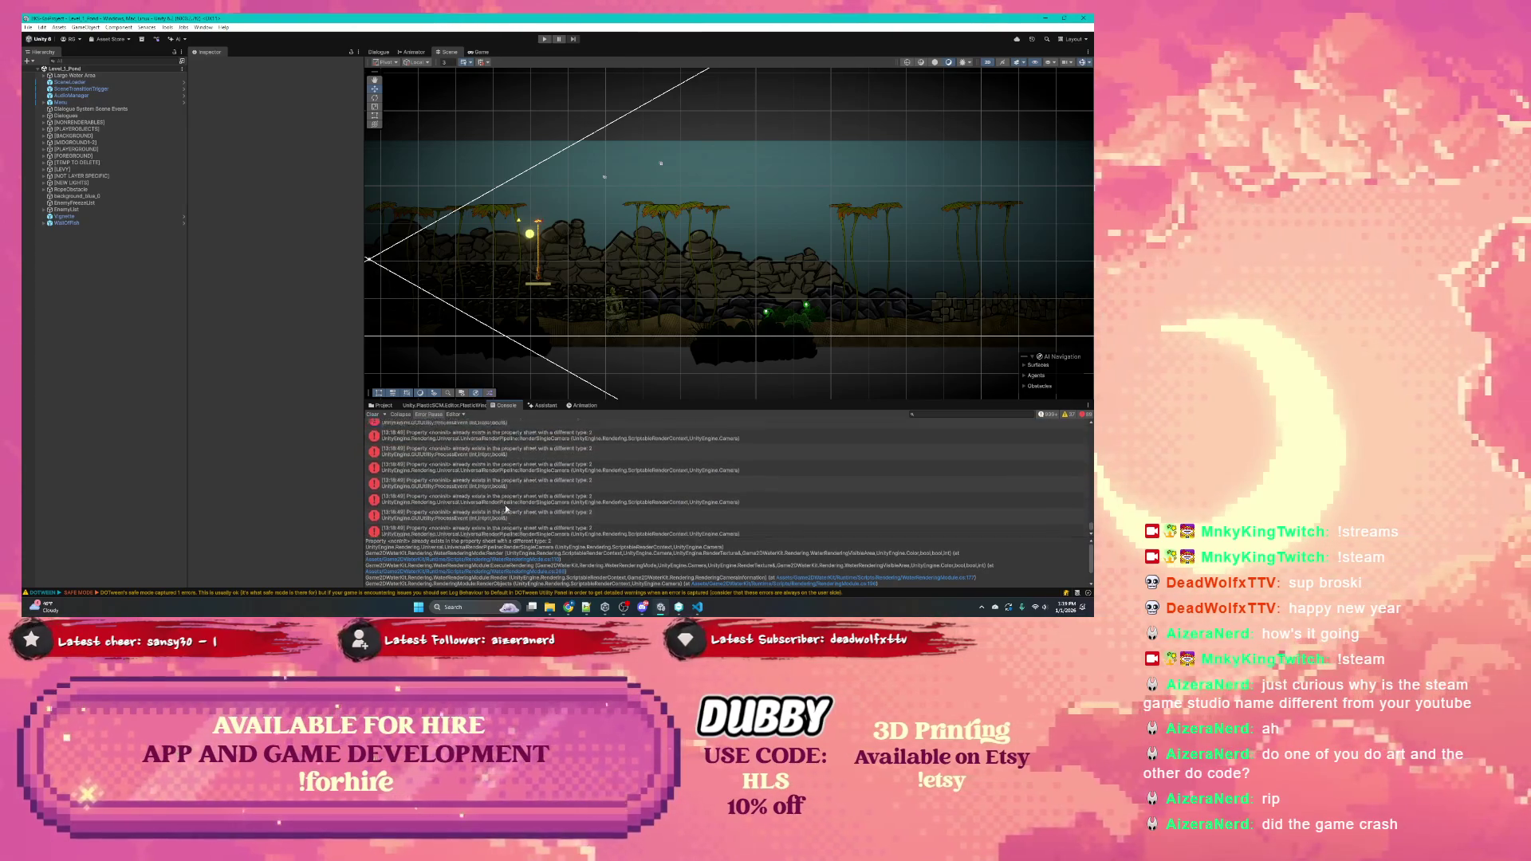
{"action": "left_click", "coordinate": [464, 447]}
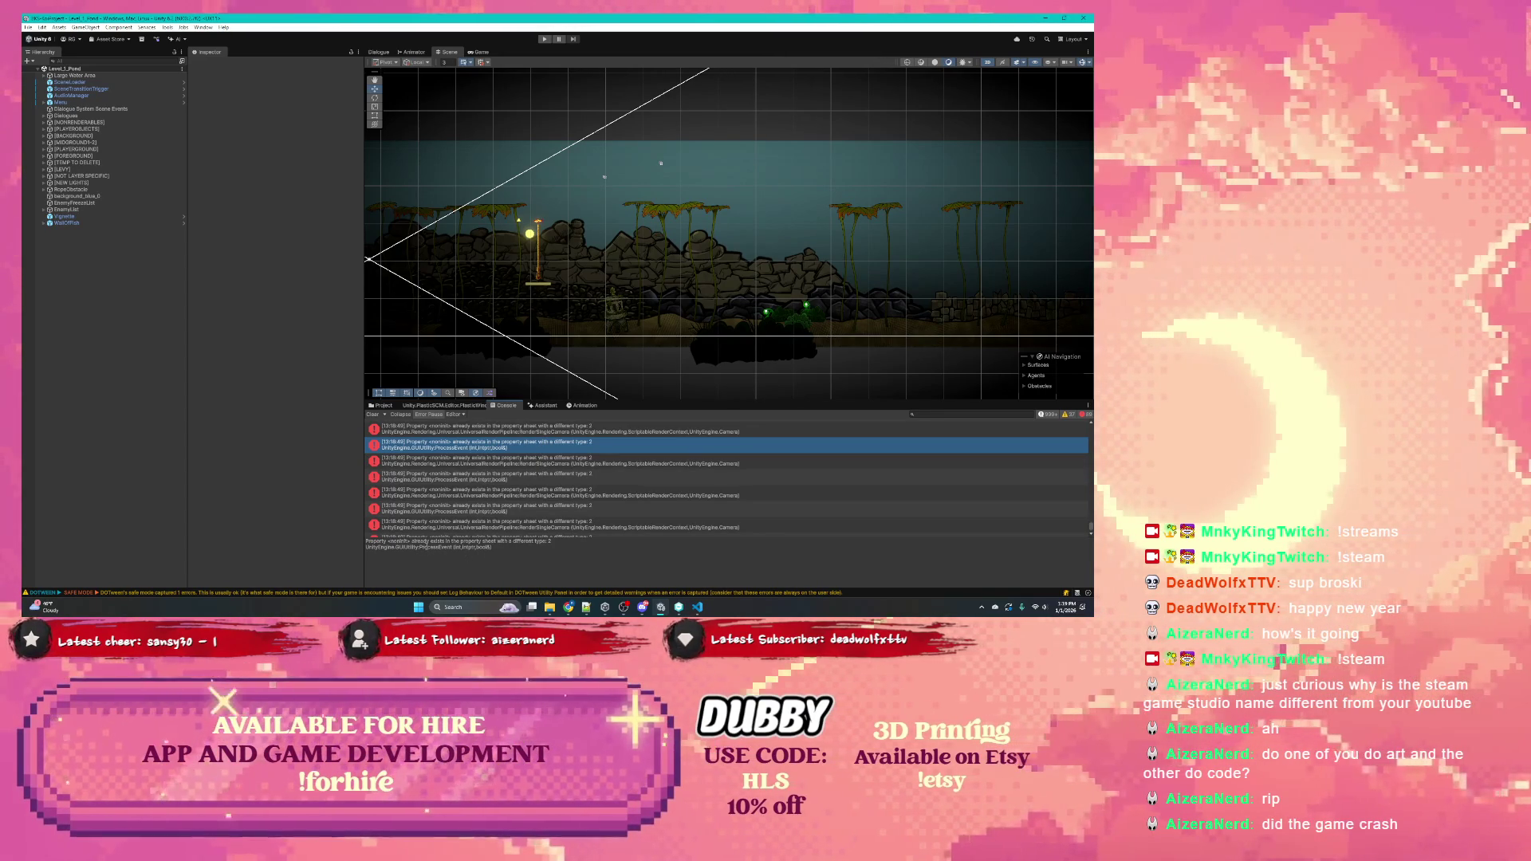
{"action": "left_click", "coordinate": [448, 432]}
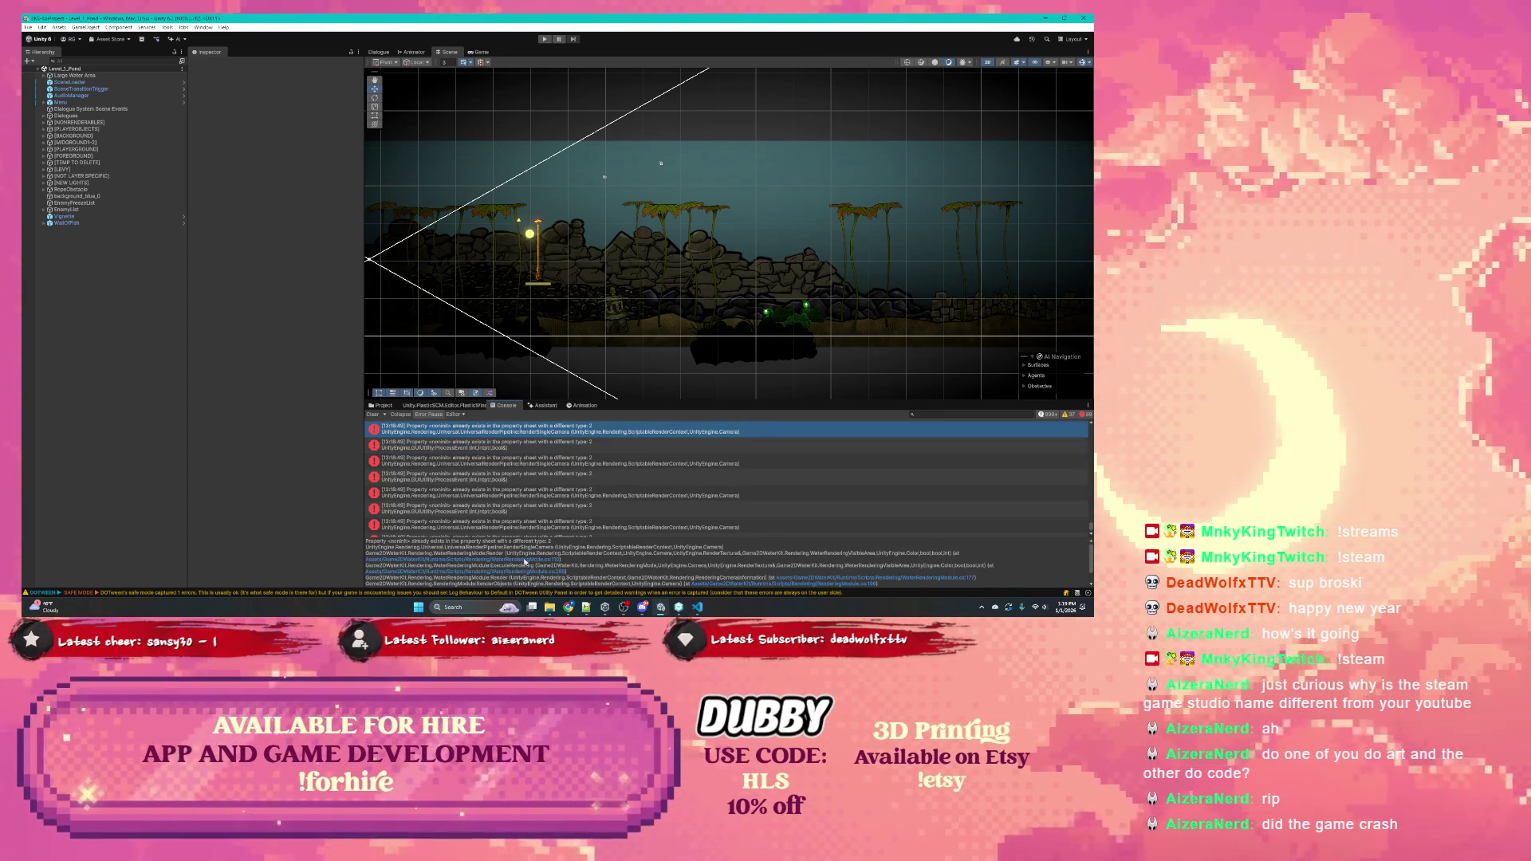
{"action": "scroll", "coordinate": [528, 560], "scroll_direction": "down", "scroll_amount": 3}
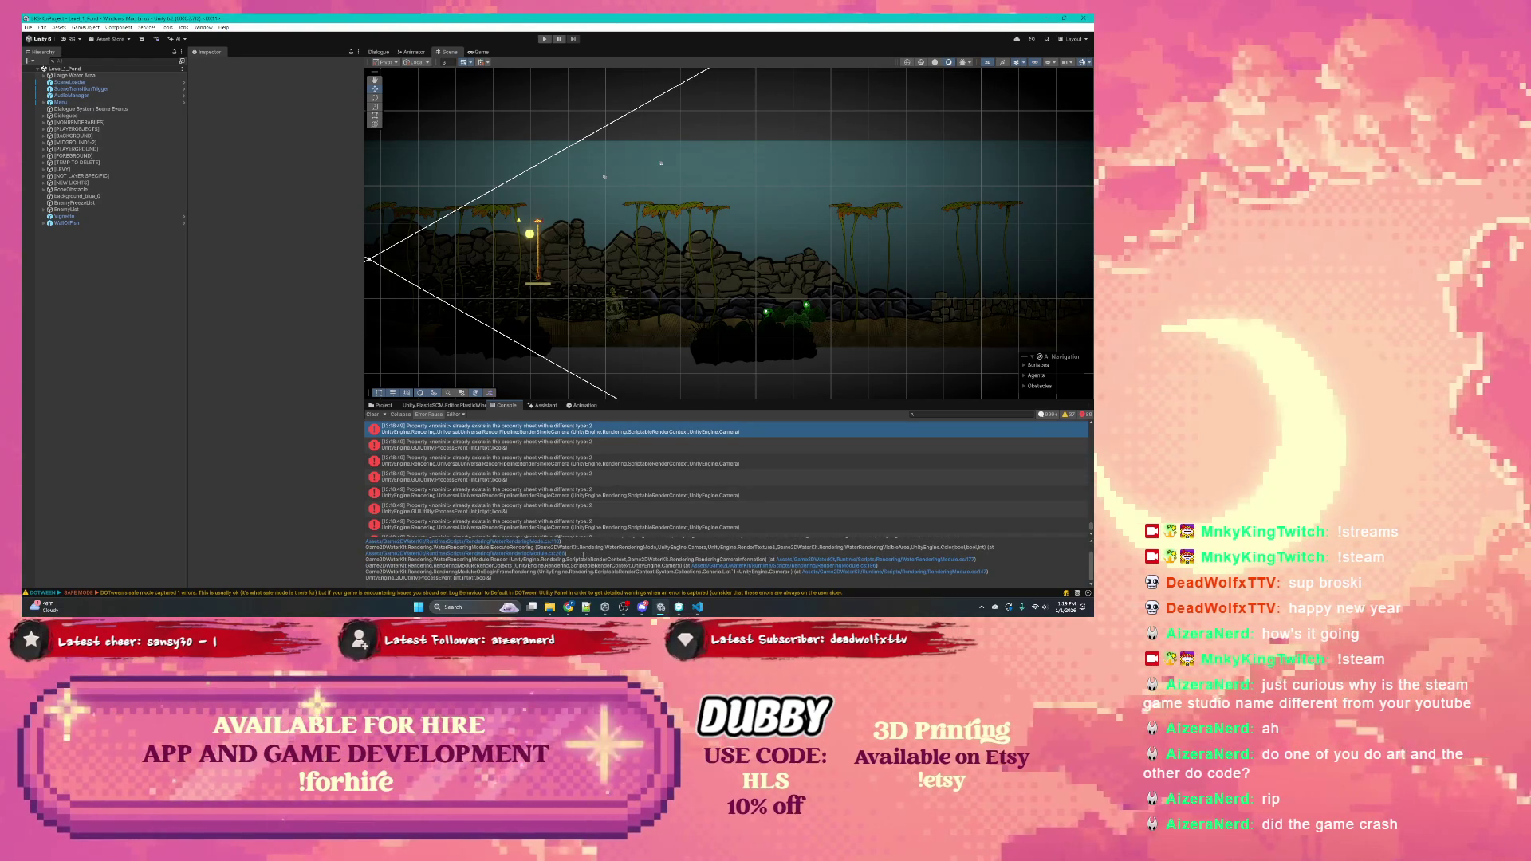
Enlarge the console's stack-trace detail pane and select the trace text
{"action": "left_click_drag", "start_coordinate": [592, 535], "coordinate": [596, 476]}
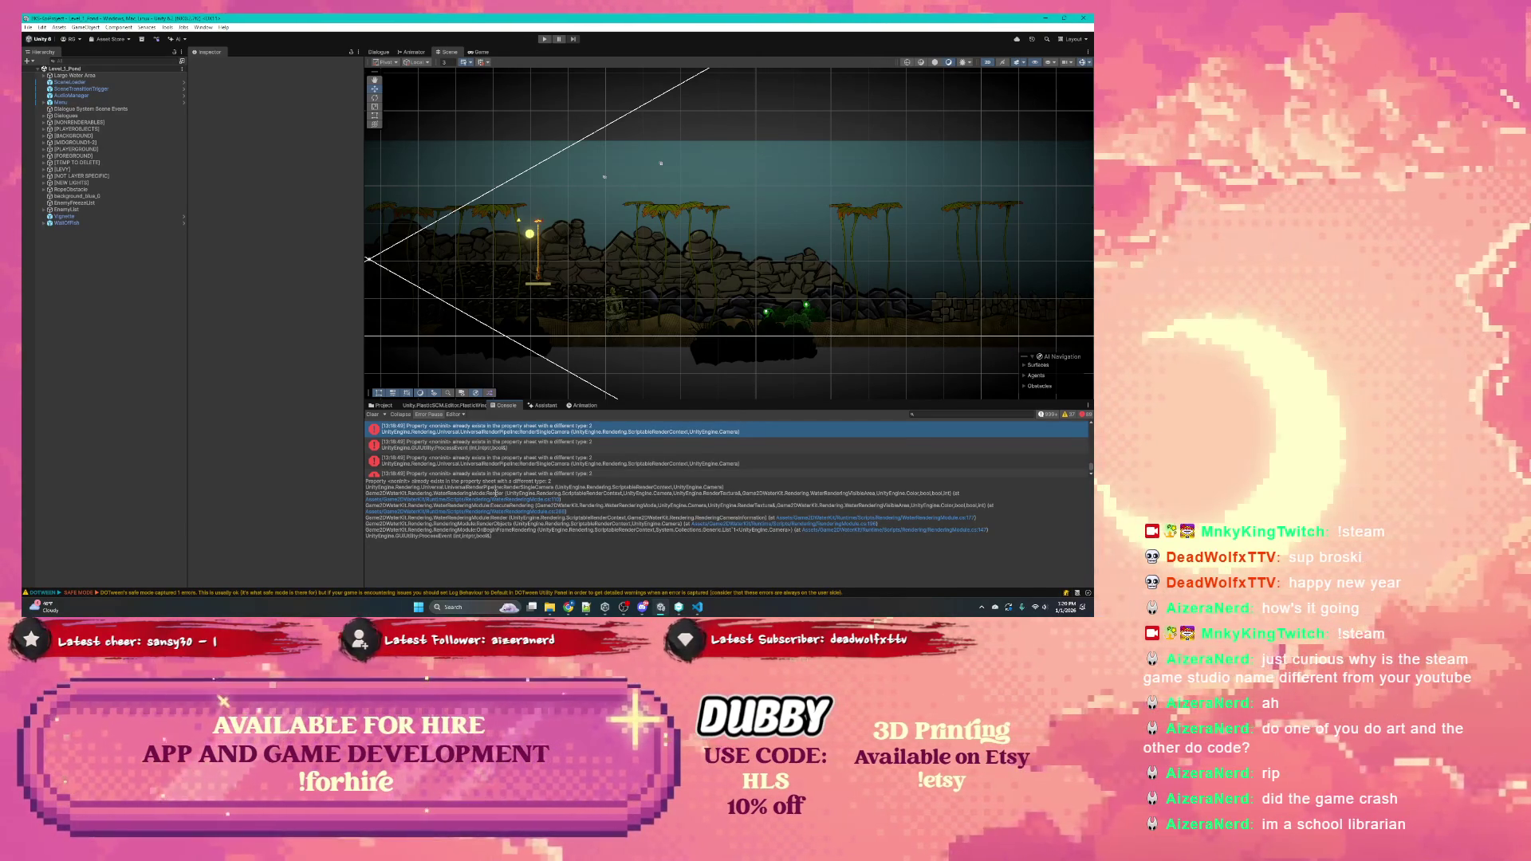
{"action": "key", "text": "ctrl+a"}
{"action": "left_click", "coordinate": [609, 493]}
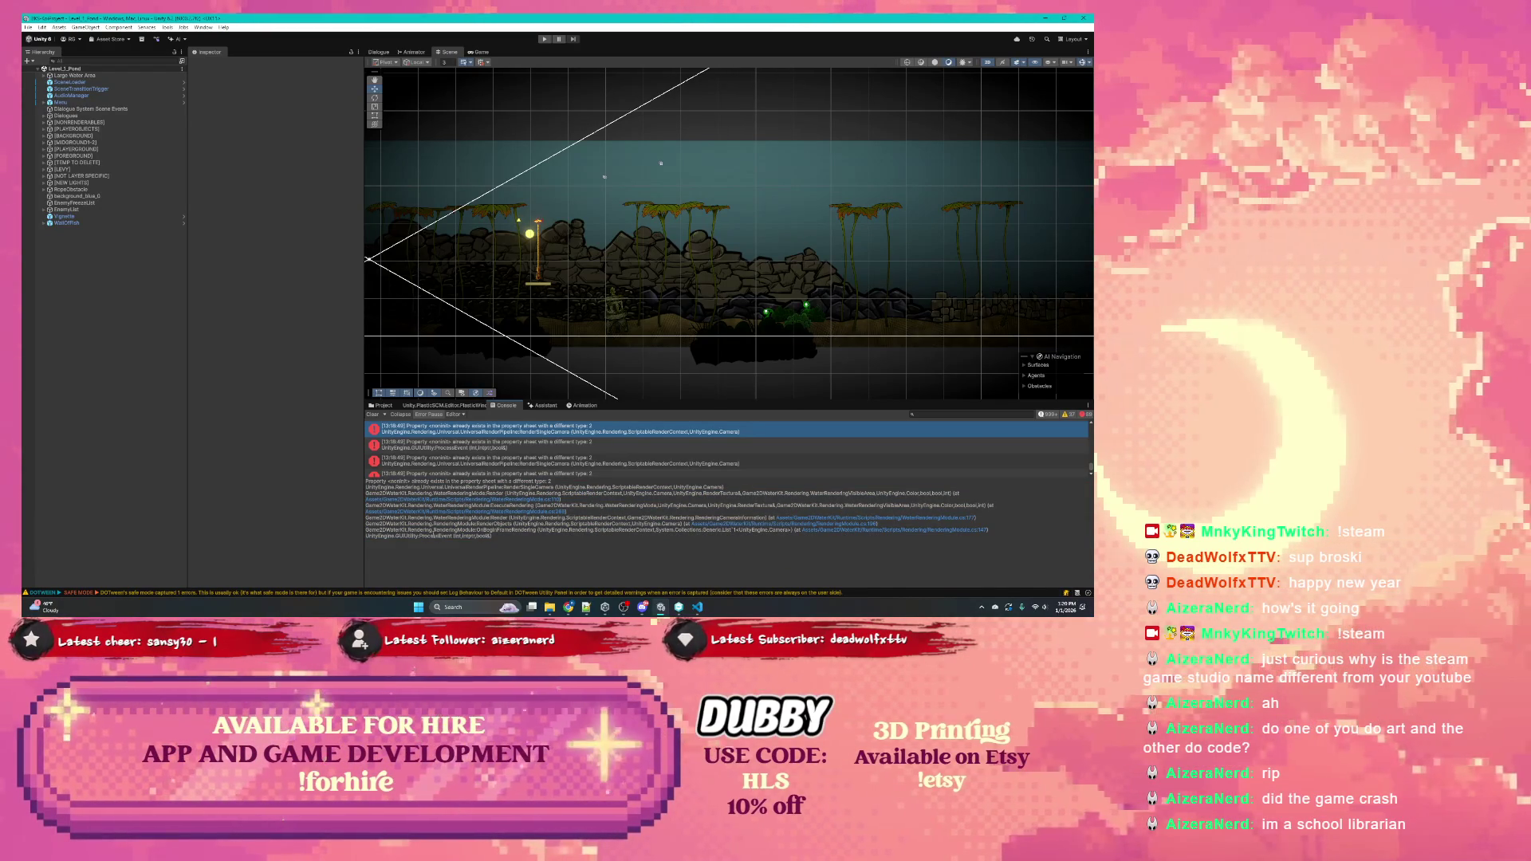
{"action": "left_click", "coordinate": [509, 533]}
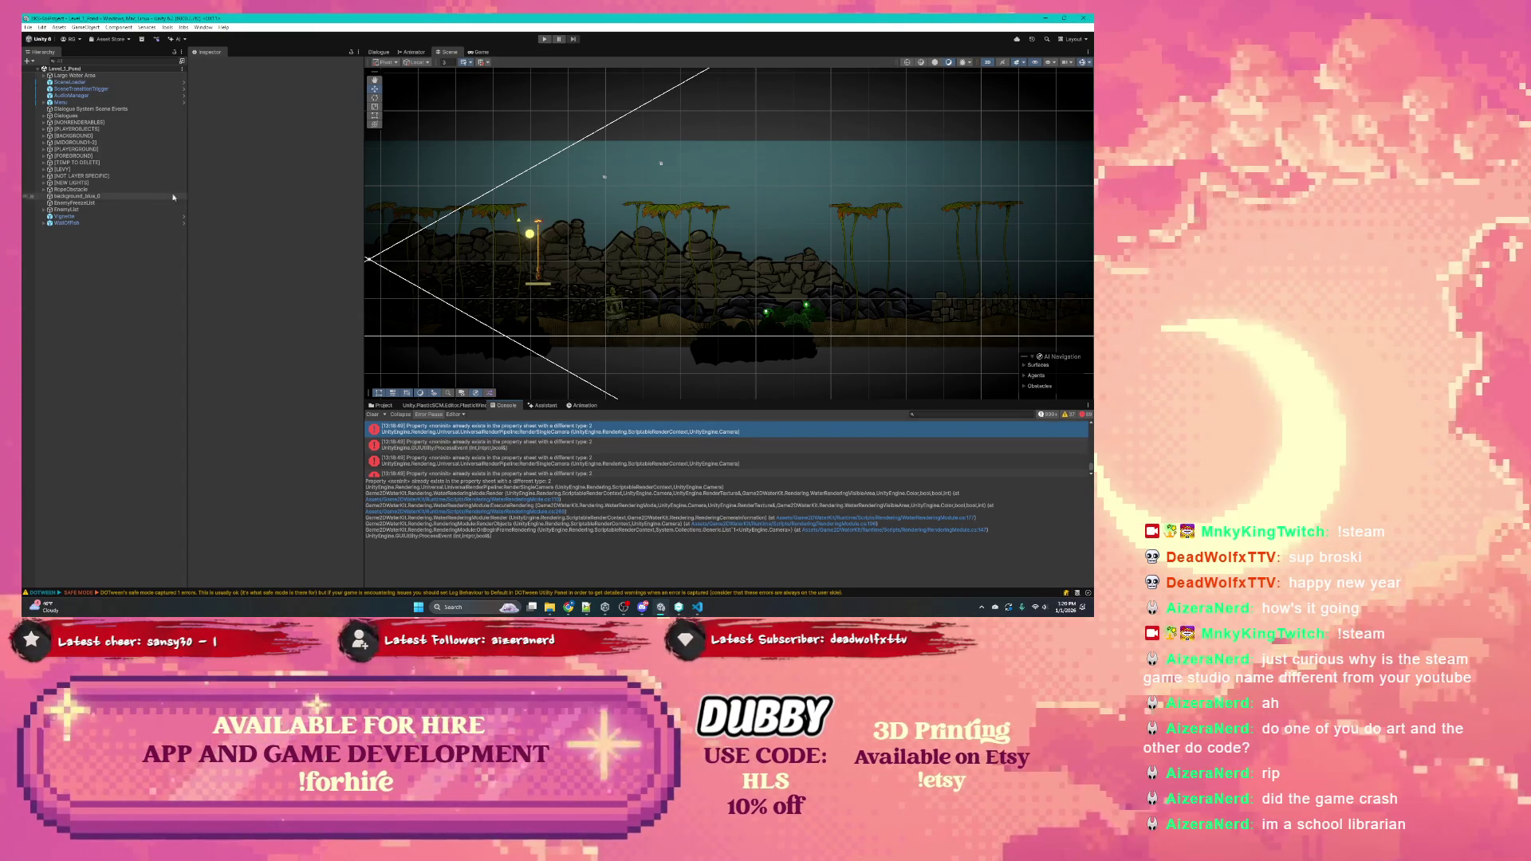
{"action": "left_click", "coordinate": [378, 52]}
{"action": "left_click", "coordinate": [414, 52]}
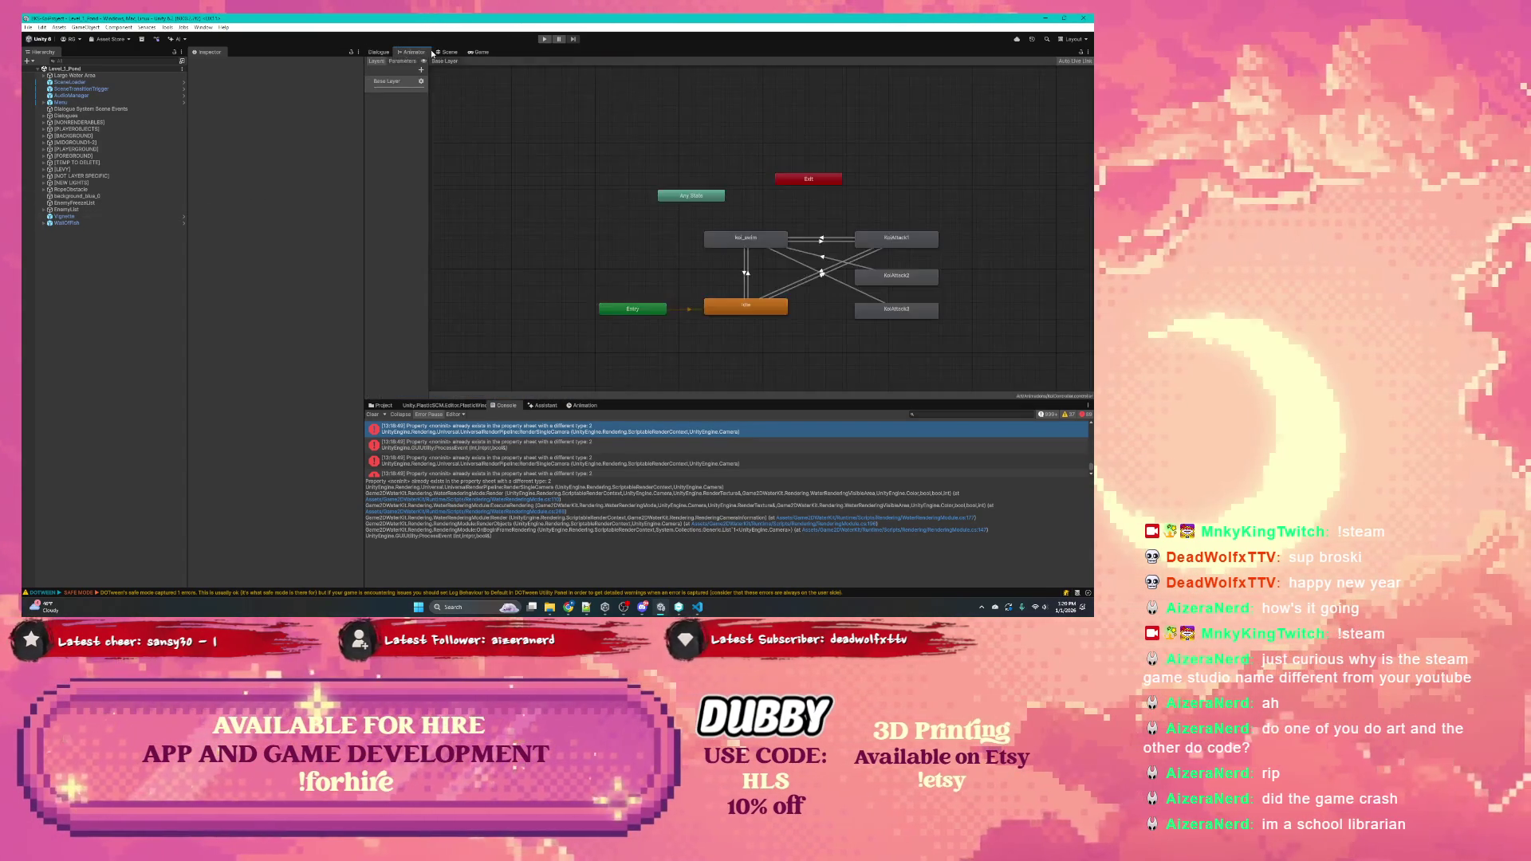
{"action": "left_click", "coordinate": [440, 52]}
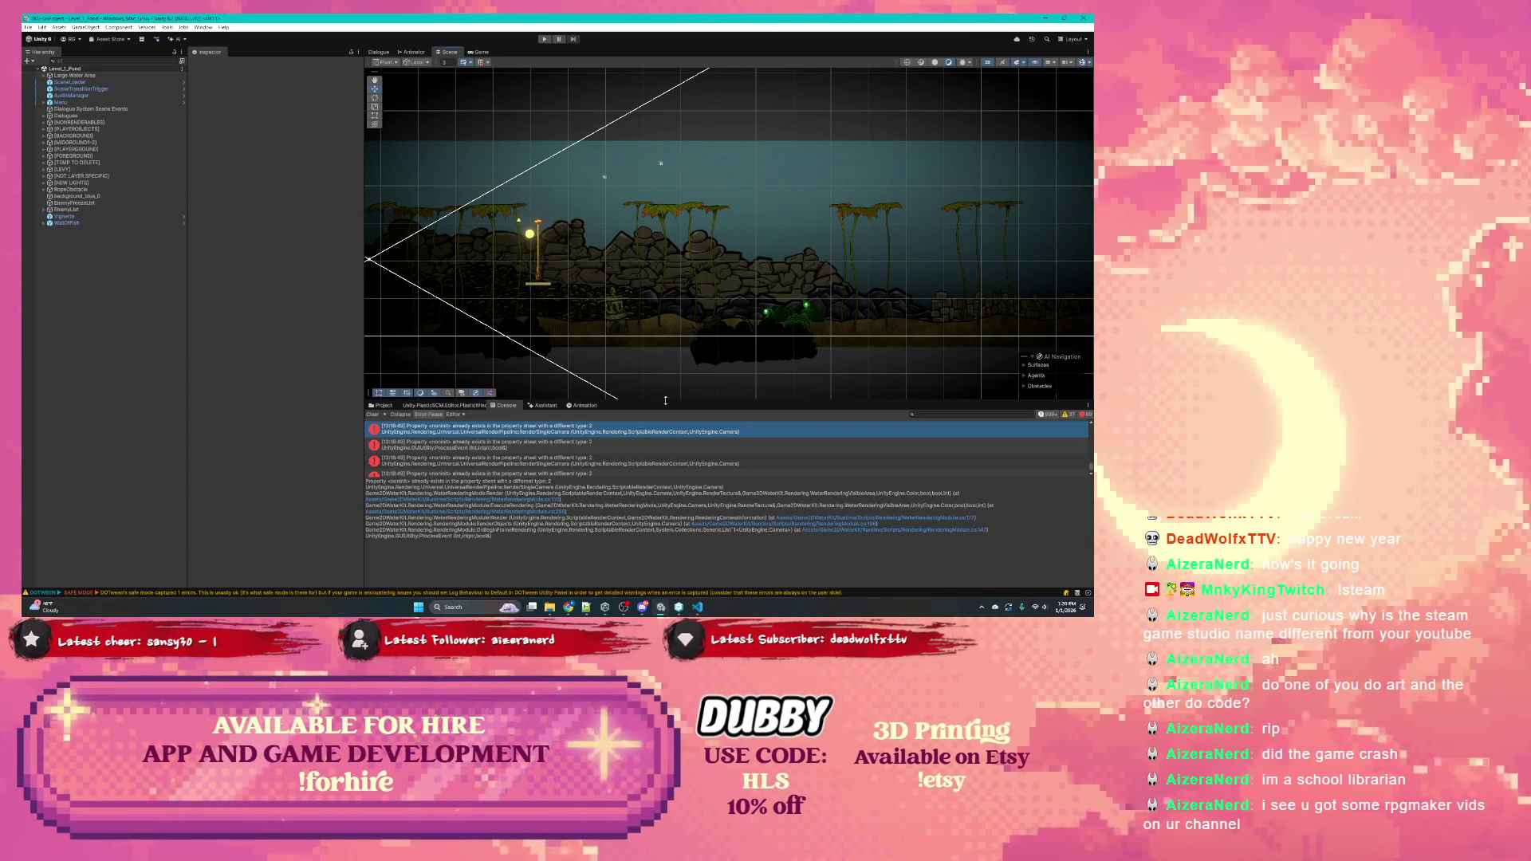
{"action": "left_click_drag", "start_coordinate": [665, 401], "coordinate": [665, 404]}
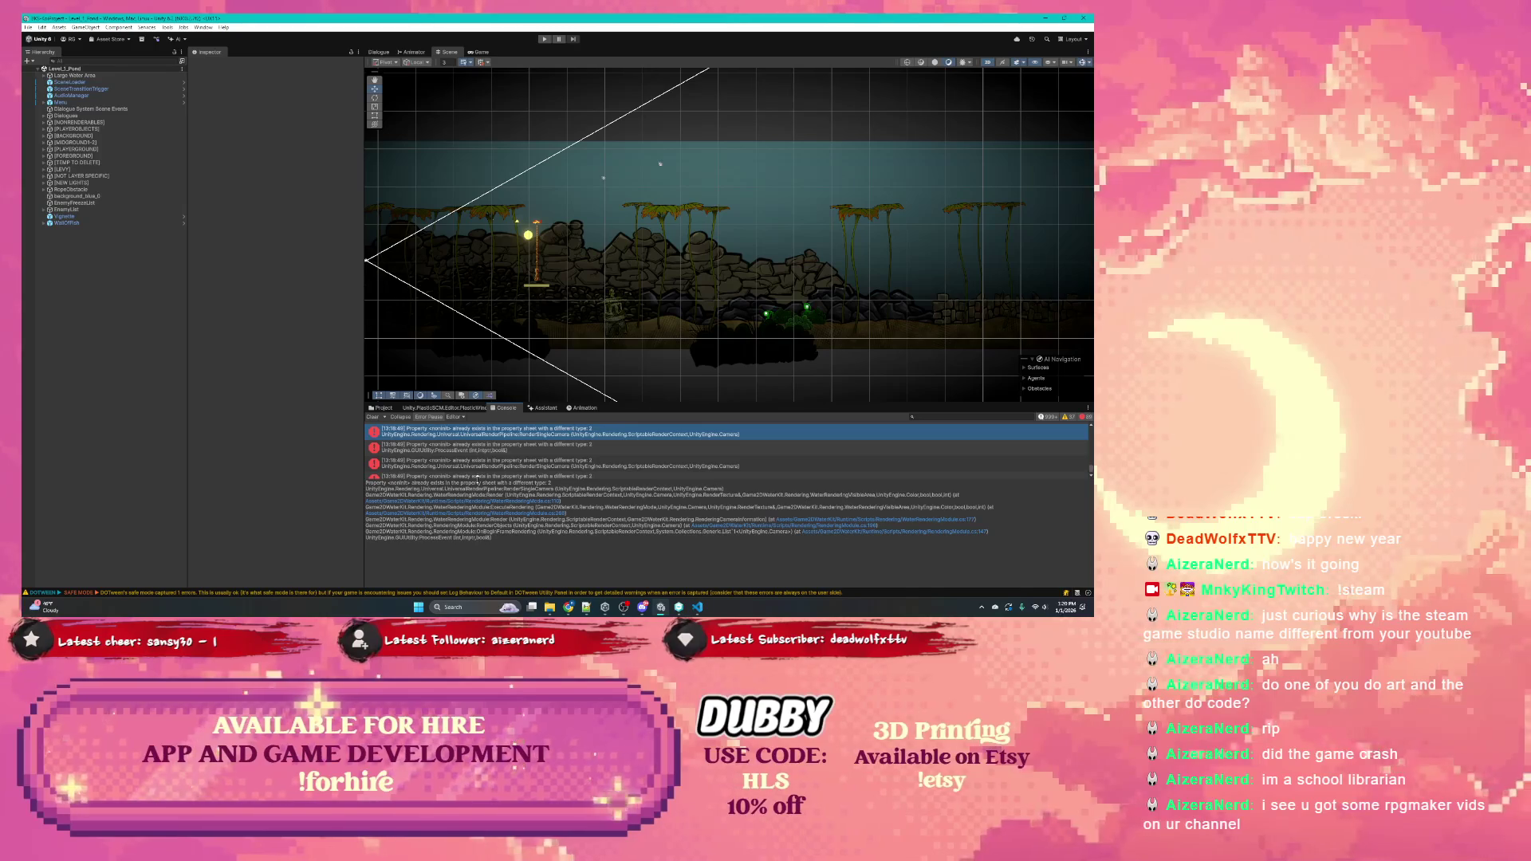
{"action": "left_click_drag", "start_coordinate": [477, 480], "coordinate": [477, 493]}
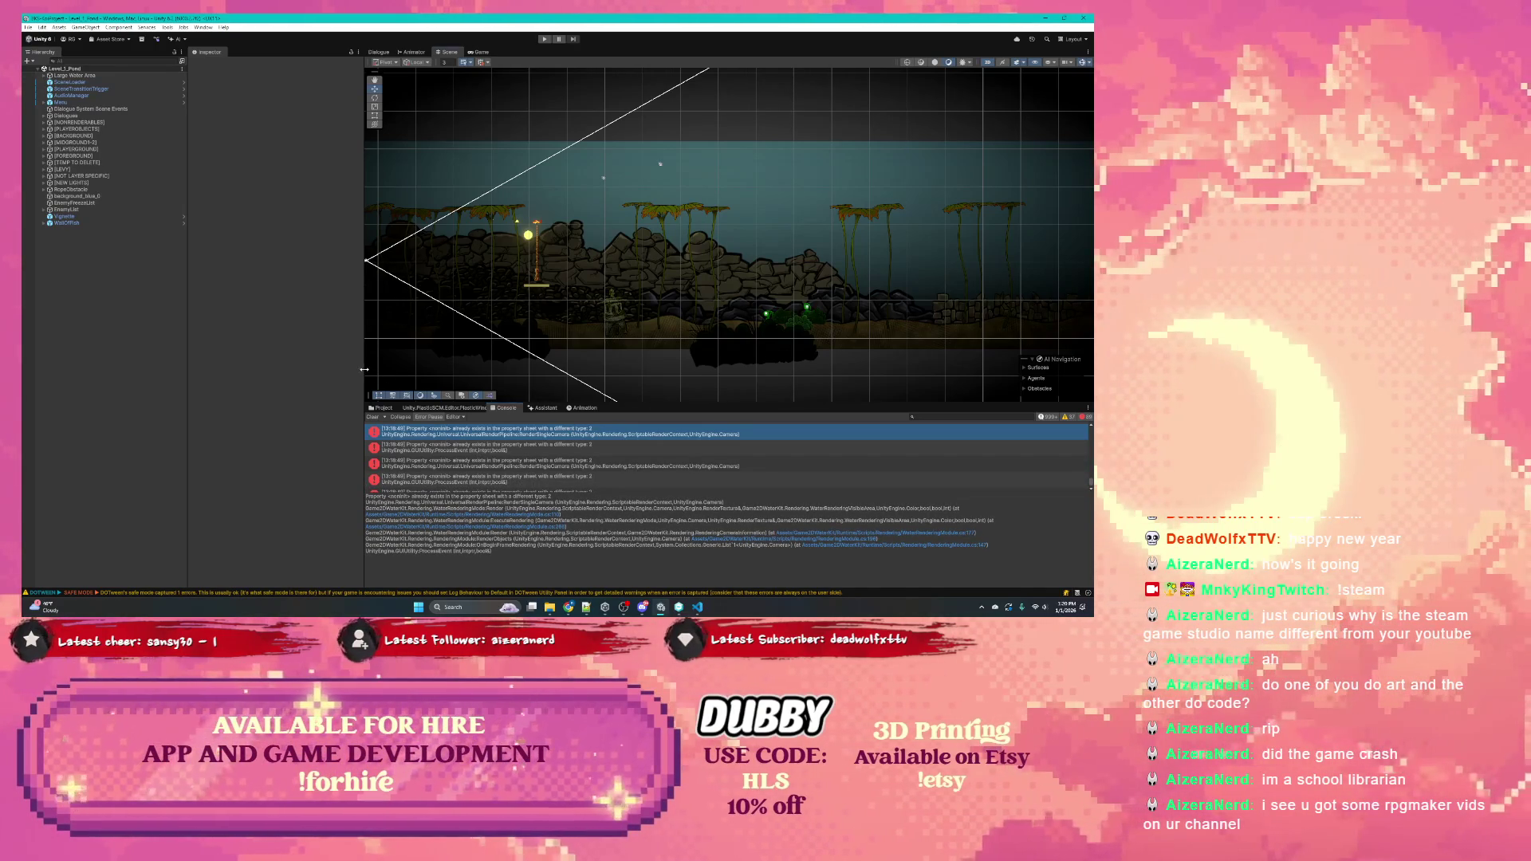
{"action": "left_click_drag", "start_coordinate": [363, 369], "coordinate": [351, 372]}
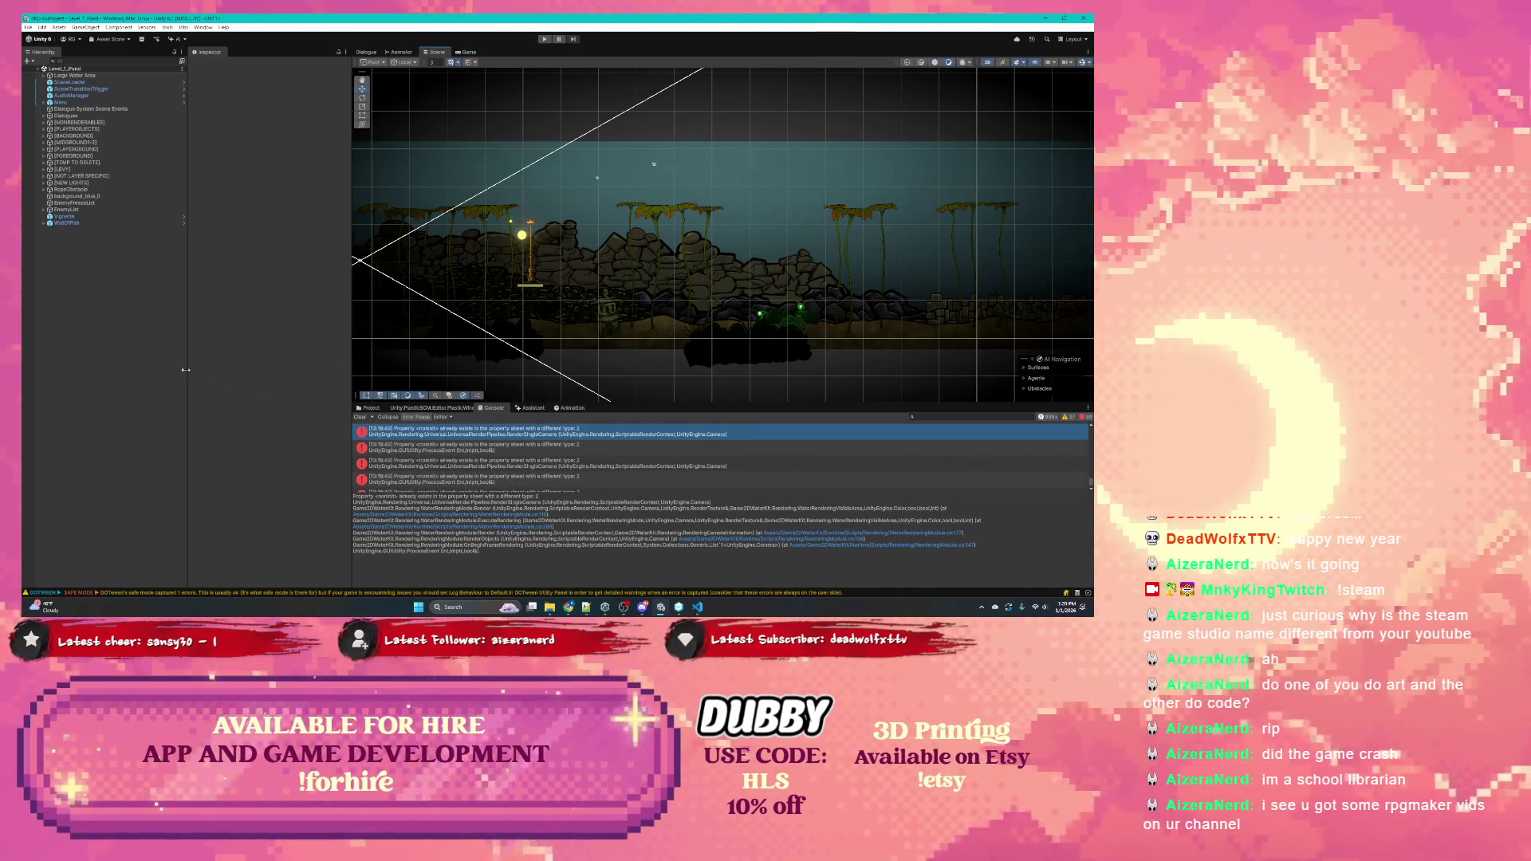
{"action": "left_click_drag", "start_coordinate": [186, 370], "coordinate": [146, 373]}
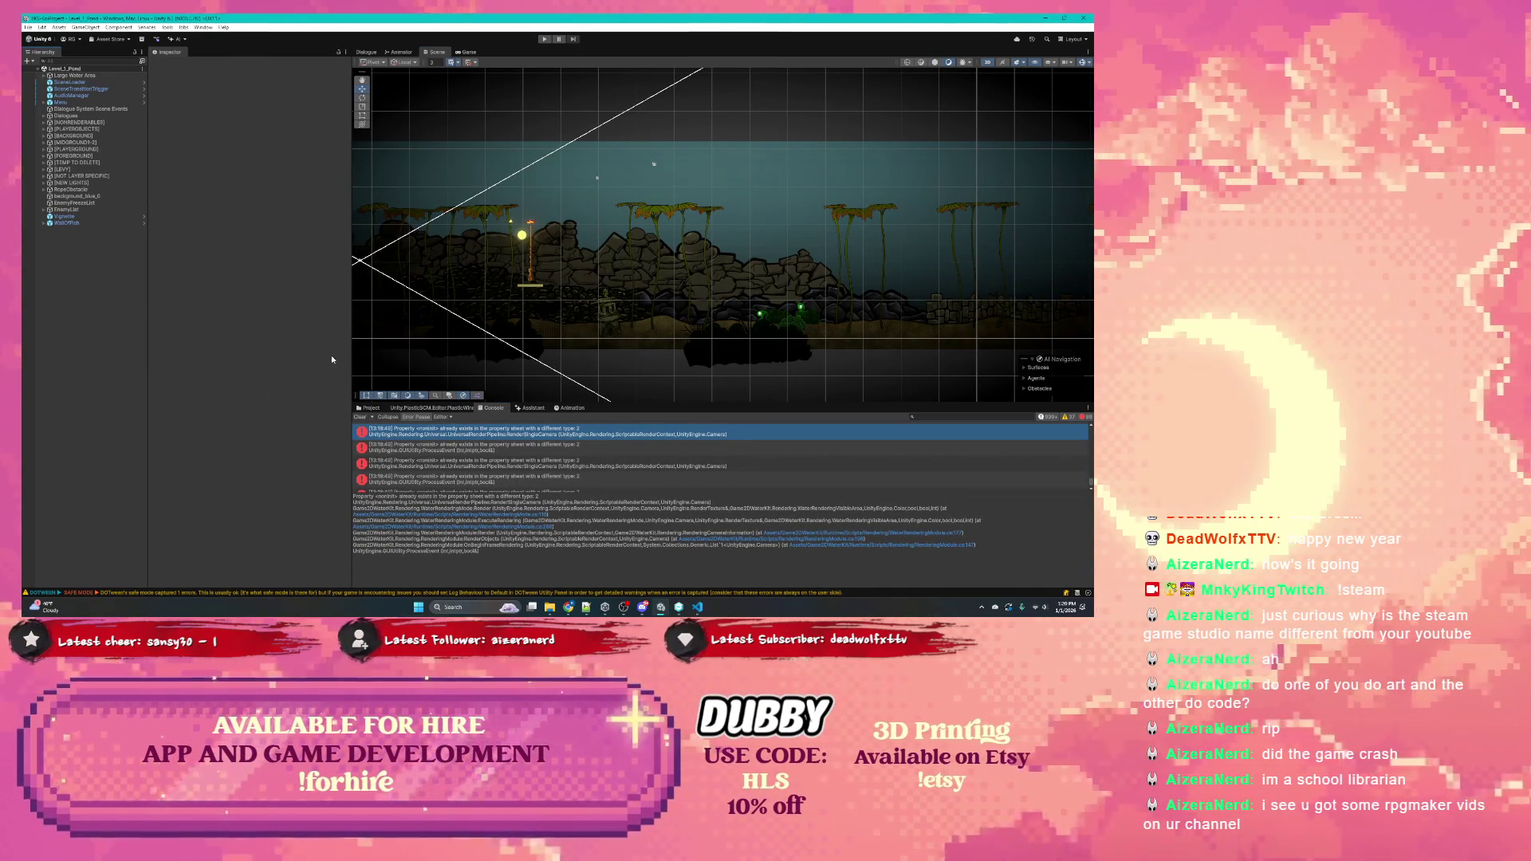
{"action": "left_click_drag", "start_coordinate": [349, 352], "coordinate": [326, 352]}
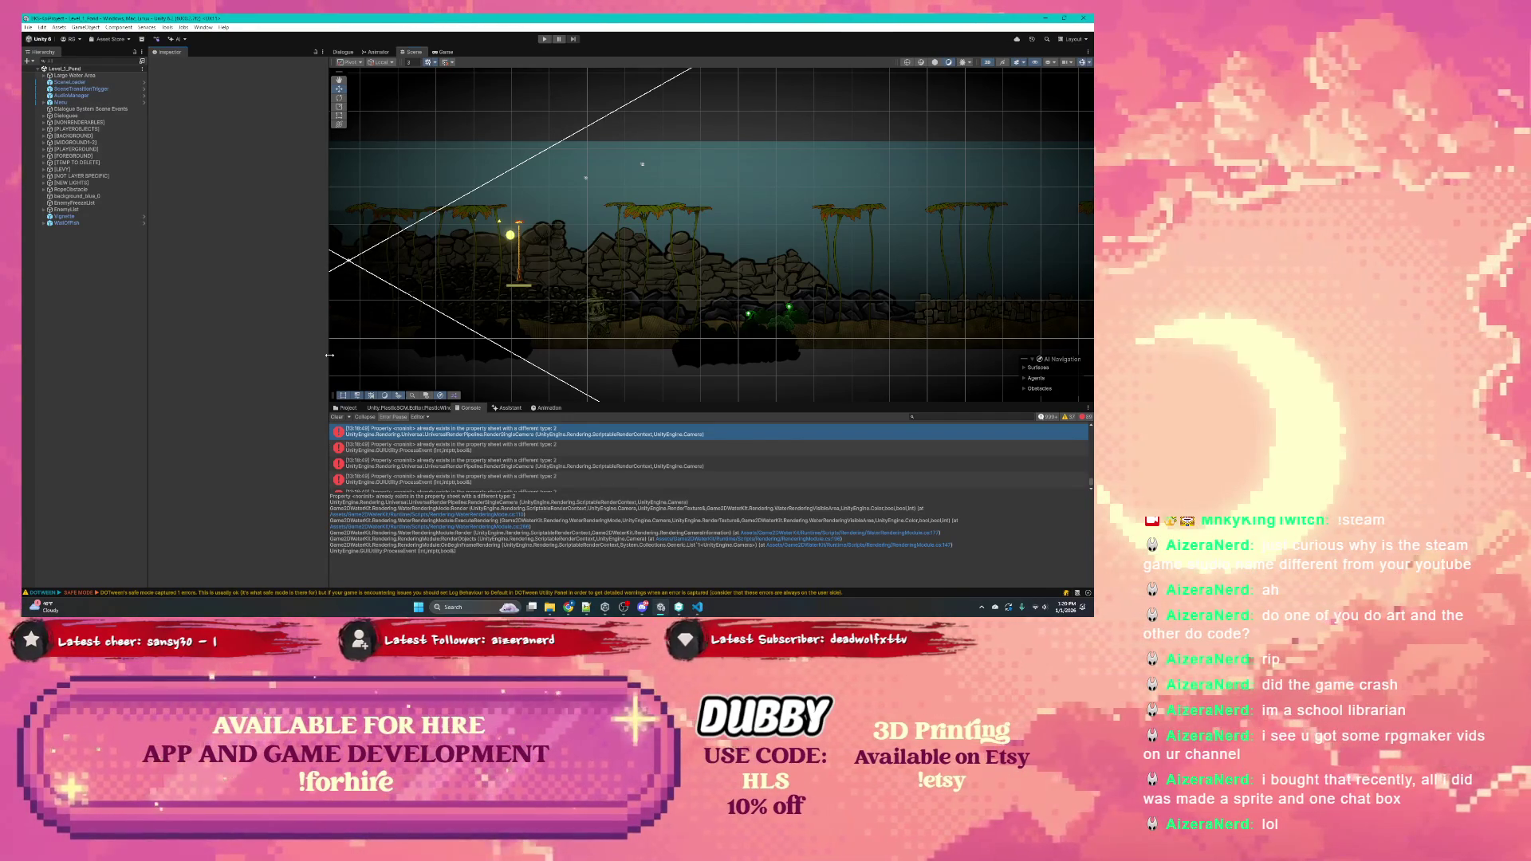
{"action": "left_click_drag", "start_coordinate": [328, 359], "coordinate": [317, 358]}
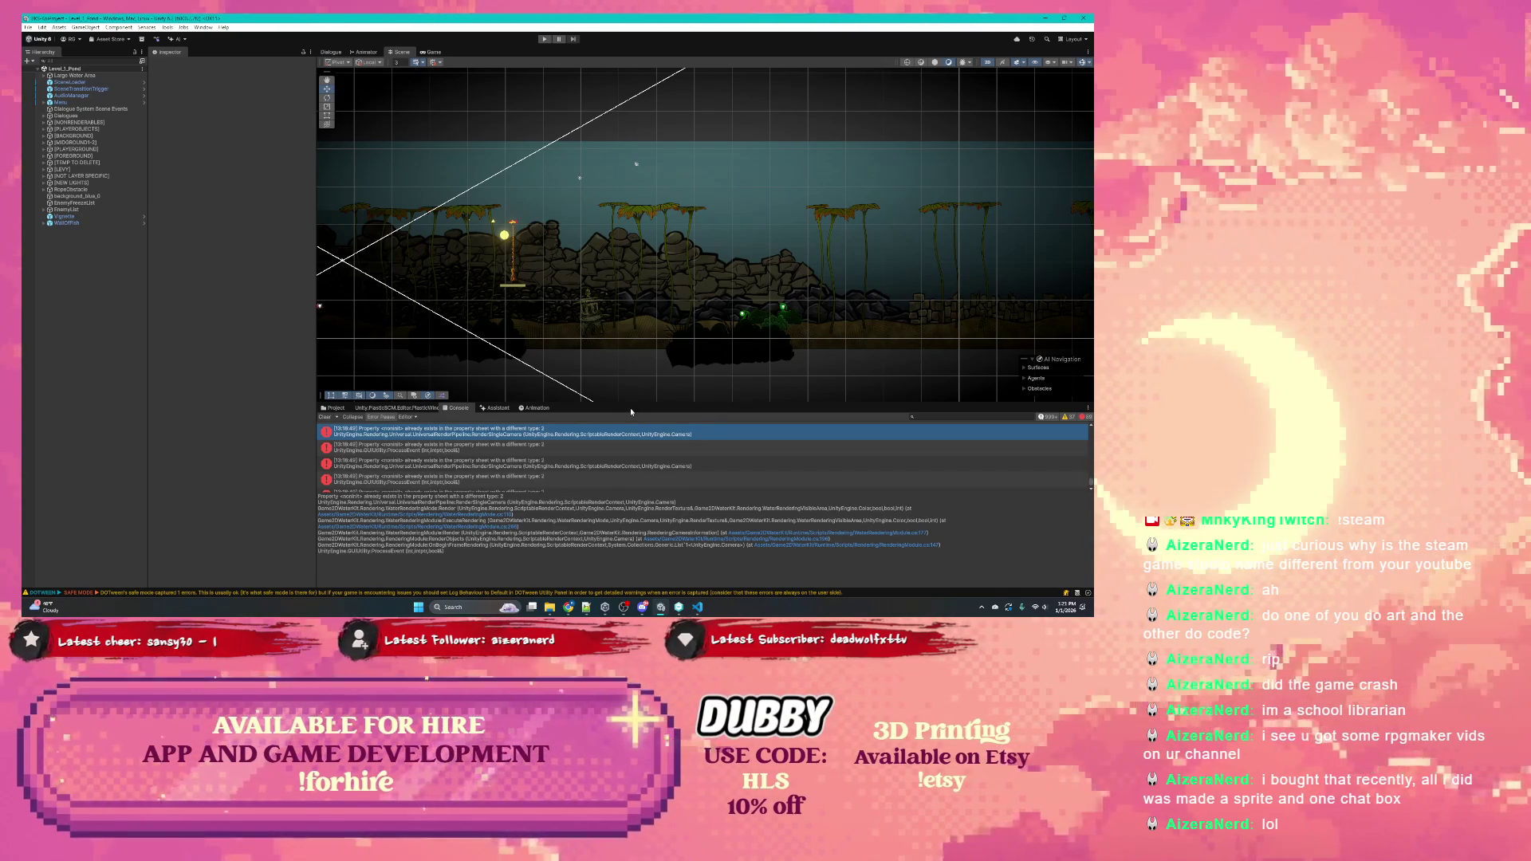
{"action": "scroll", "coordinate": [643, 489], "scroll_direction": "down", "scroll_amount": 1}
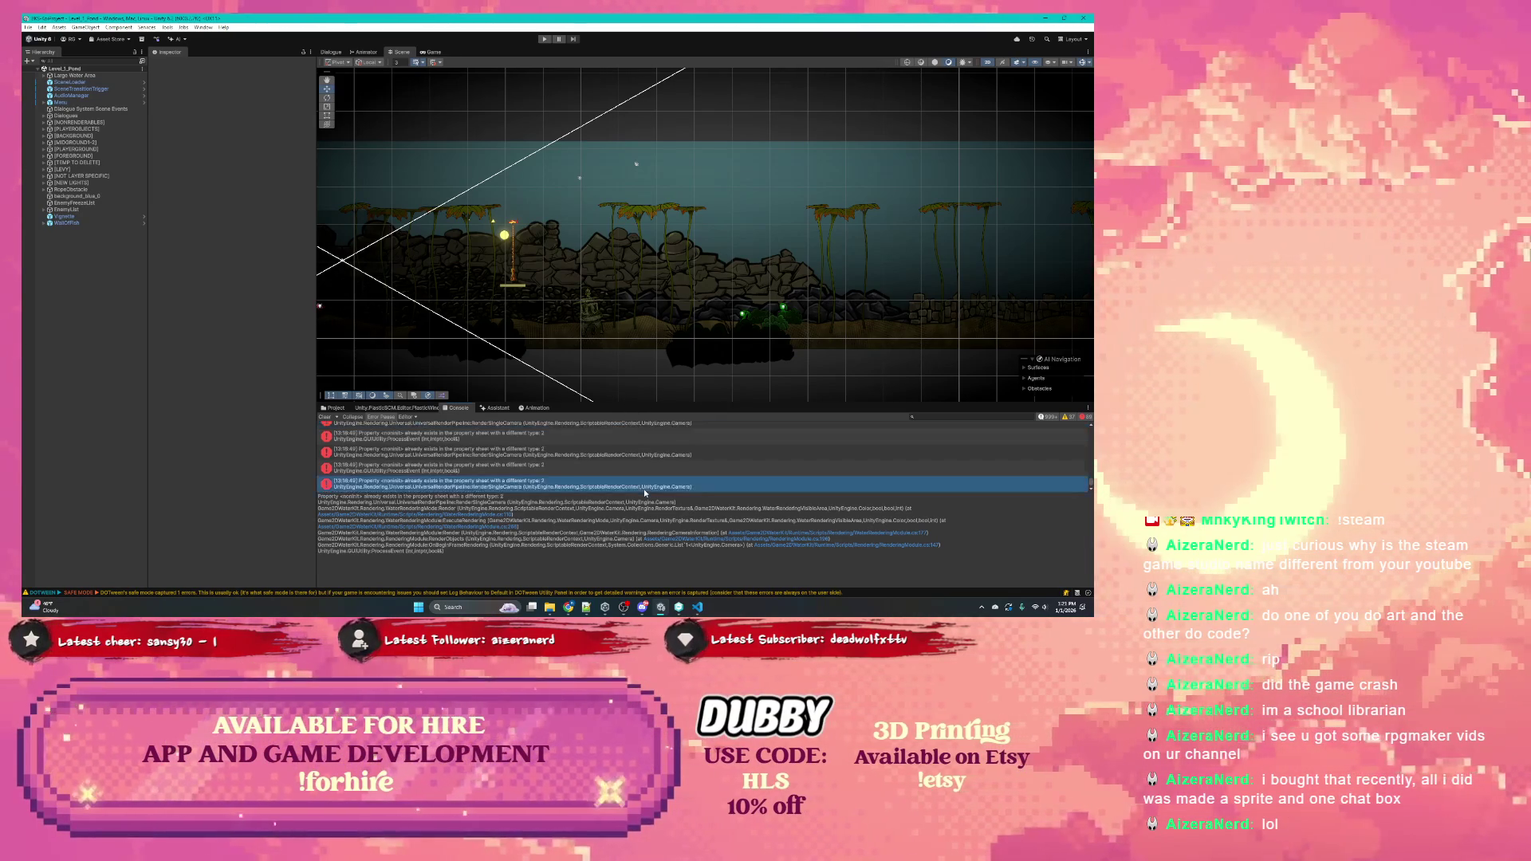
{"action": "scroll", "coordinate": [630, 473], "scroll_direction": "down", "scroll_amount": 1}
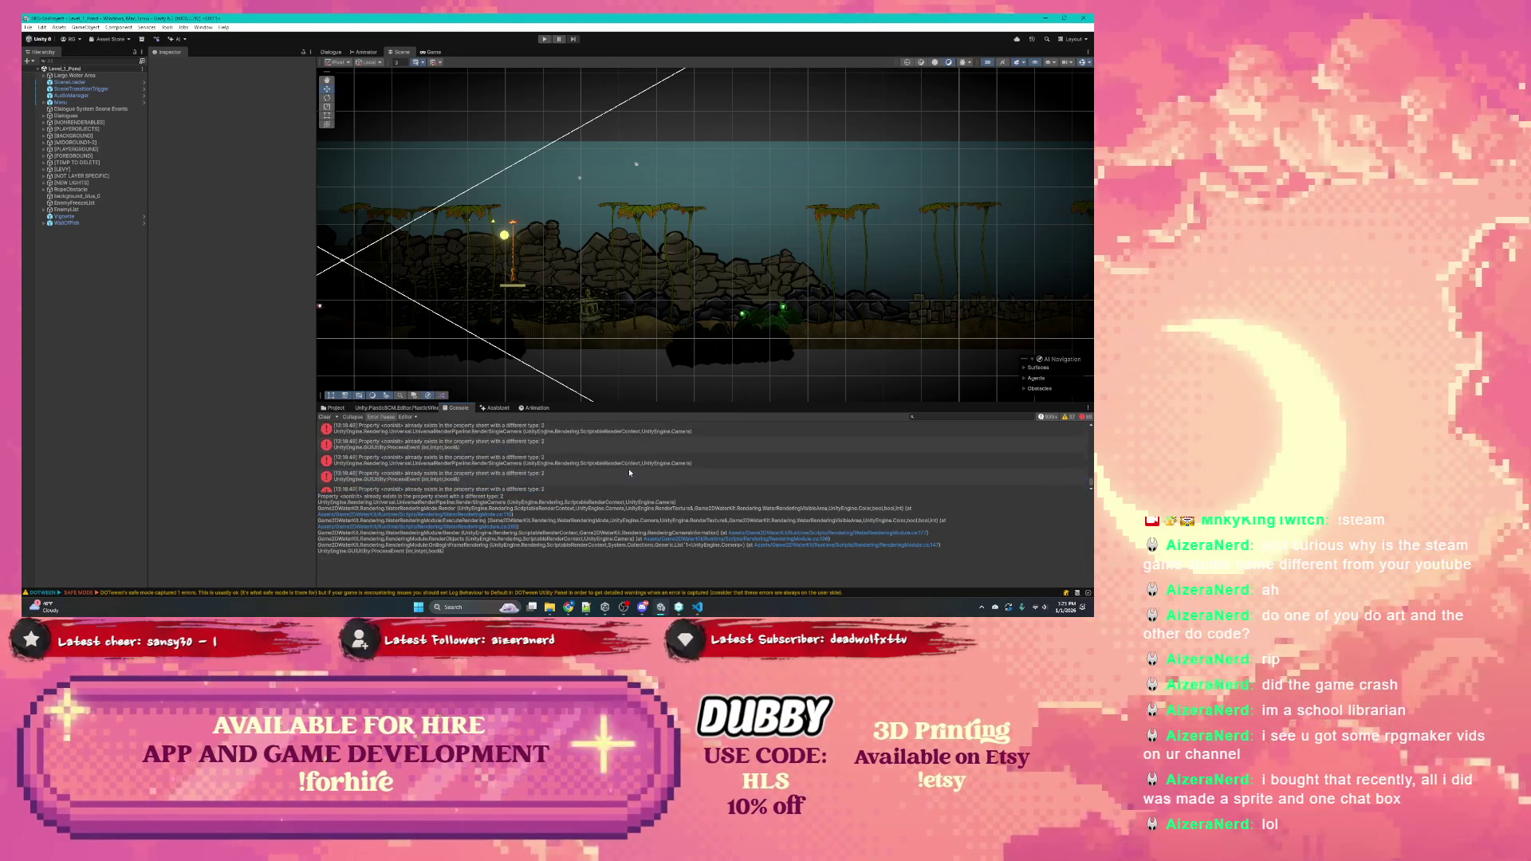
{"action": "left_click_drag", "start_coordinate": [624, 493], "coordinate": [624, 514]}
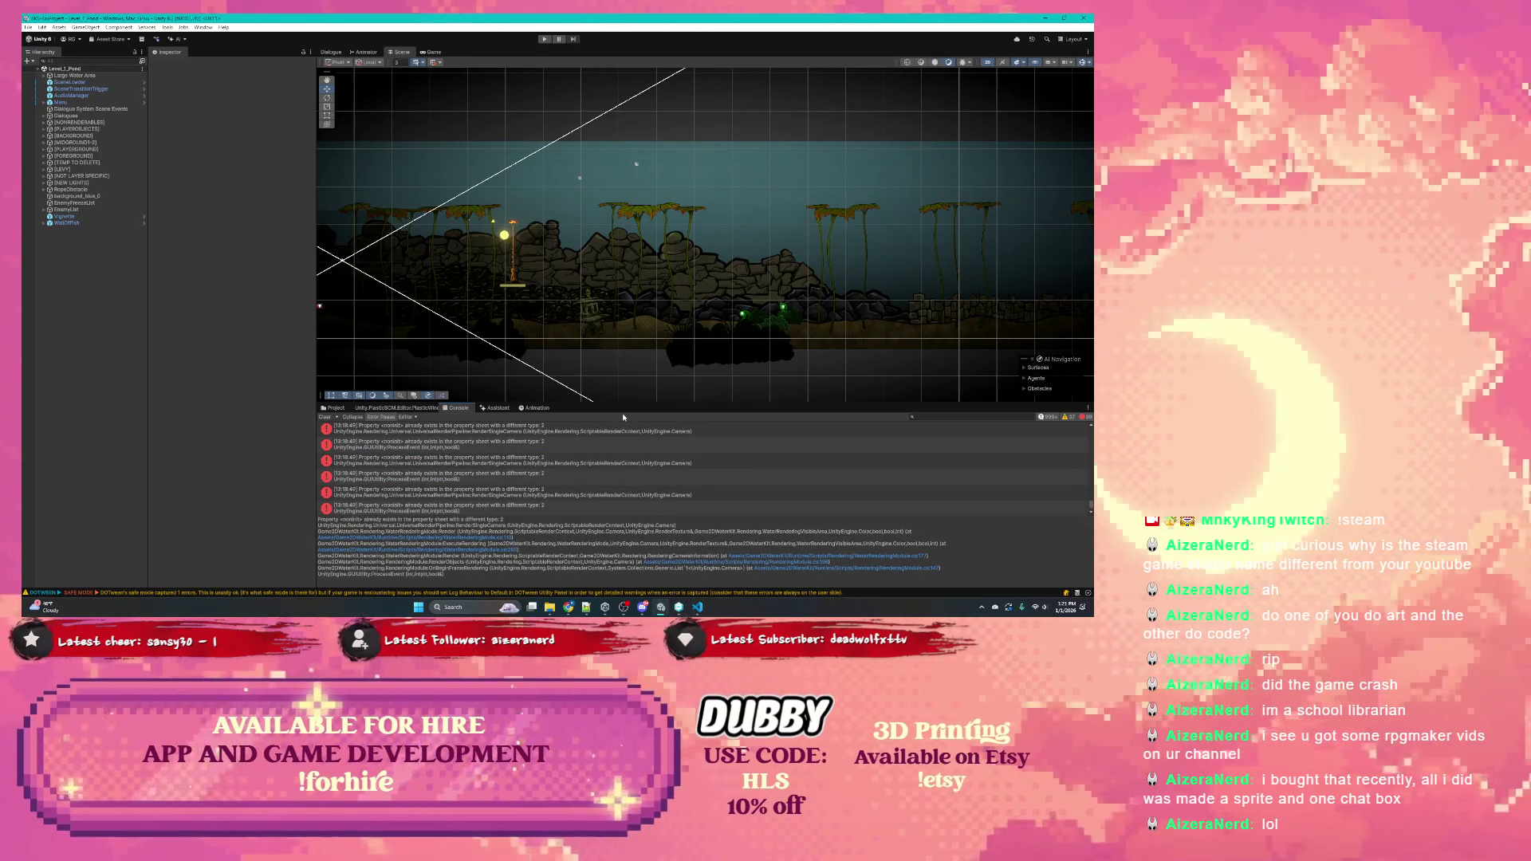
{"action": "scroll", "coordinate": [557, 491], "scroll_direction": "down", "scroll_amount": 1}
{"action": "scroll", "coordinate": [559, 489], "scroll_direction": "down", "scroll_amount": 5}
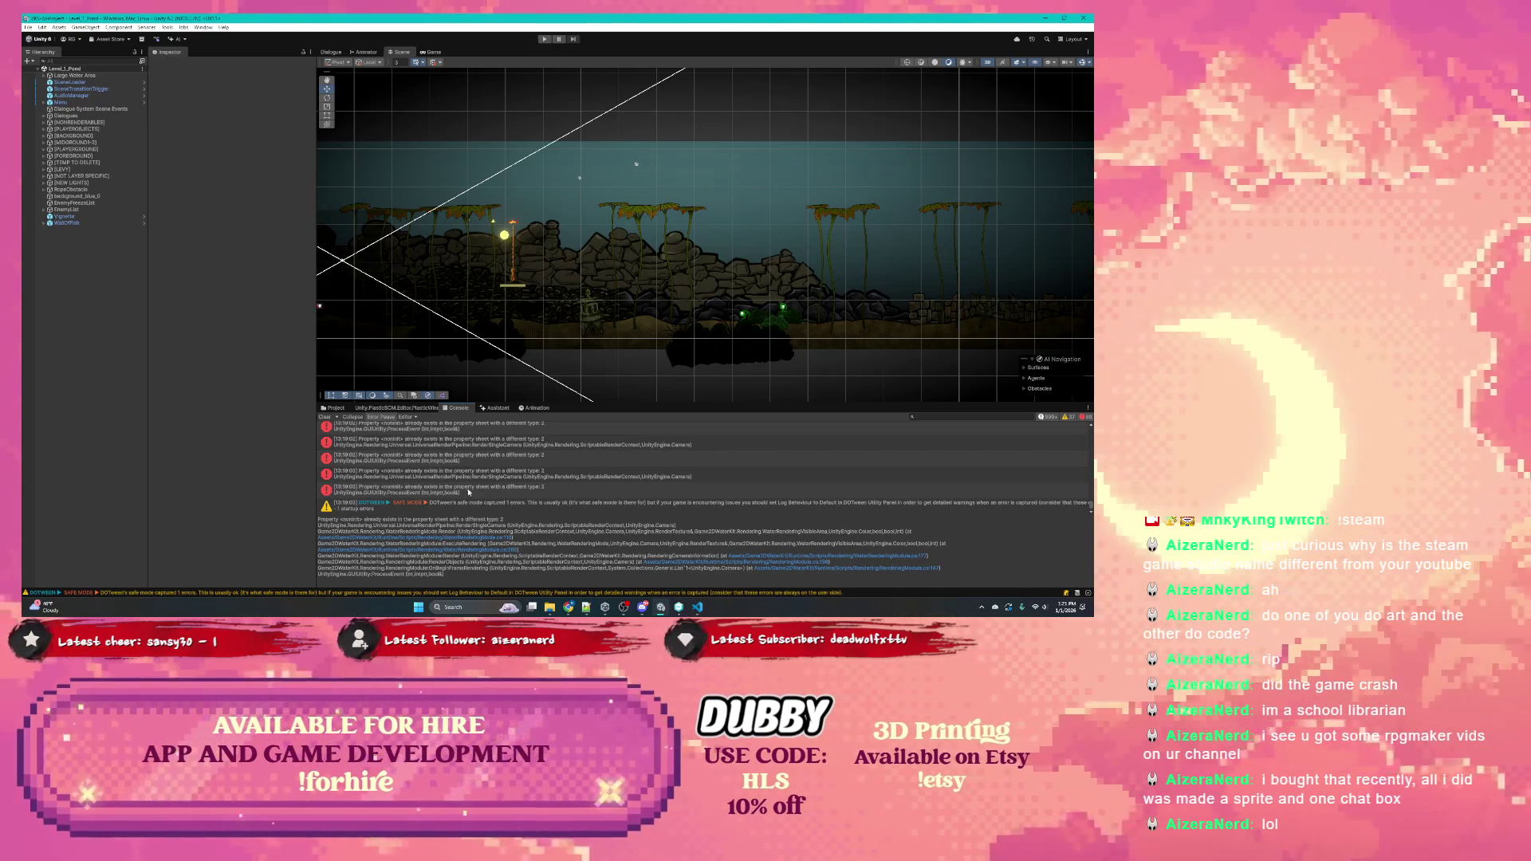
{"action": "left_click_drag", "start_coordinate": [624, 404], "coordinate": [623, 398]}
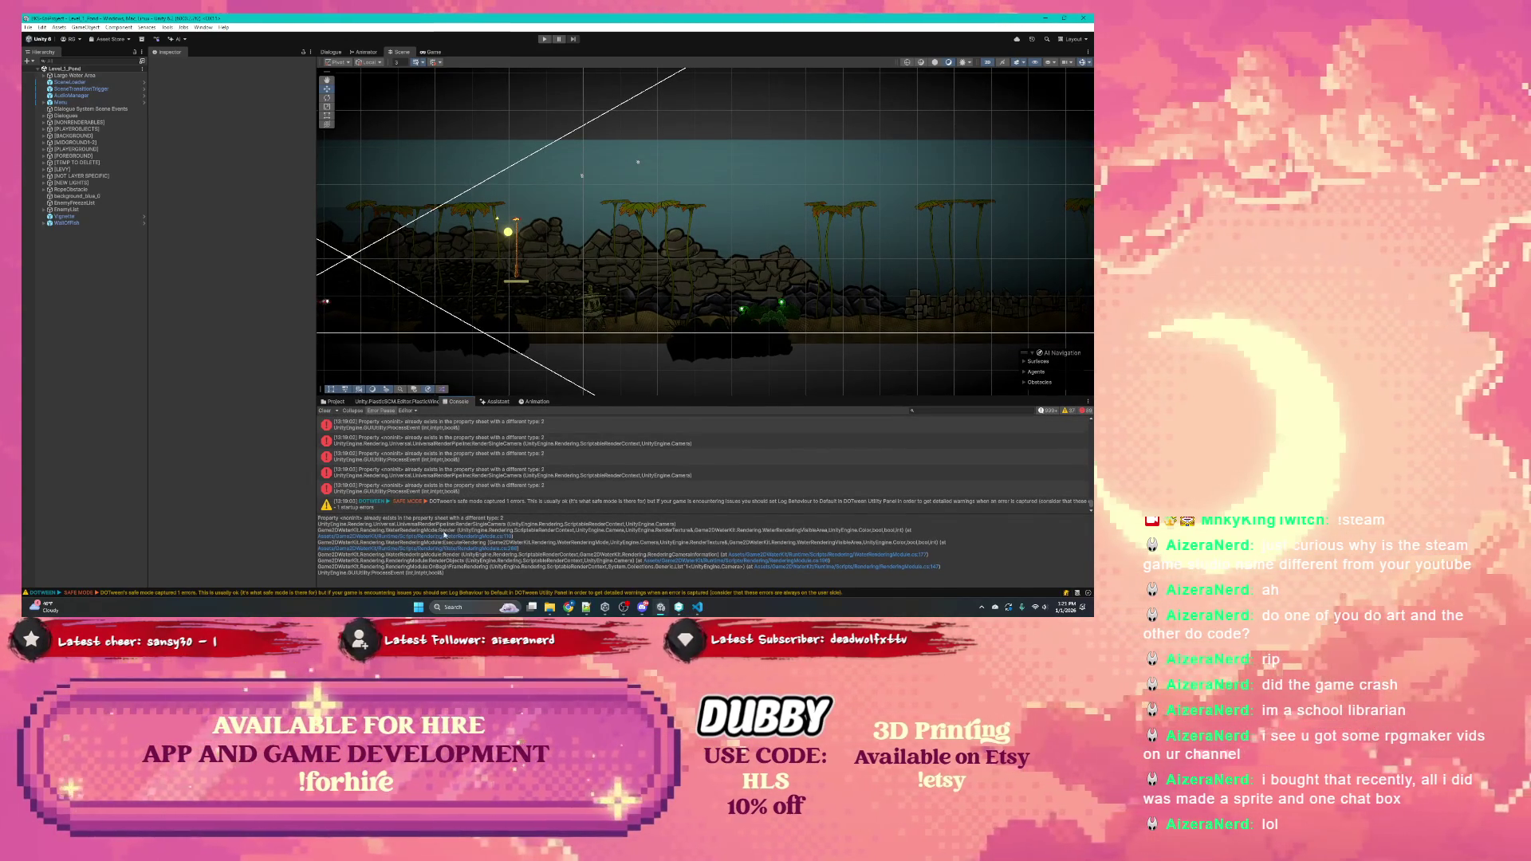
{"action": "left_click", "coordinate": [393, 523]}
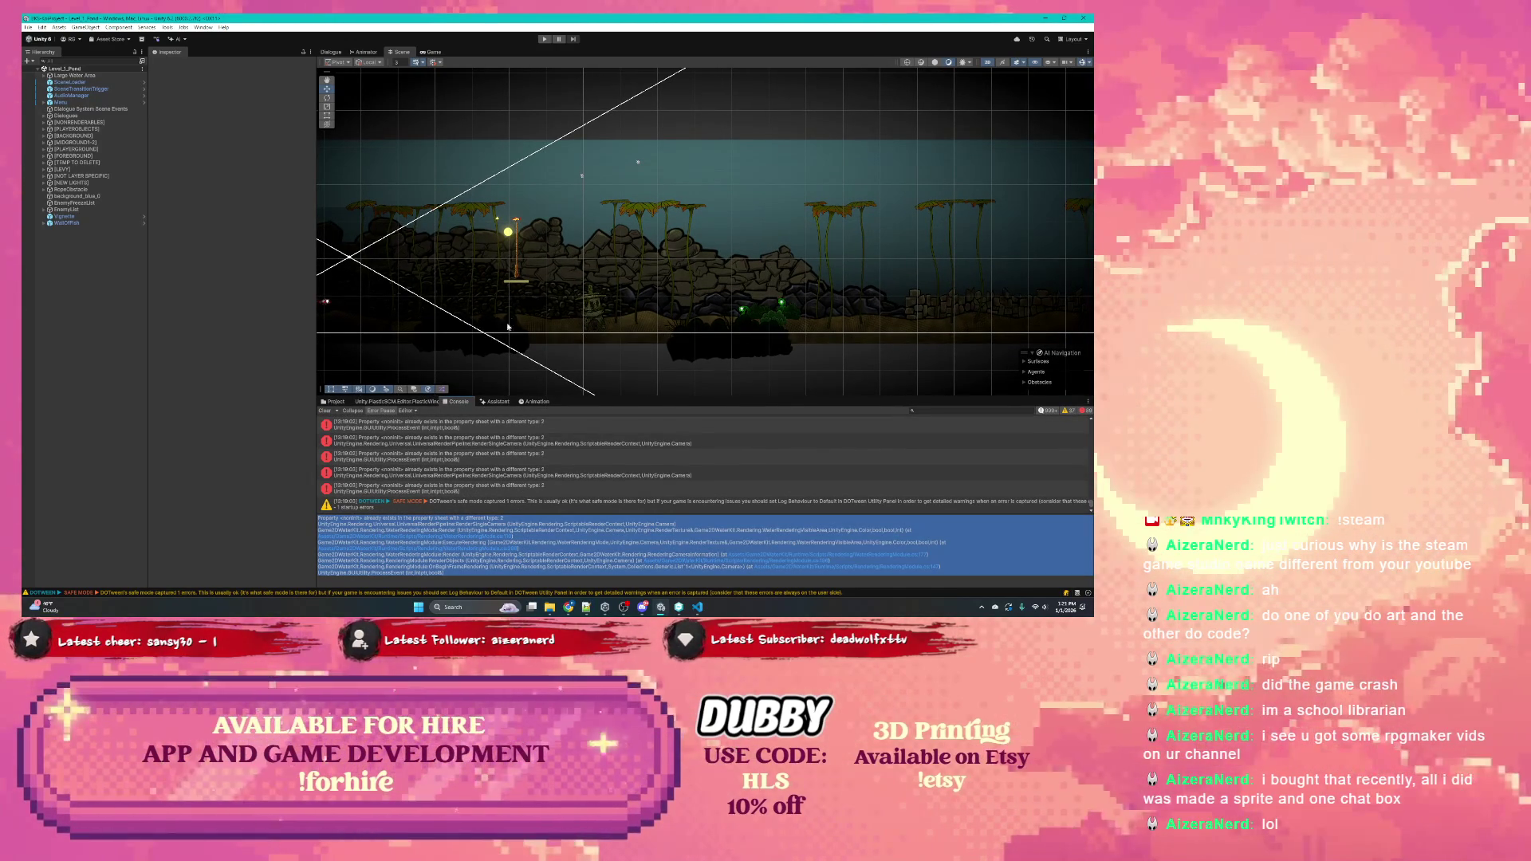
{"action": "left_click_drag", "start_coordinate": [485, 248], "coordinate": [539, 265]}
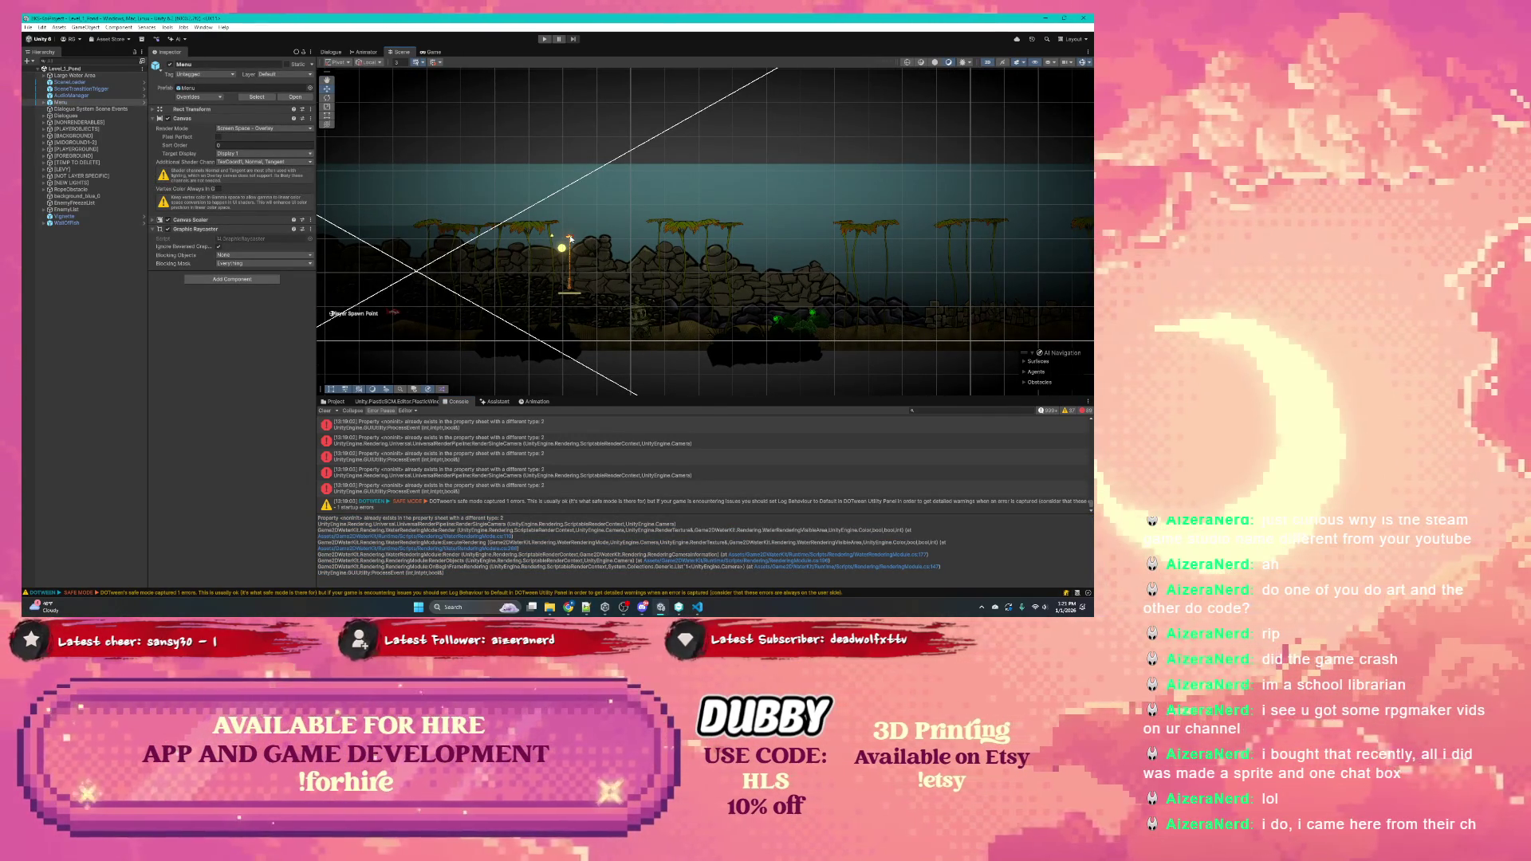
Select FishPuller and zoom the Scene, then select BreakRopeTrigger and expand Rope to show bone_1
{"action": "left_click", "coordinate": [571, 238]}
{"action": "scroll", "coordinate": [577, 244], "scroll_direction": "up", "scroll_amount": 3}
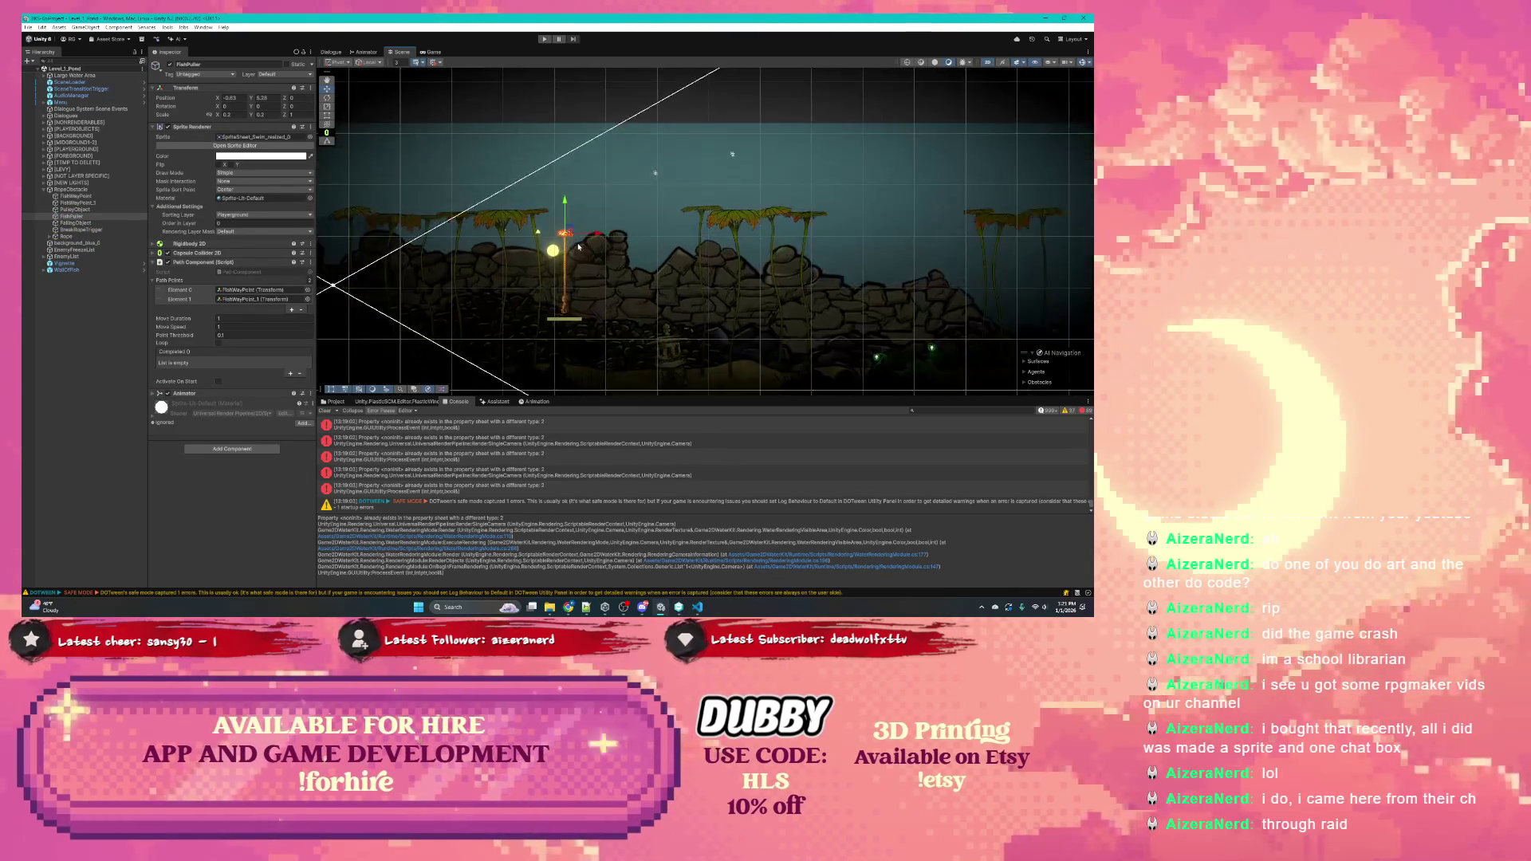
{"action": "scroll", "coordinate": [558, 256], "scroll_direction": "up", "scroll_amount": 2}
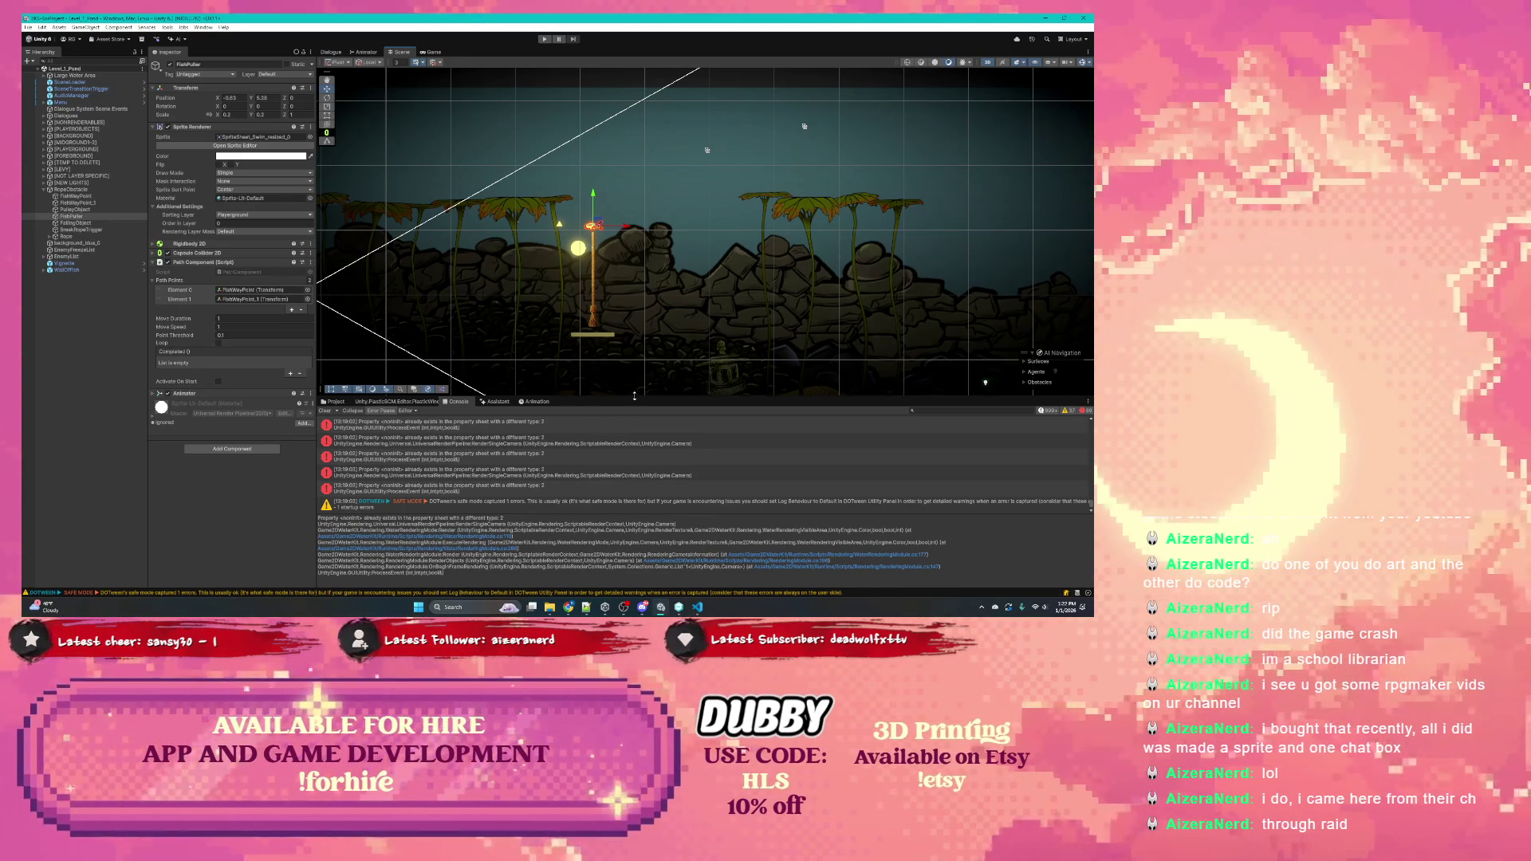
{"action": "left_click_drag", "start_coordinate": [635, 397], "coordinate": [636, 395]}
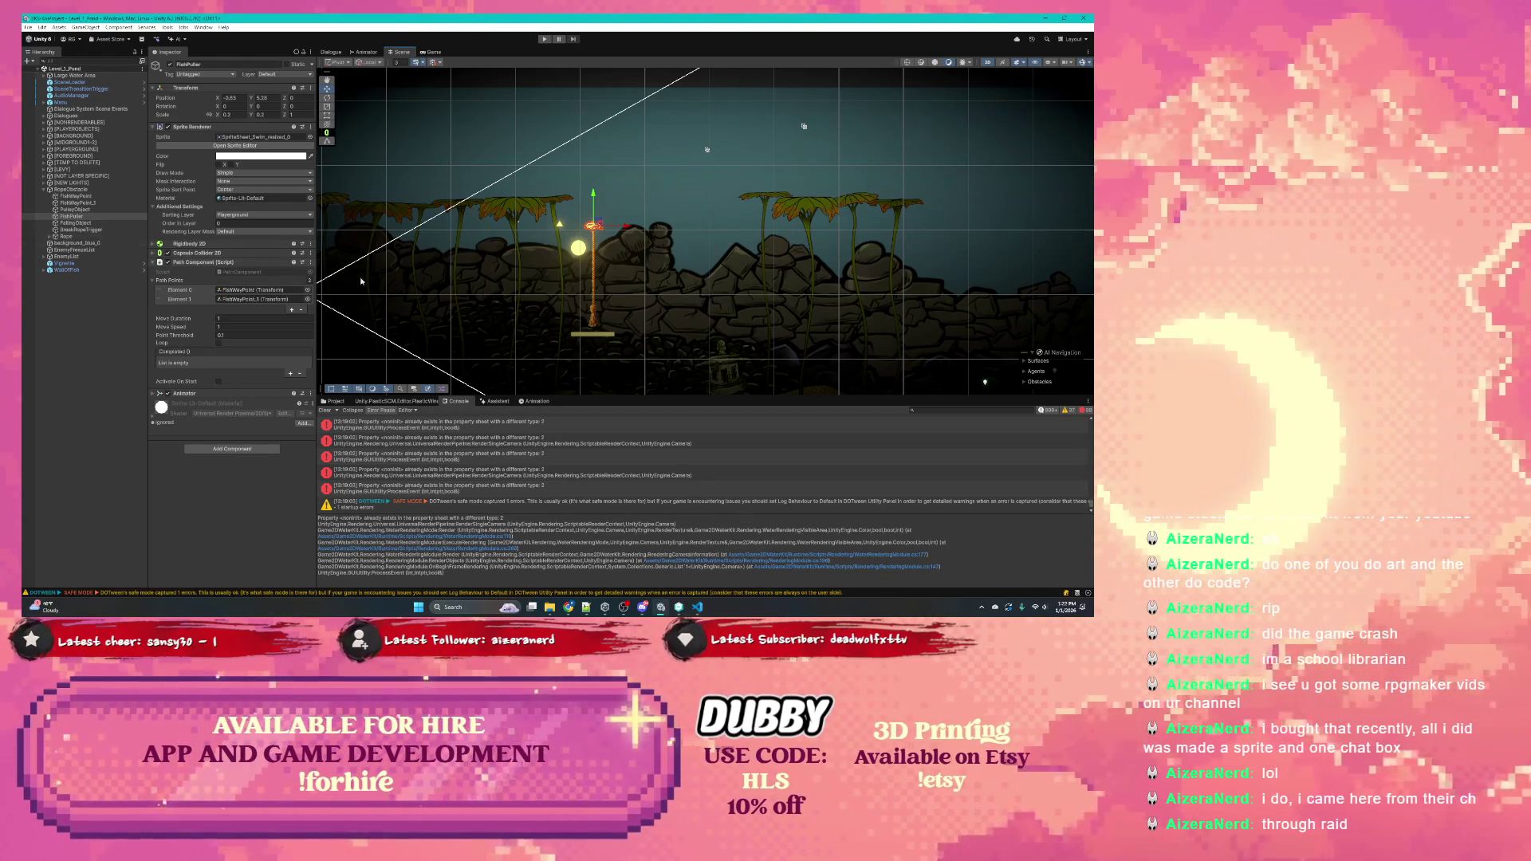
{"action": "left_click", "coordinate": [63, 229]}
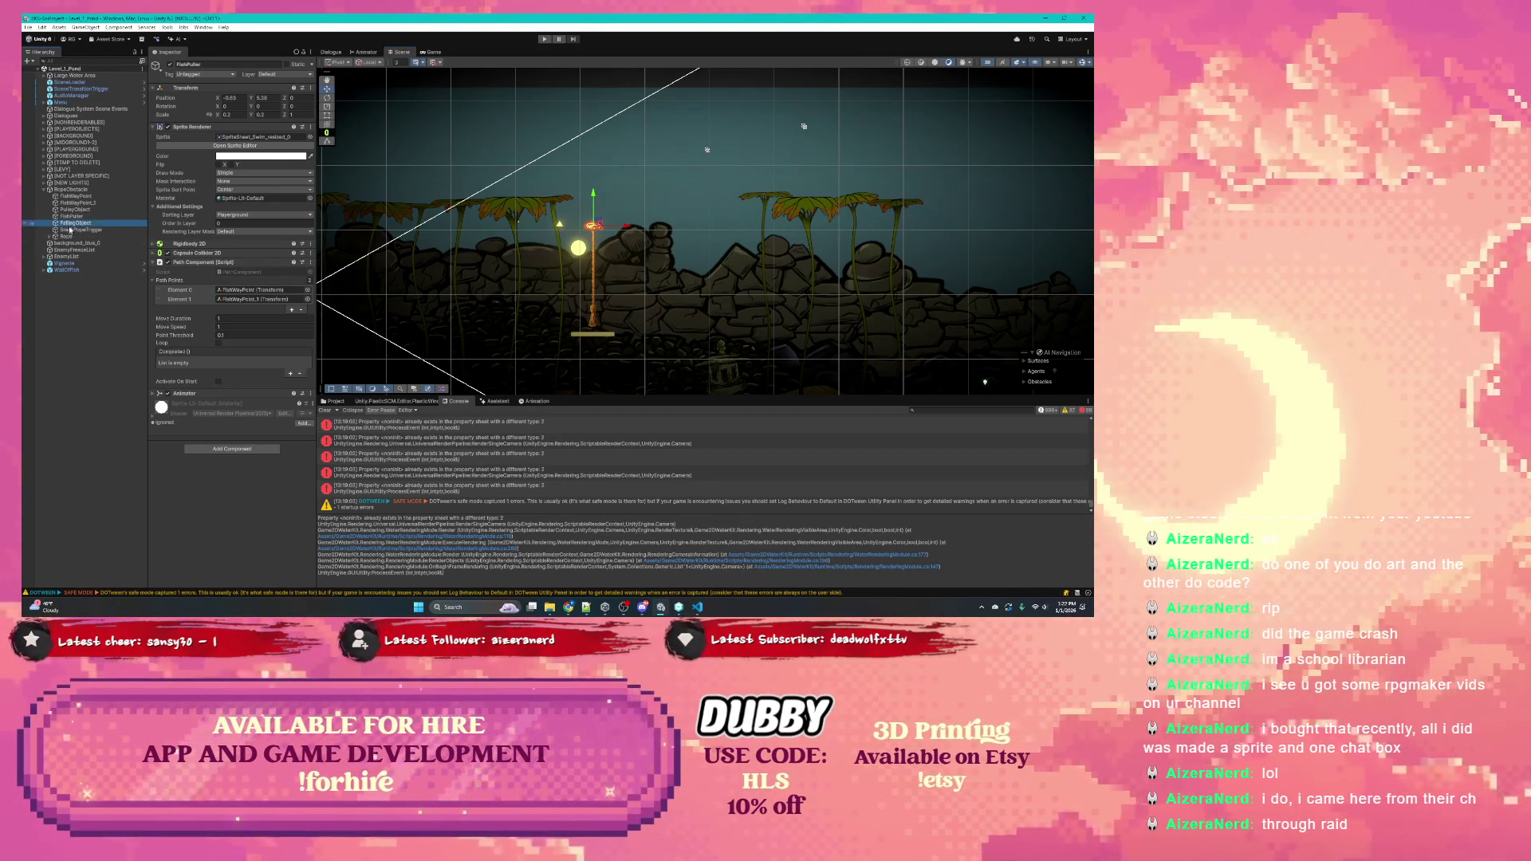
{"action": "left_click", "coordinate": [52, 237]}
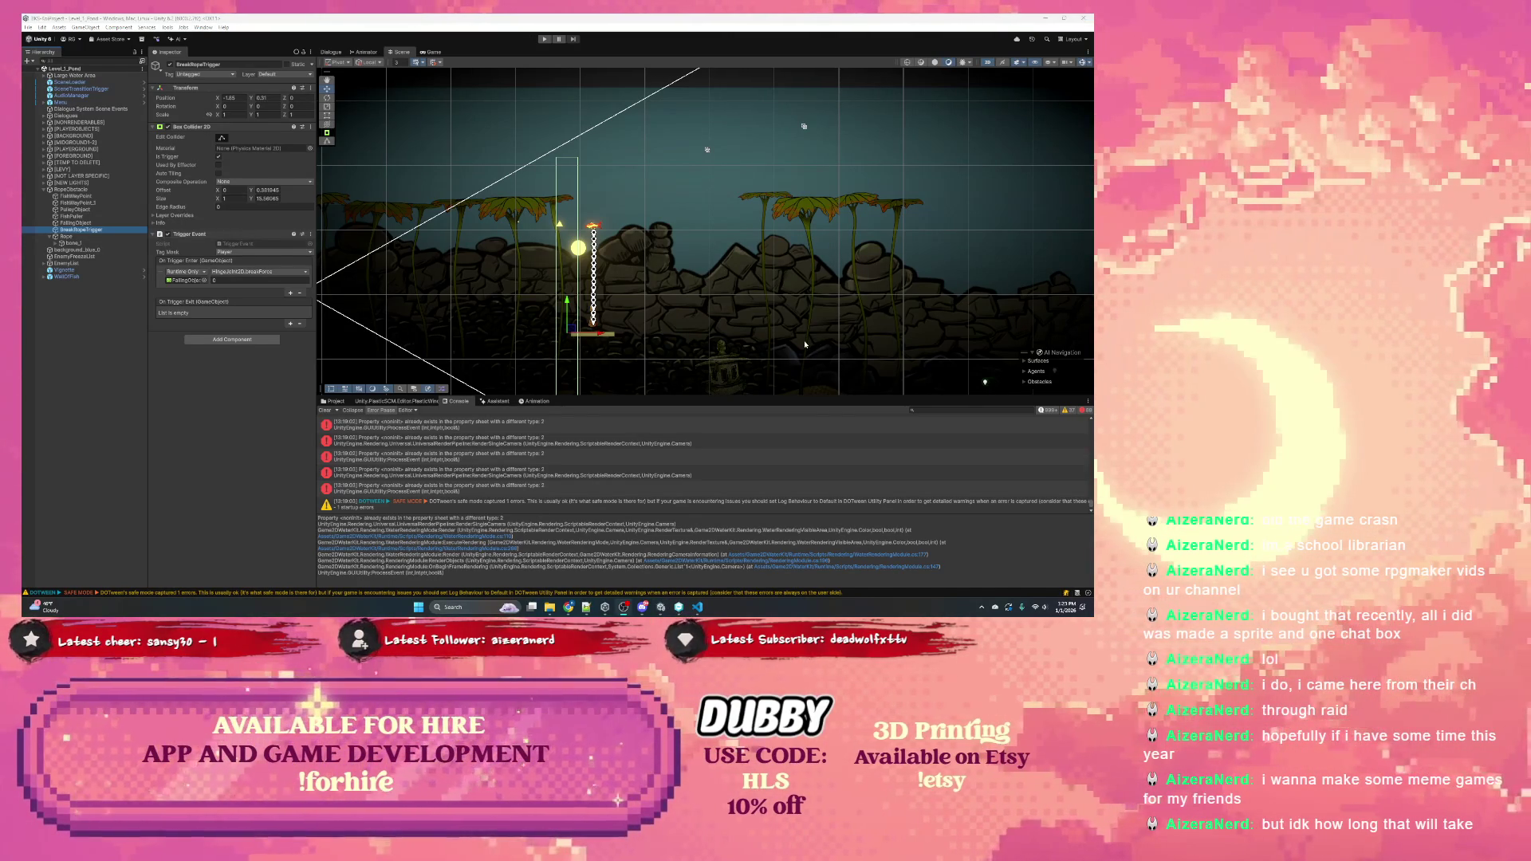
Resize the Inspector and Scene view panels, narrowing the Inspector and making the Scene taller
{"action": "left_click", "coordinate": [496, 29]}
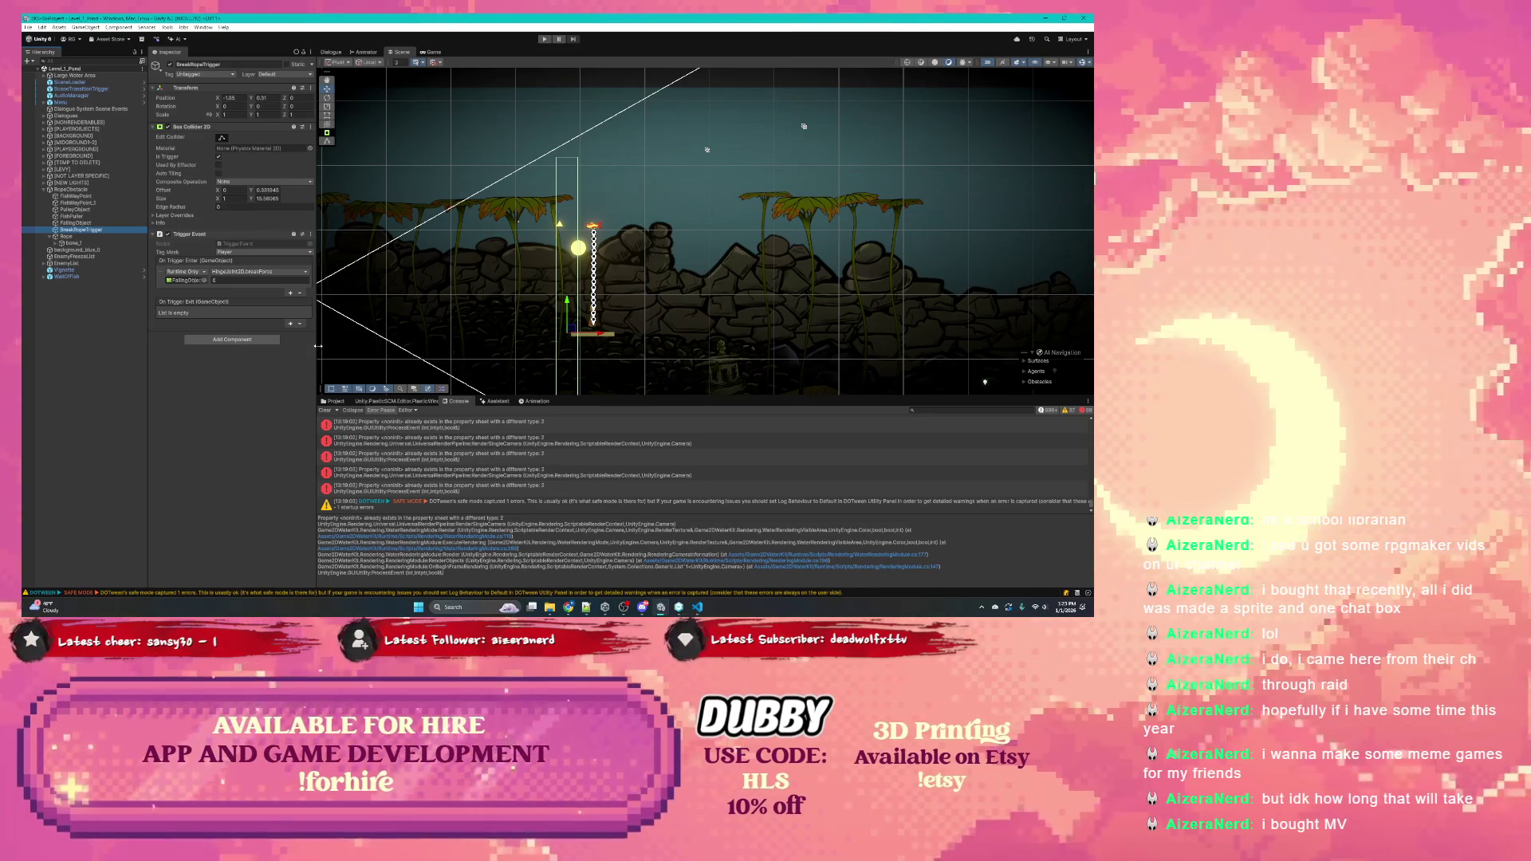
{"action": "left_click_drag", "start_coordinate": [318, 346], "coordinate": [303, 348]}
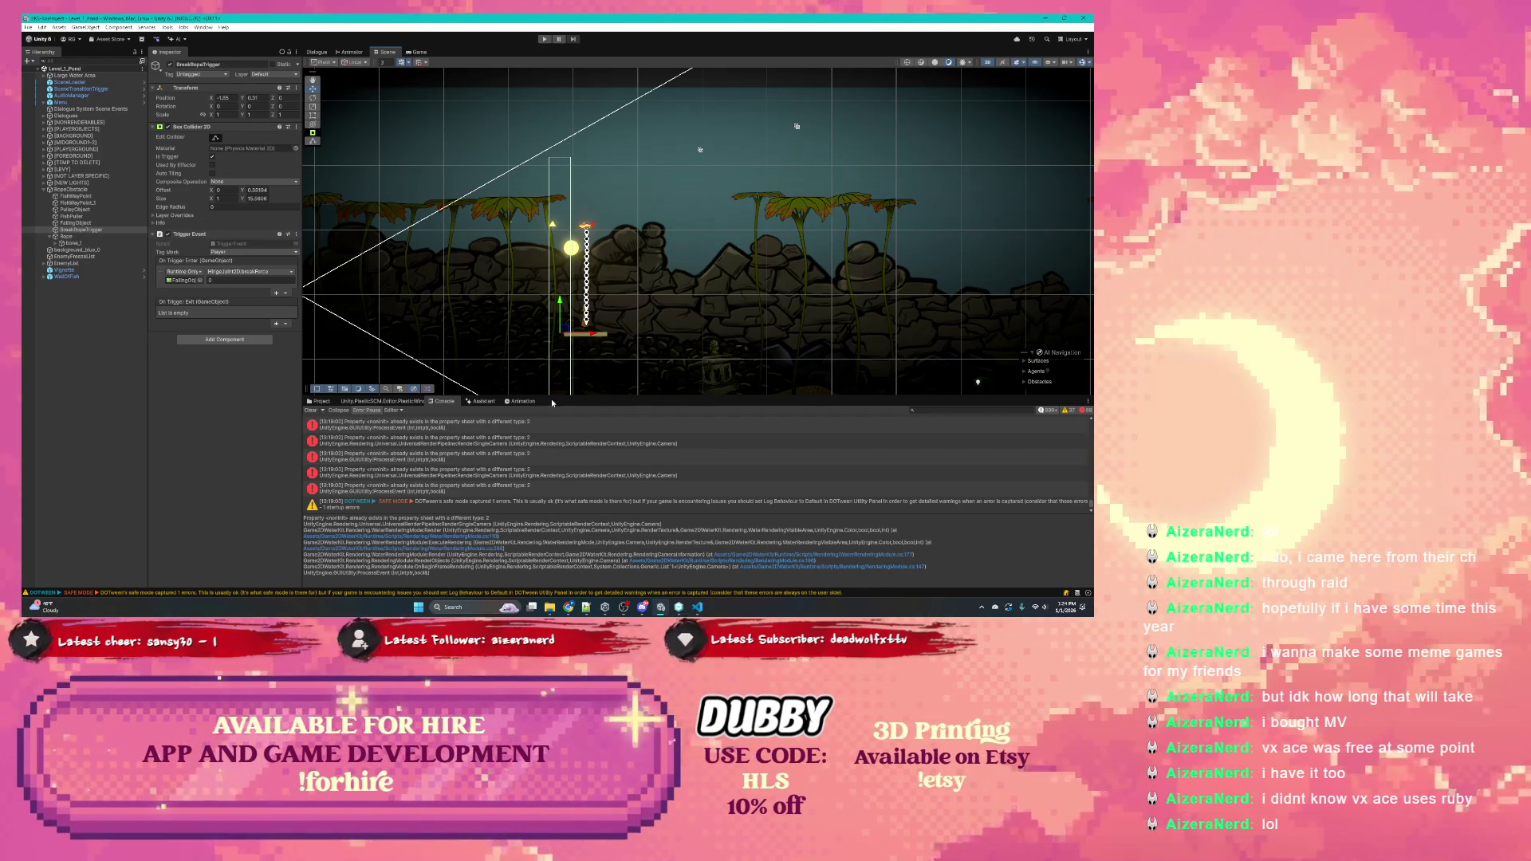
{"action": "left_click_drag", "start_coordinate": [552, 396], "coordinate": [552, 401]}
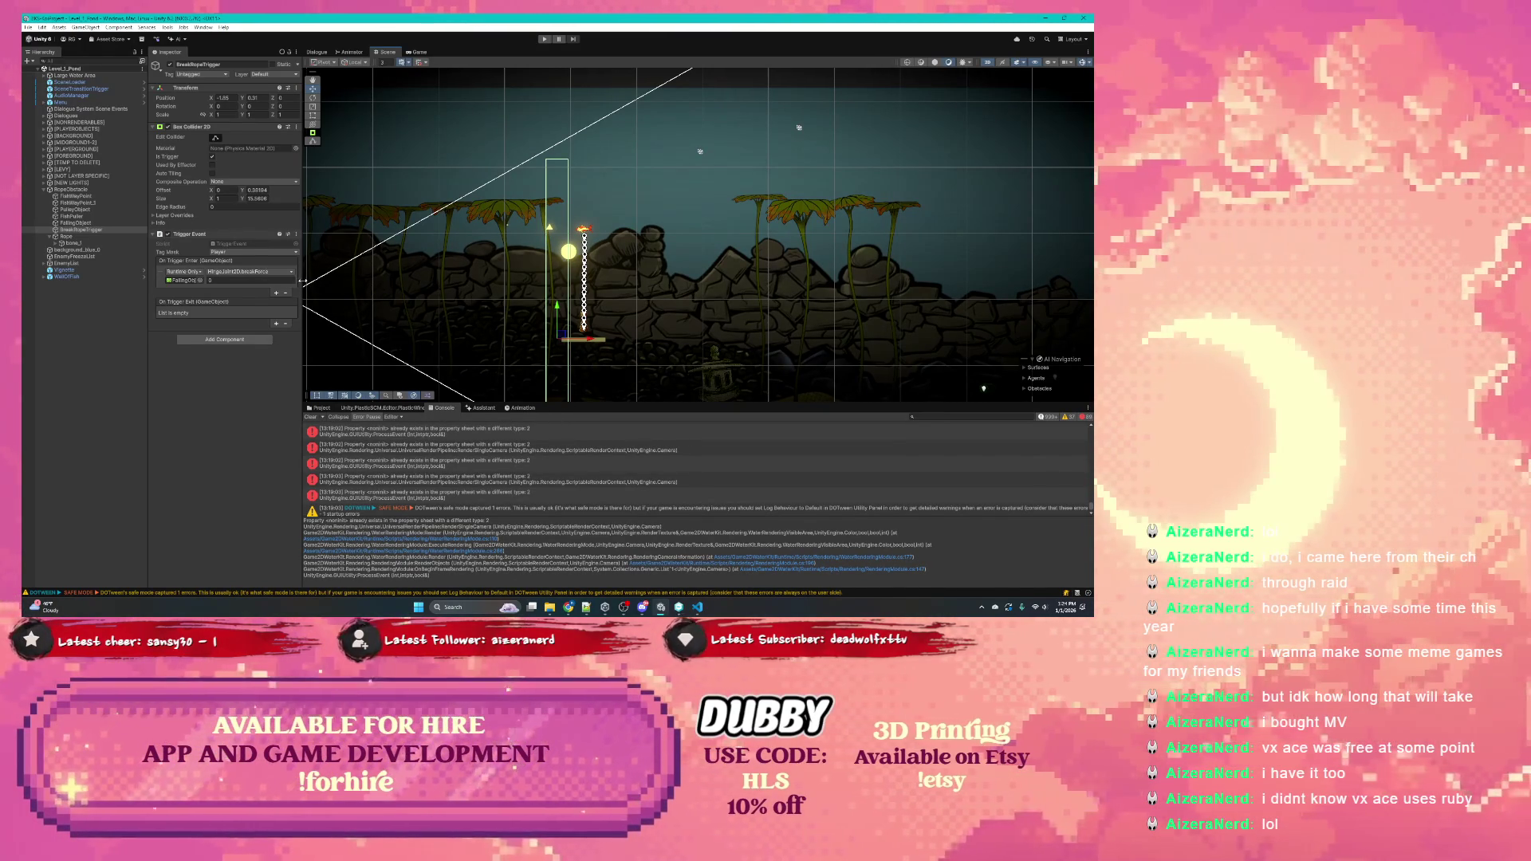
{"action": "left_click_drag", "start_coordinate": [303, 281], "coordinate": [307, 281]}
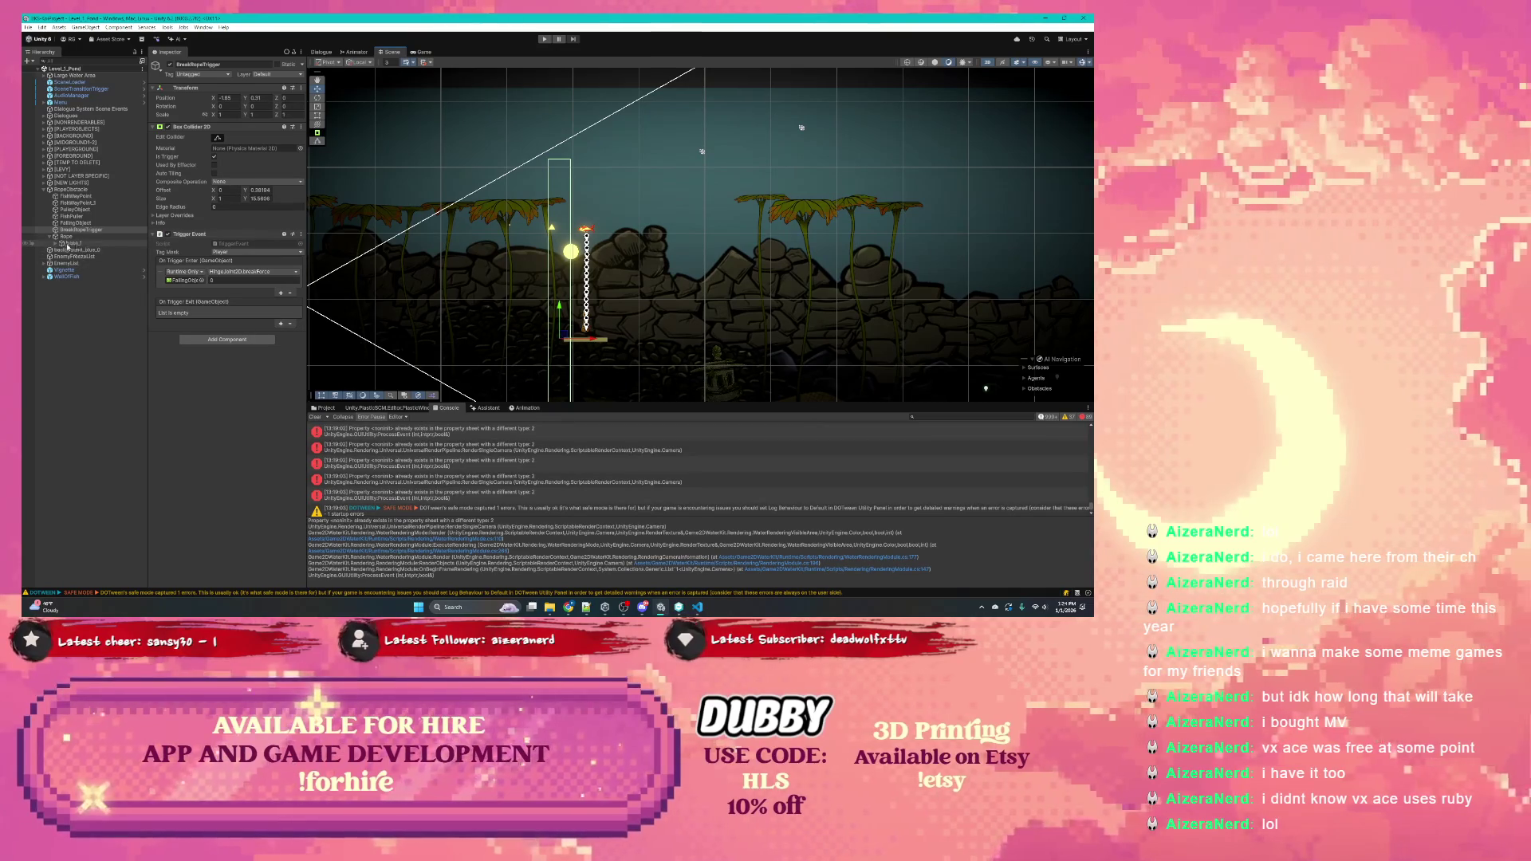
{"action": "left_click", "coordinate": [214, 280]}
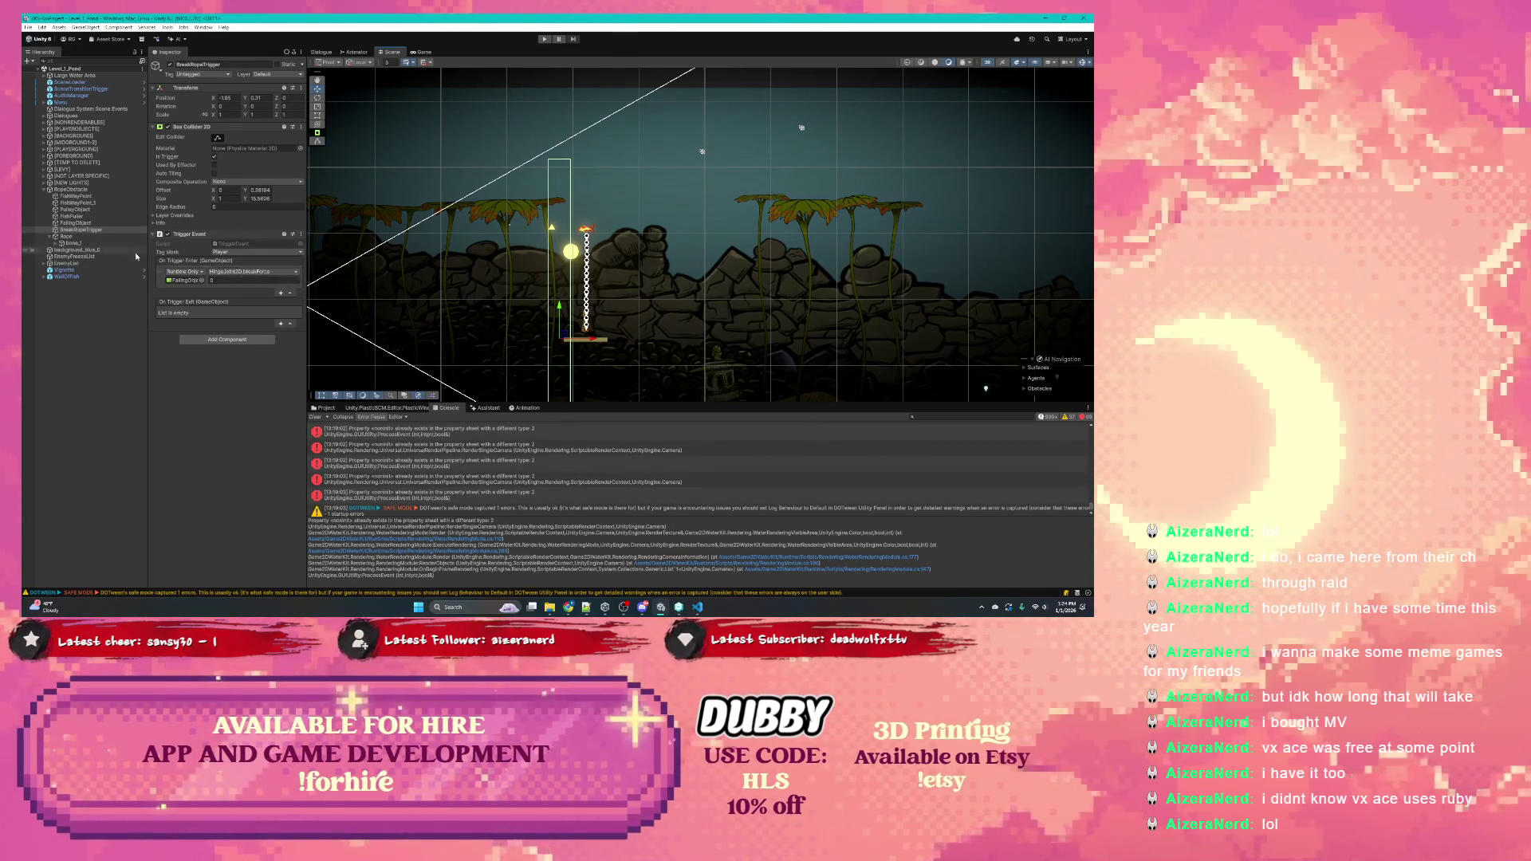
Inspect FishWayPoint, FishWayPoint_1, FallingObject's hinge joint and RopeObstacle, ending on FishPuller's Path Component
{"action": "left_click", "coordinate": [84, 203]}
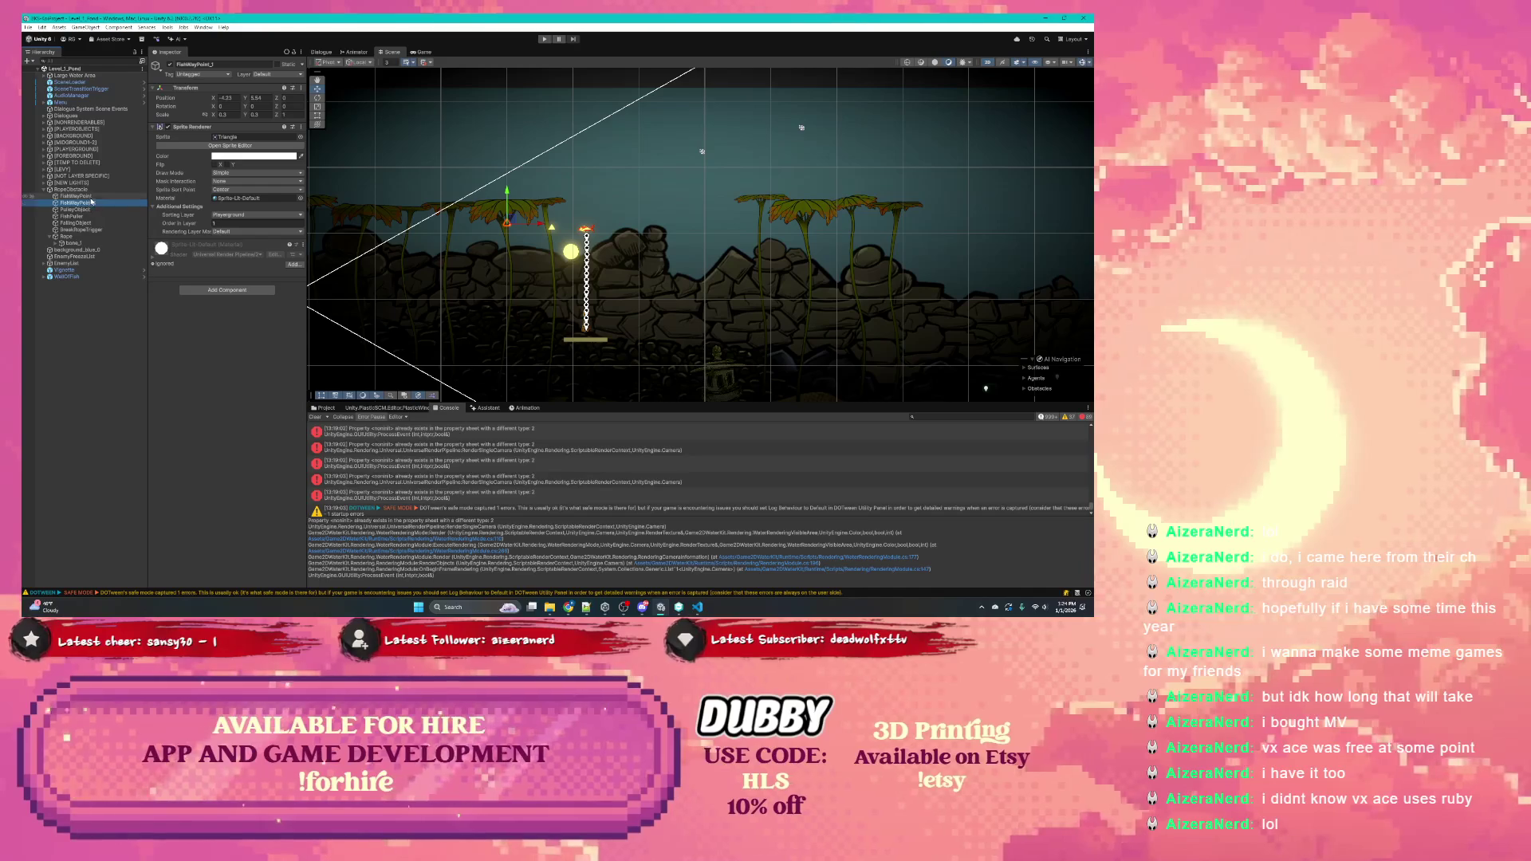
{"action": "left_click", "coordinate": [71, 216]}
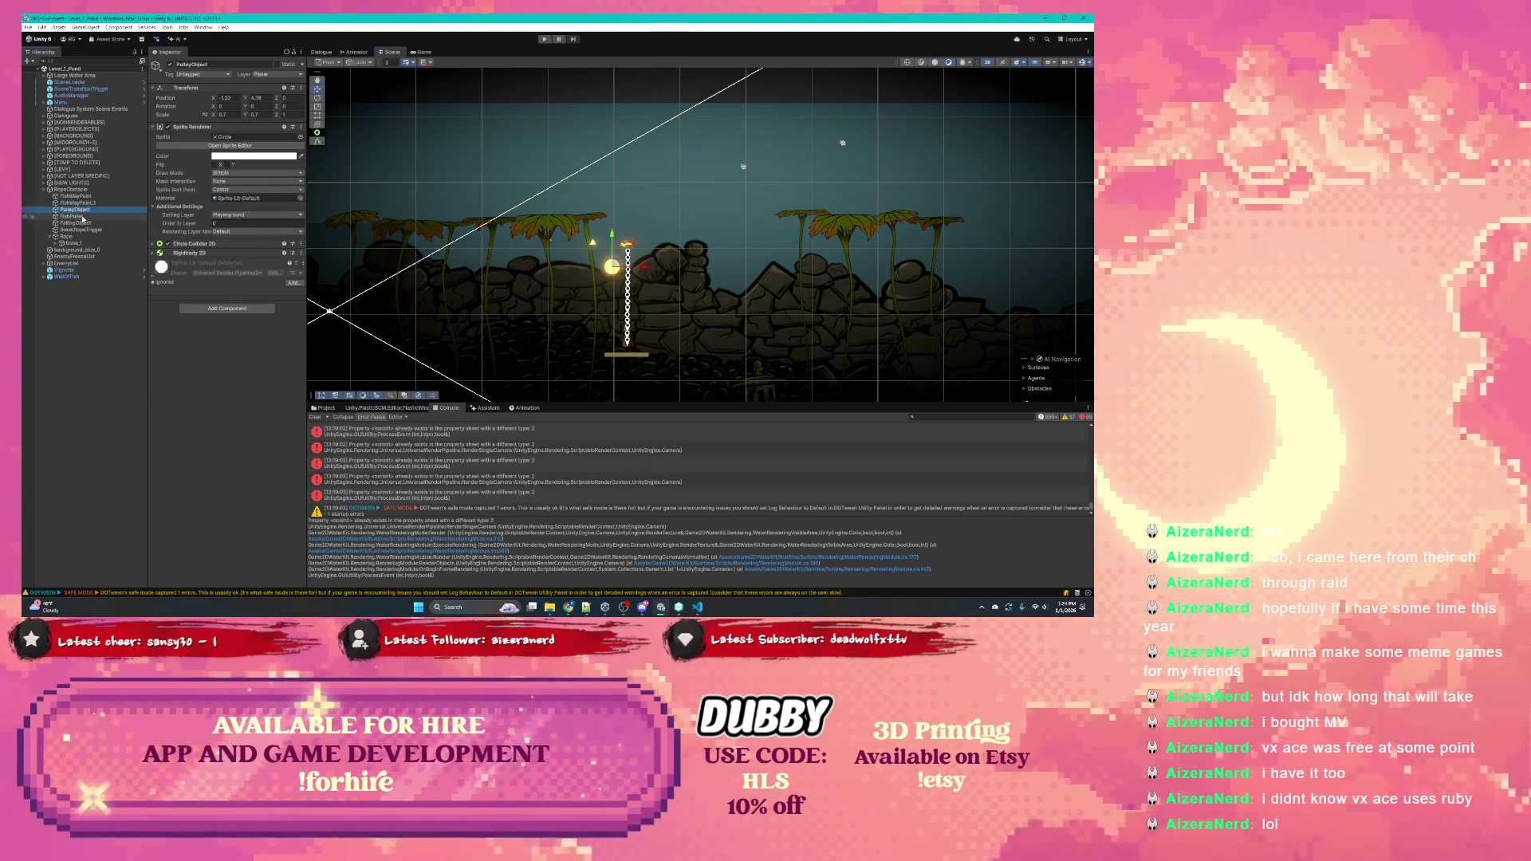
{"action": "left_click", "coordinate": [83, 223]}
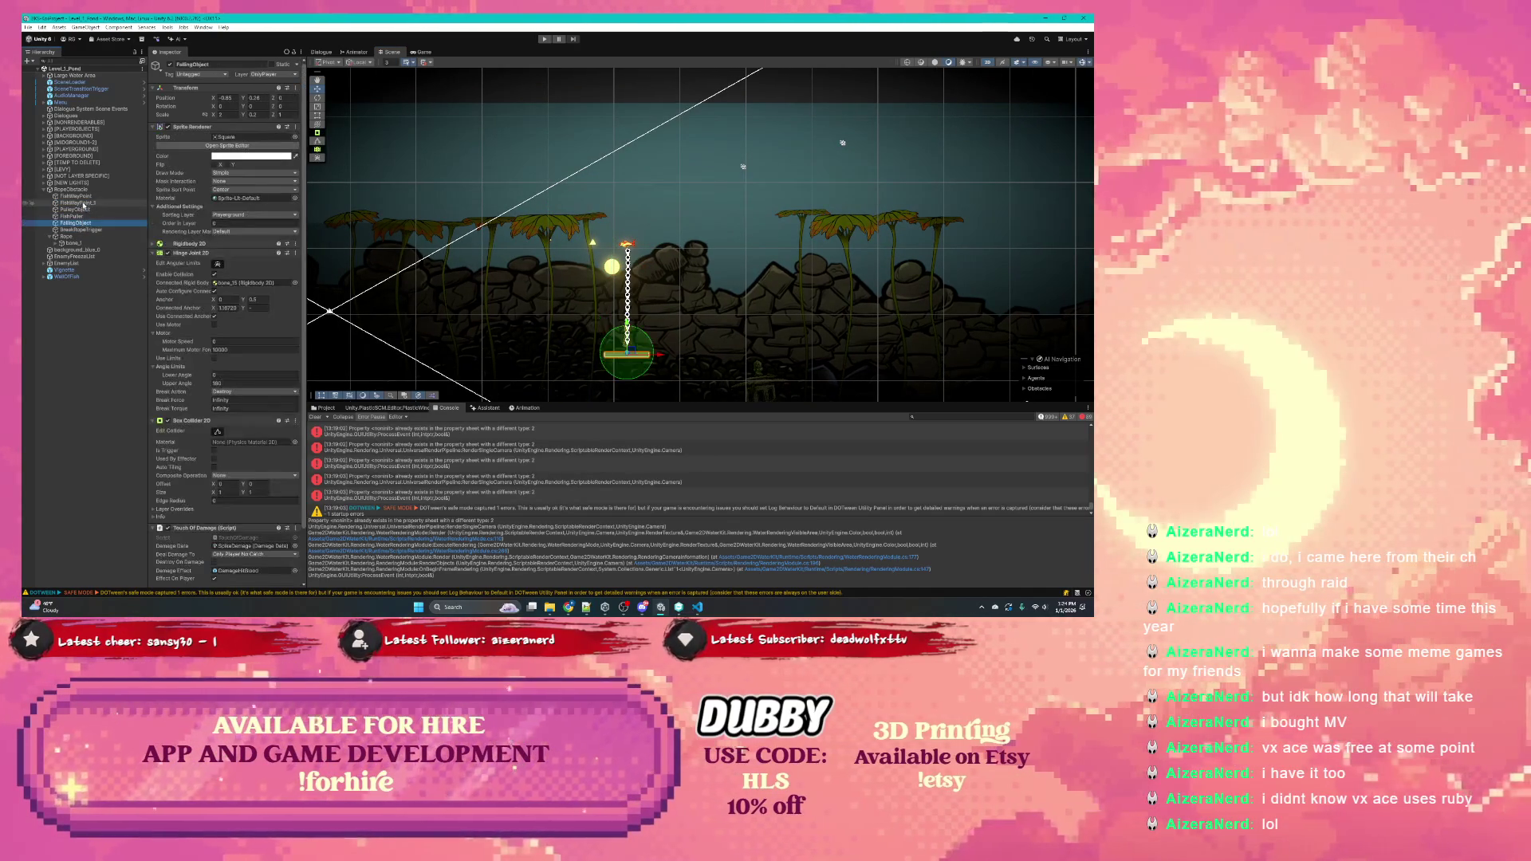
{"action": "left_click", "coordinate": [83, 197]}
{"action": "left_click", "coordinate": [85, 203]}
{"action": "left_click", "coordinate": [79, 216]}
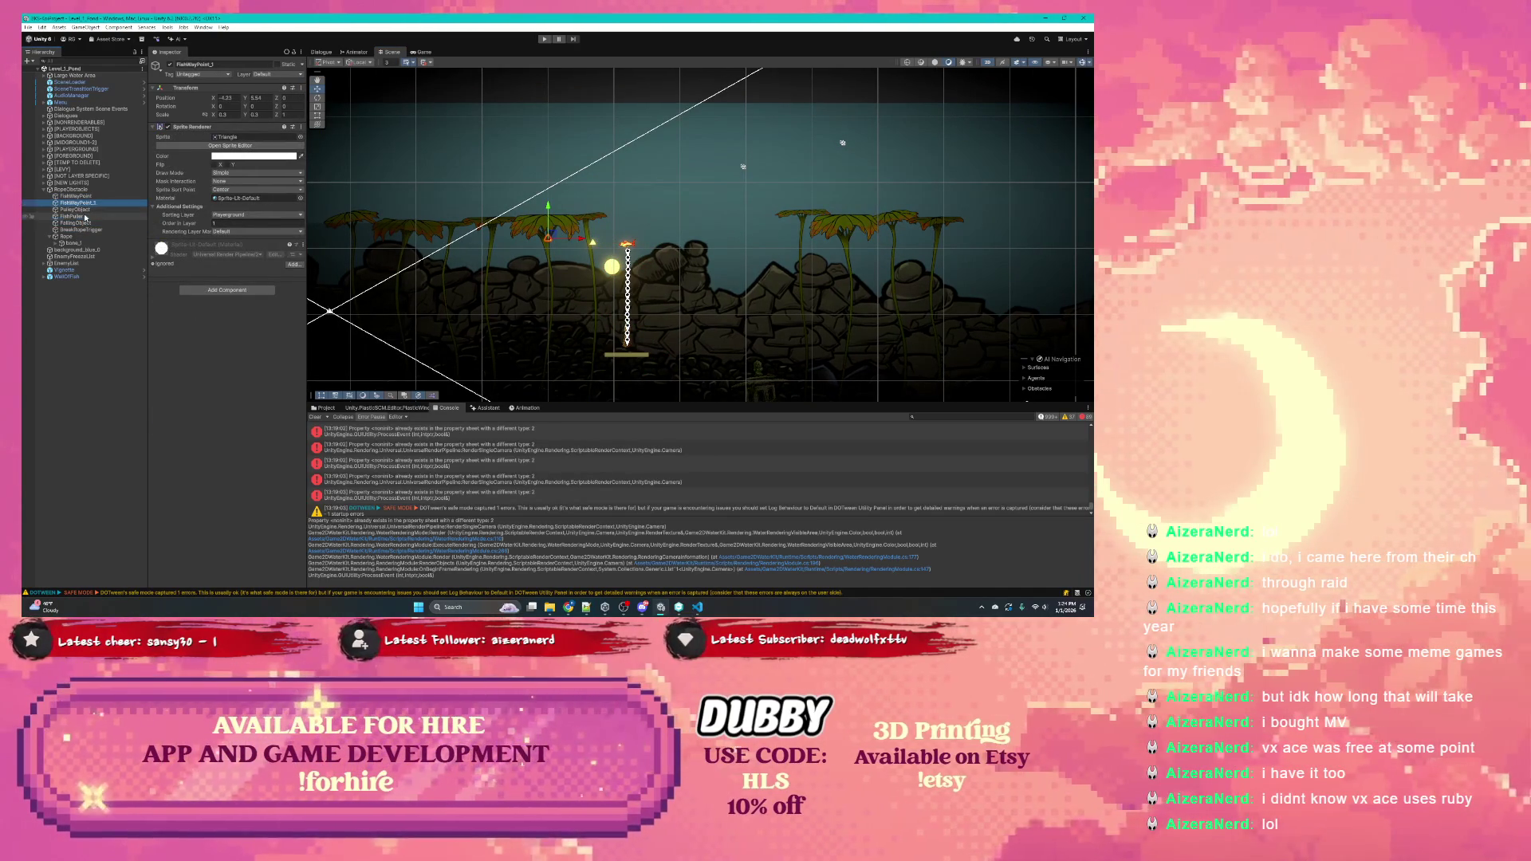
{"action": "left_click", "coordinate": [80, 223]}
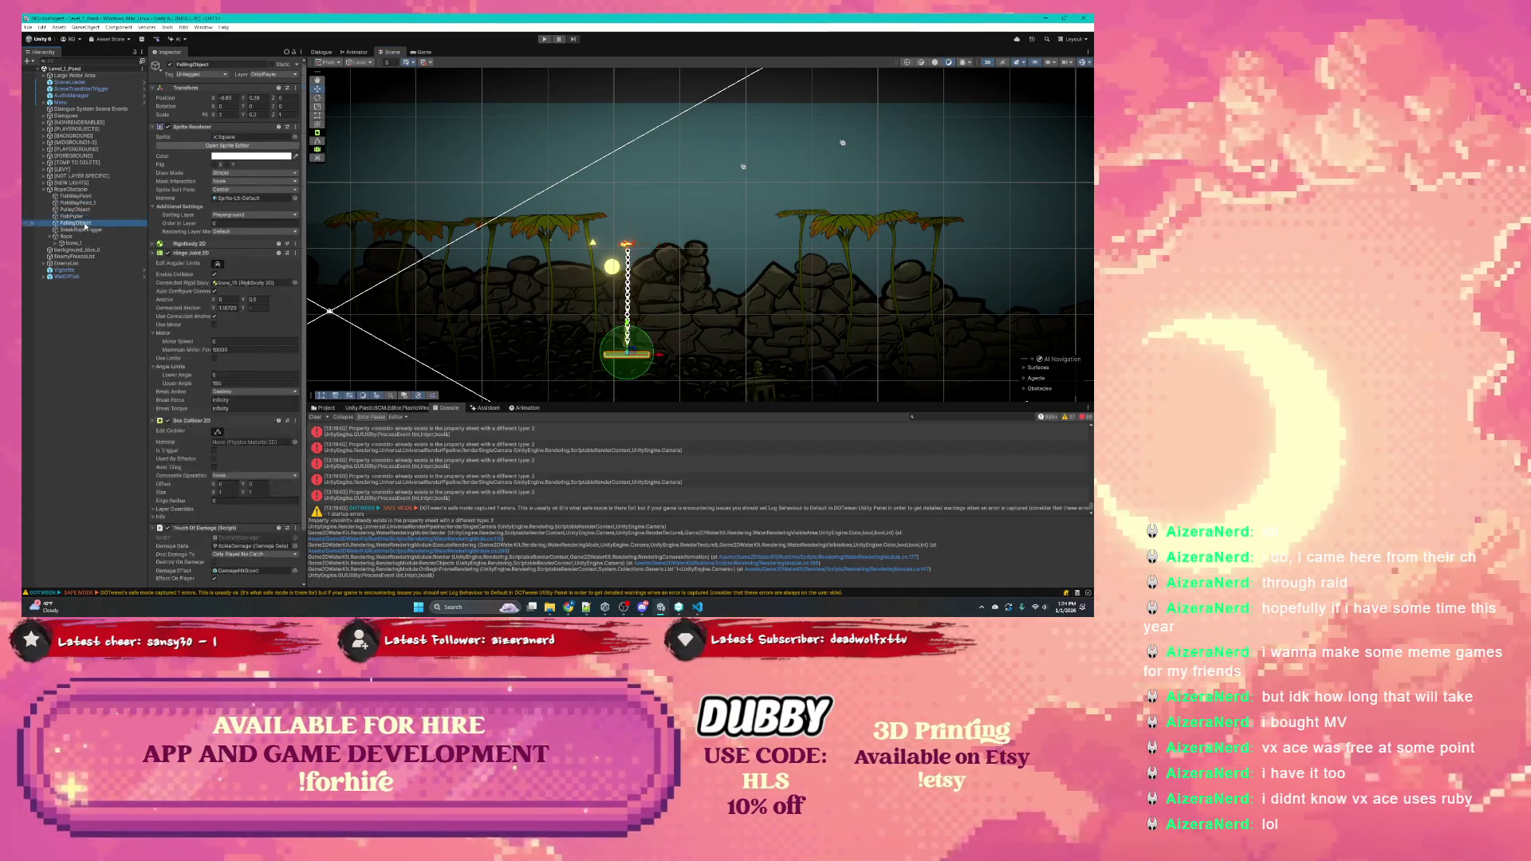
{"action": "left_click", "coordinate": [71, 190]}
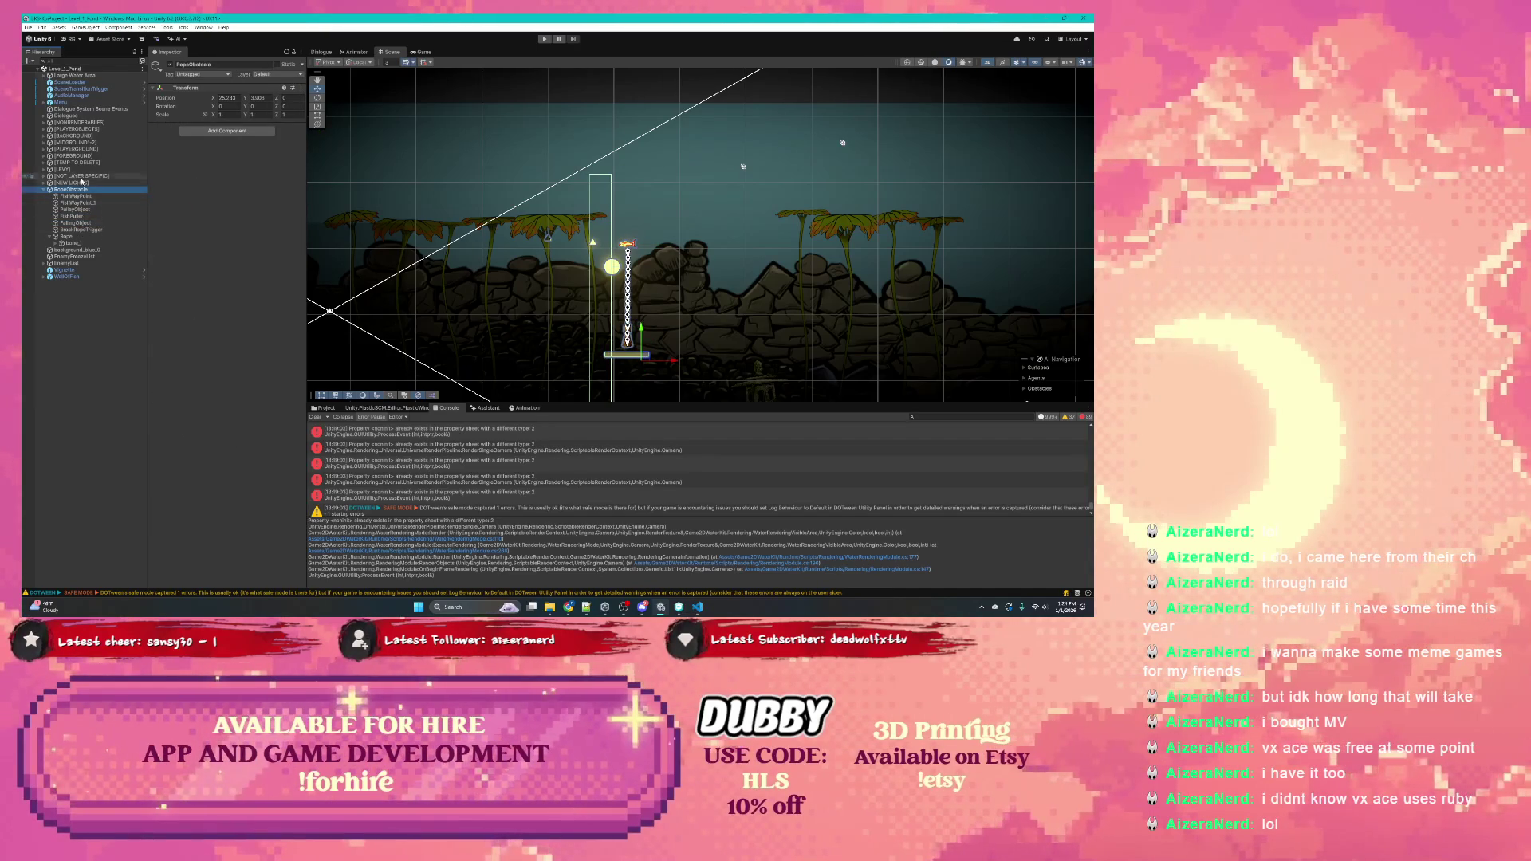
{"action": "left_click", "coordinate": [80, 216]}
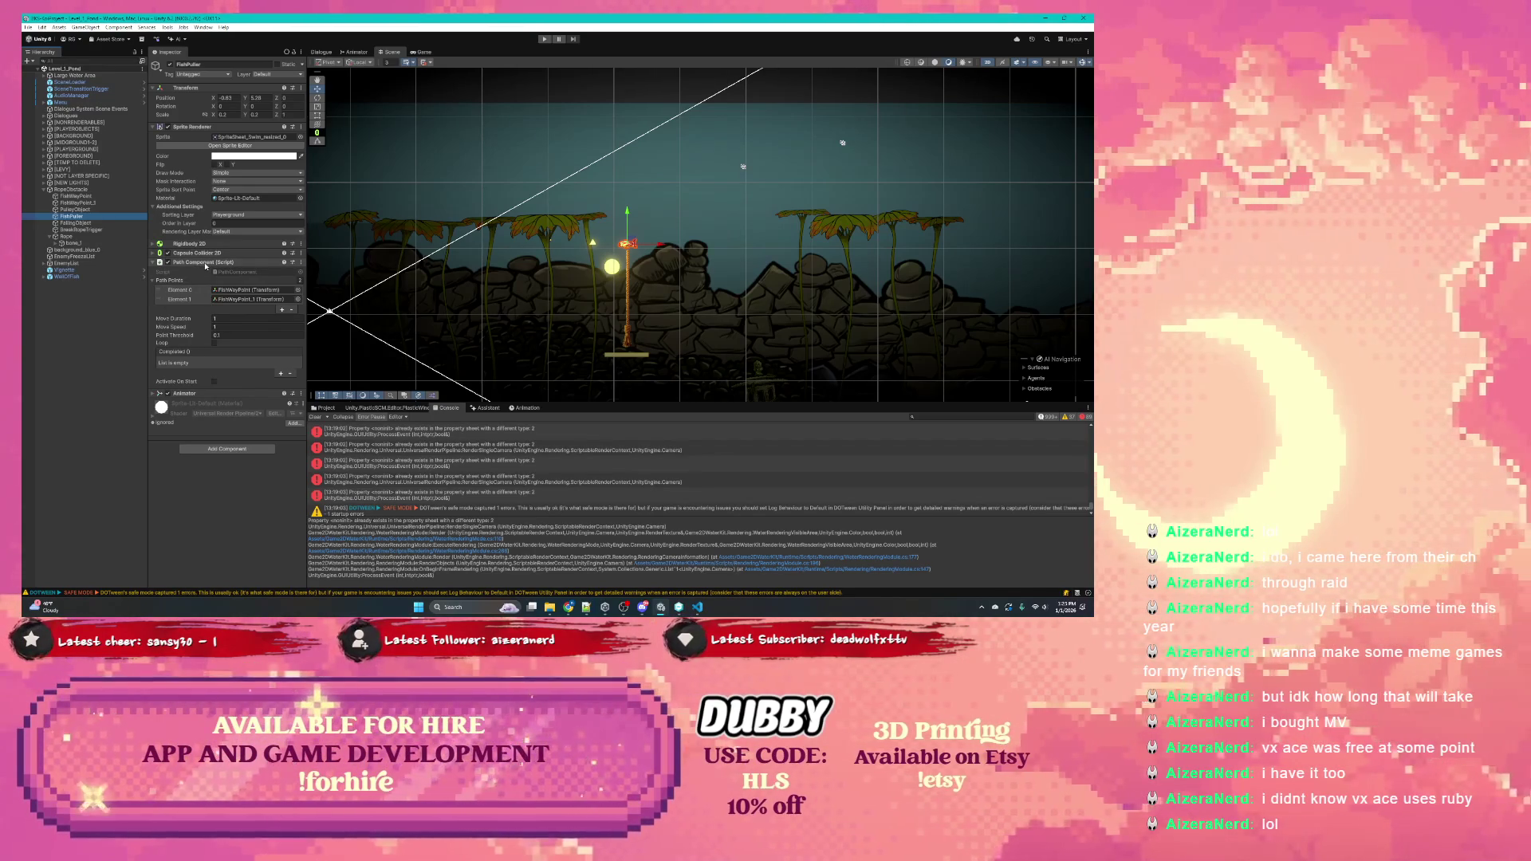
Reselect FishPuller and choose Edit Script from the Path Component's menu to open PathComponent.cs
{"action": "left_click", "coordinate": [79, 190]}
{"action": "right_click", "coordinate": [88, 190]}
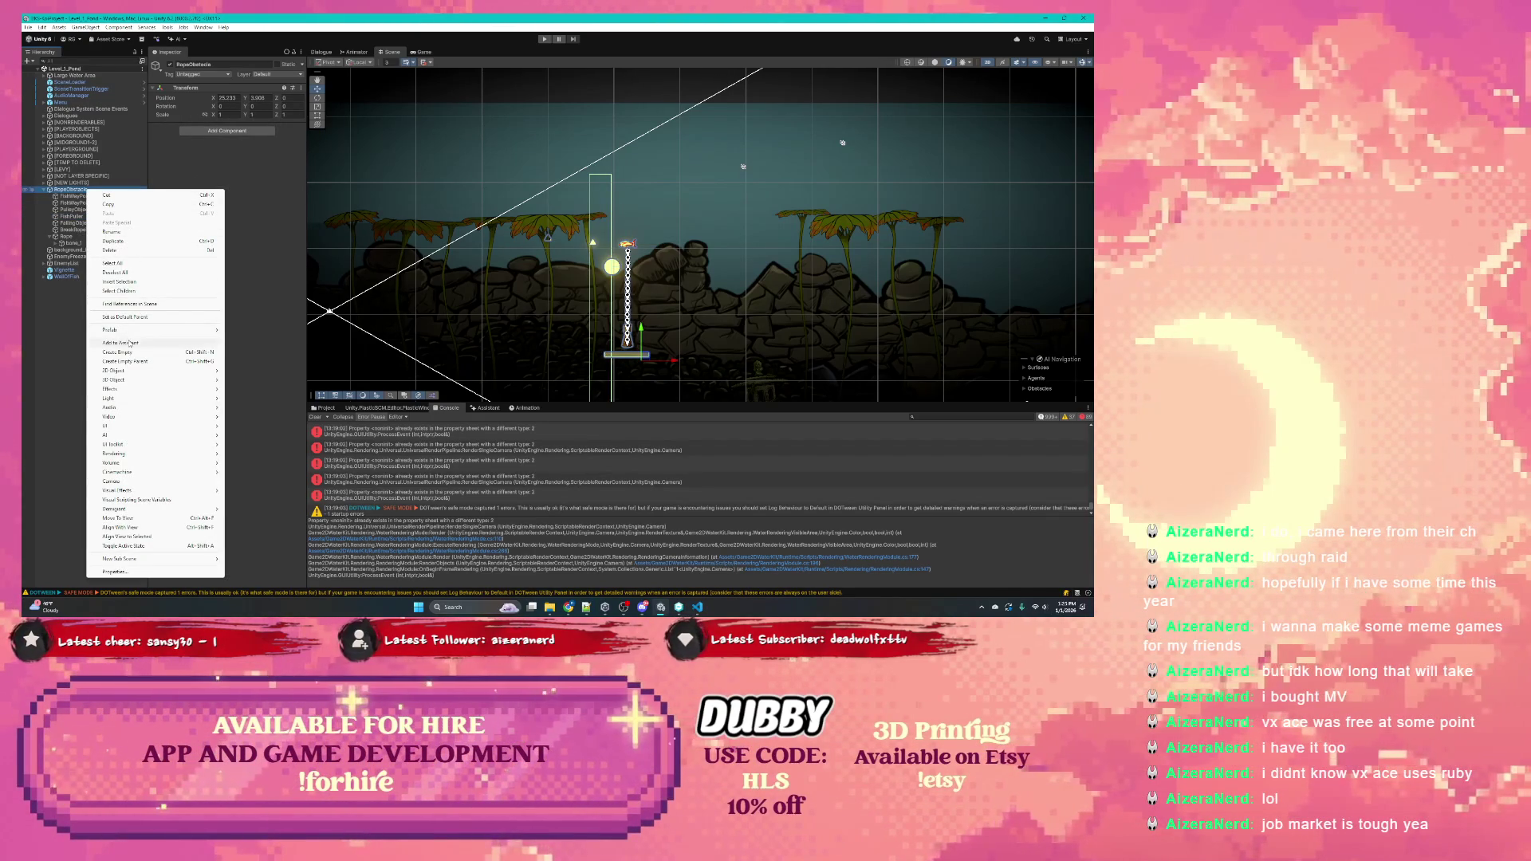
{"action": "left_click", "coordinate": [71, 216]}
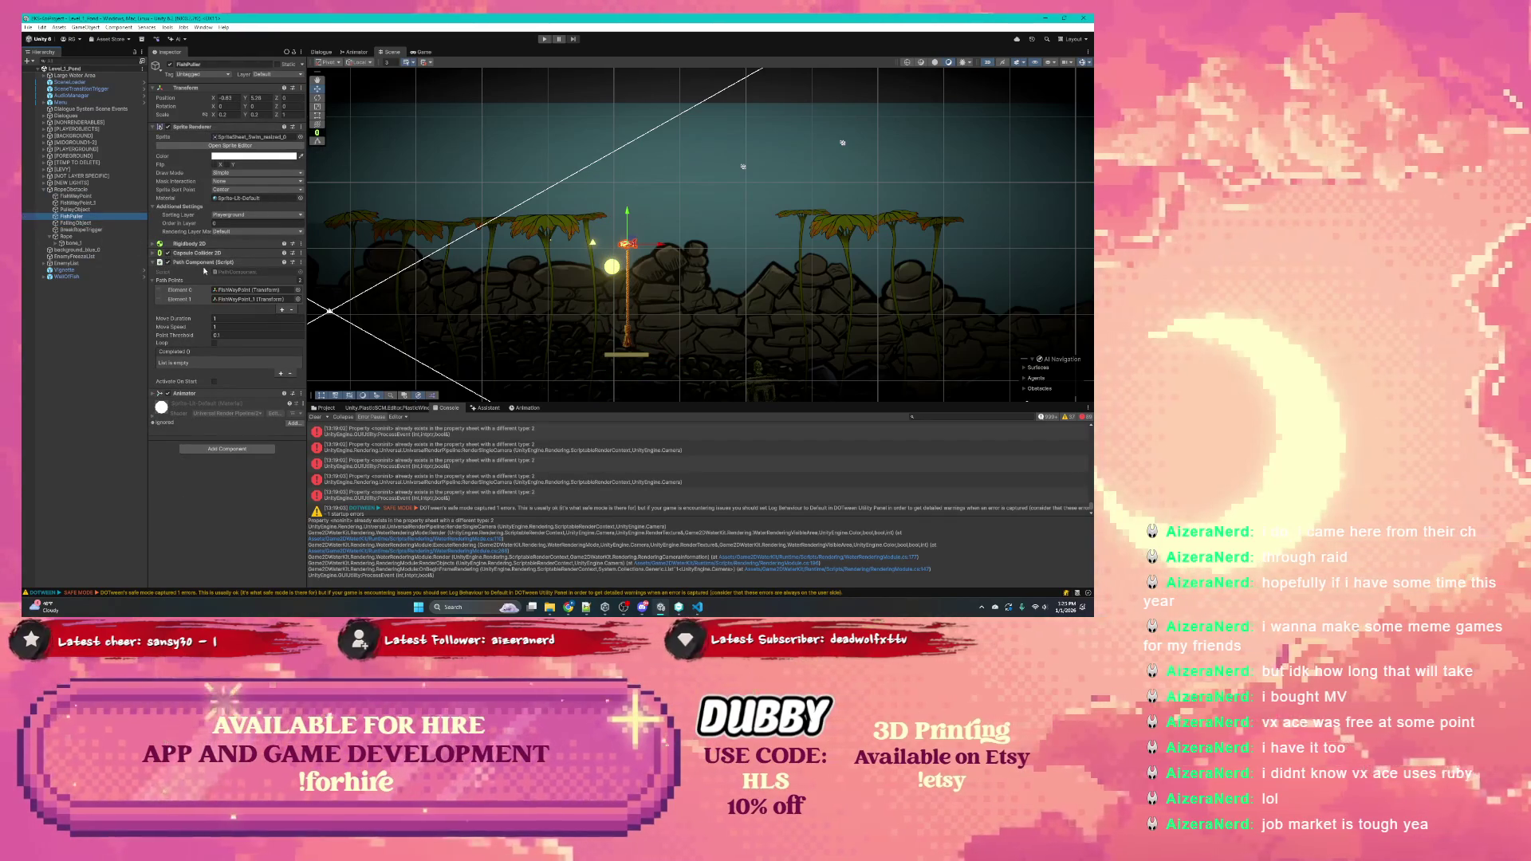
{"action": "left_click", "coordinate": [301, 262]}
{"action": "left_click", "coordinate": [355, 366]}
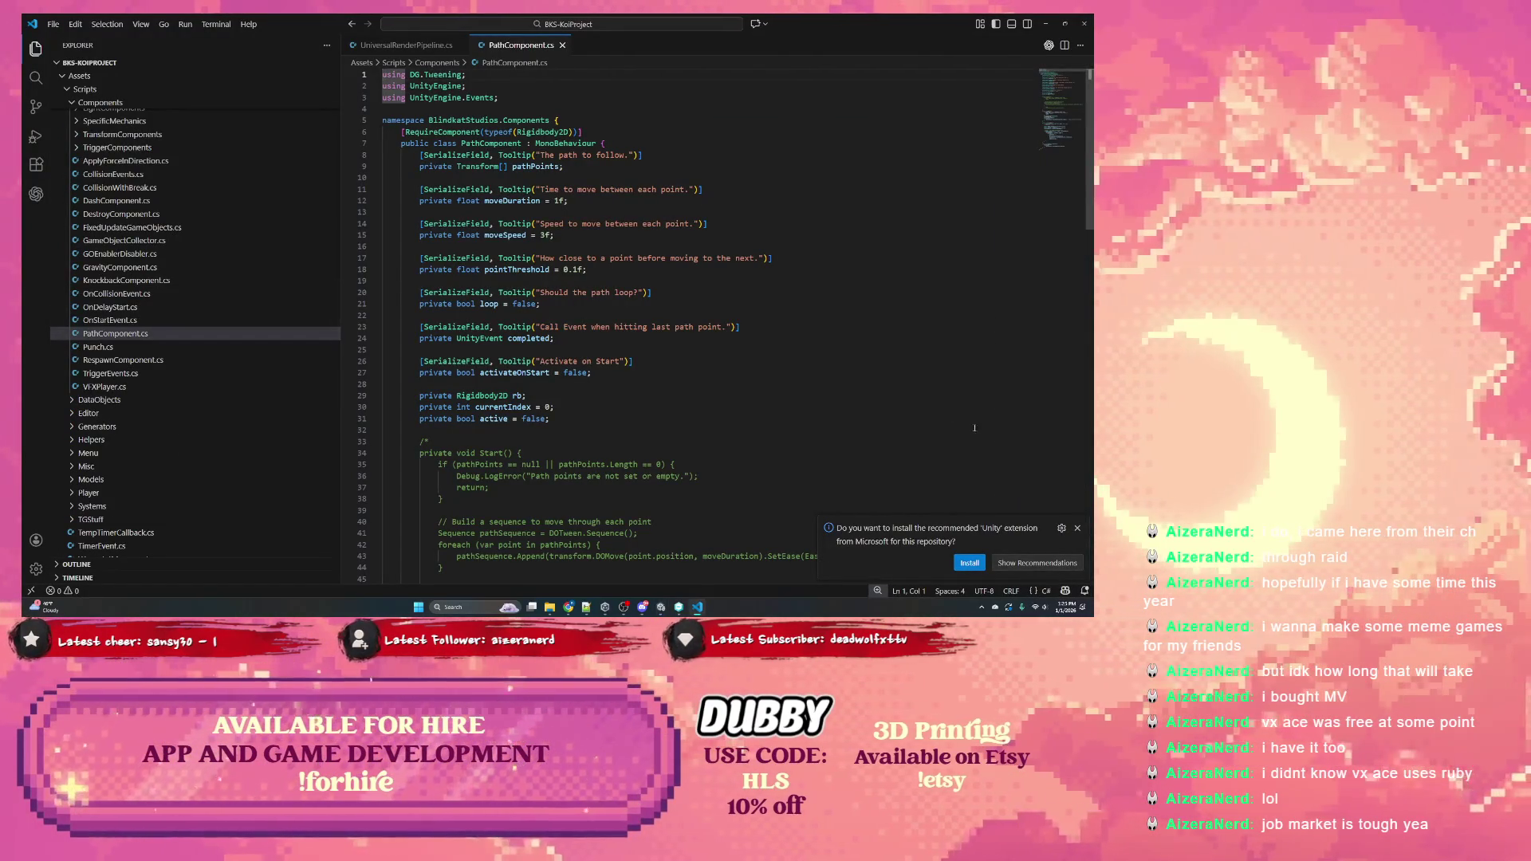
Highlight pathPoints uses, then select the commented-out DOTween Start() block on lines 32–50
{"action": "left_click", "coordinate": [1075, 529]}
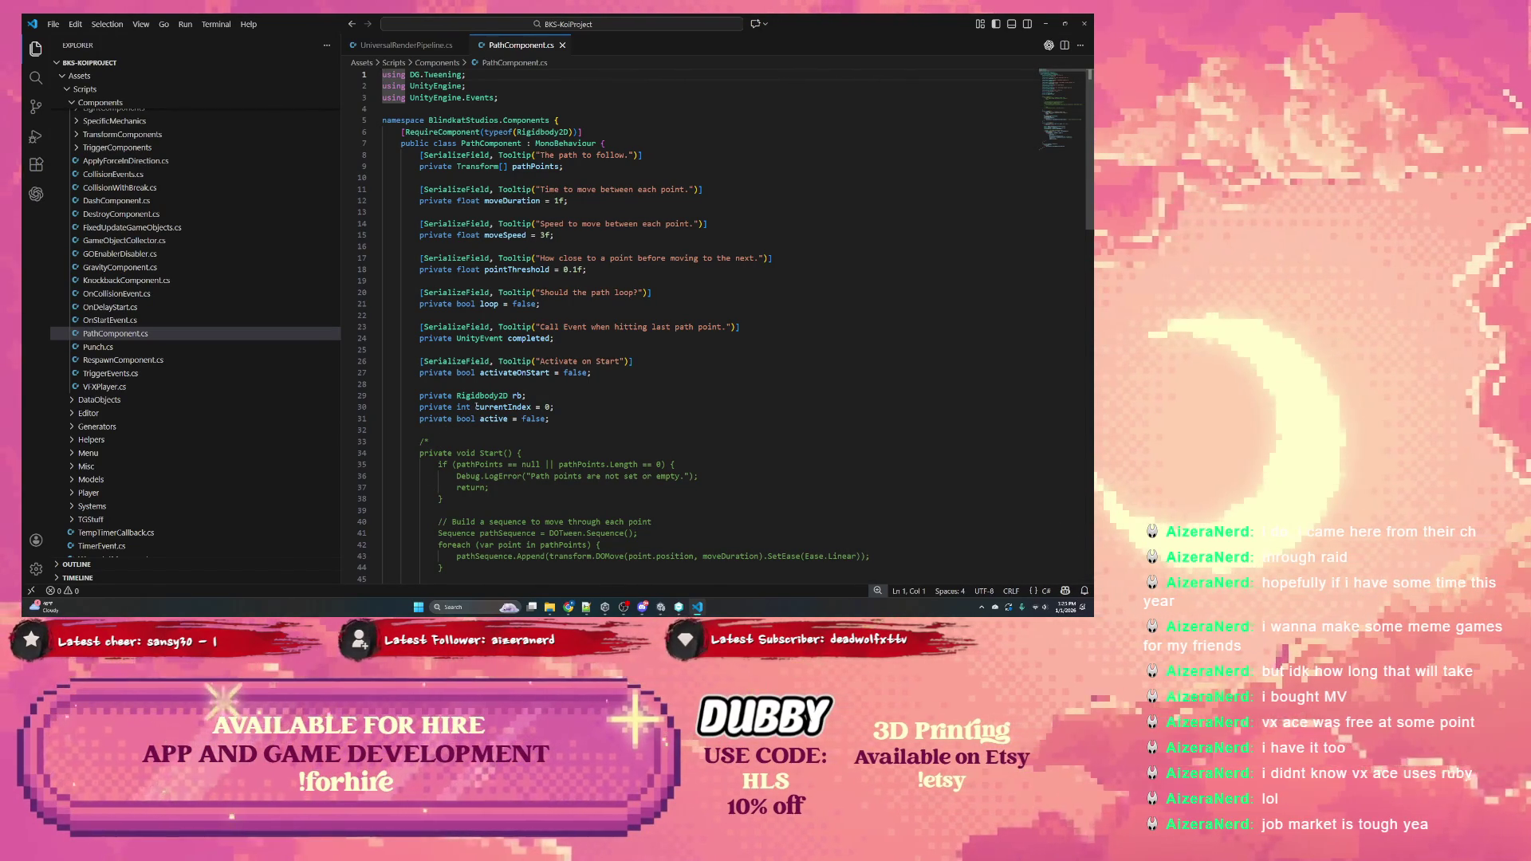
{"action": "scroll", "coordinate": [476, 407], "scroll_direction": "down", "scroll_amount": 1}
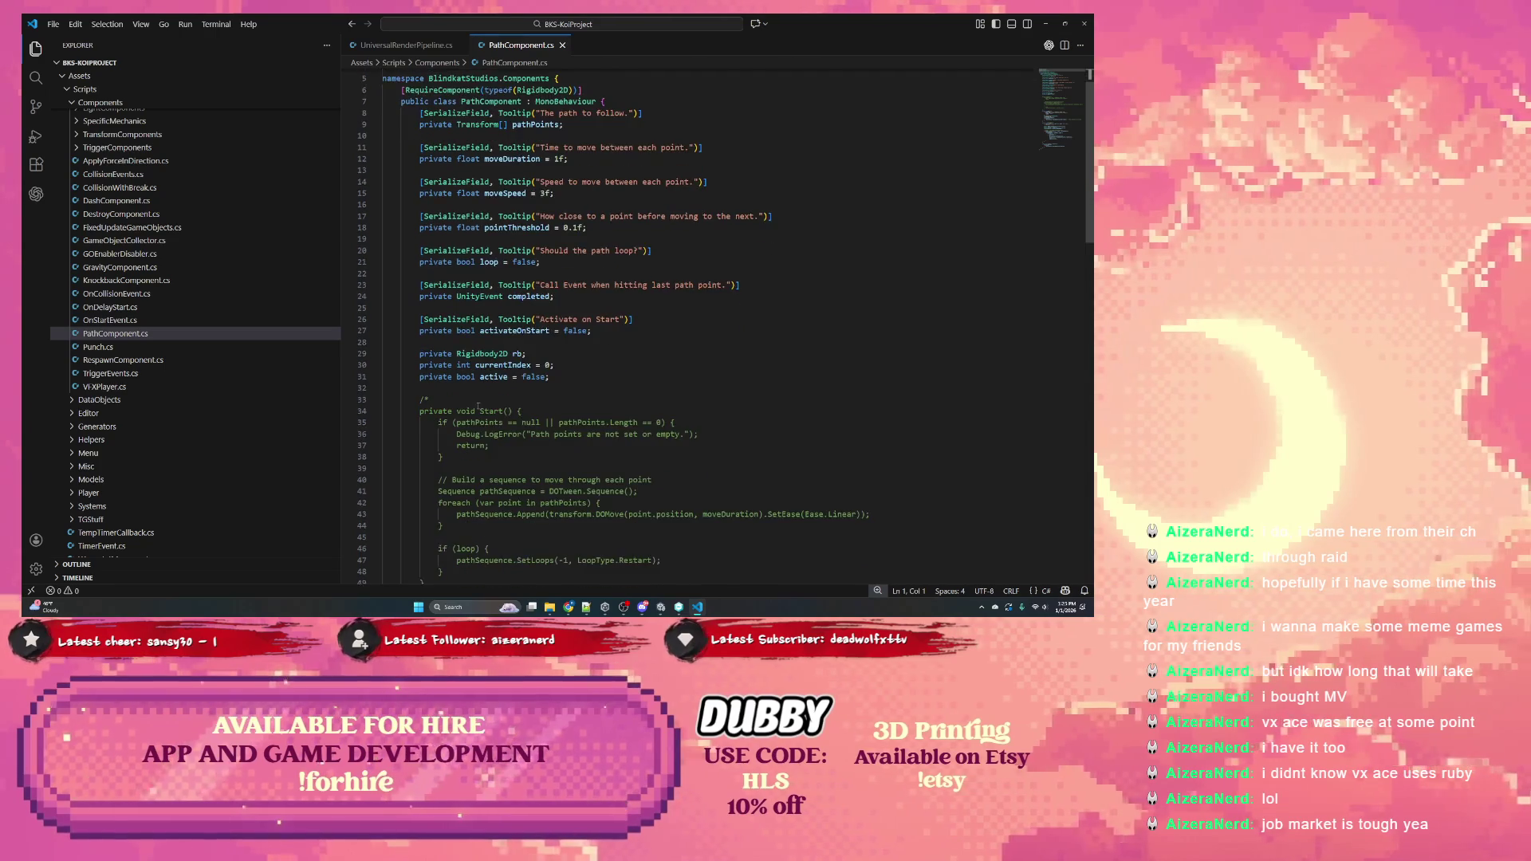
{"action": "scroll", "coordinate": [477, 407], "scroll_direction": "up", "scroll_amount": 1}
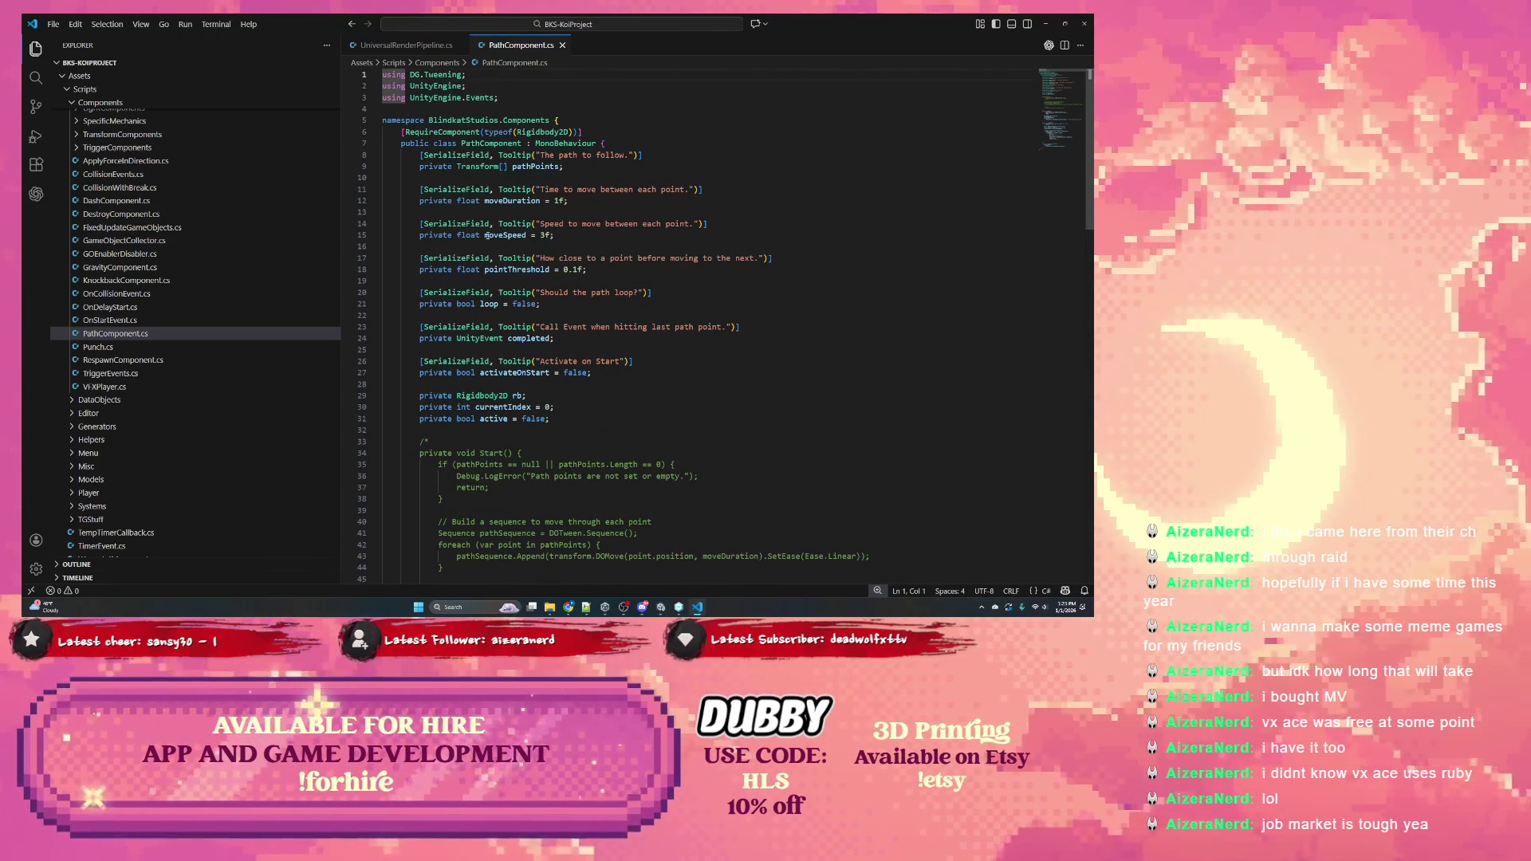
{"action": "double_click", "coordinate": [536, 166]}
{"action": "scroll", "coordinate": [476, 278], "scroll_direction": "down", "scroll_amount": 7}
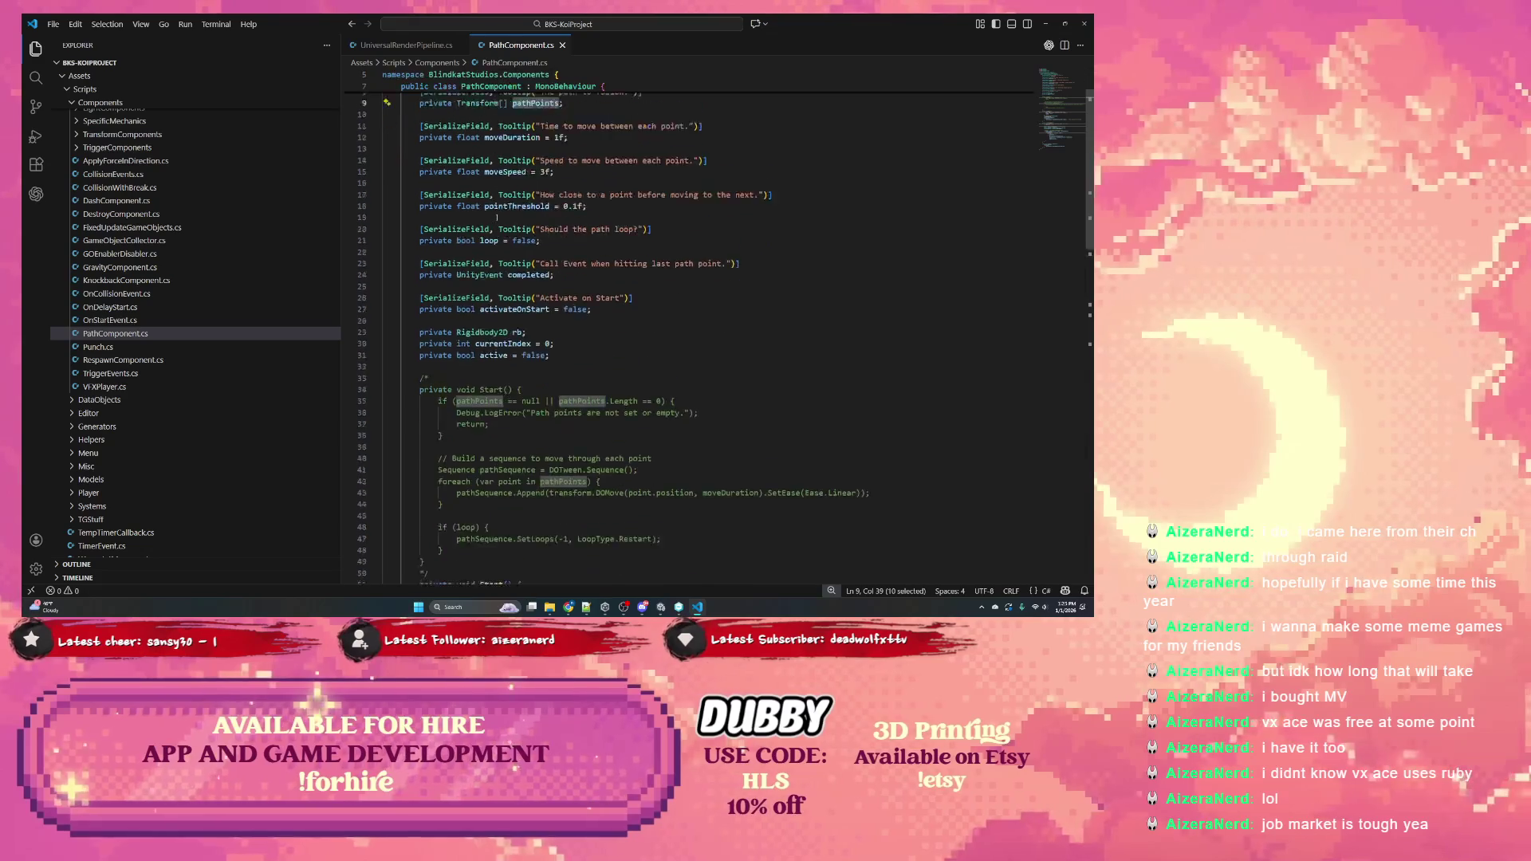
{"action": "scroll", "coordinate": [478, 263], "scroll_direction": "down", "scroll_amount": 2}
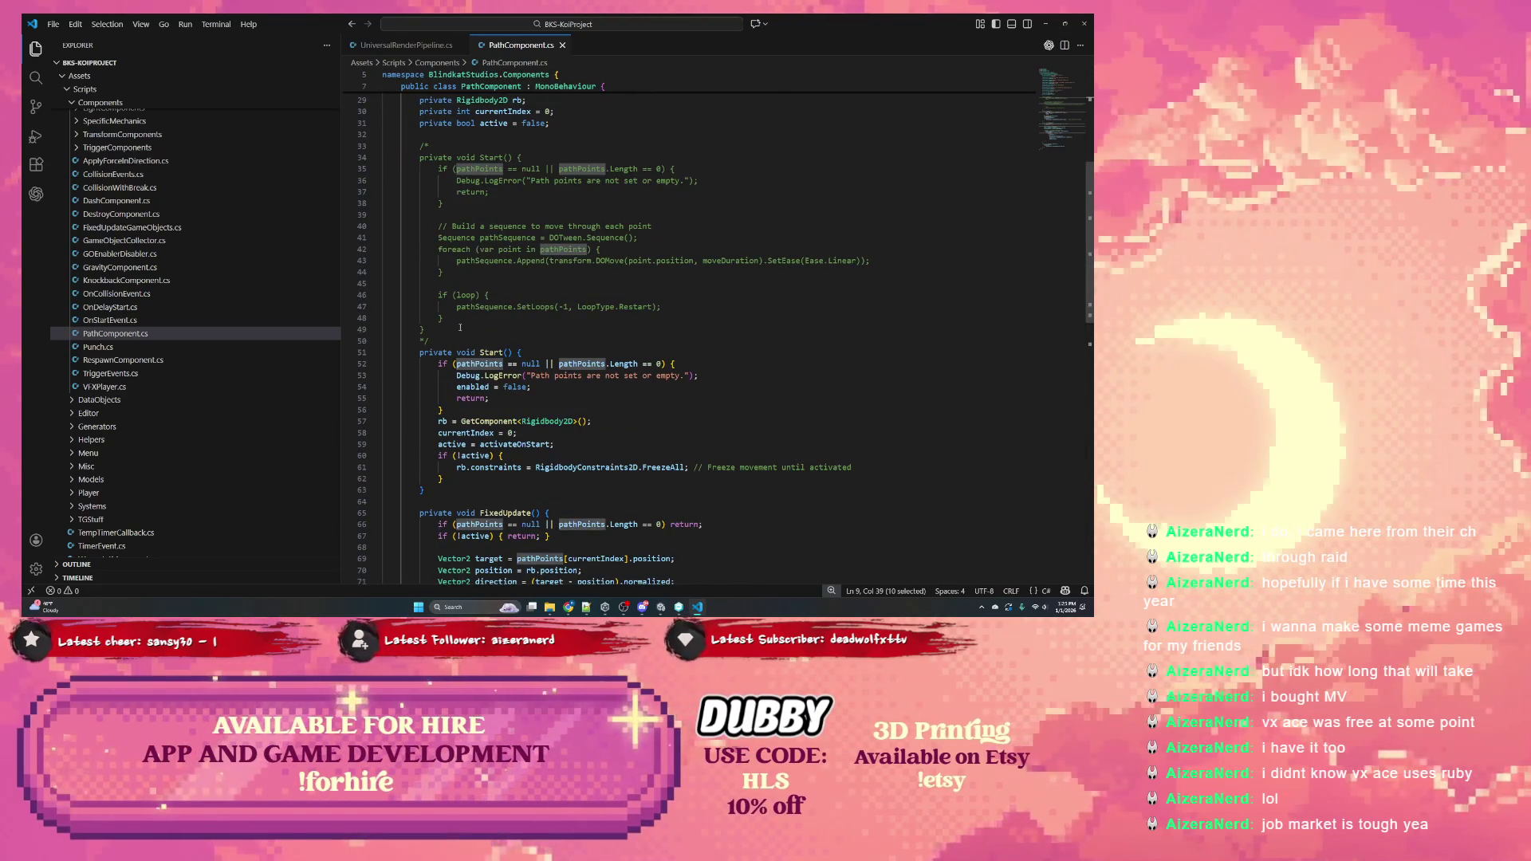
{"action": "scroll", "coordinate": [468, 323], "scroll_direction": "down", "scroll_amount": 7}
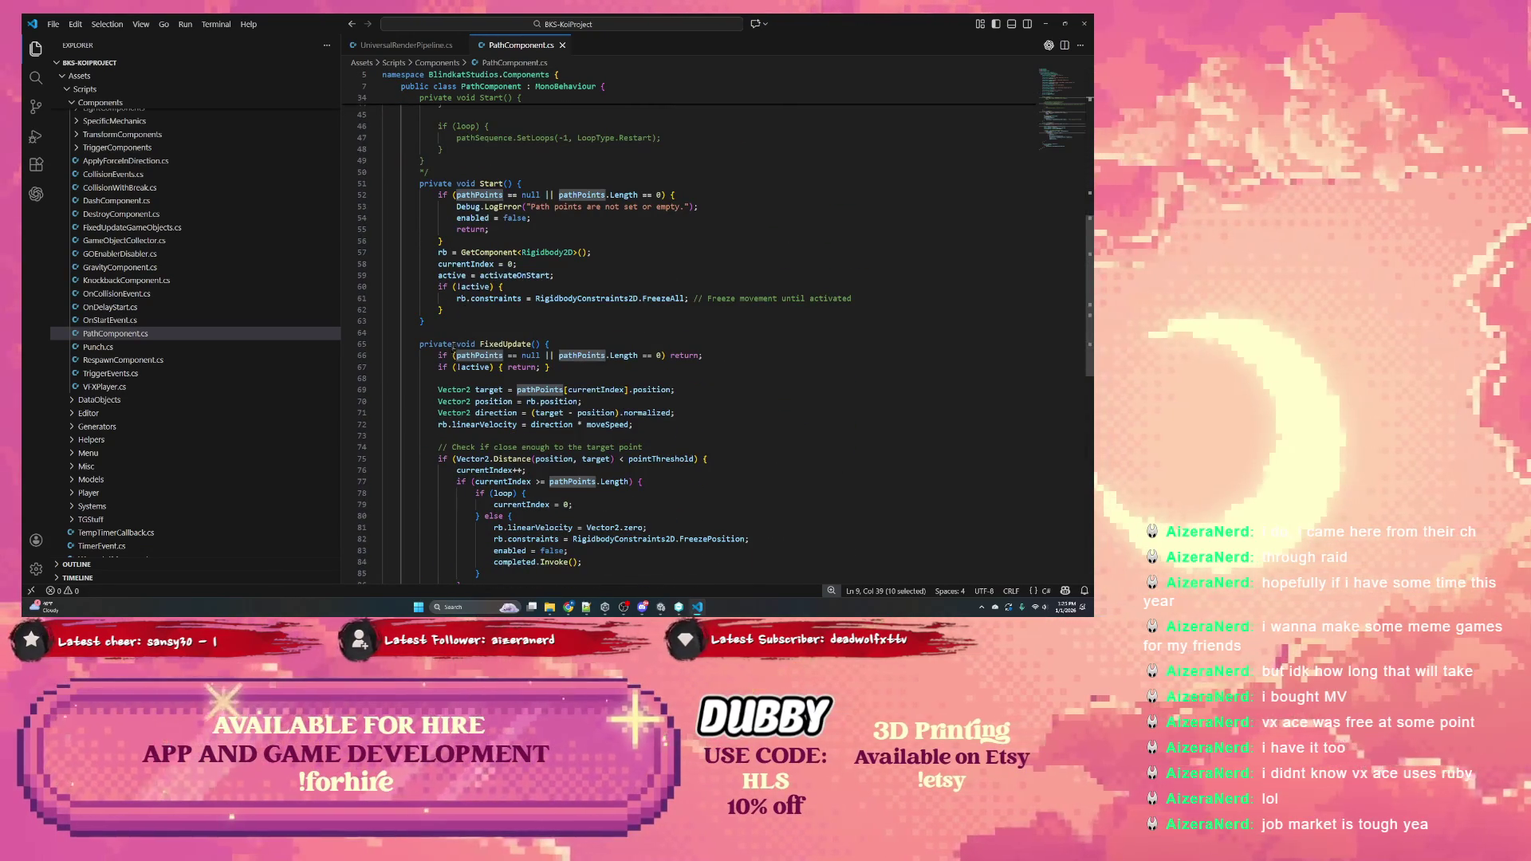
{"action": "scroll", "coordinate": [463, 339], "scroll_direction": "up", "scroll_amount": 9}
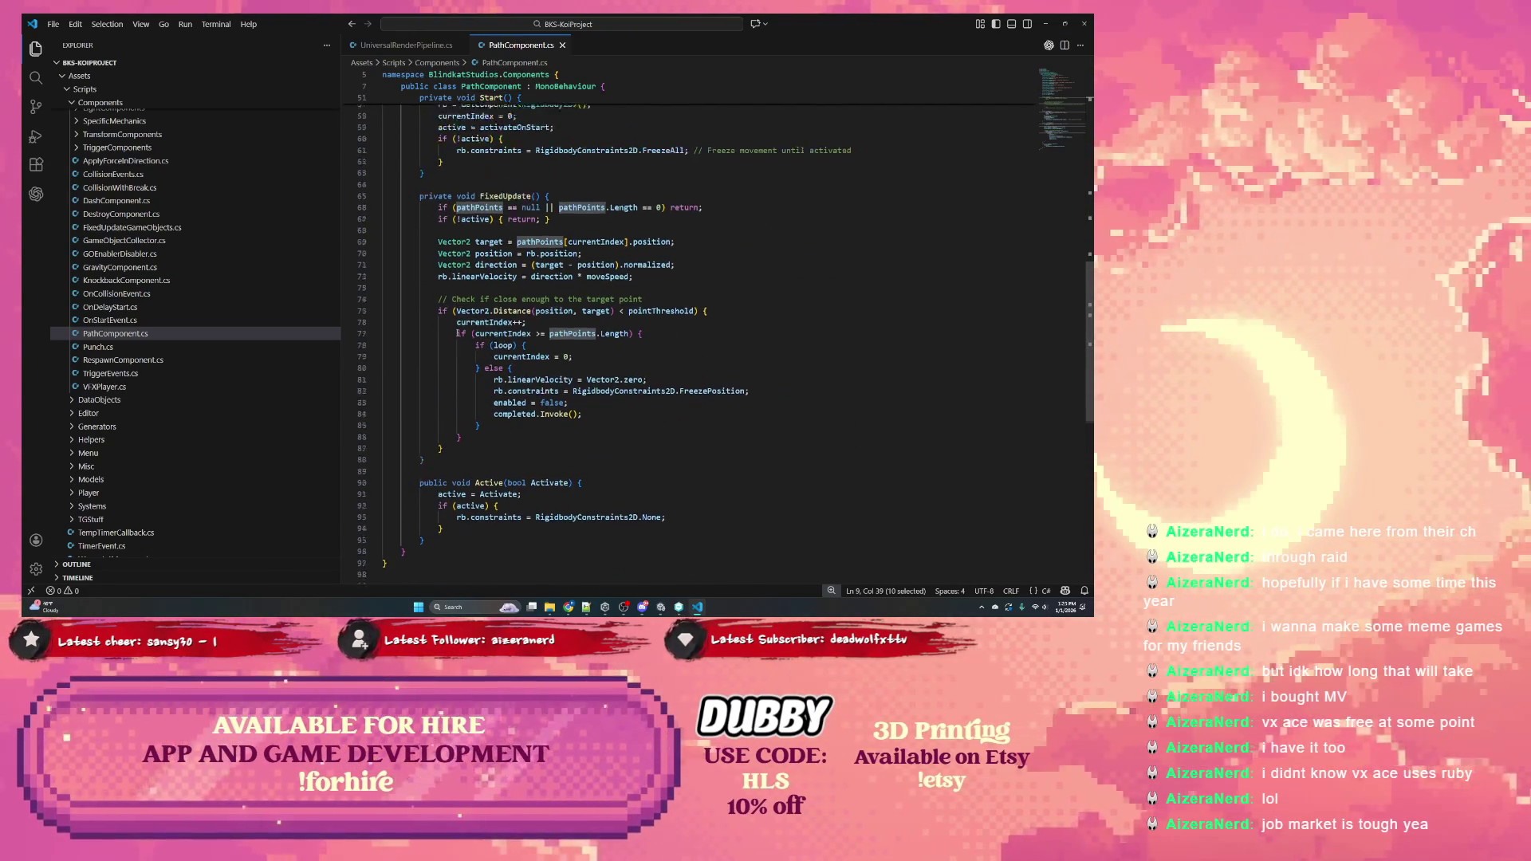
{"action": "scroll", "coordinate": [467, 339], "scroll_direction": "up", "scroll_amount": 5}
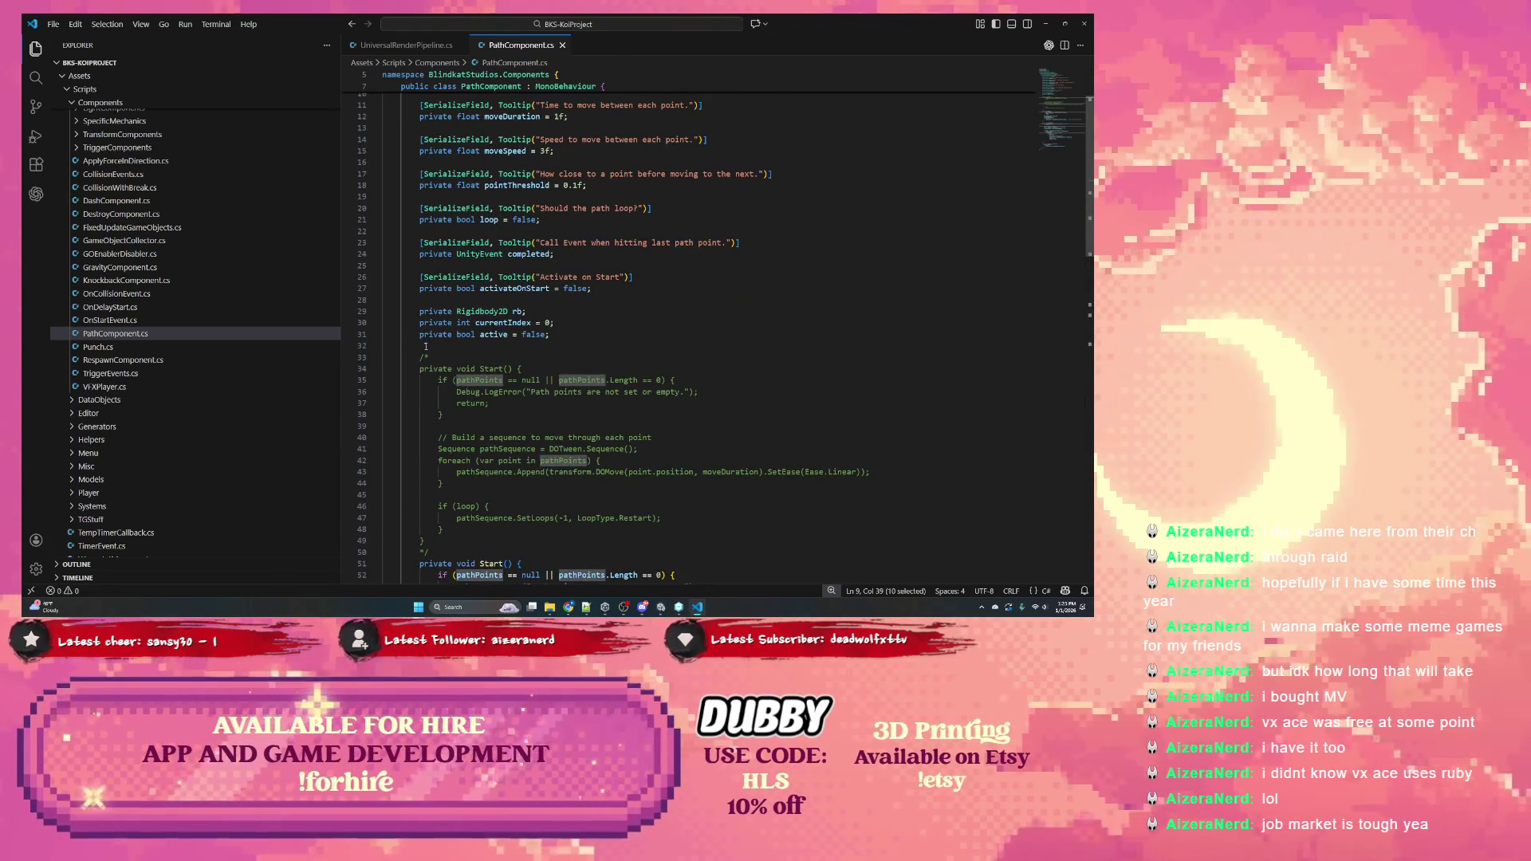
{"action": "left_click_drag", "start_coordinate": [426, 346], "coordinate": [457, 551]}
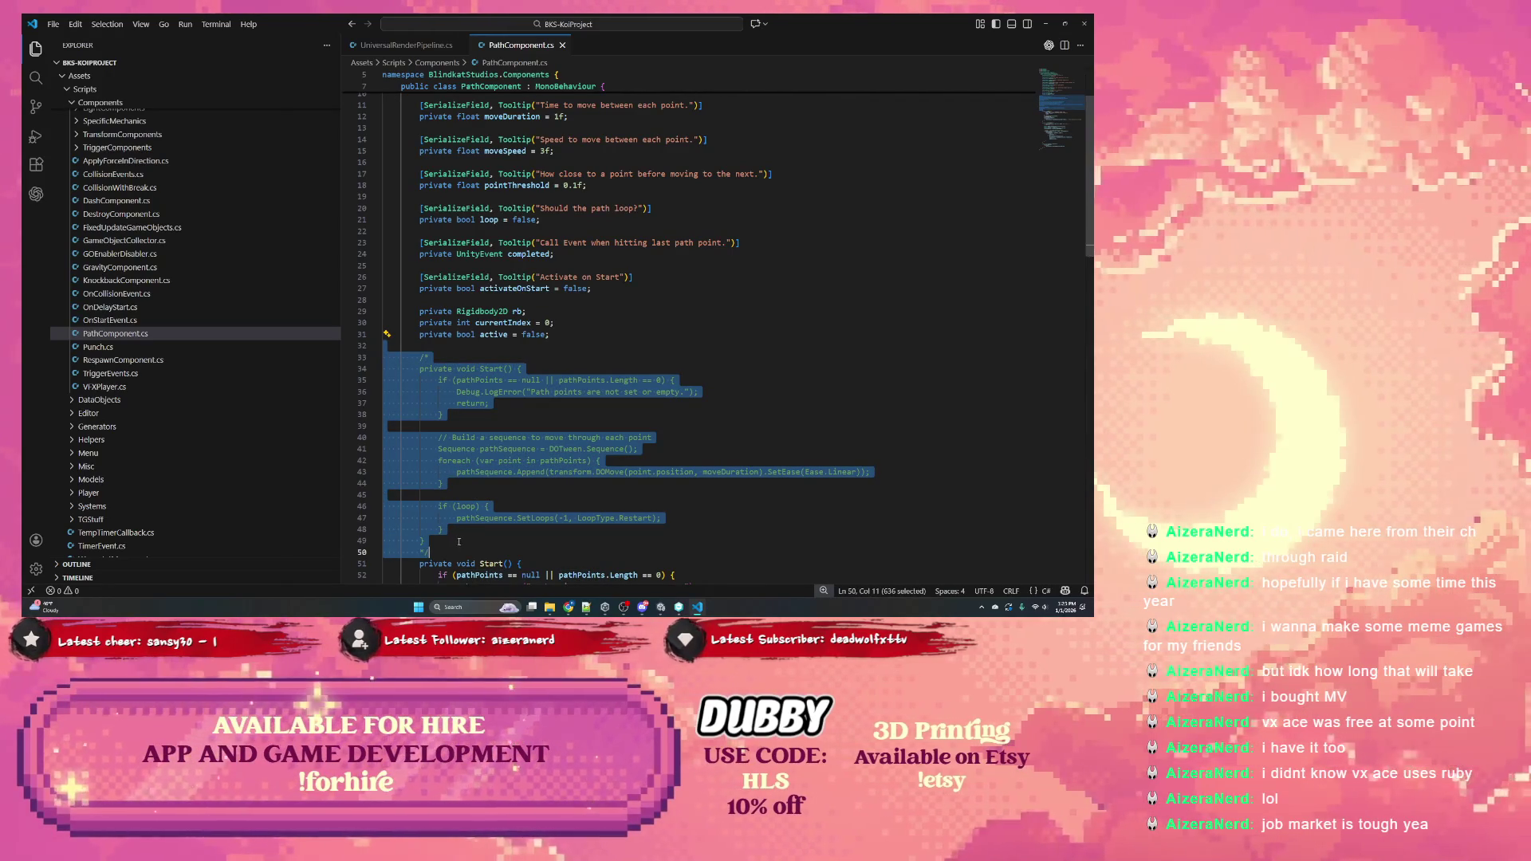
Delete the commented-out DOTween Start block, leaving a blank line after the field declarations
{"action": "left_click", "coordinate": [514, 311]}
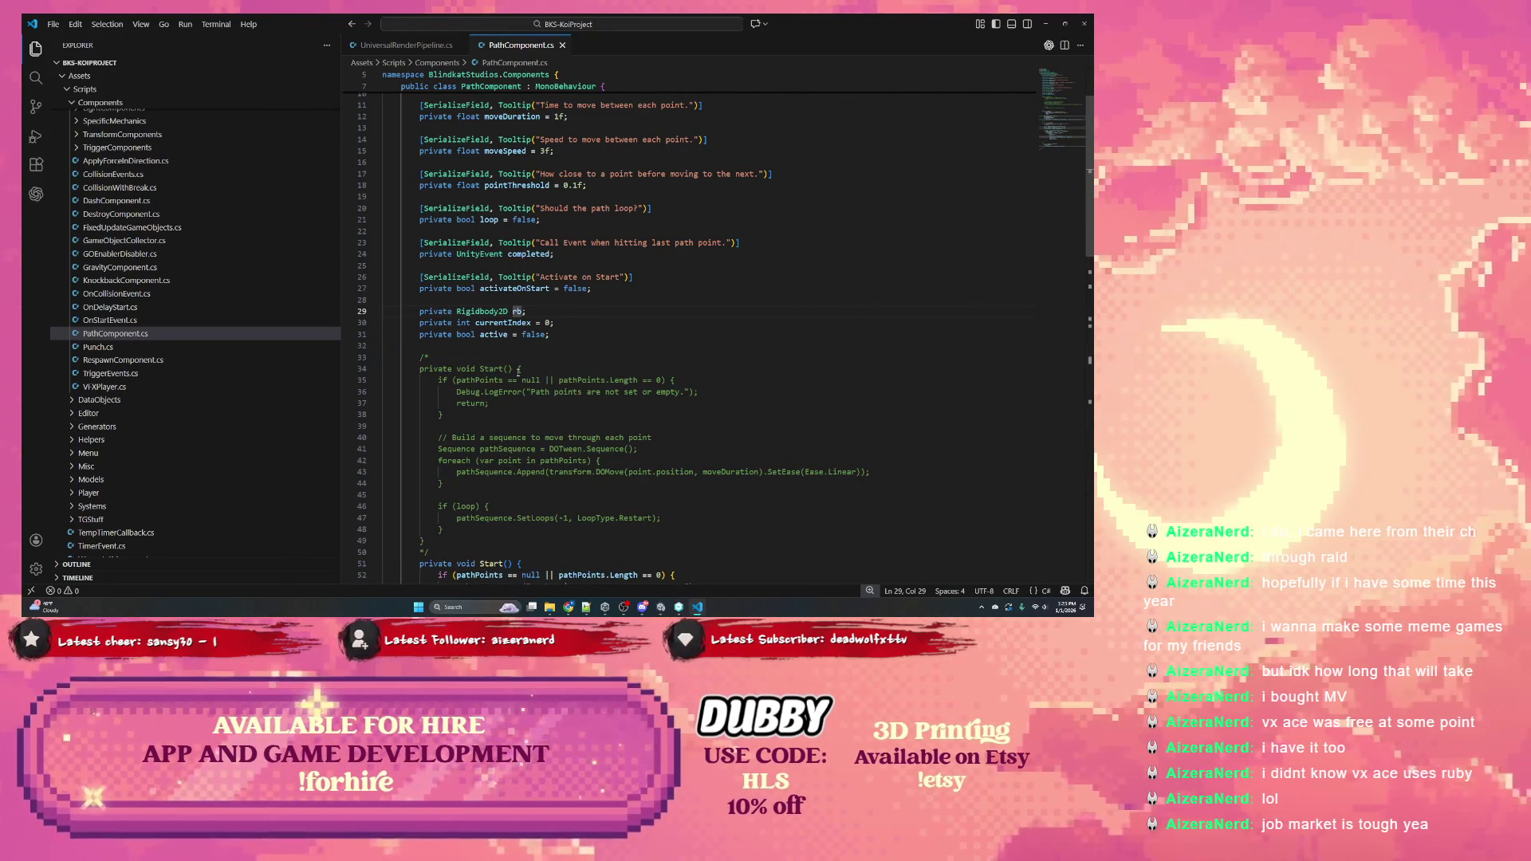
{"action": "scroll", "coordinate": [517, 363], "scroll_direction": "up", "scroll_amount": 3}
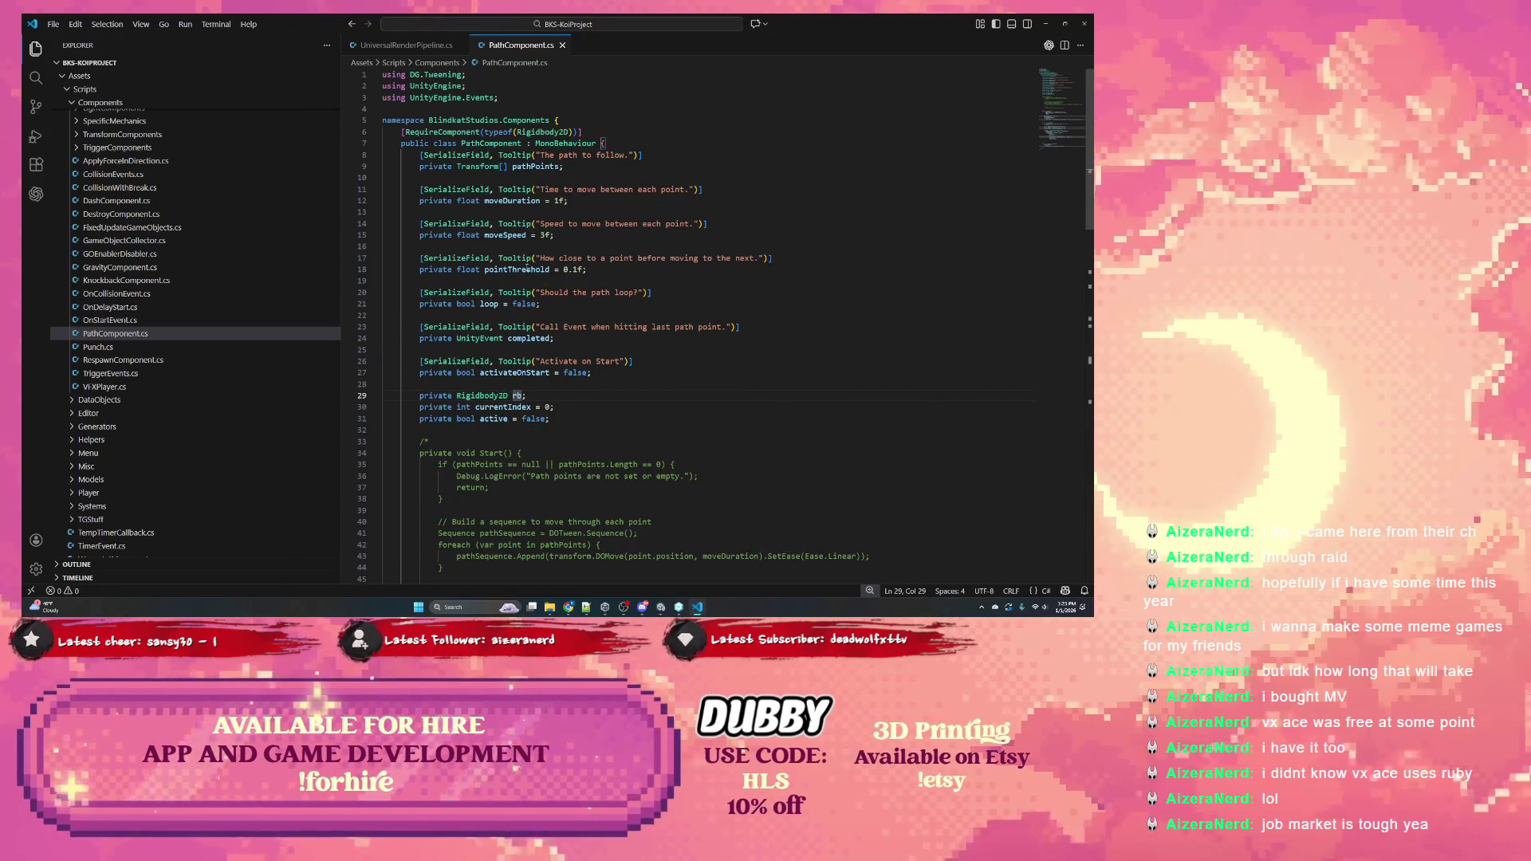
{"action": "double_click", "coordinate": [535, 166]}
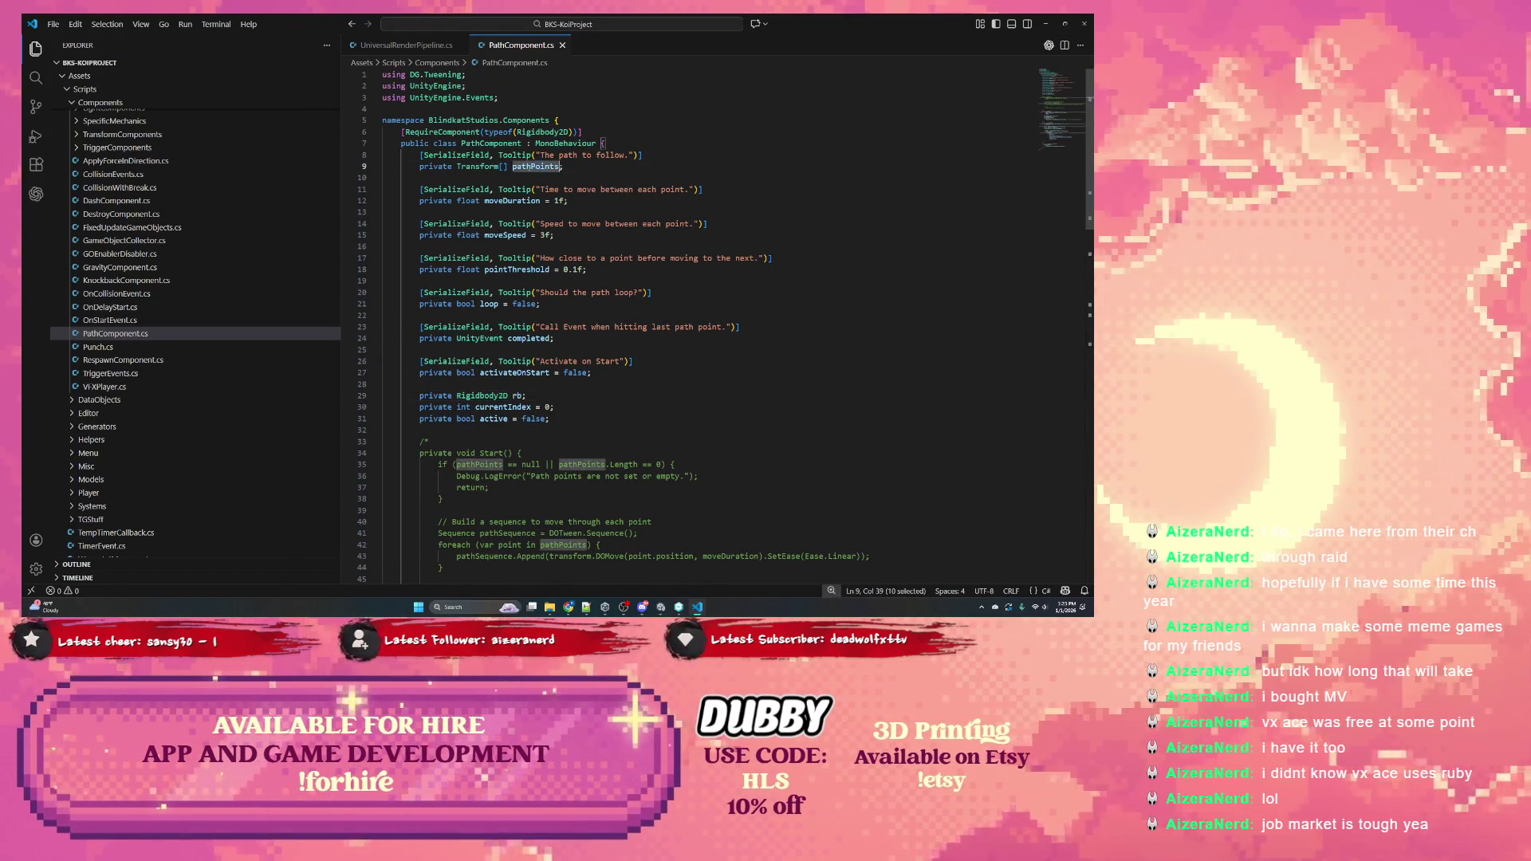
{"action": "scroll", "coordinate": [502, 170], "scroll_direction": "down", "scroll_amount": 10}
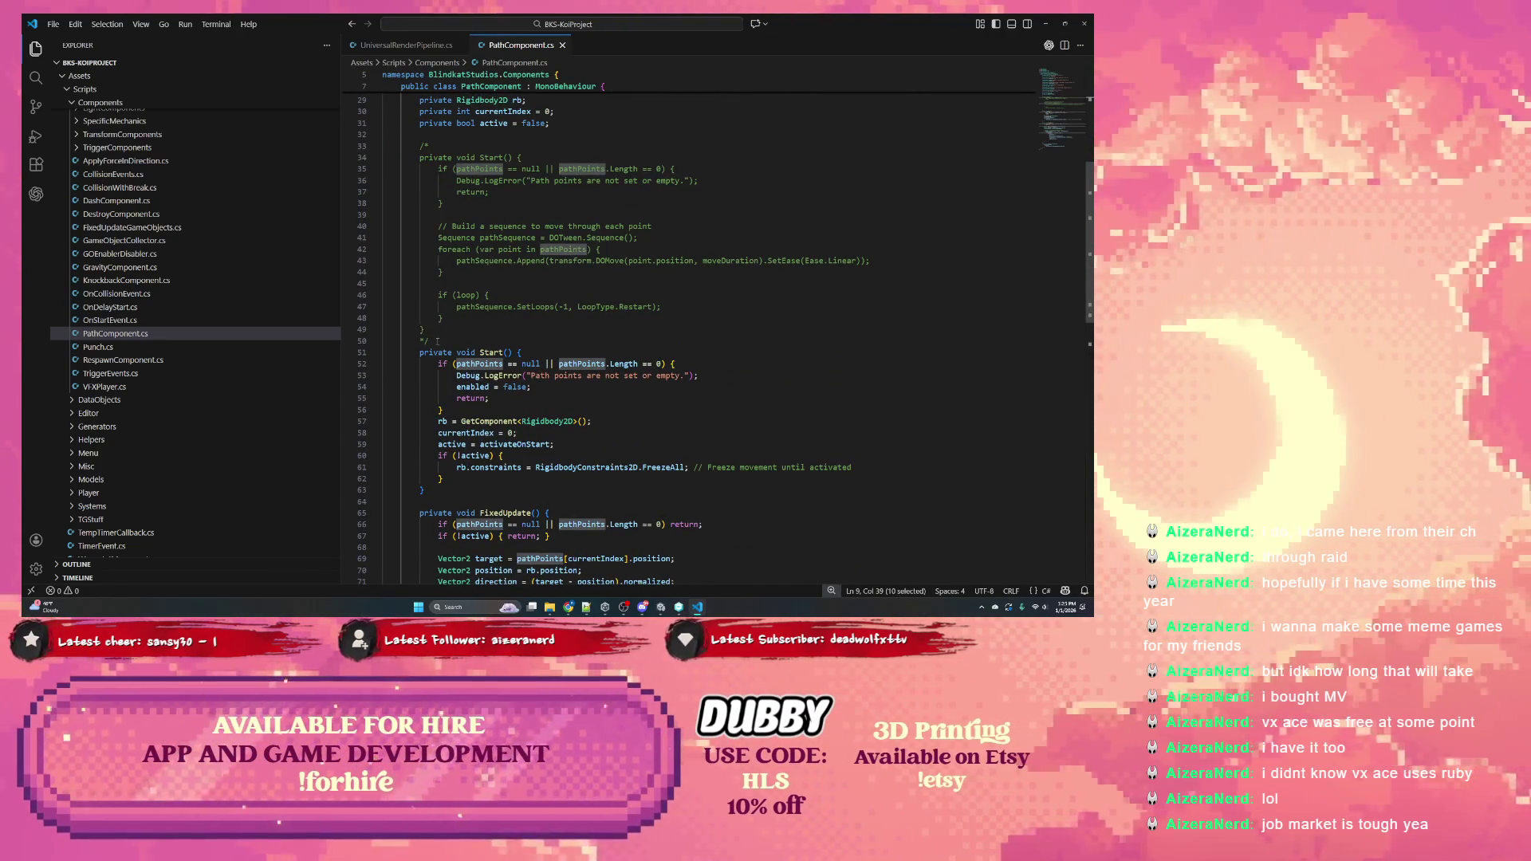
{"action": "mouse_move", "coordinate": [437, 342]}
{"action": "left_mouse_down"}
{"action": "mouse_move", "coordinate": [478, 299]}
{"action": "mouse_move", "coordinate": [550, 124]}
{"action": "left_mouse_up"}
{"action": "key", "text": "Delete"}
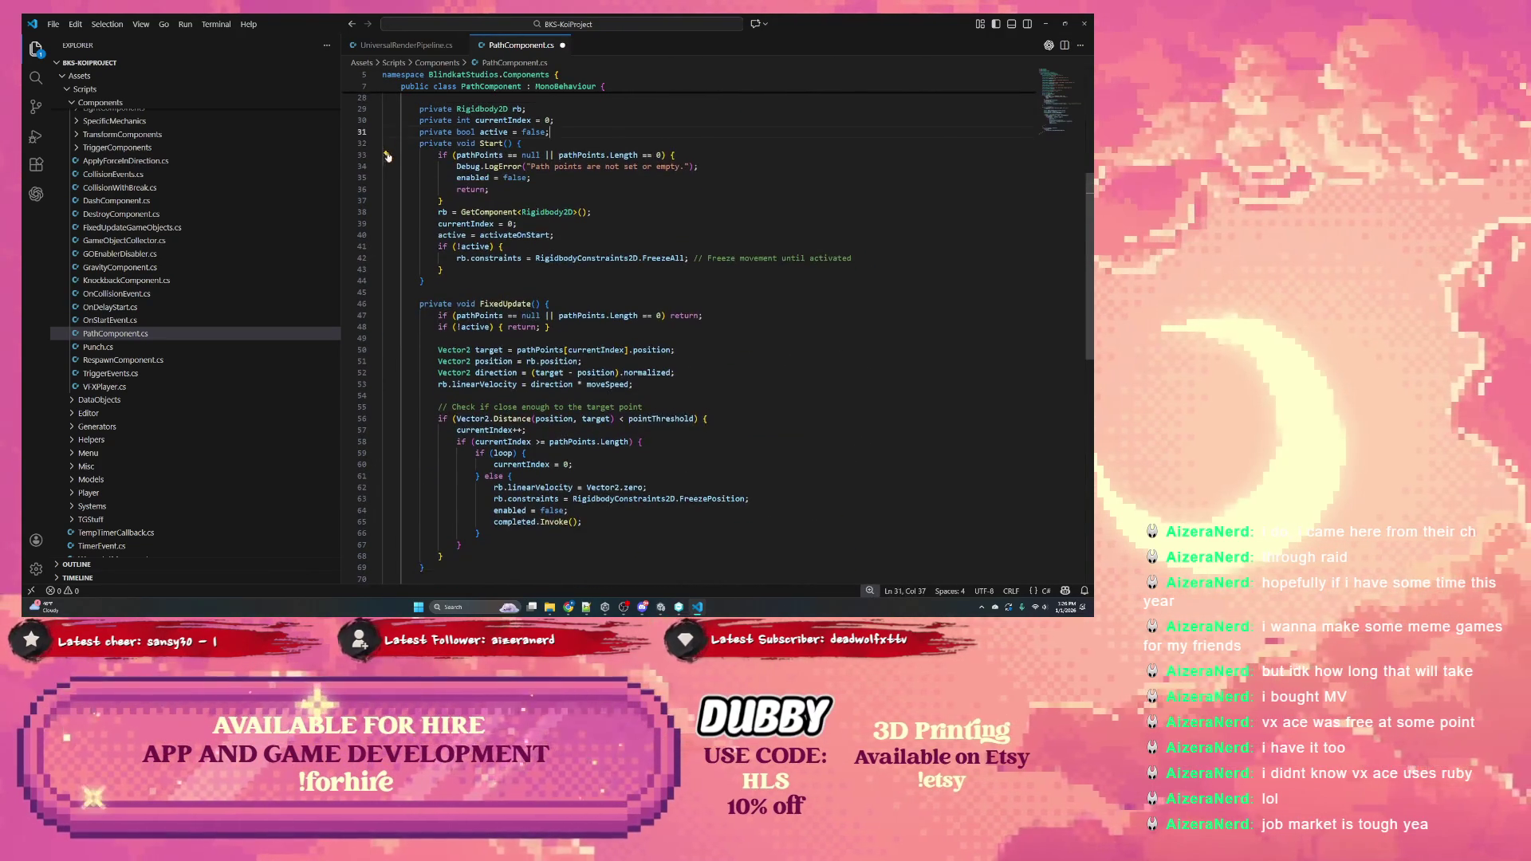
{"action": "key", "text": "Return"}
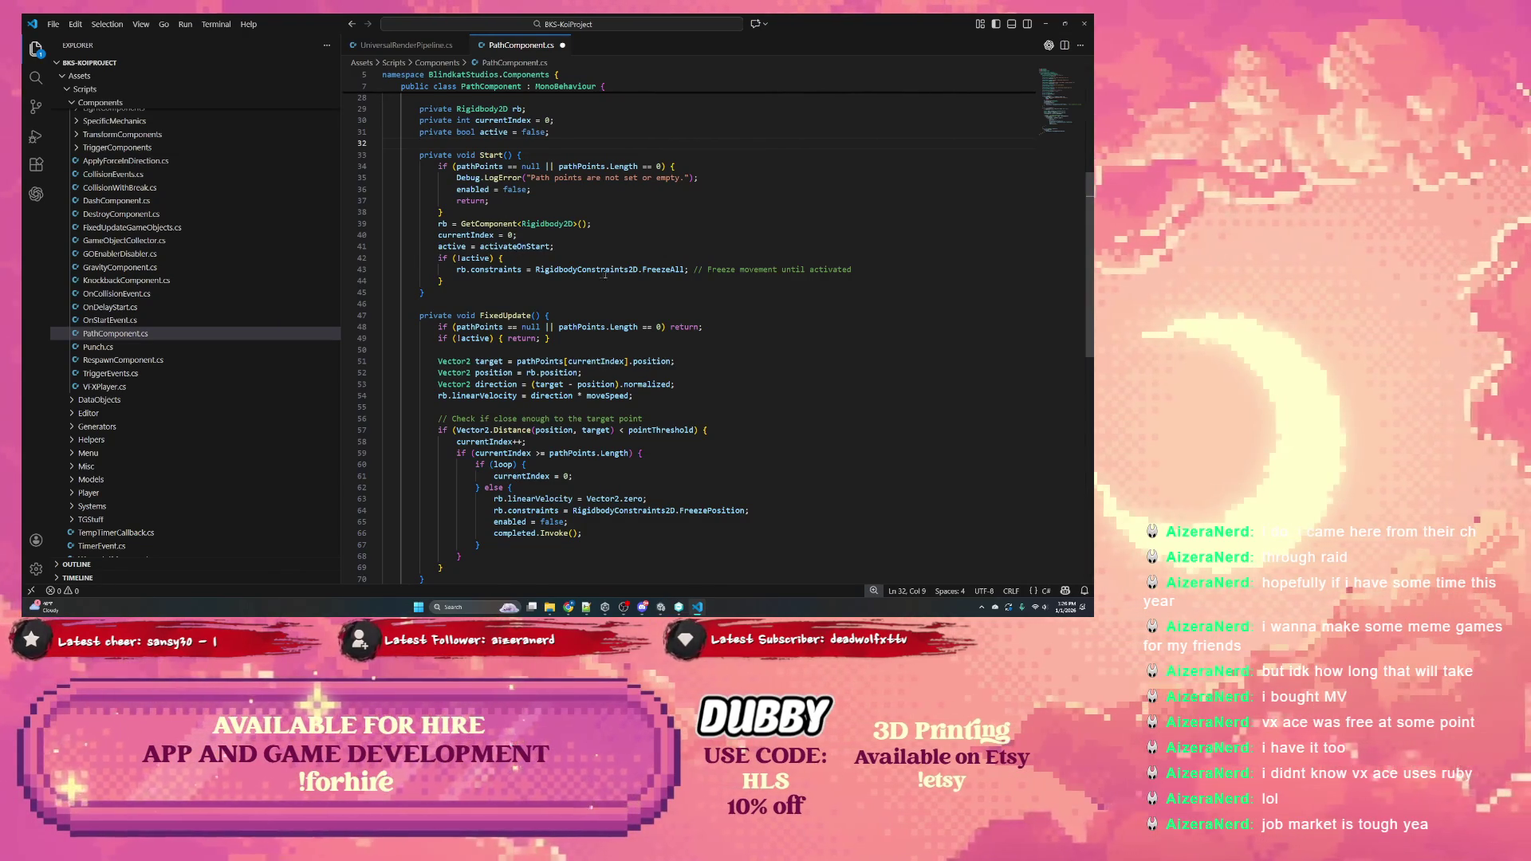
Review the remaining code, highlighting every use of the target and rb fields
{"action": "scroll", "coordinate": [568, 269], "scroll_direction": "down", "scroll_amount": 2}
{"action": "scroll", "coordinate": [542, 343], "scroll_direction": "down", "scroll_amount": 2}
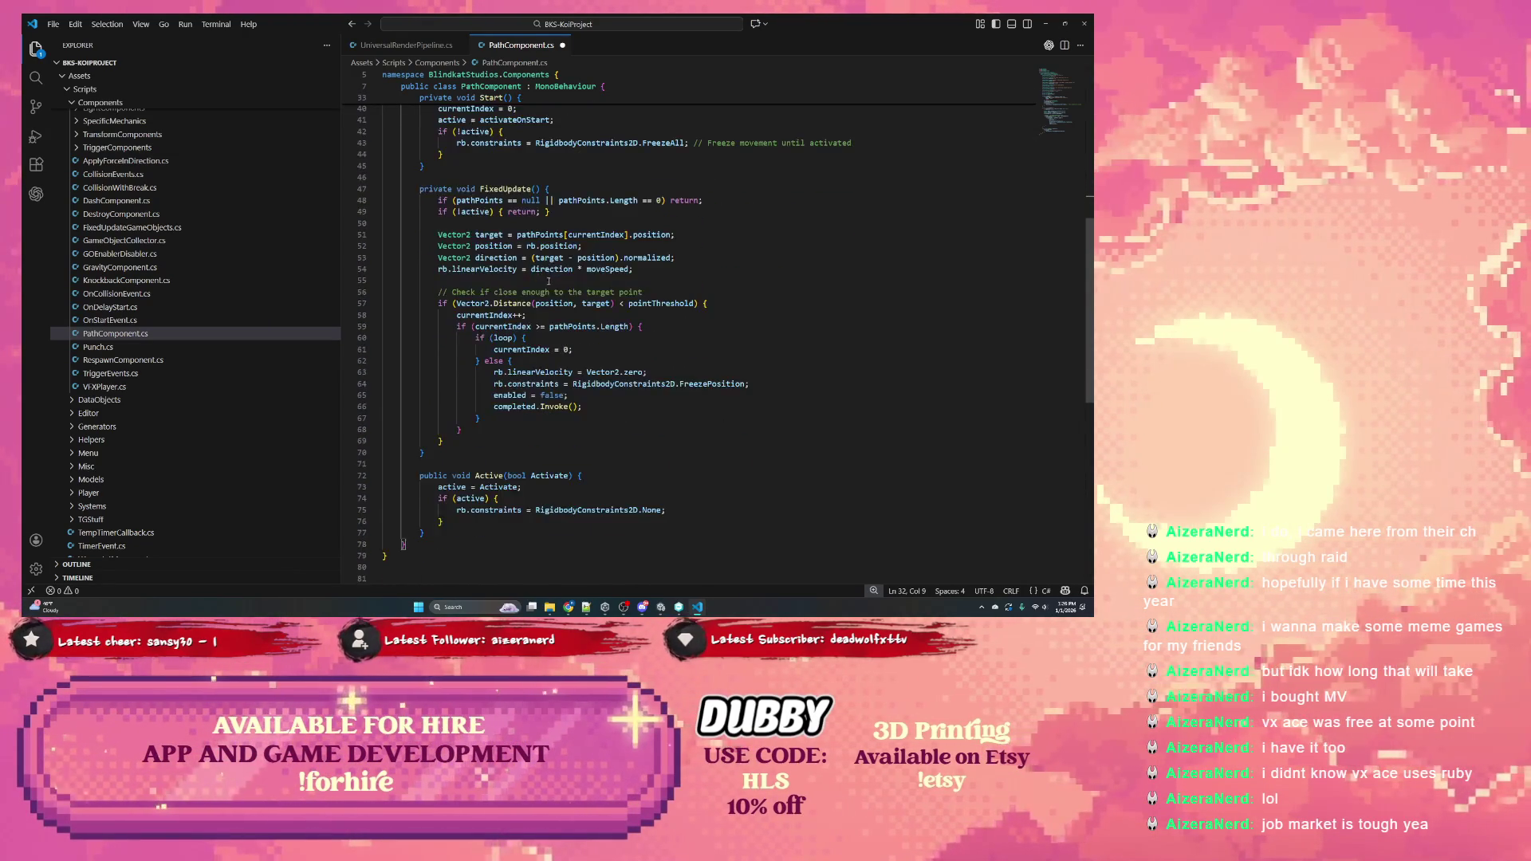
{"action": "scroll", "coordinate": [516, 330], "scroll_direction": "up", "scroll_amount": 1}
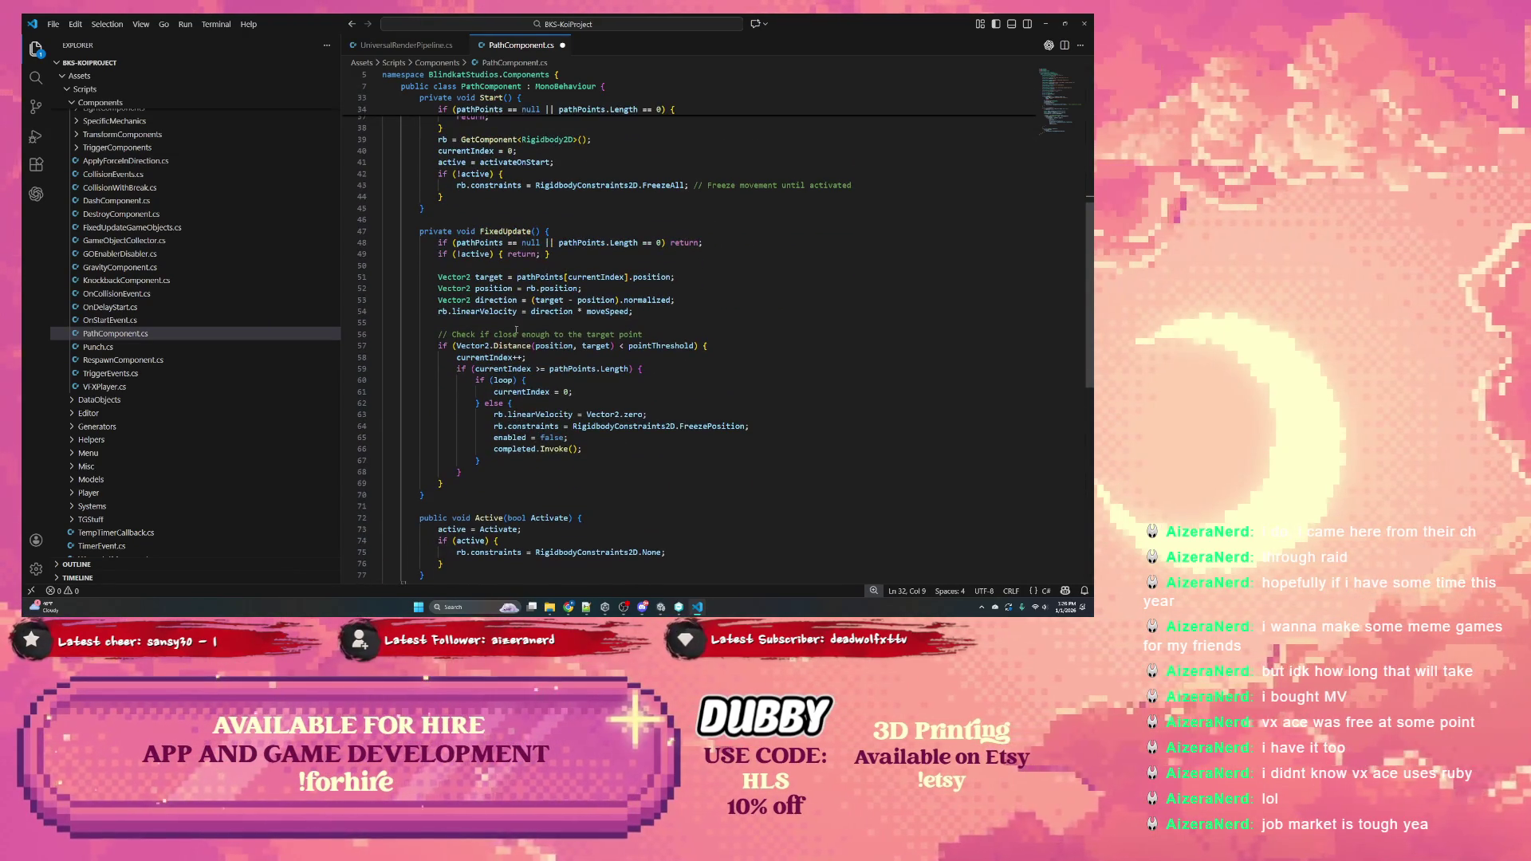
{"action": "double_click", "coordinate": [493, 277]}
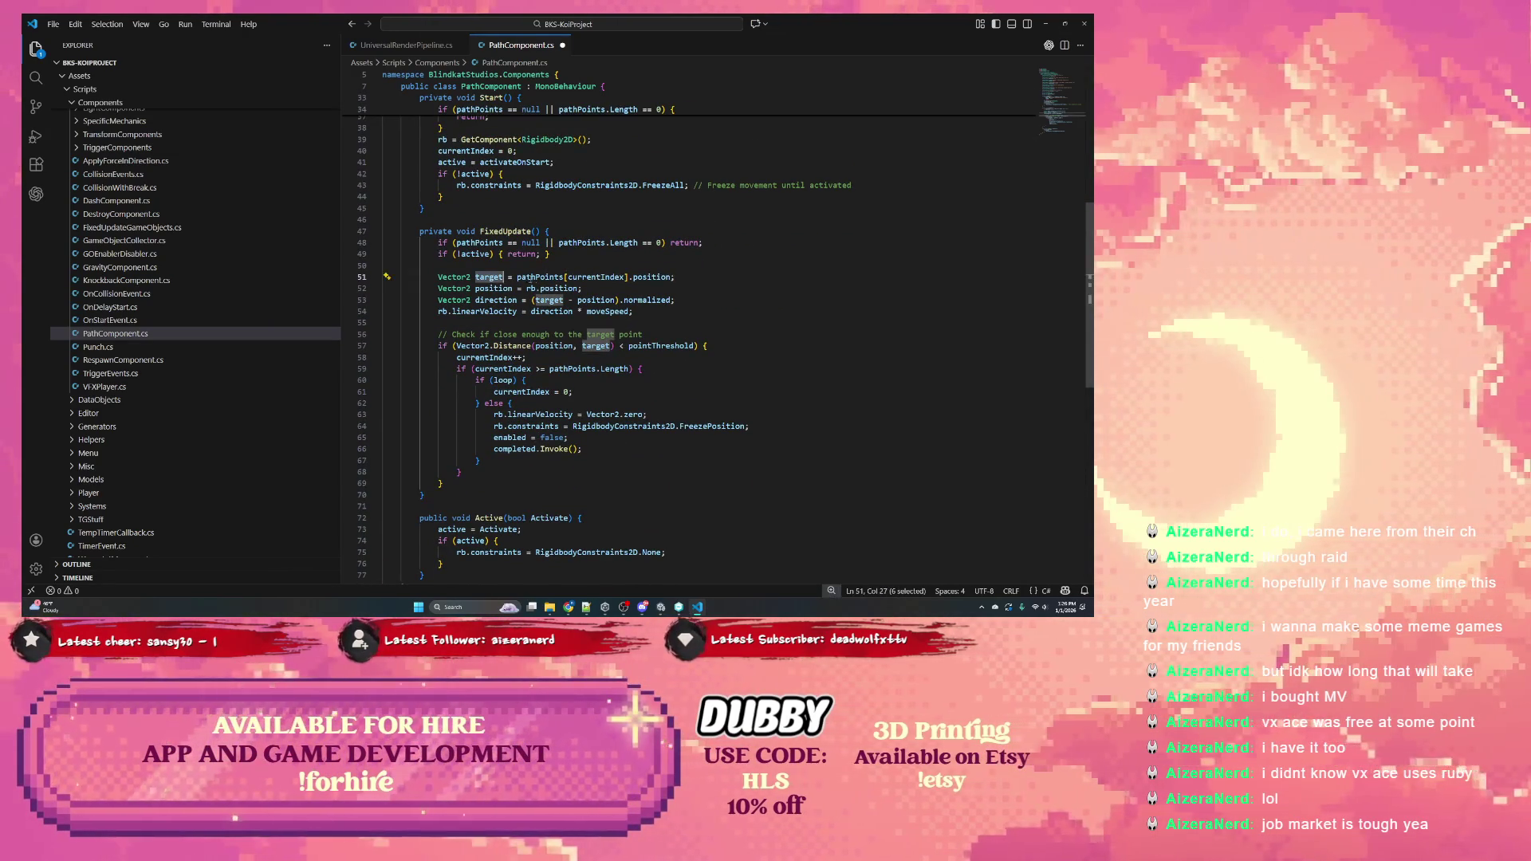
{"action": "double_click", "coordinate": [531, 289]}
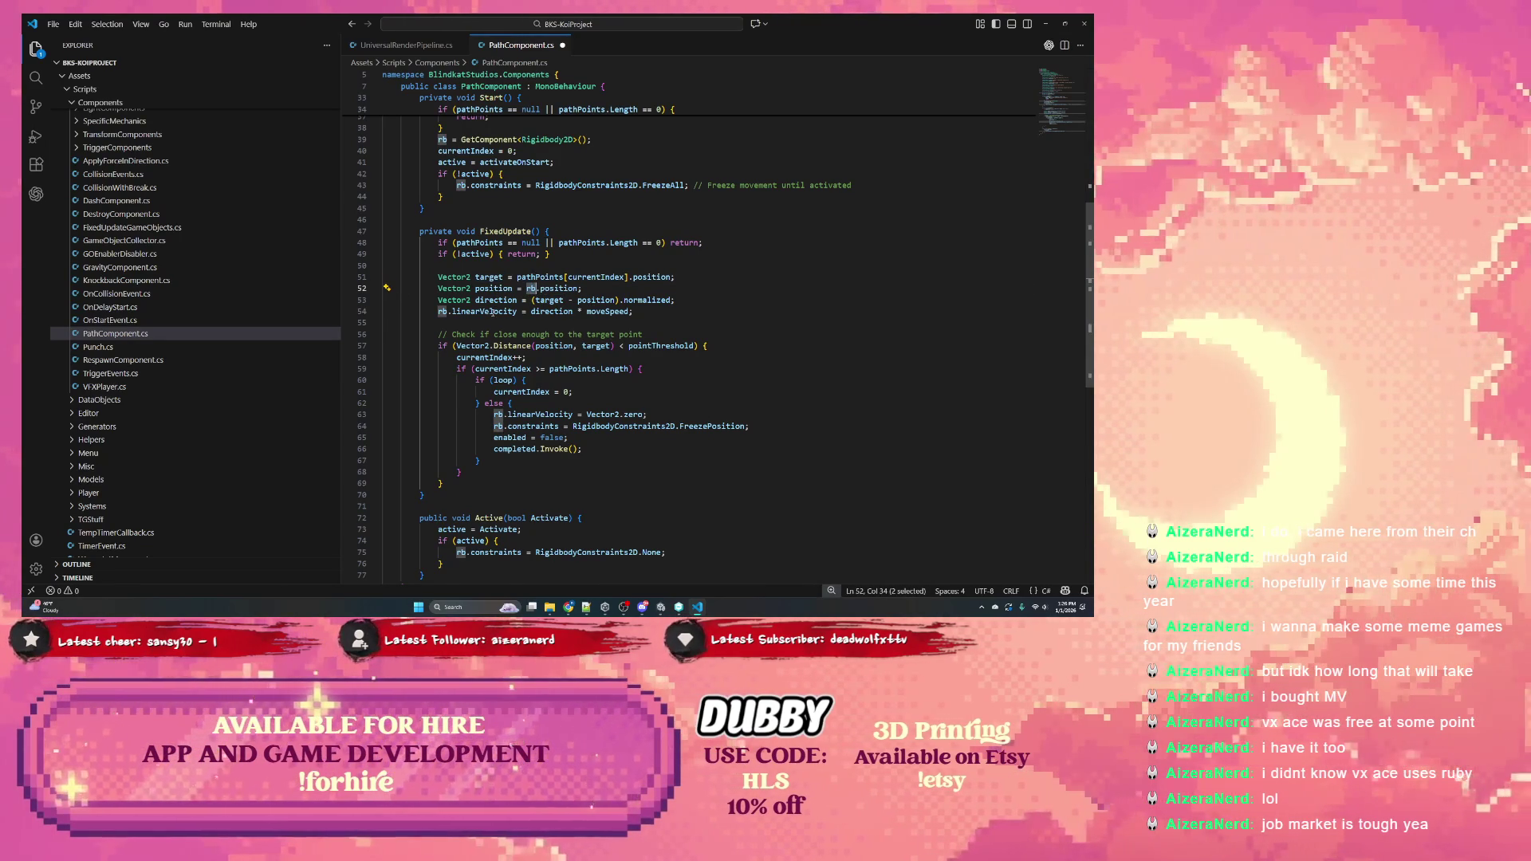
{"action": "scroll", "coordinate": [492, 312], "scroll_direction": "up", "scroll_amount": 10}
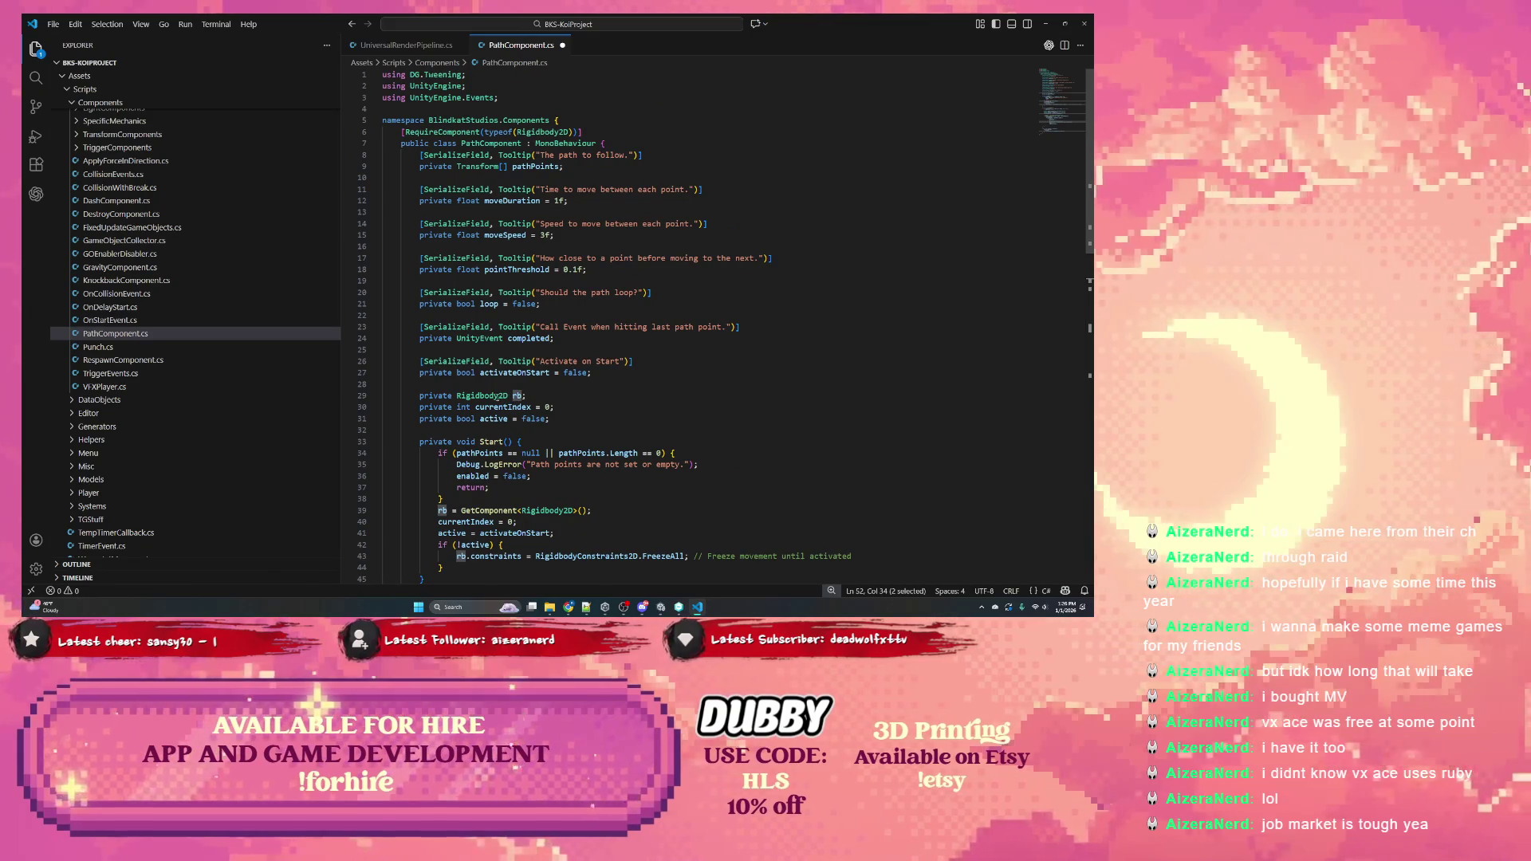
{"action": "scroll", "coordinate": [648, 331], "scroll_direction": "down", "scroll_amount": 5}
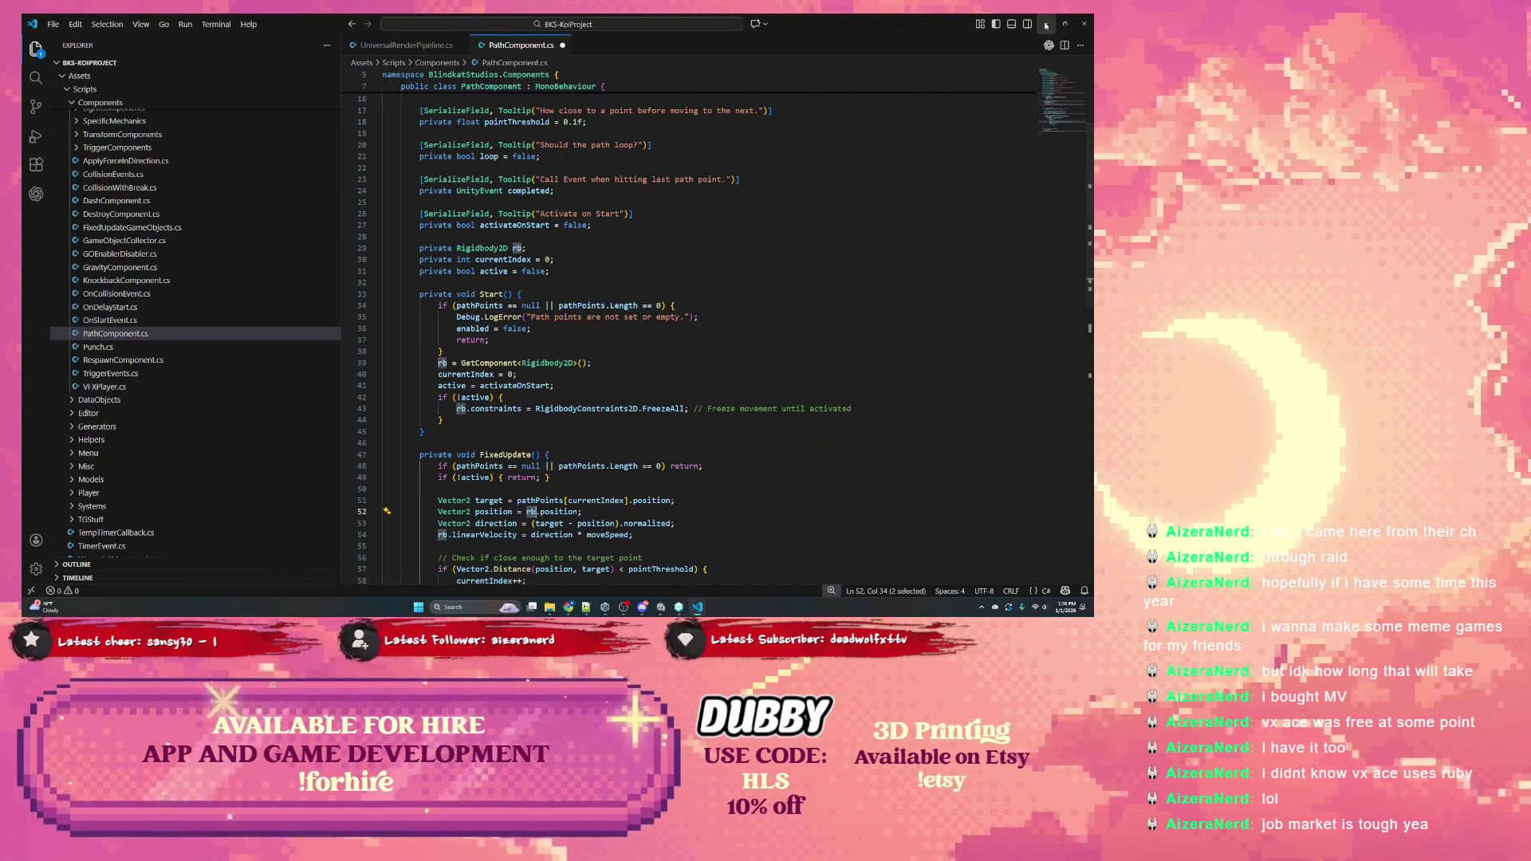
{"action": "scroll", "coordinate": [518, 245], "scroll_direction": "up", "scroll_amount": 5}
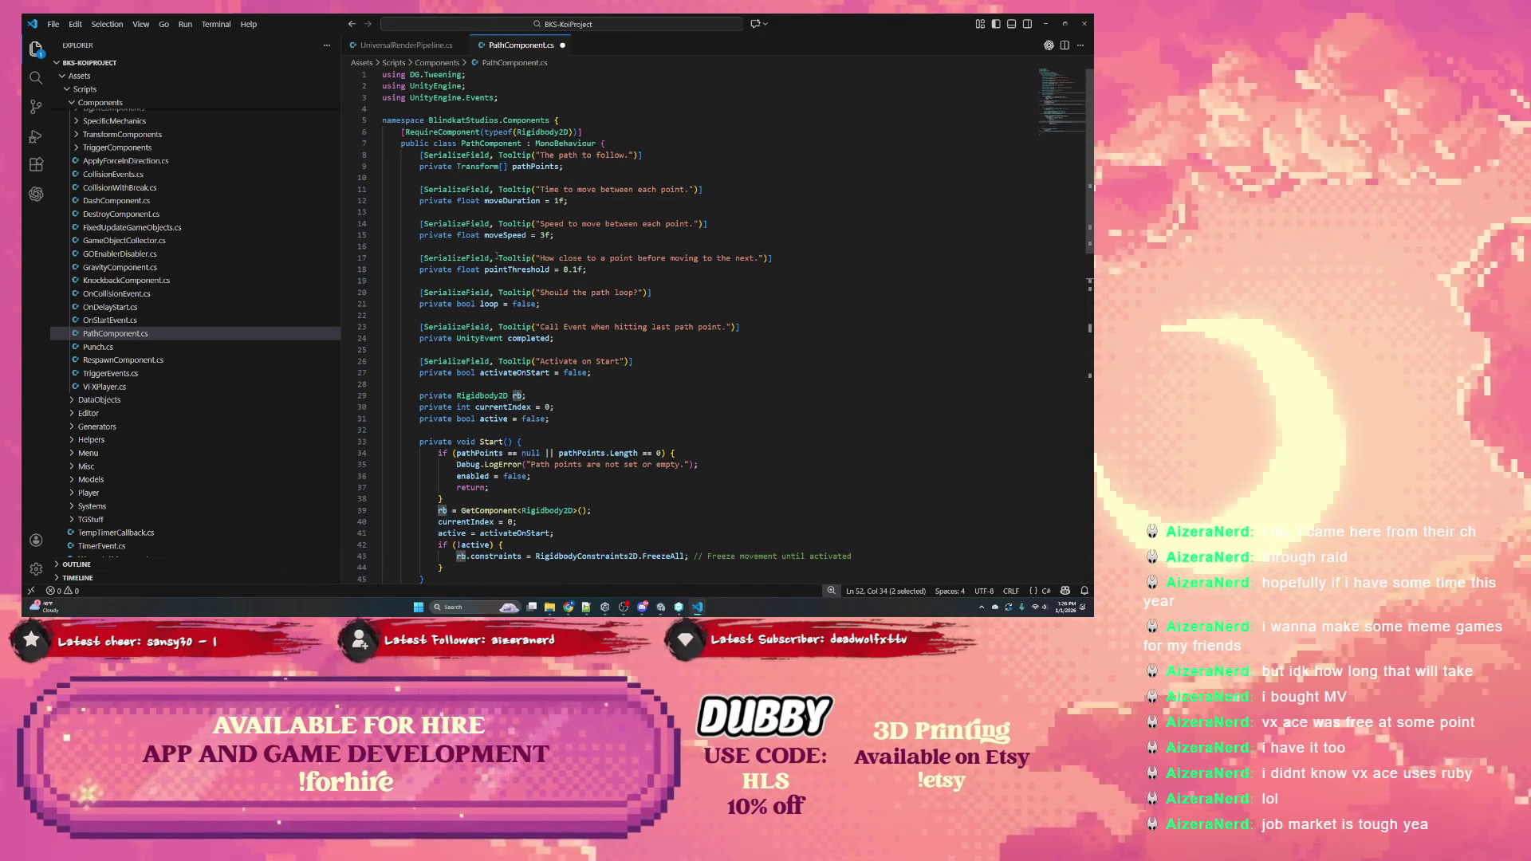
Minimize VS Code and reopen PathComponent.cs via the Path Component's Edit Script option
{"action": "left_click", "coordinate": [1044, 29]}
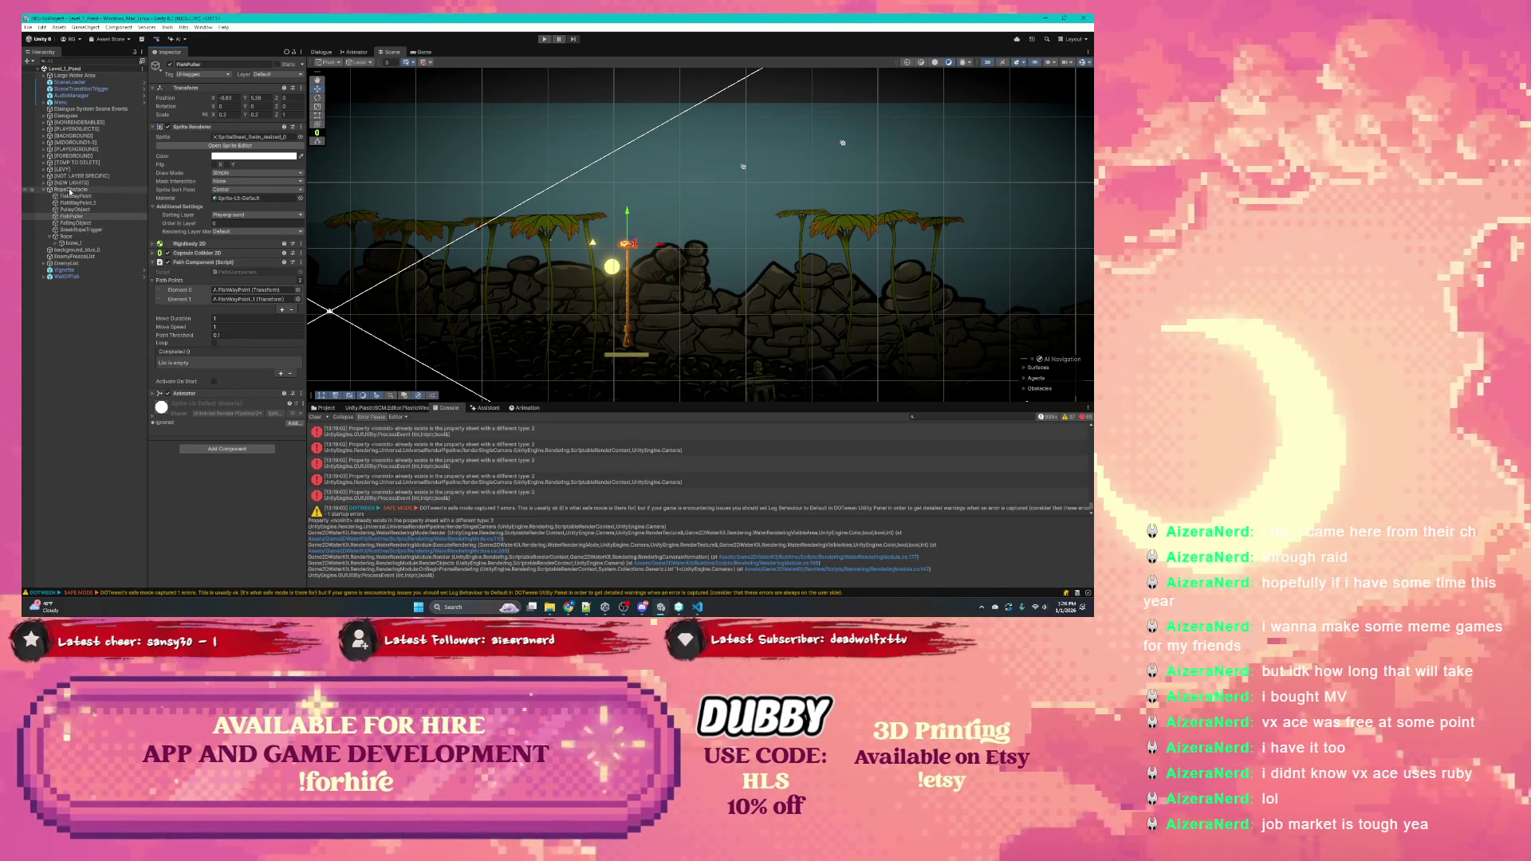
{"action": "left_click", "coordinate": [300, 263]}
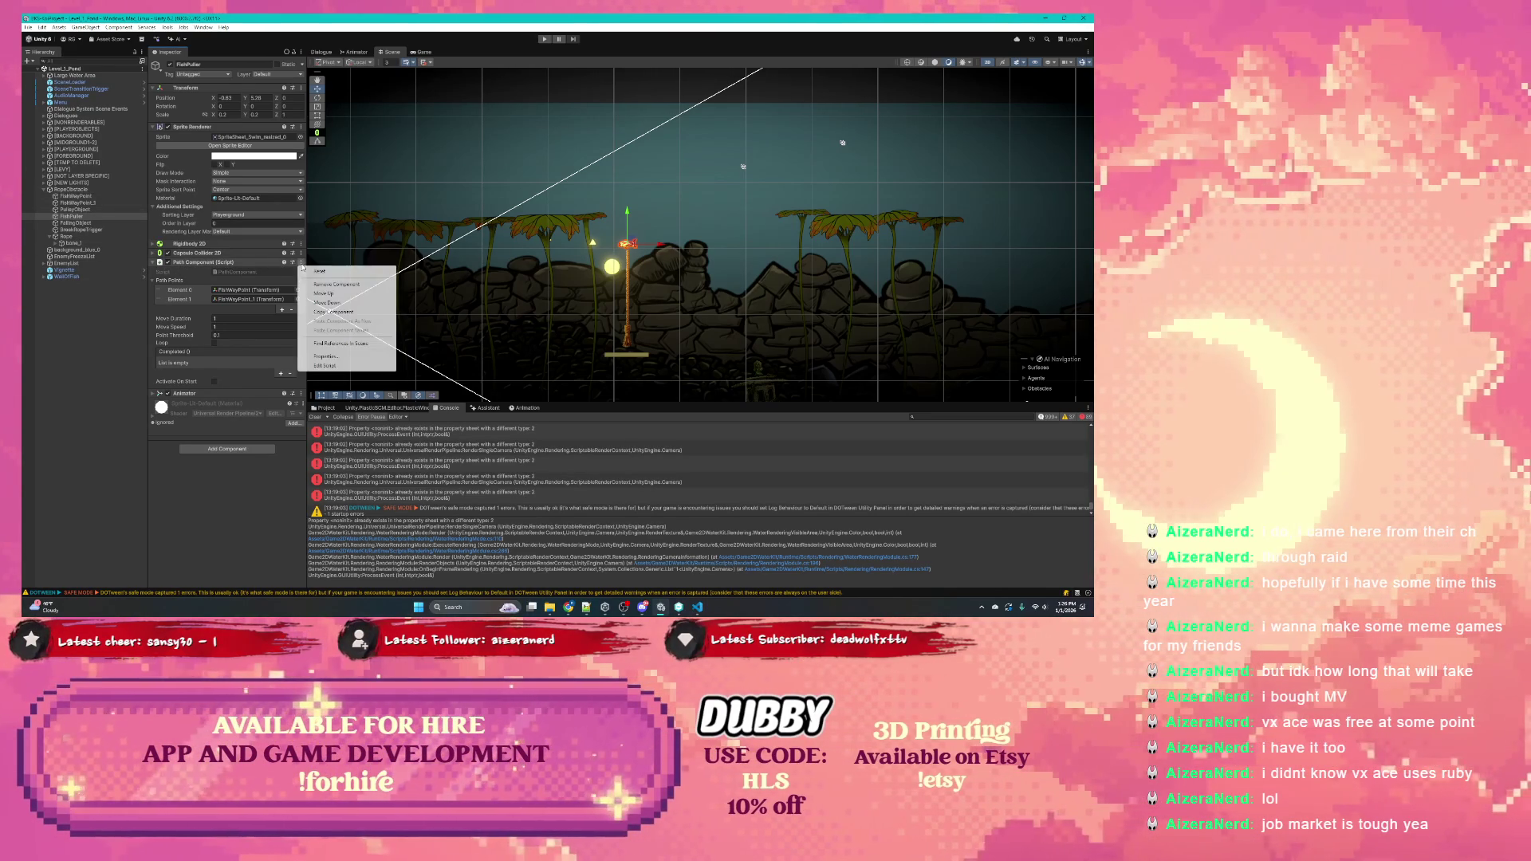
{"action": "left_click", "coordinate": [354, 369]}
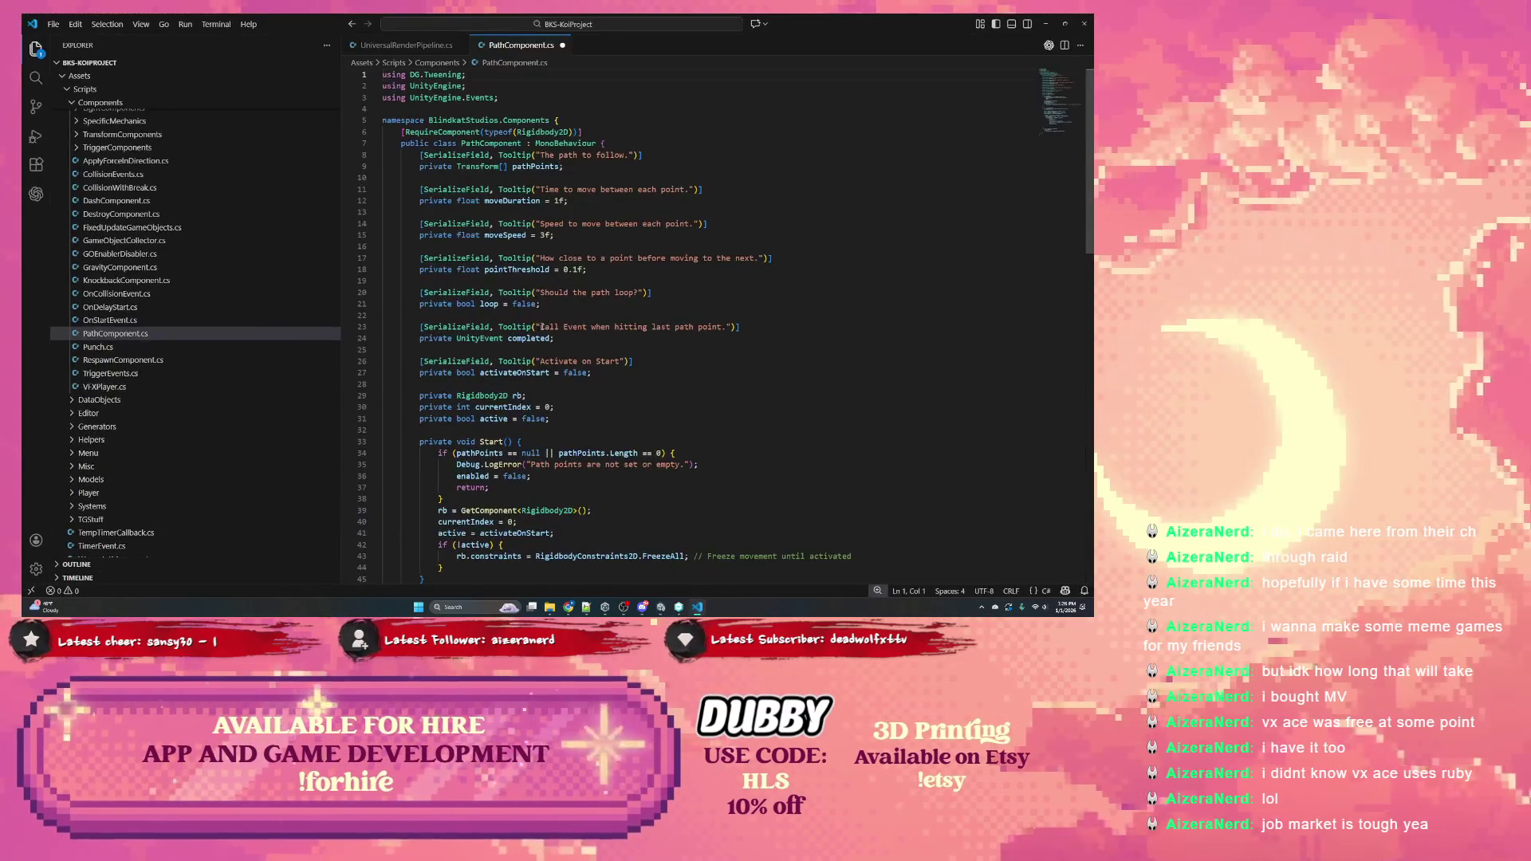
{"action": "scroll", "coordinate": [535, 320], "scroll_direction": "down", "scroll_amount": 2}
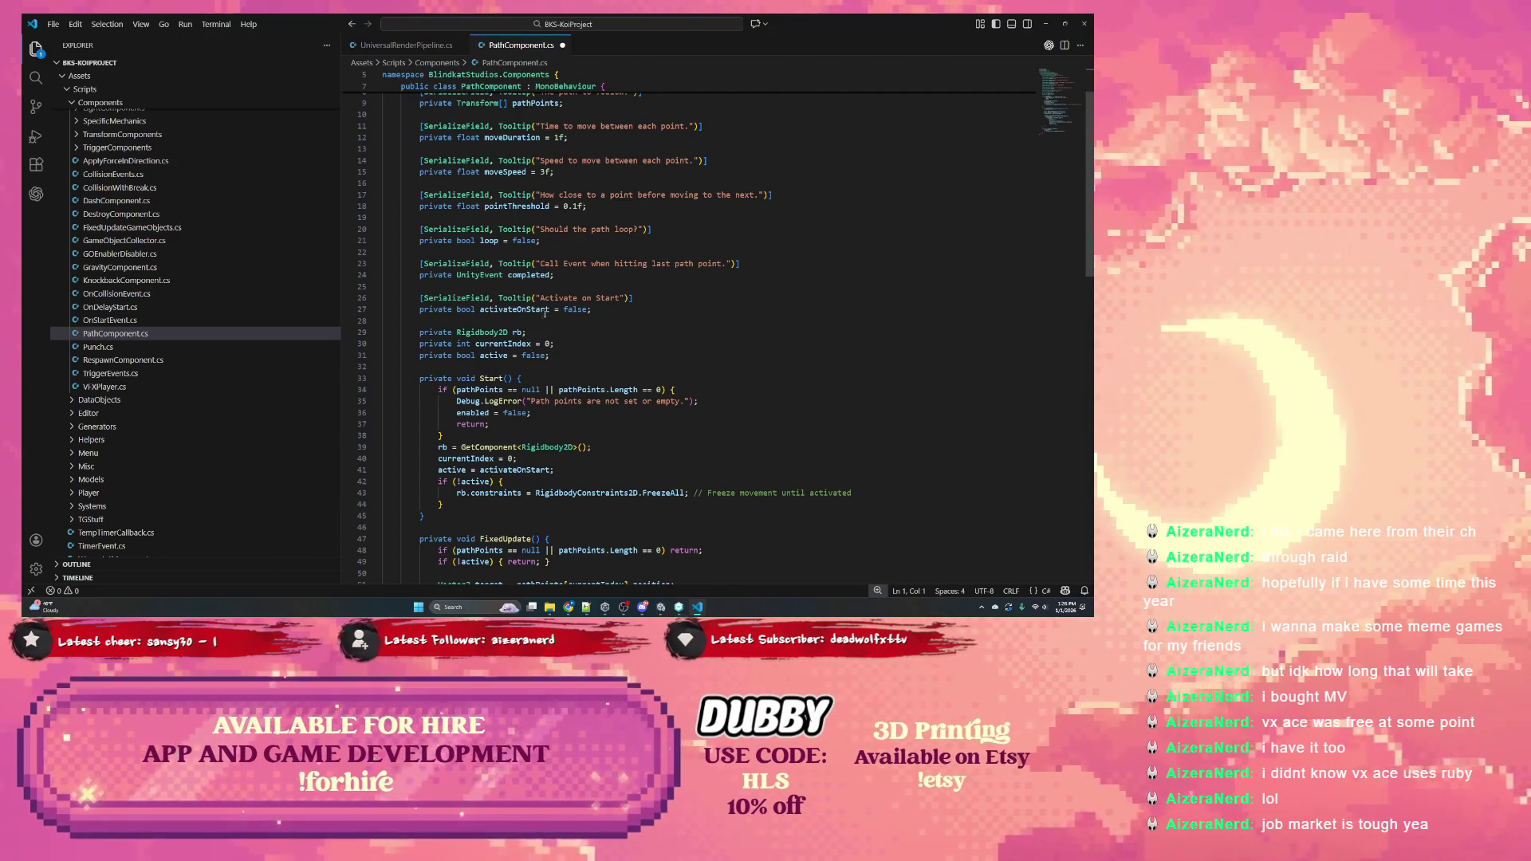
{"action": "scroll", "coordinate": [545, 312], "scroll_direction": "down", "scroll_amount": 3}
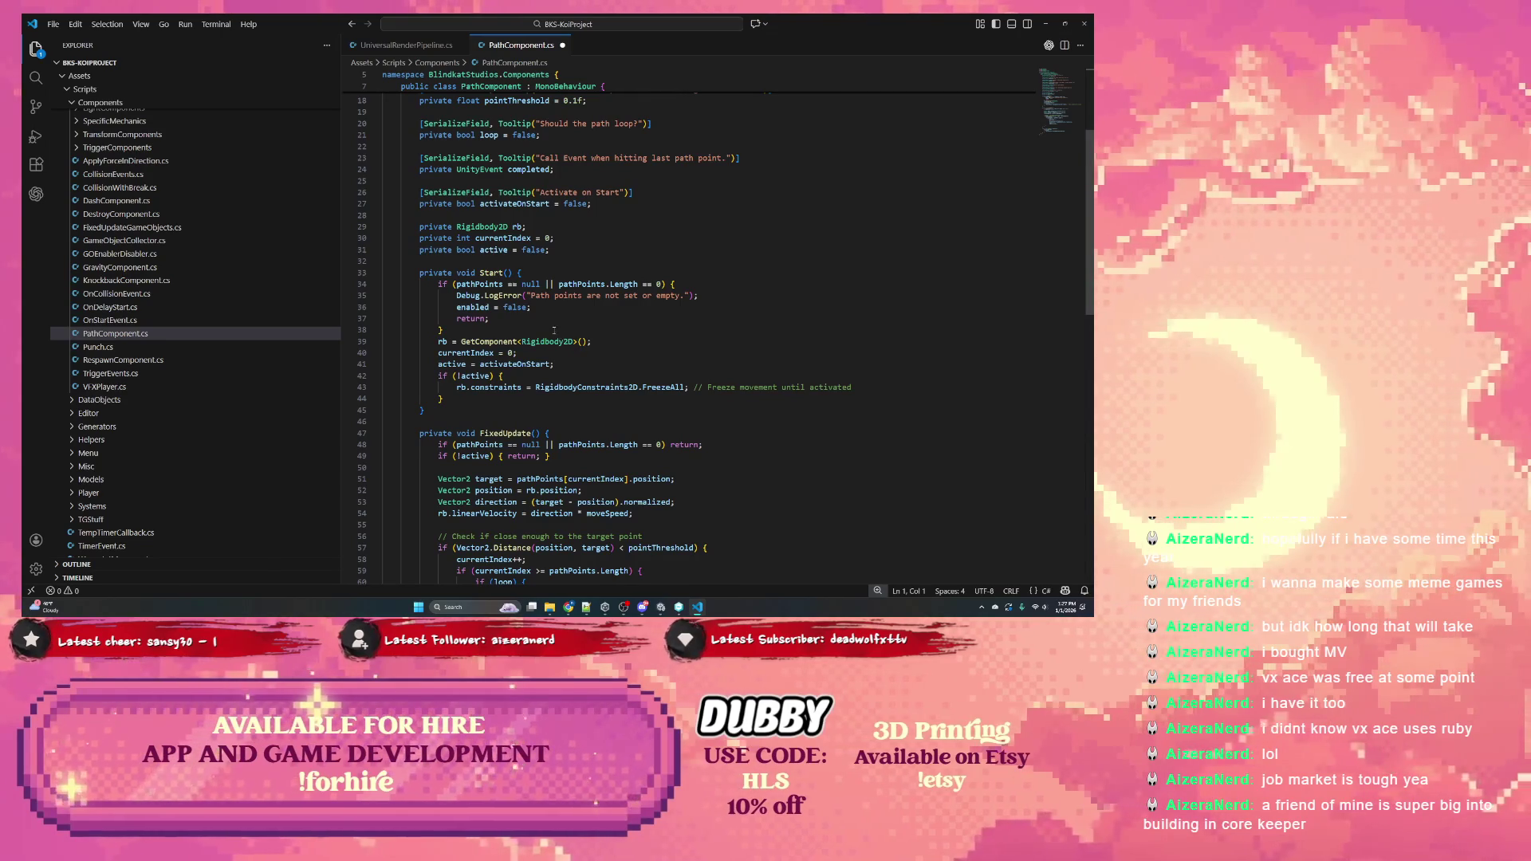
{"action": "scroll", "coordinate": [571, 317], "scroll_direction": "down", "scroll_amount": 1}
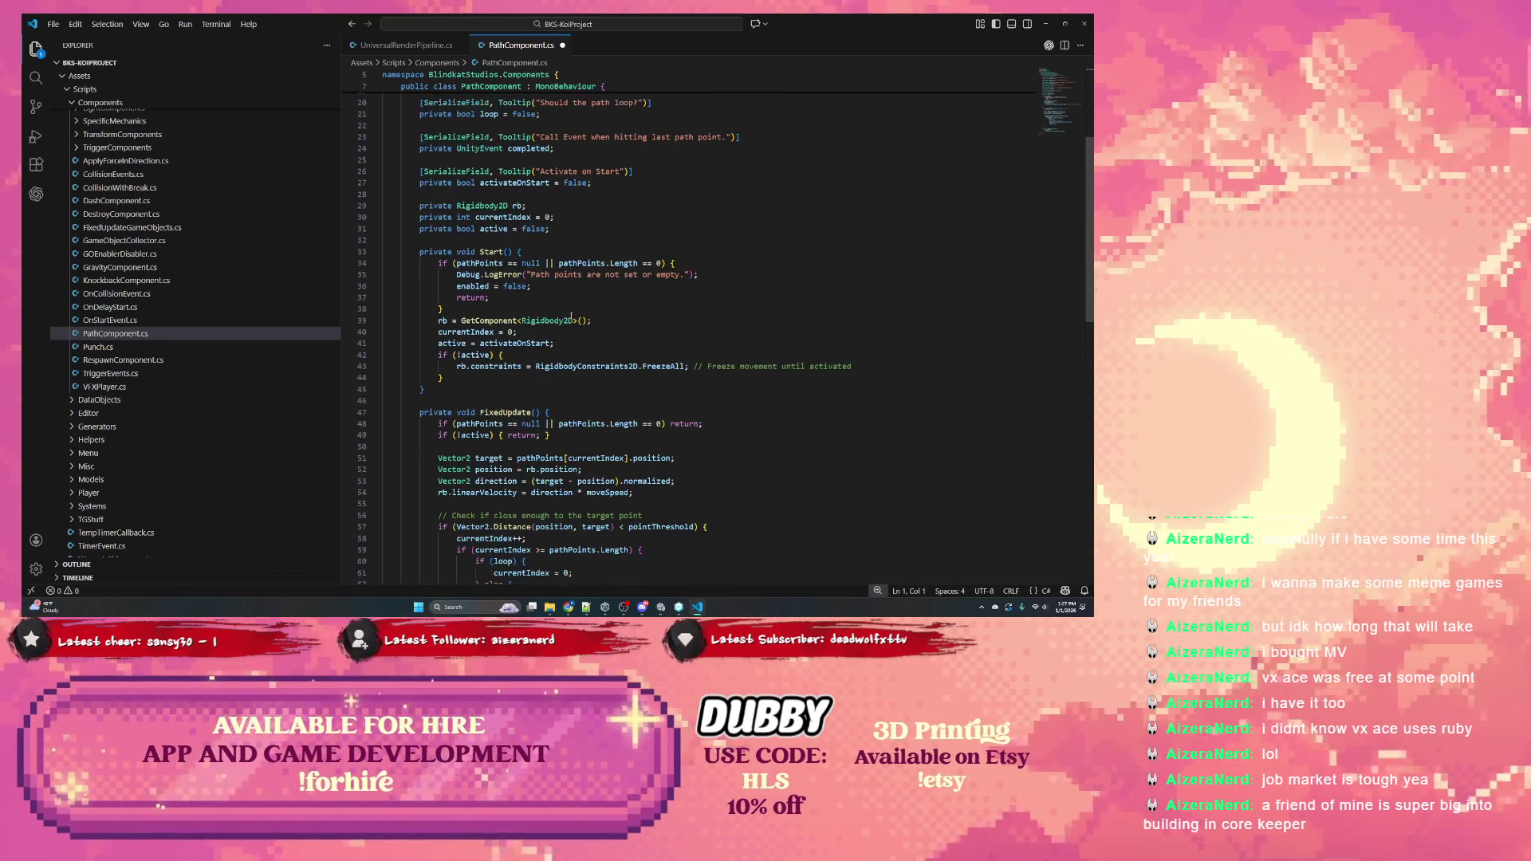
{"action": "scroll", "coordinate": [571, 318], "scroll_direction": "down", "scroll_amount": 3}
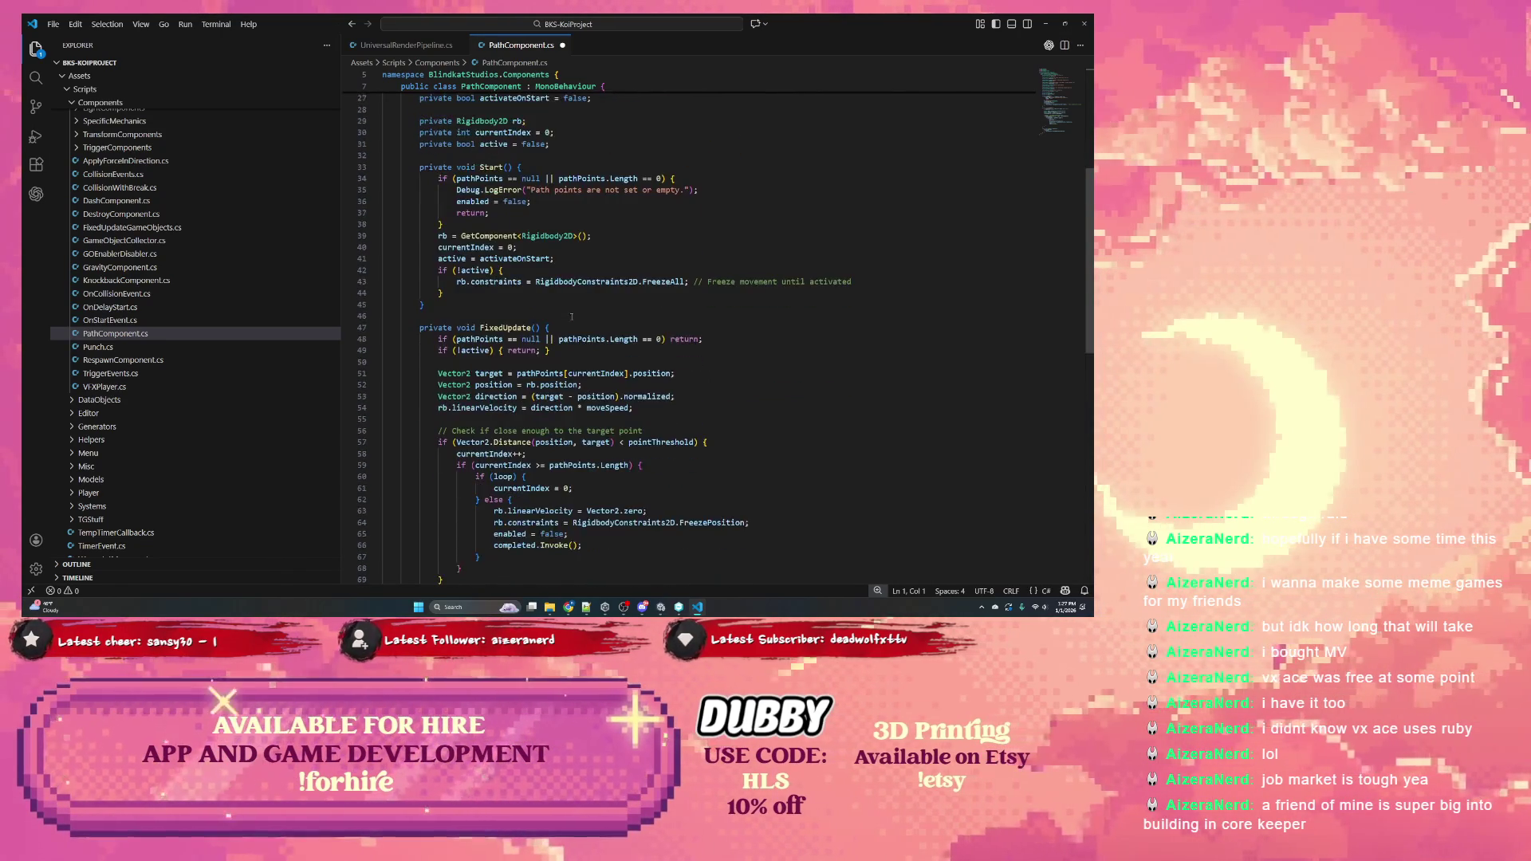
{"action": "scroll", "coordinate": [571, 317], "scroll_direction": "down", "scroll_amount": 3}
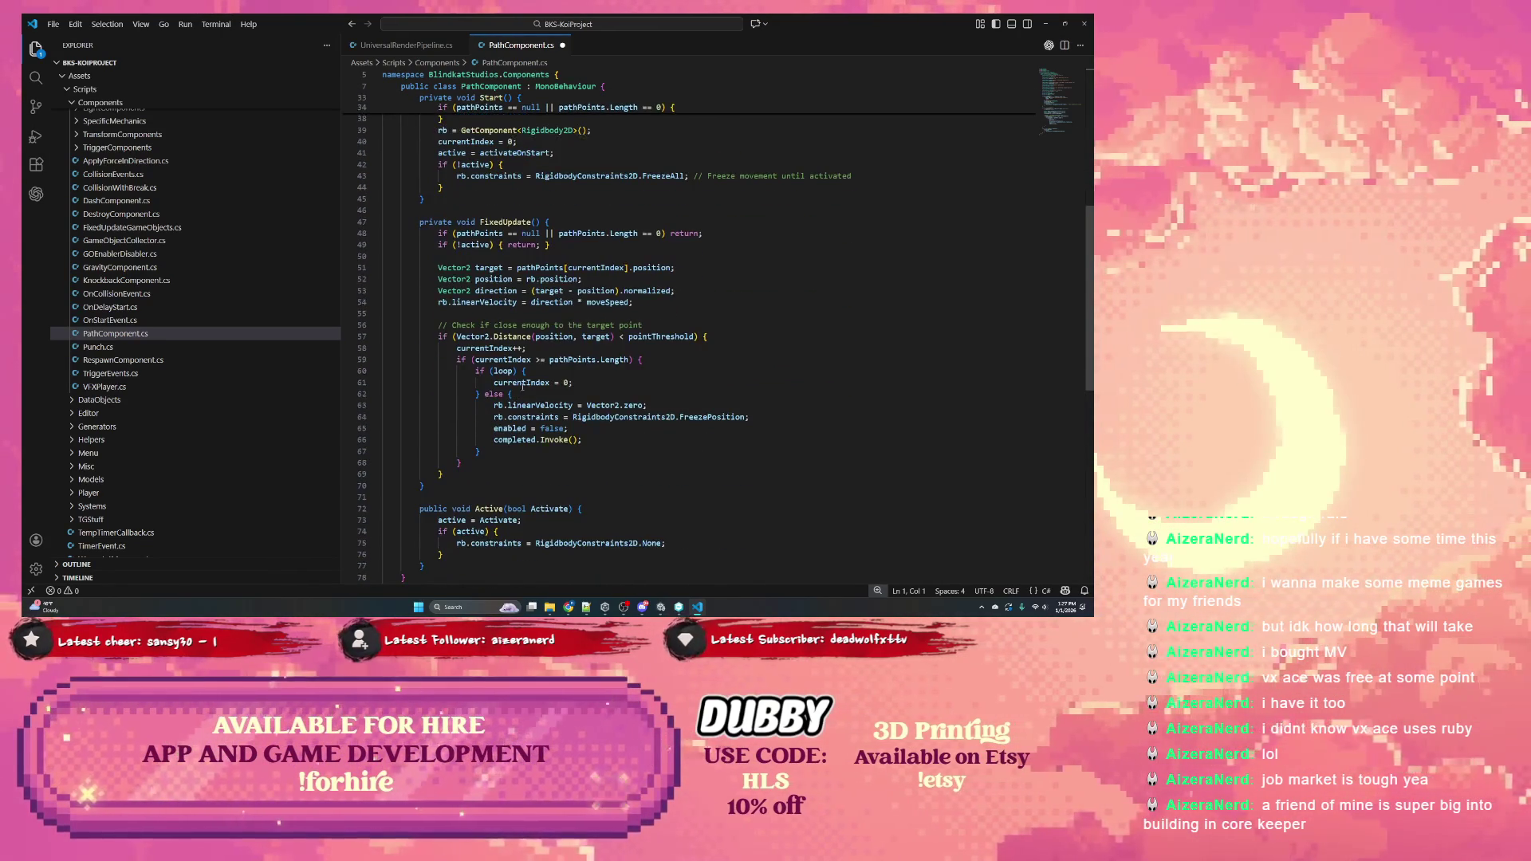
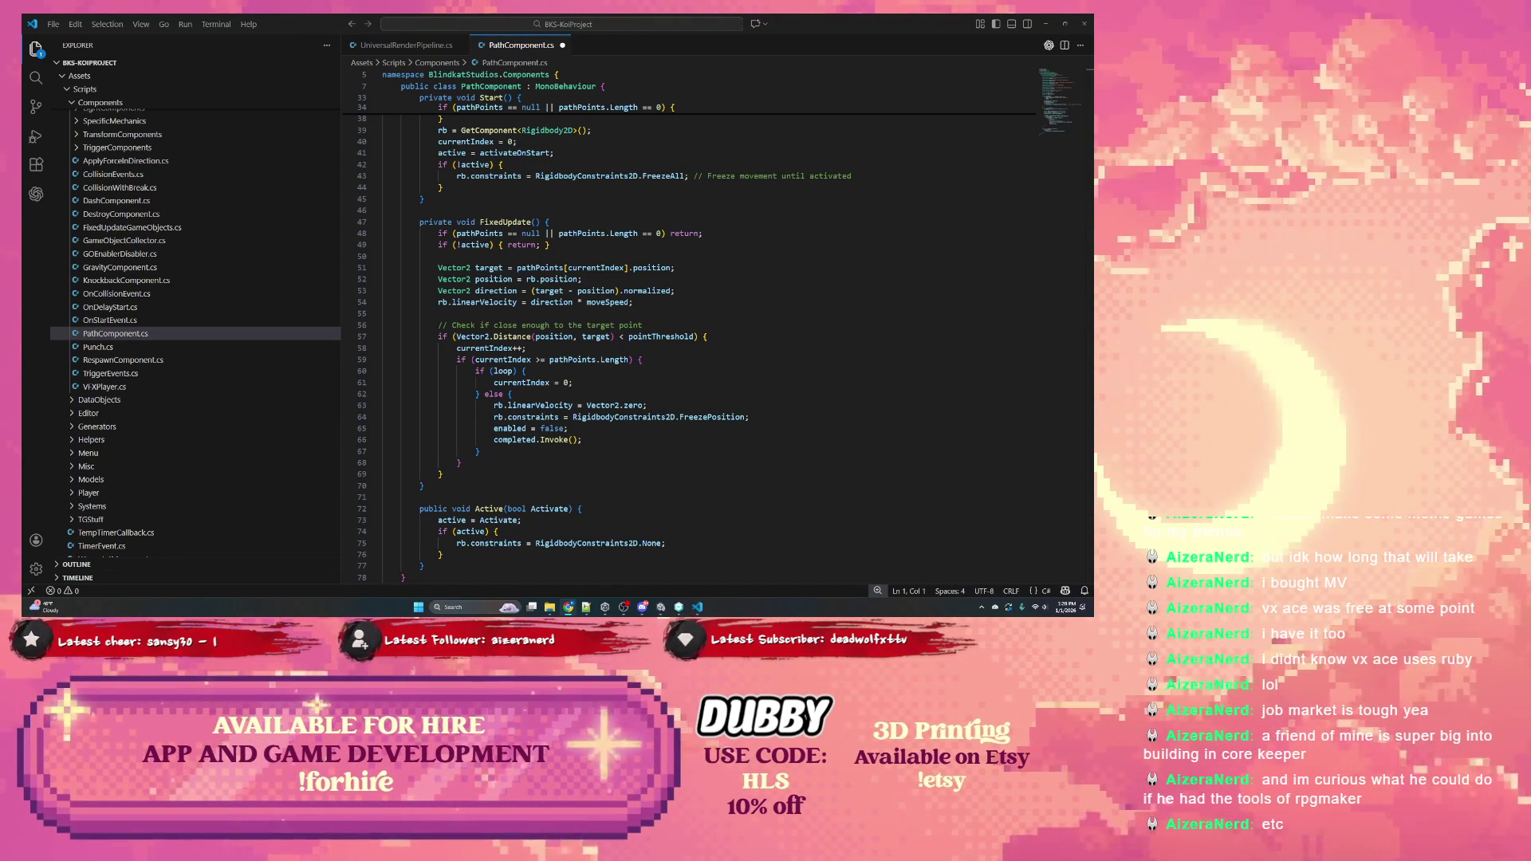
Check where rb is assigned on line 39 and its field declaration, then switch to Unity Version Control
{"action": "double_click", "coordinate": [442, 130]}
{"action": "scroll", "coordinate": [442, 130], "scroll_direction": "up", "scroll_amount": 7}
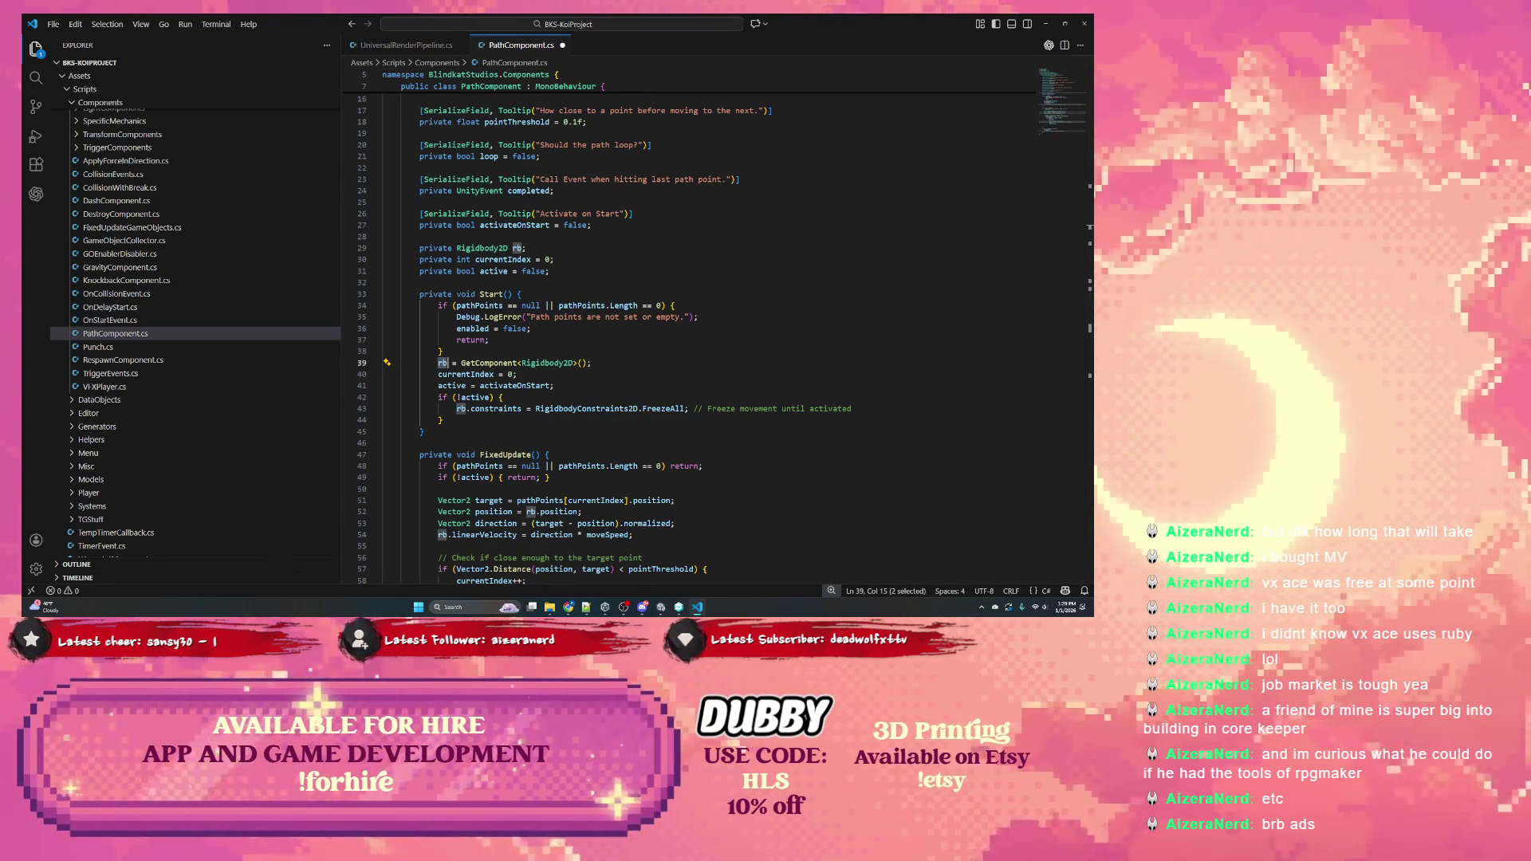
{"action": "key", "text": "alt+Tab"}
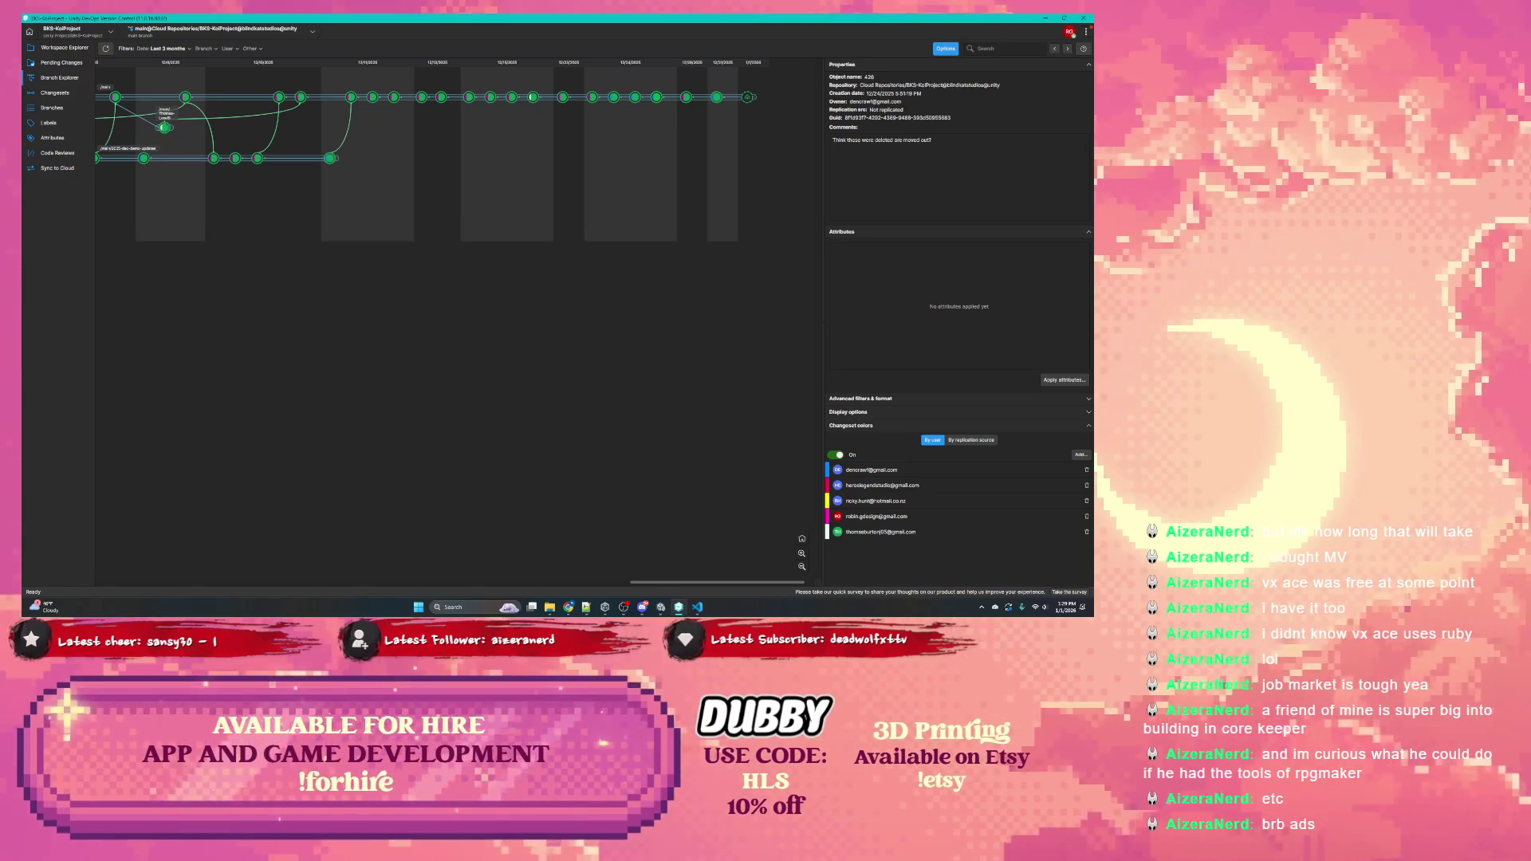
Switch back through VS Code to the Core Keeper Steam store page in Chrome
{"action": "key", "text": "alt+Tab"}
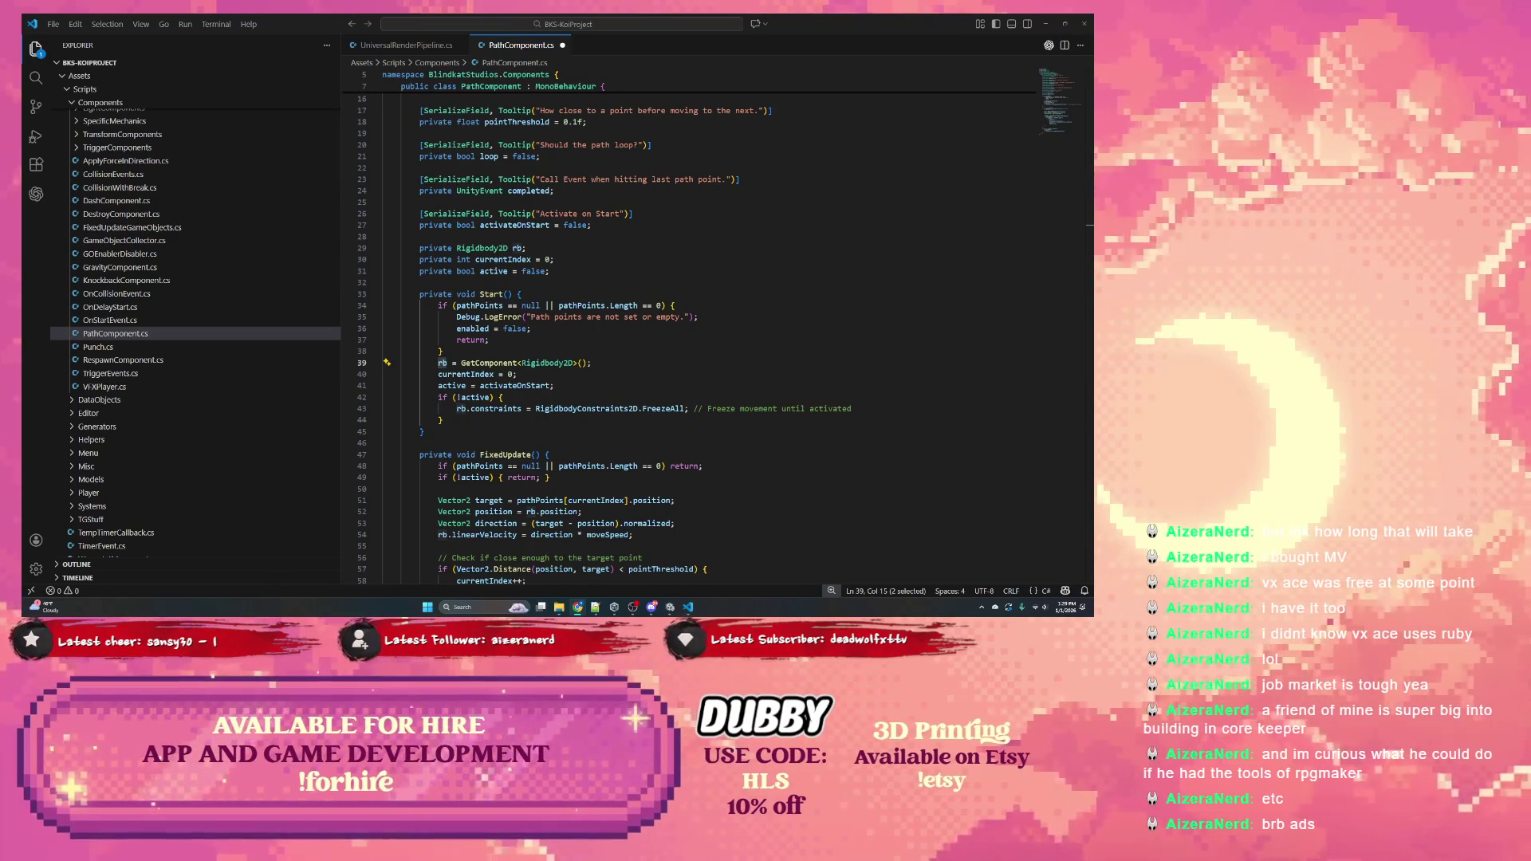
{"action": "key", "text": "alt+Tab"}
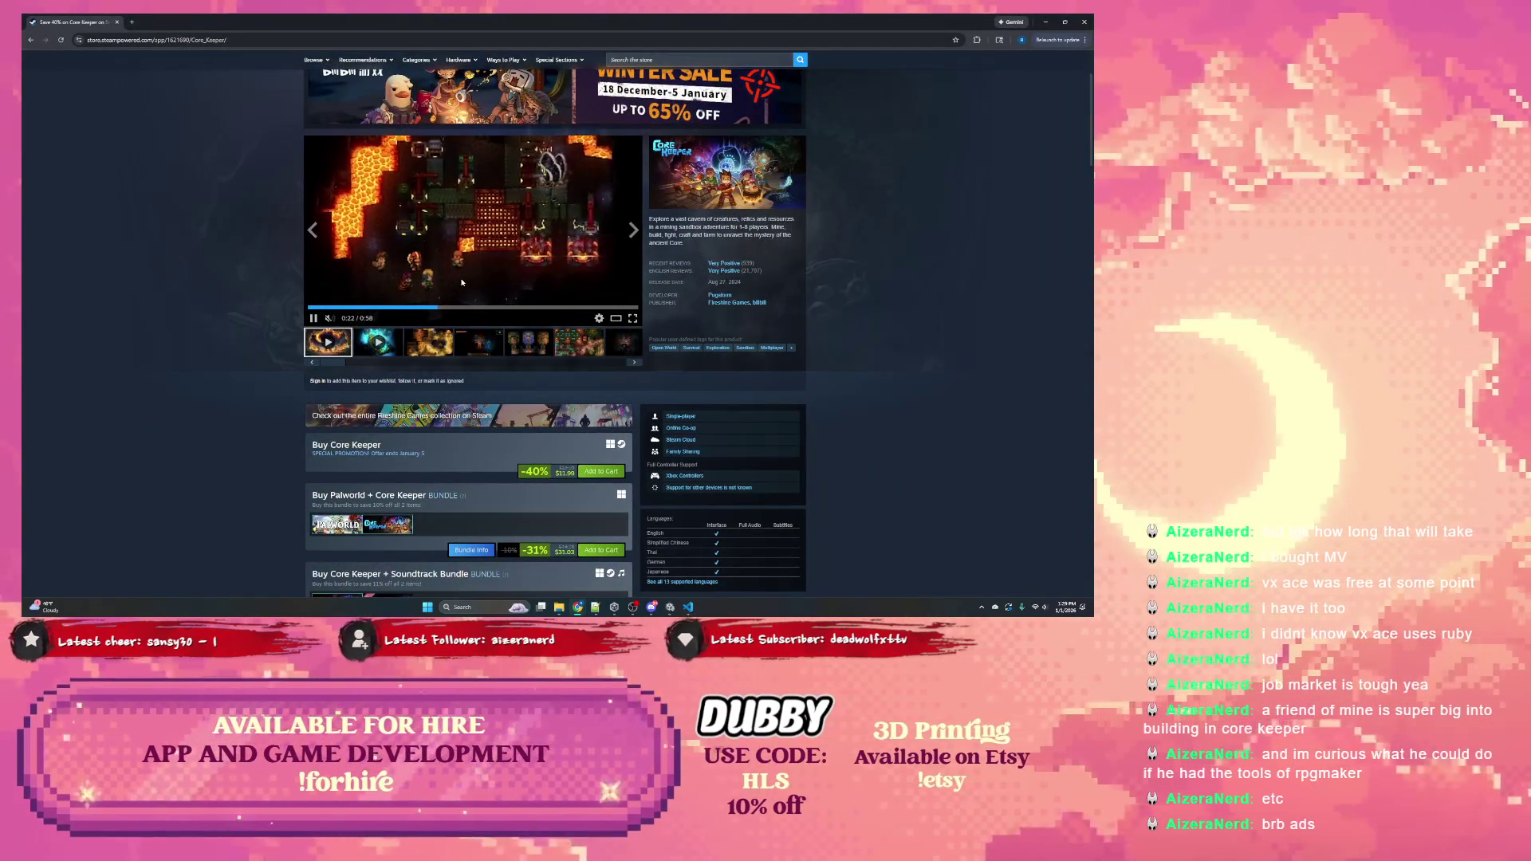
Pause the Core Keeper trailer and rewind it to replay the lava scene
{"action": "left_click", "coordinate": [460, 275]}
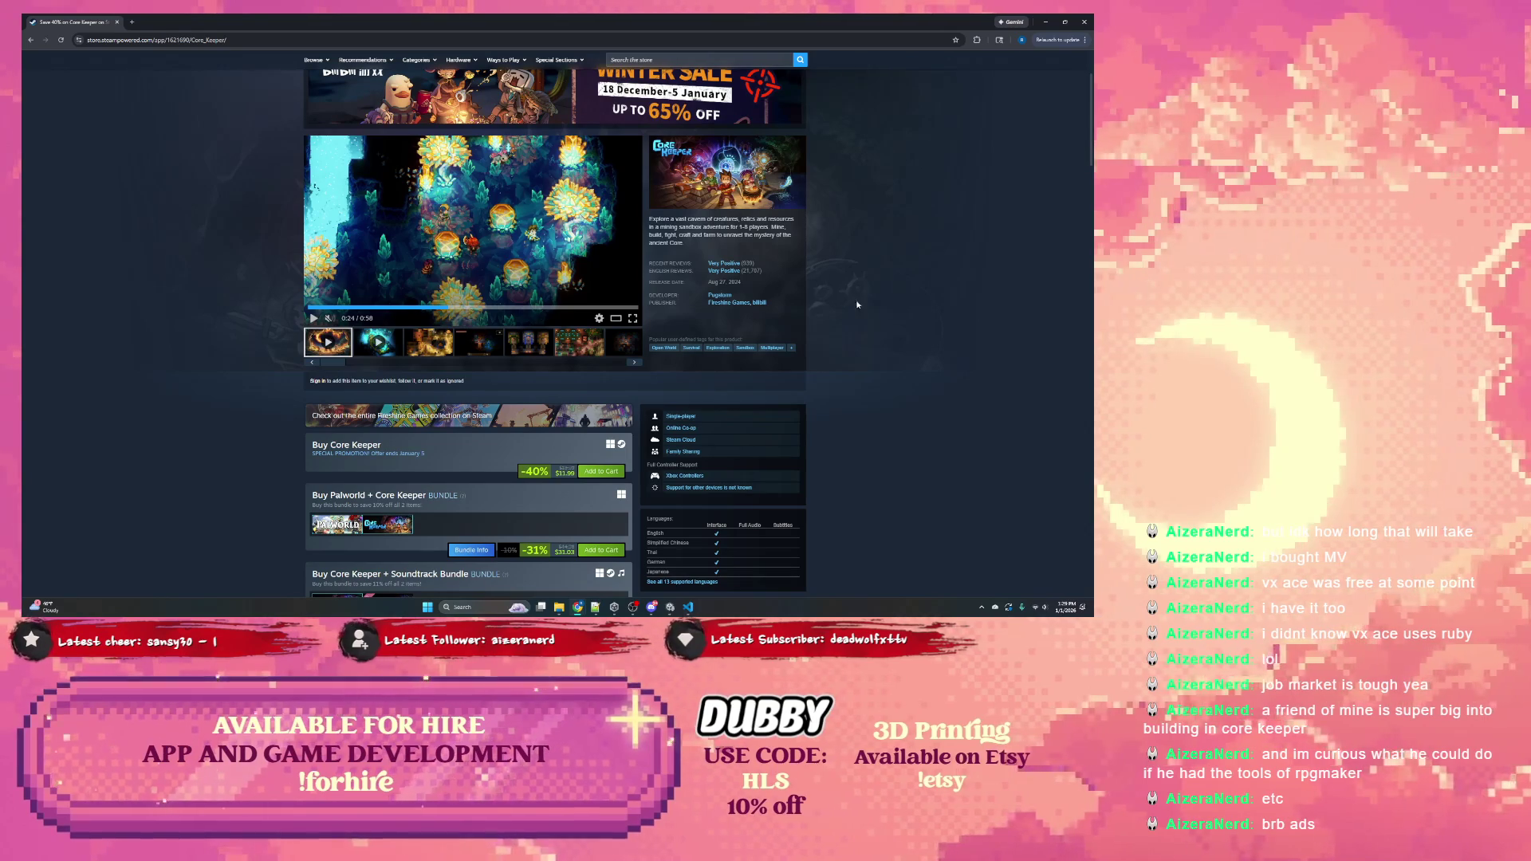
{"action": "left_click", "coordinate": [445, 309]}
{"action": "left_click", "coordinate": [439, 309]}
{"action": "left_click", "coordinate": [488, 274]}
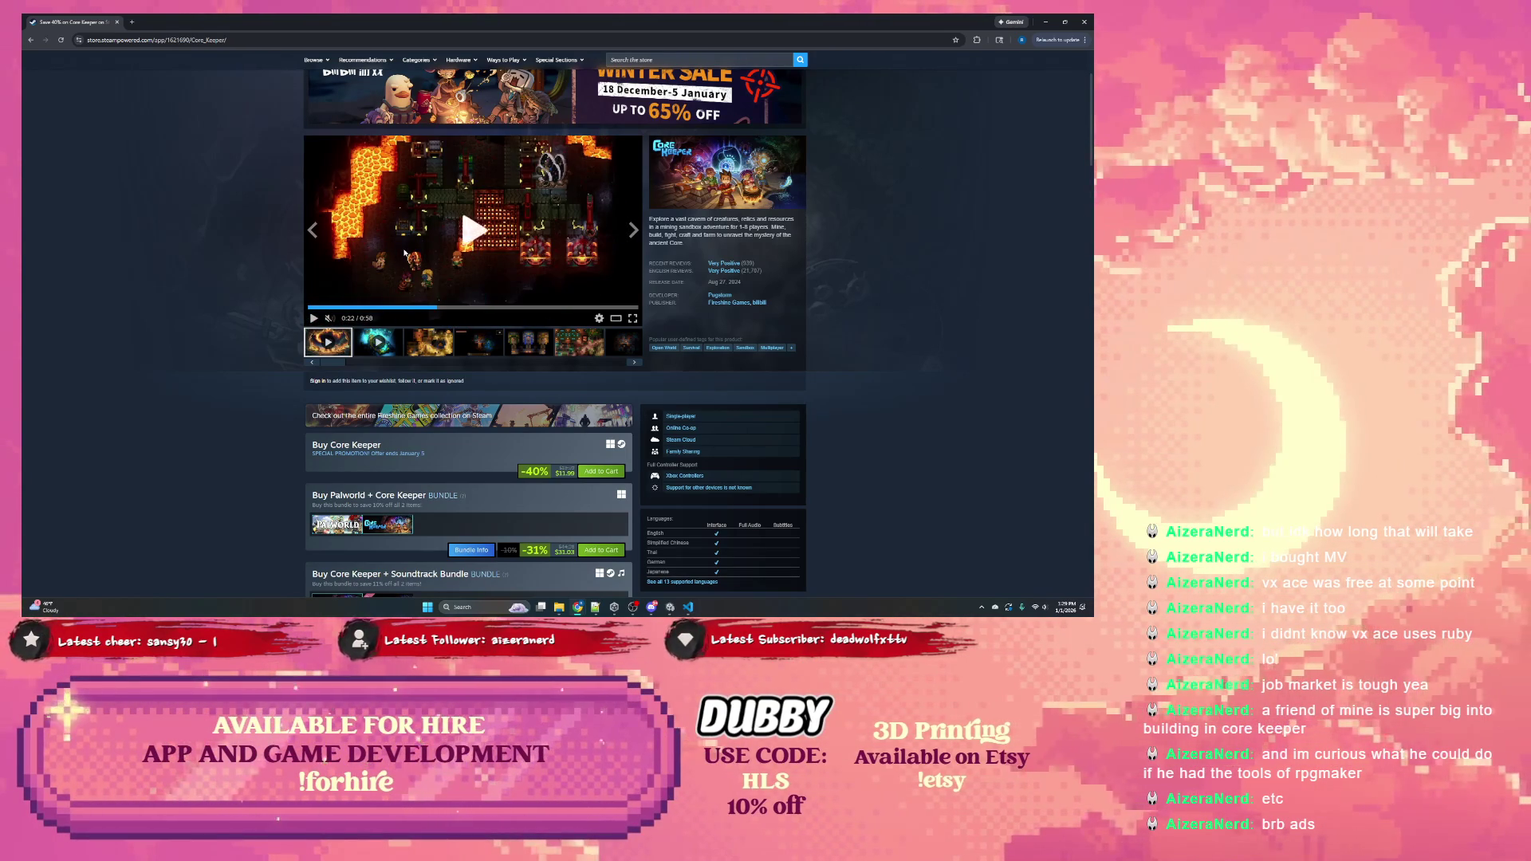
Pause and resume the trailer at 0:24, 0:25 and 0:36
{"action": "left_click", "coordinate": [424, 262]}
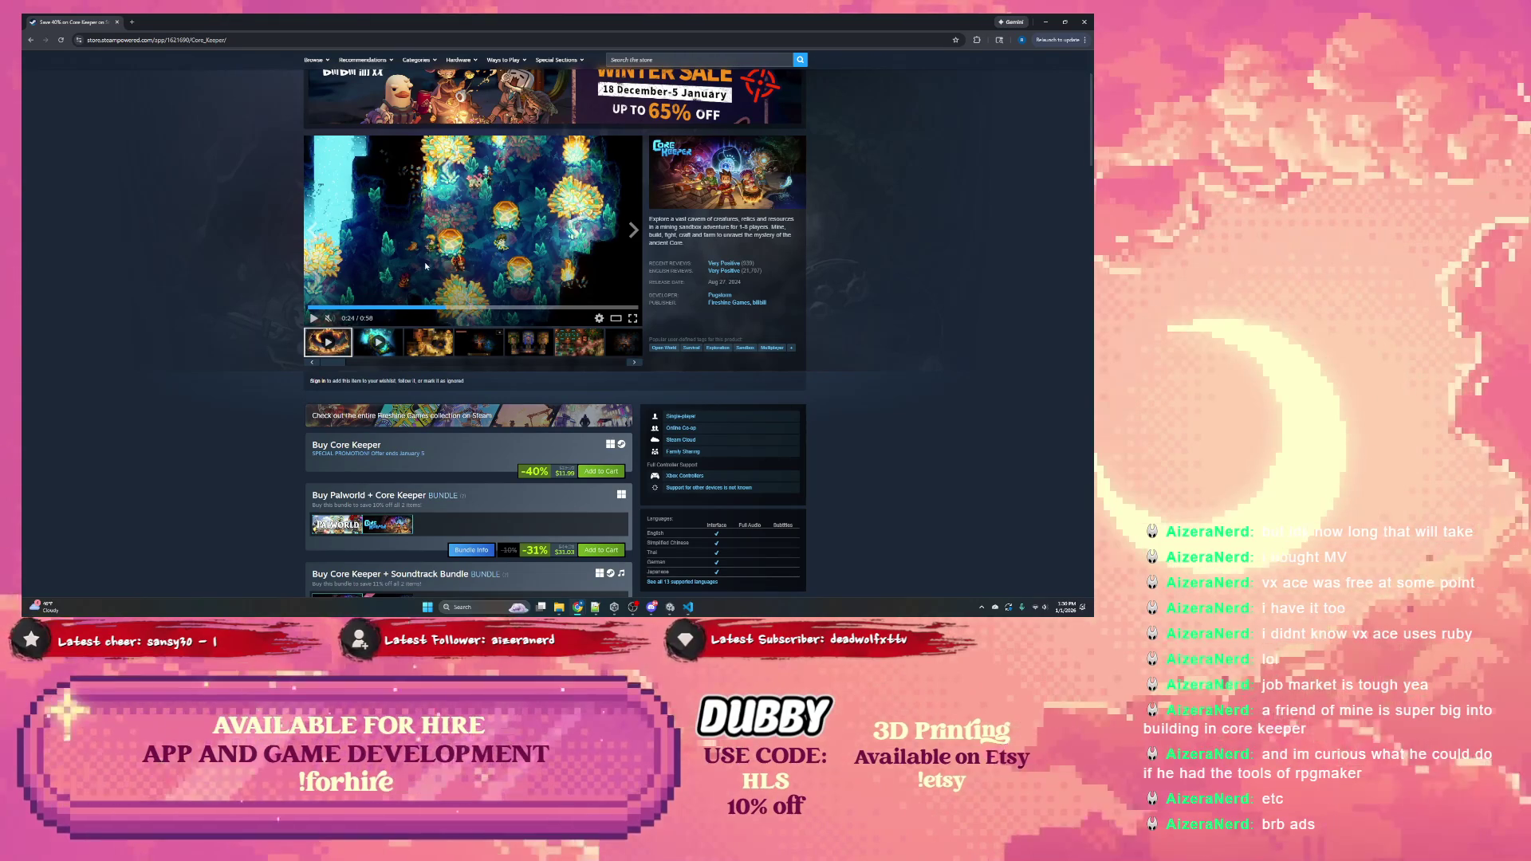
{"action": "left_click", "coordinate": [466, 239]}
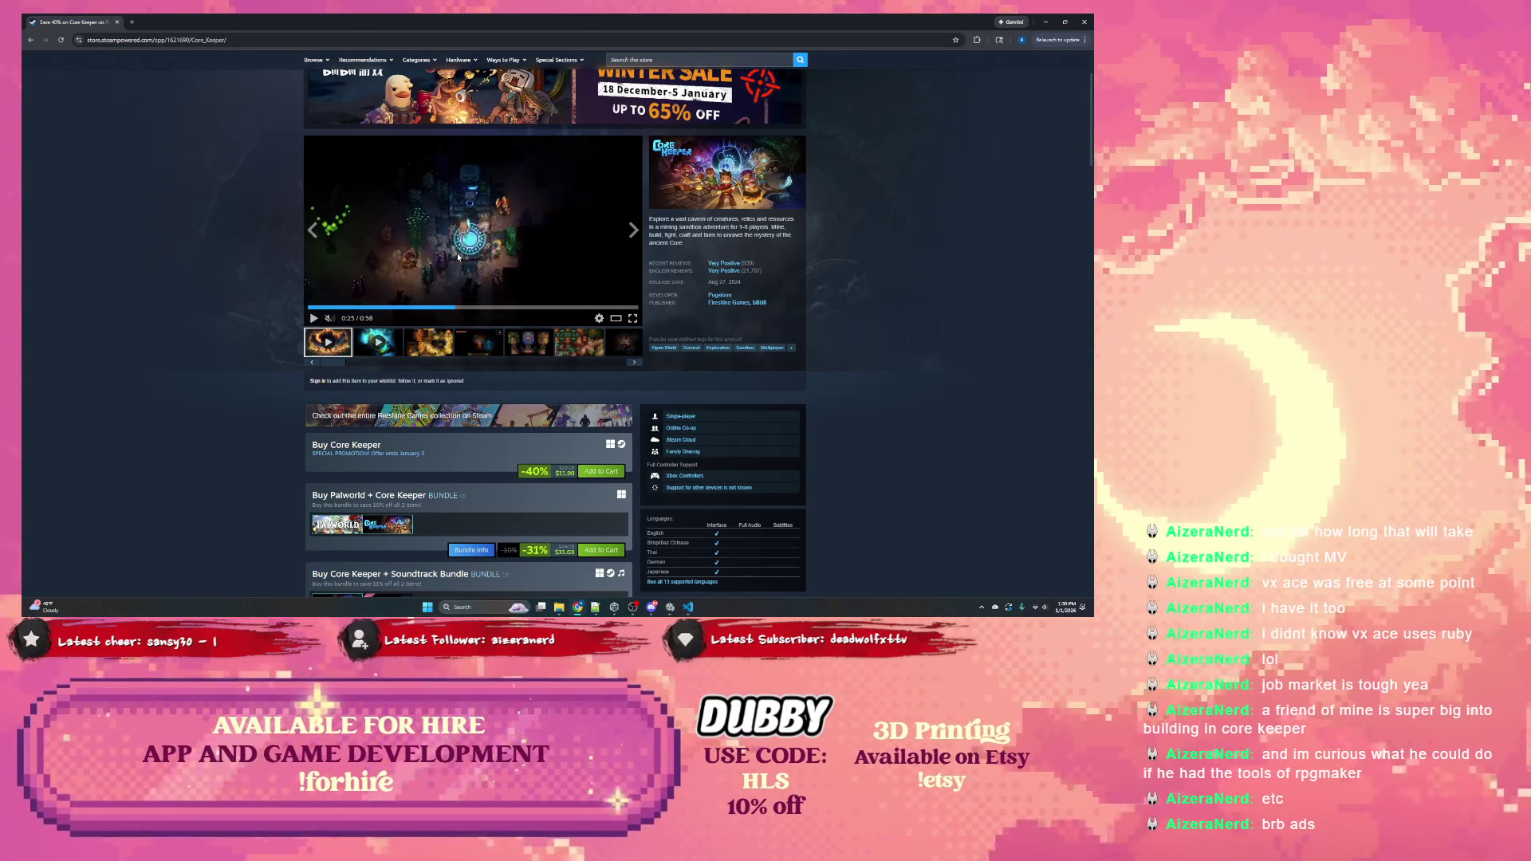
{"action": "left_click", "coordinate": [459, 256]}
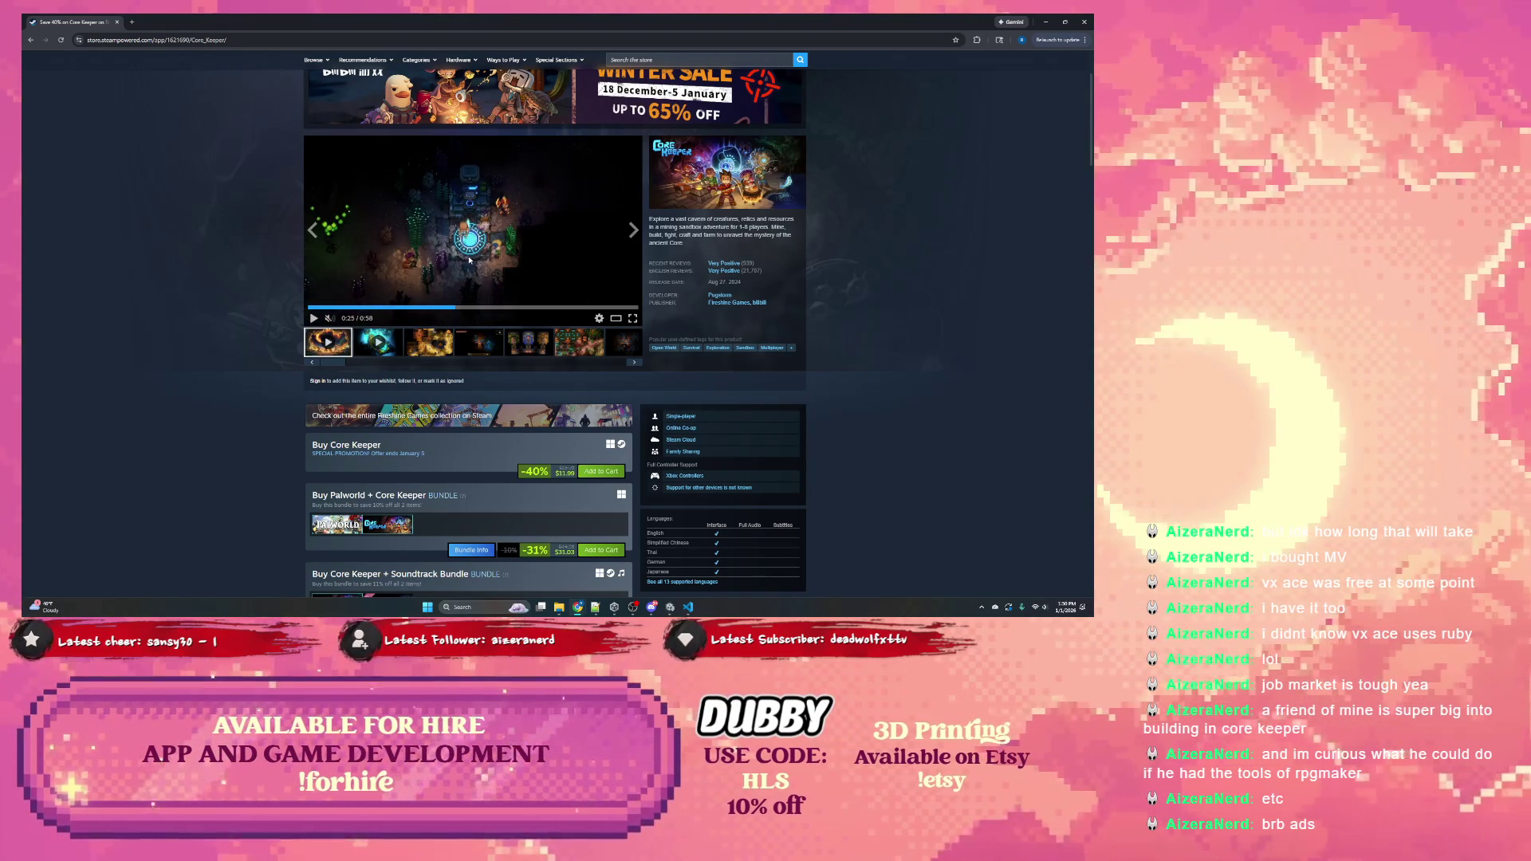
{"action": "left_click", "coordinate": [475, 262]}
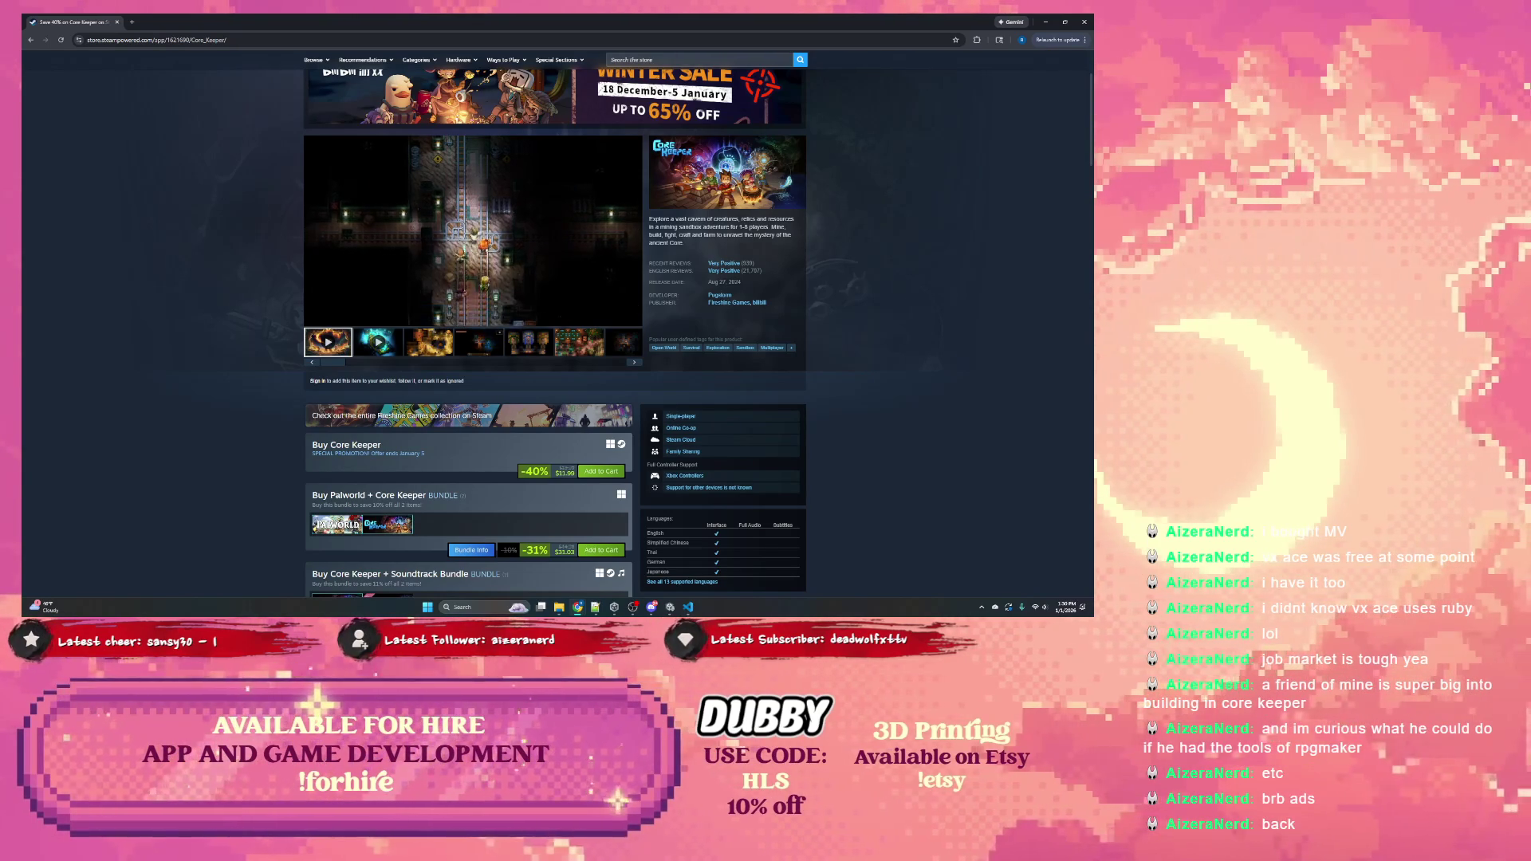
{"action": "left_click", "coordinate": [452, 231]}
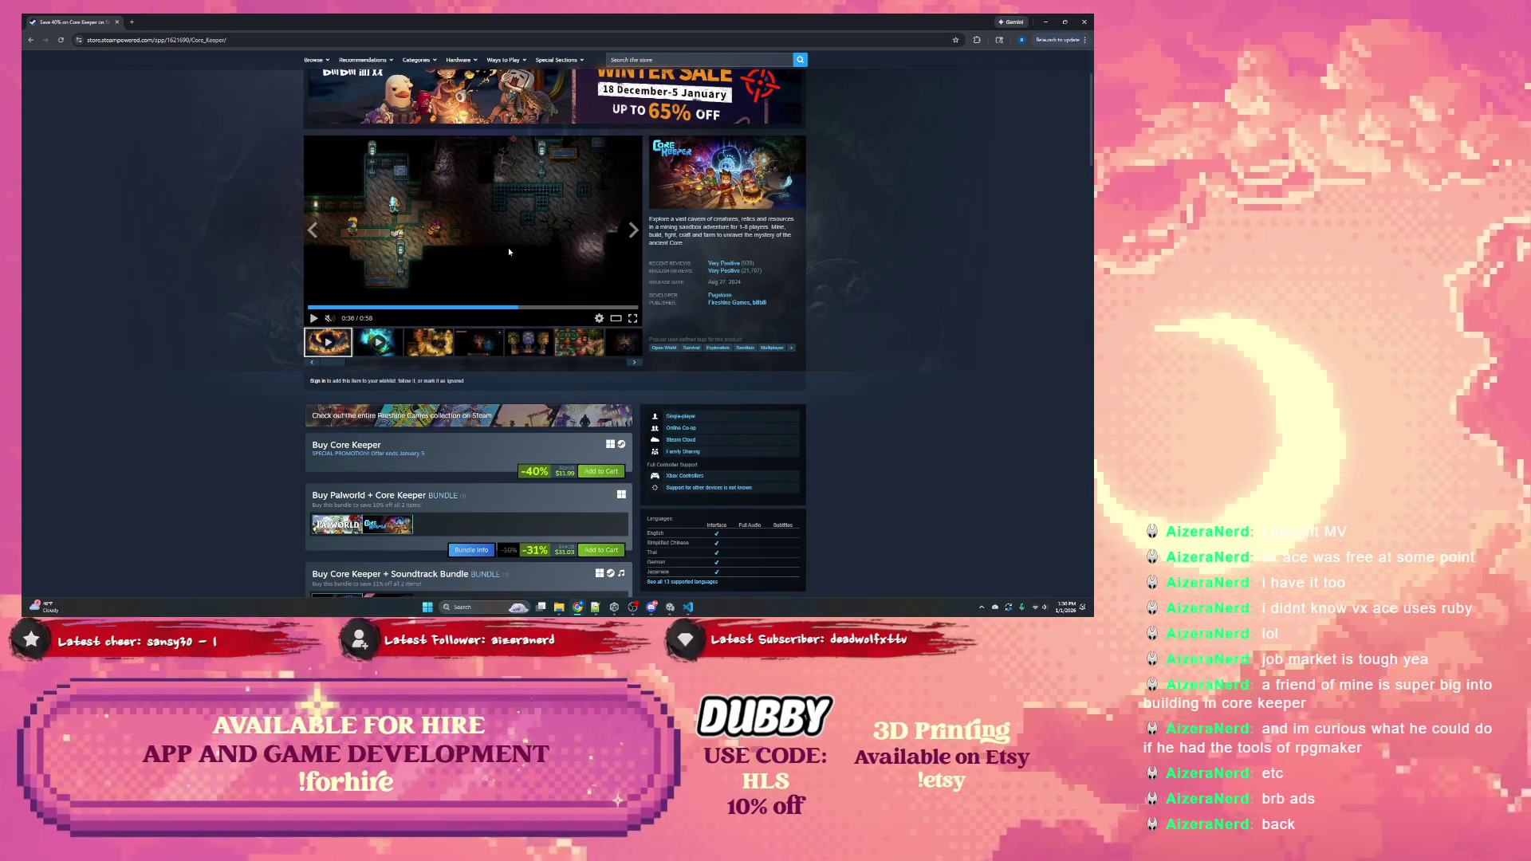
{"action": "left_click", "coordinate": [509, 252]}
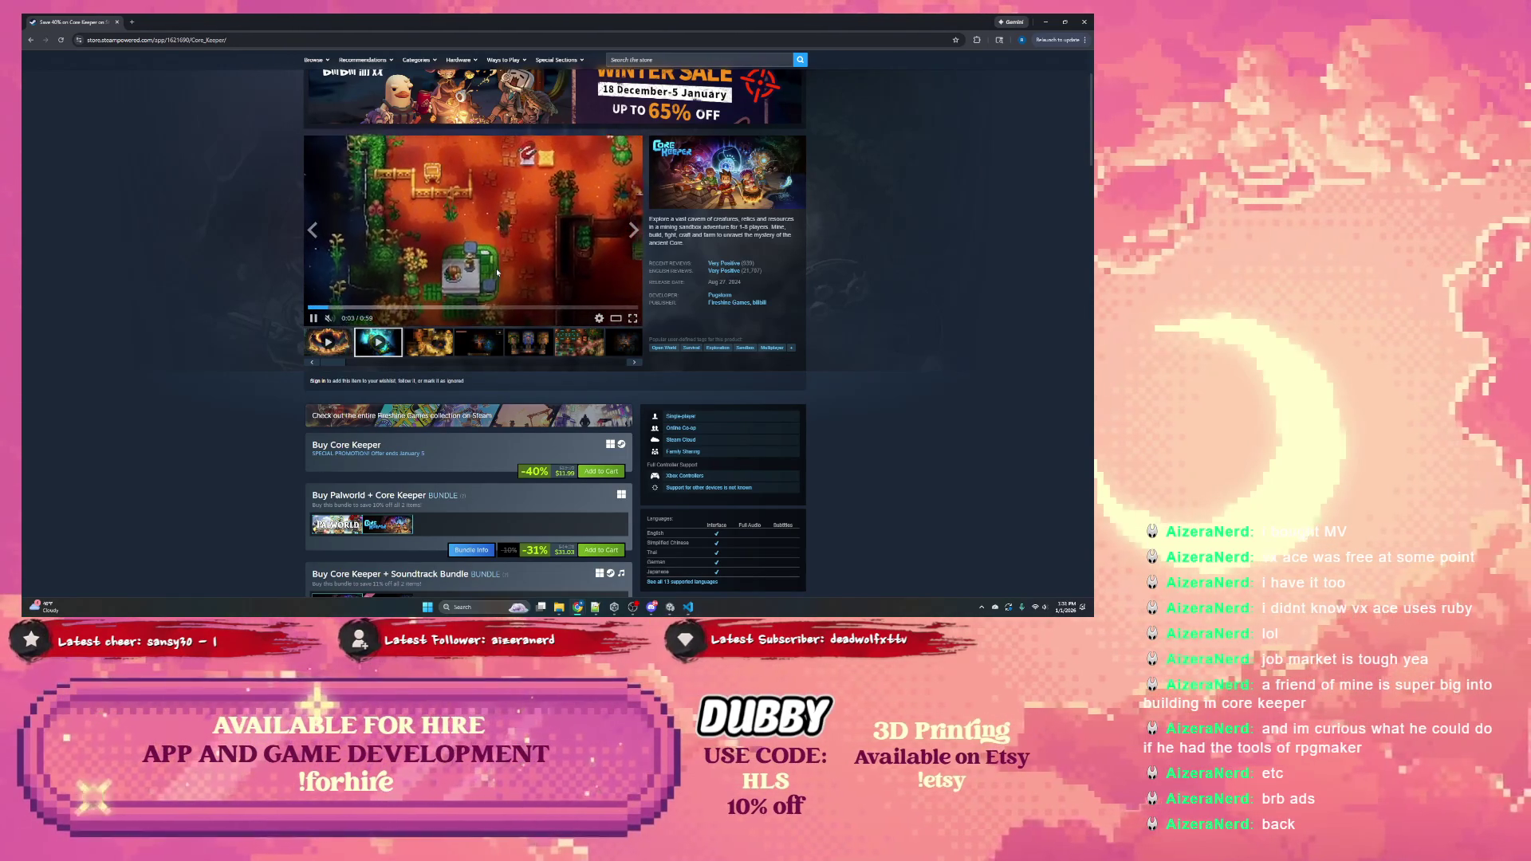
Pause and resume the gameplay video at 0:05 and 0:41, then minimize the browser
{"action": "left_click", "coordinate": [499, 261]}
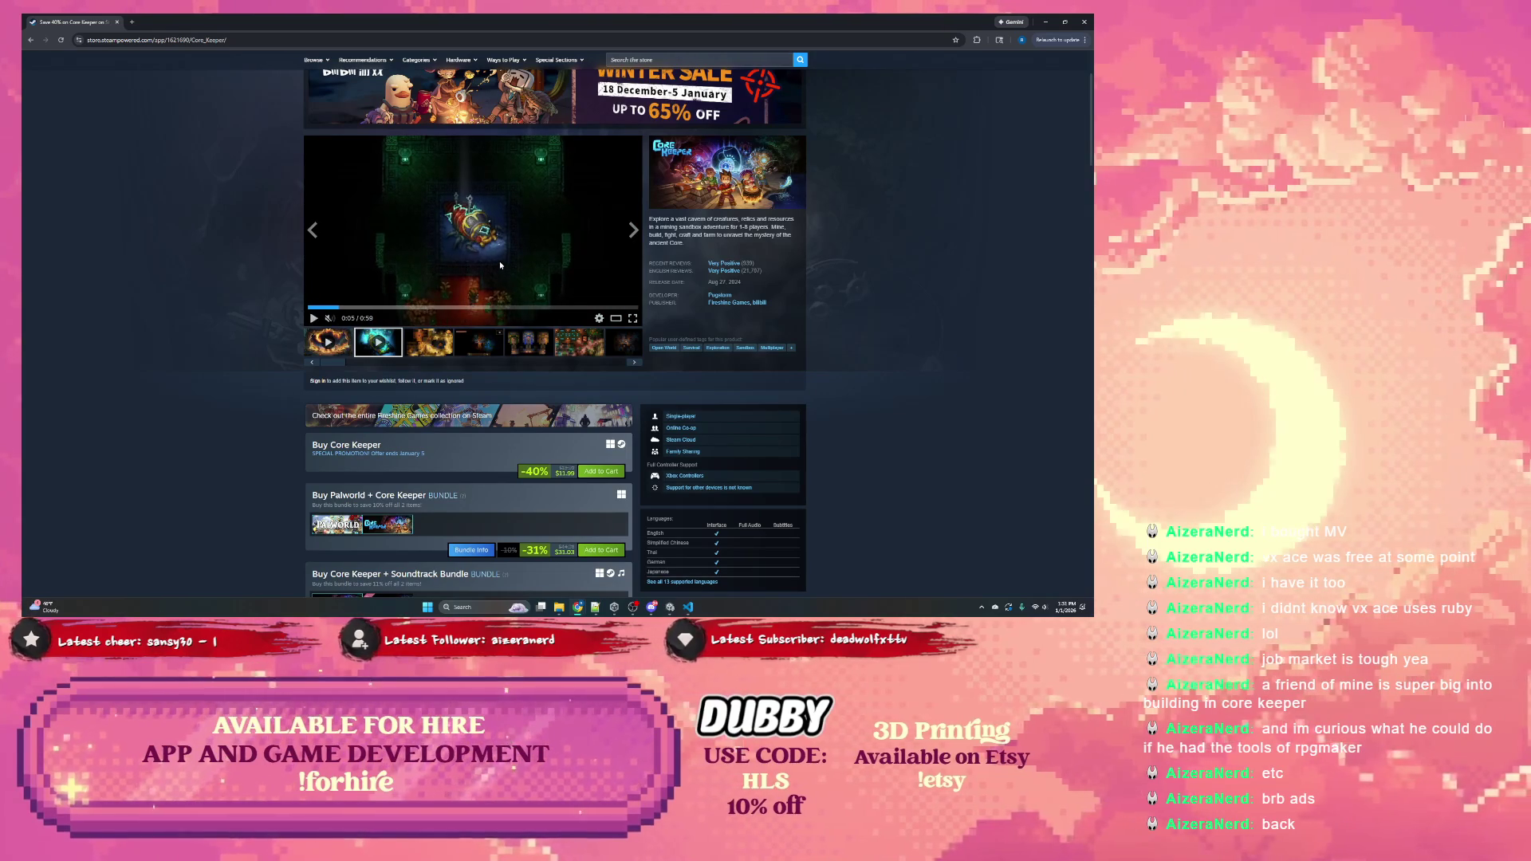
{"action": "left_click", "coordinate": [314, 319]}
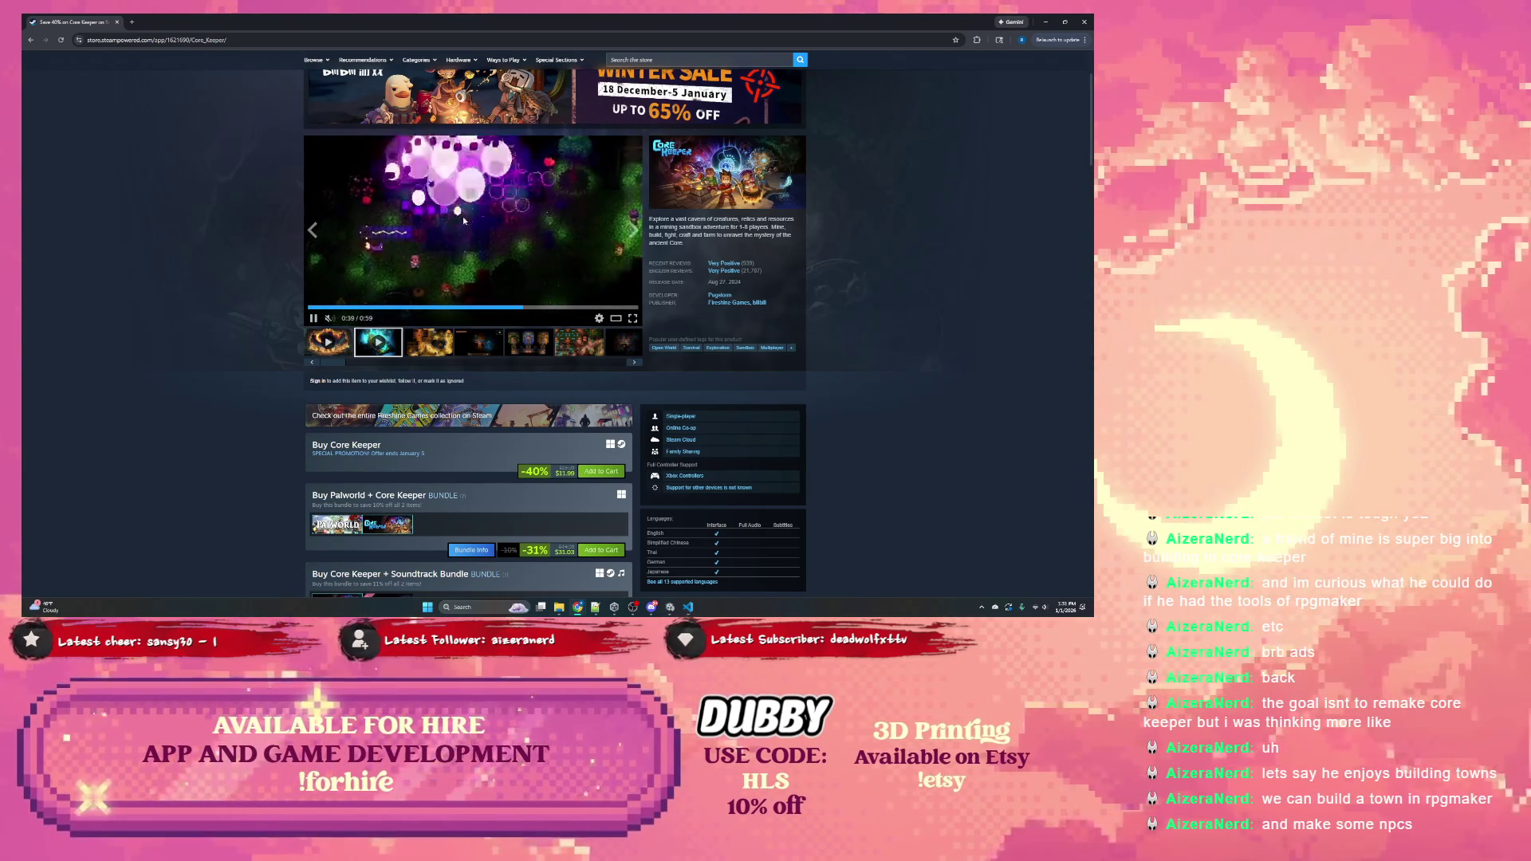
{"action": "left_click", "coordinate": [460, 232]}
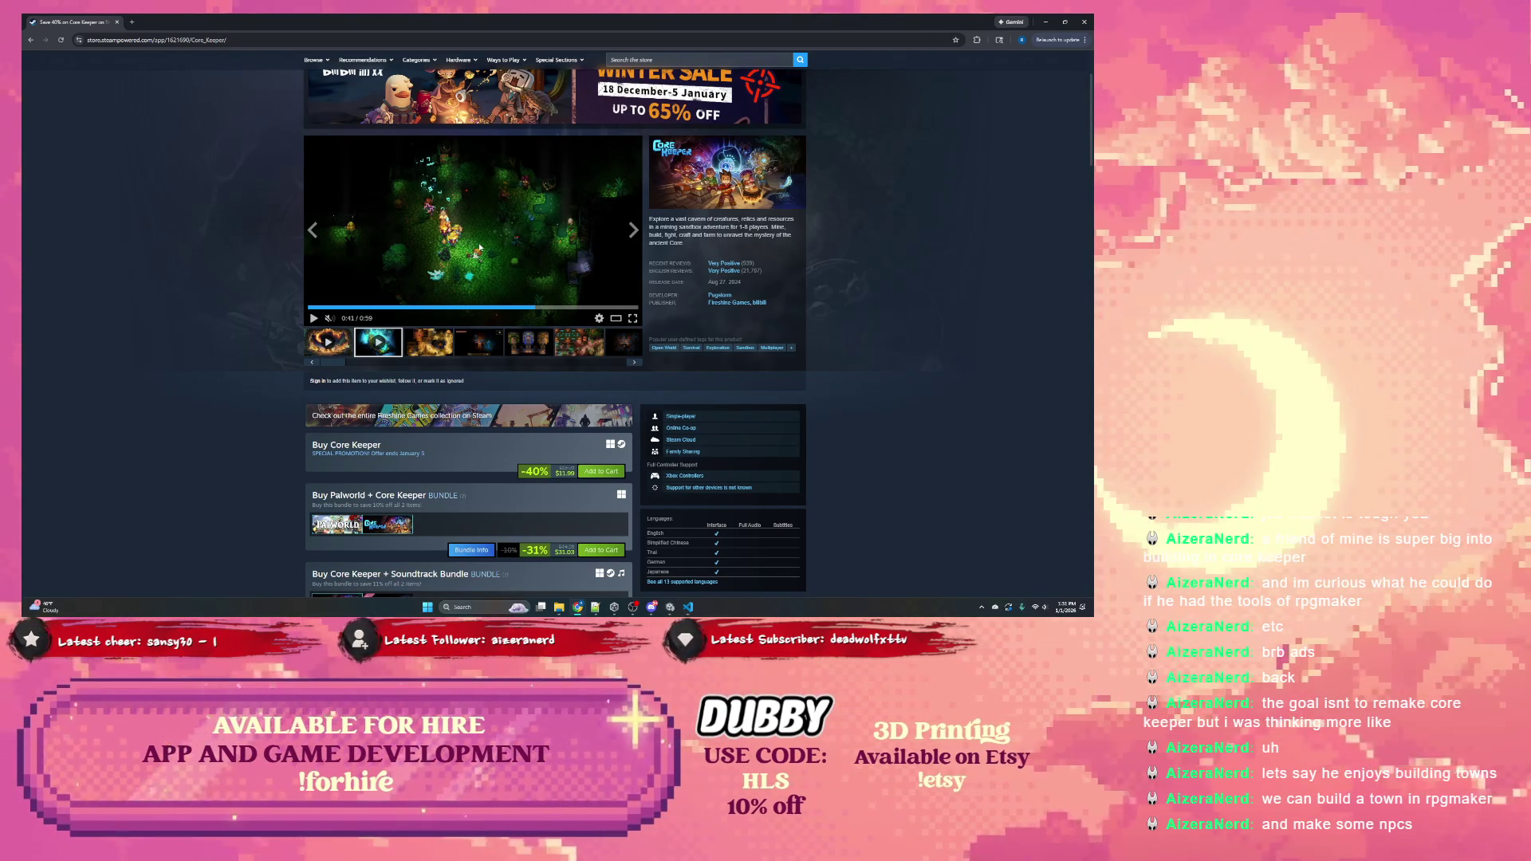
{"action": "left_click", "coordinate": [472, 245]}
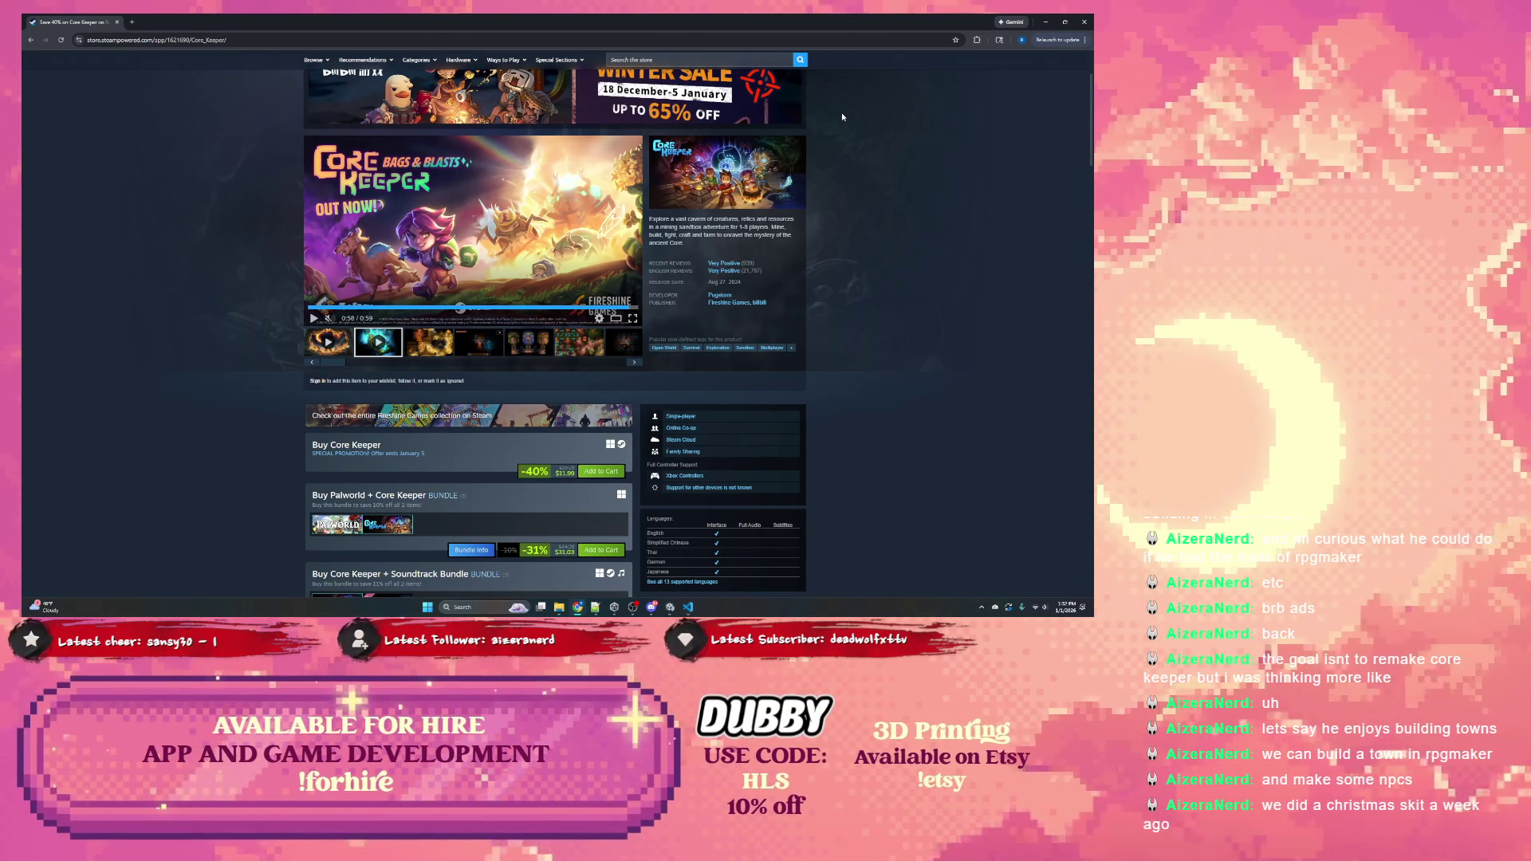
{"action": "left_click", "coordinate": [1051, 25]}
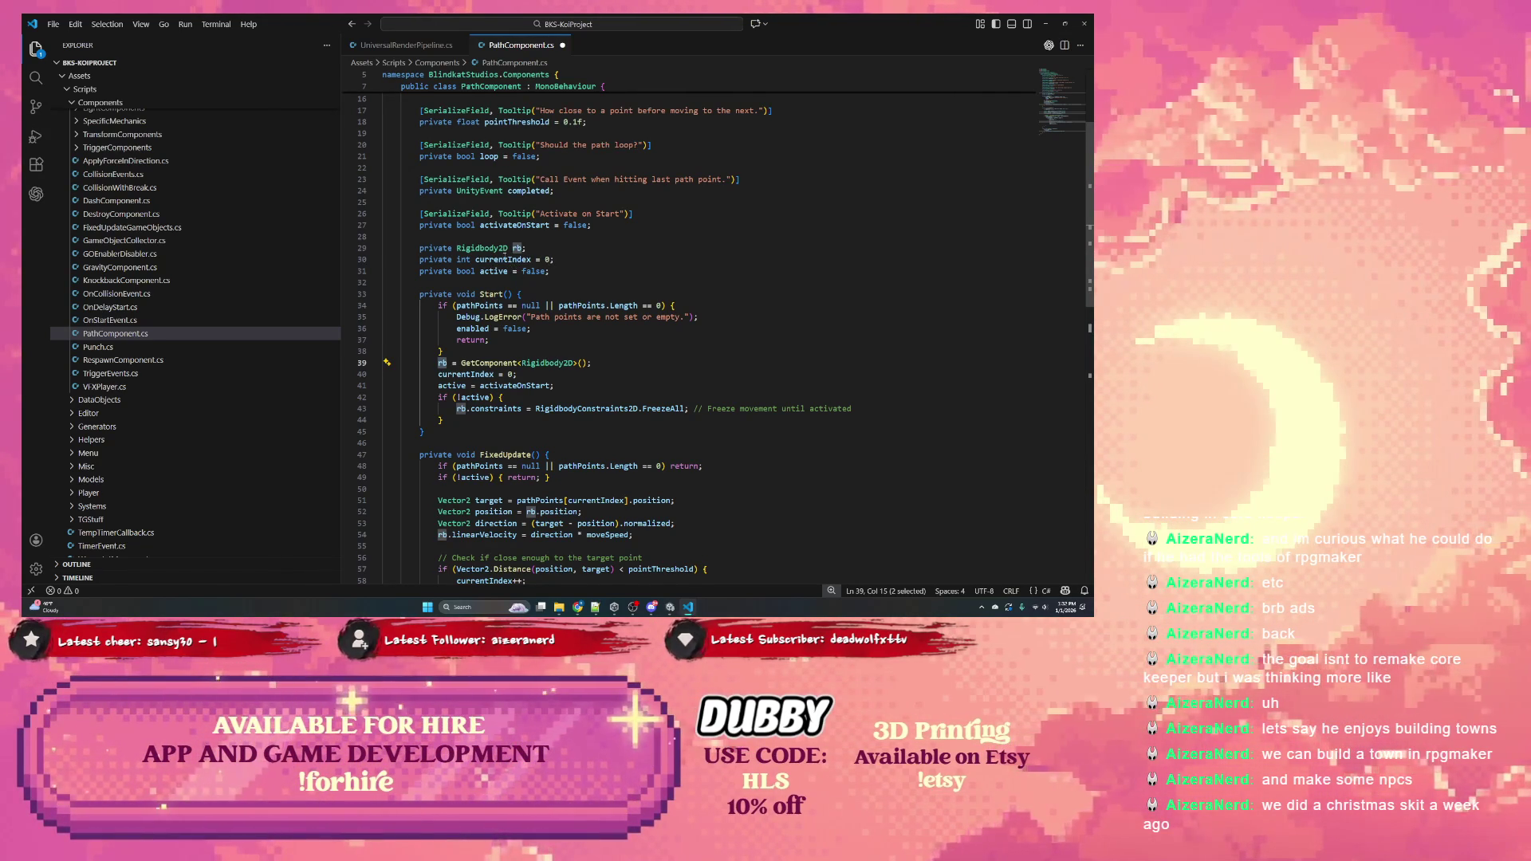
Inspect rb, pathPoints, Transform and Rigidbody2D, then go to line 28 above the rb field
{"action": "double_click", "coordinate": [517, 248]}
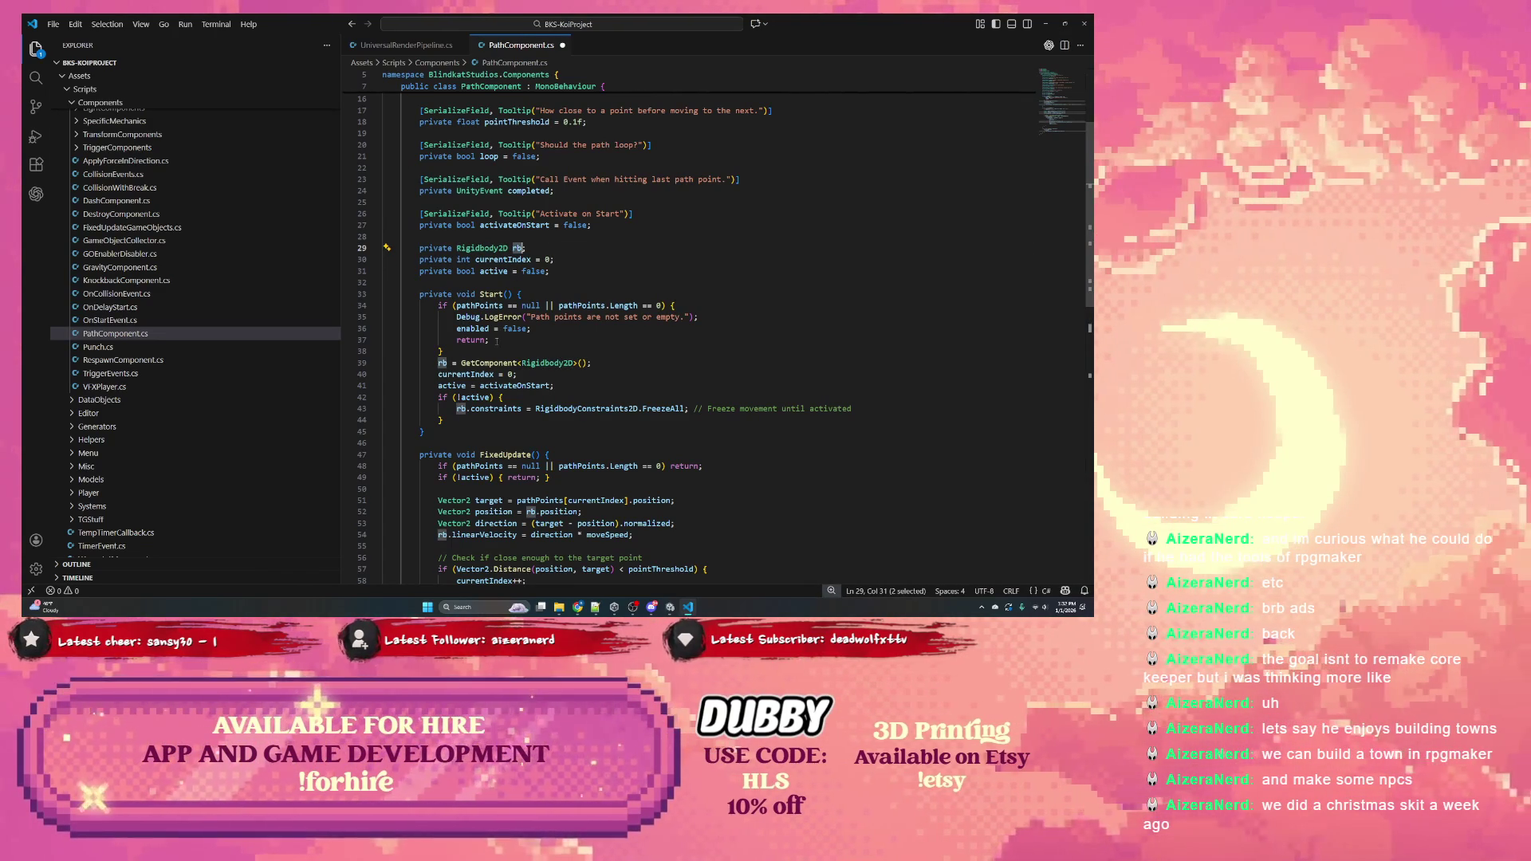
{"action": "scroll", "coordinate": [512, 353], "scroll_direction": "up", "scroll_amount": 5}
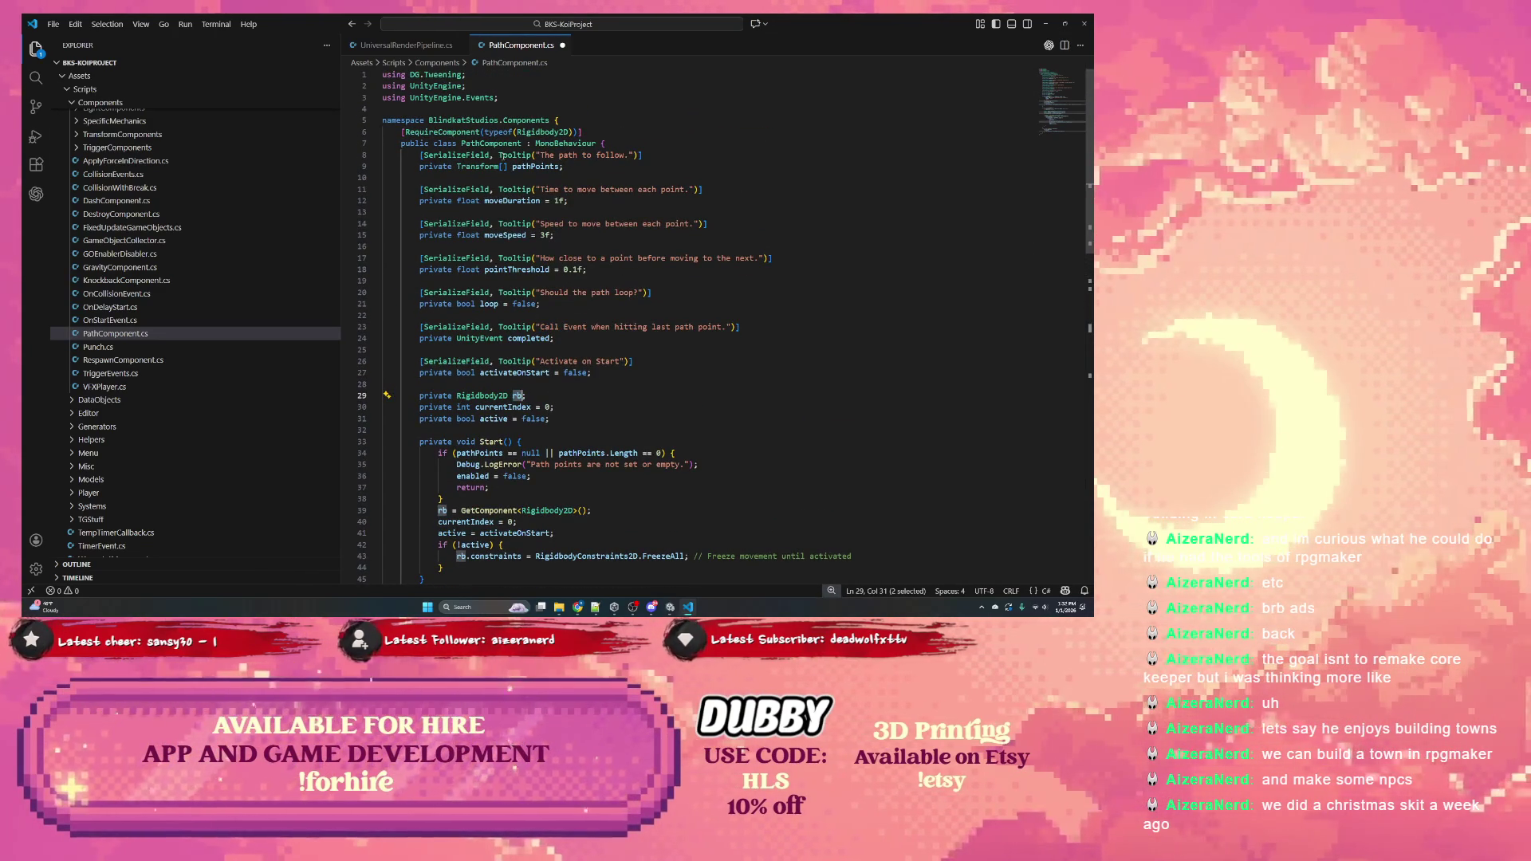
{"action": "double_click", "coordinate": [529, 166]}
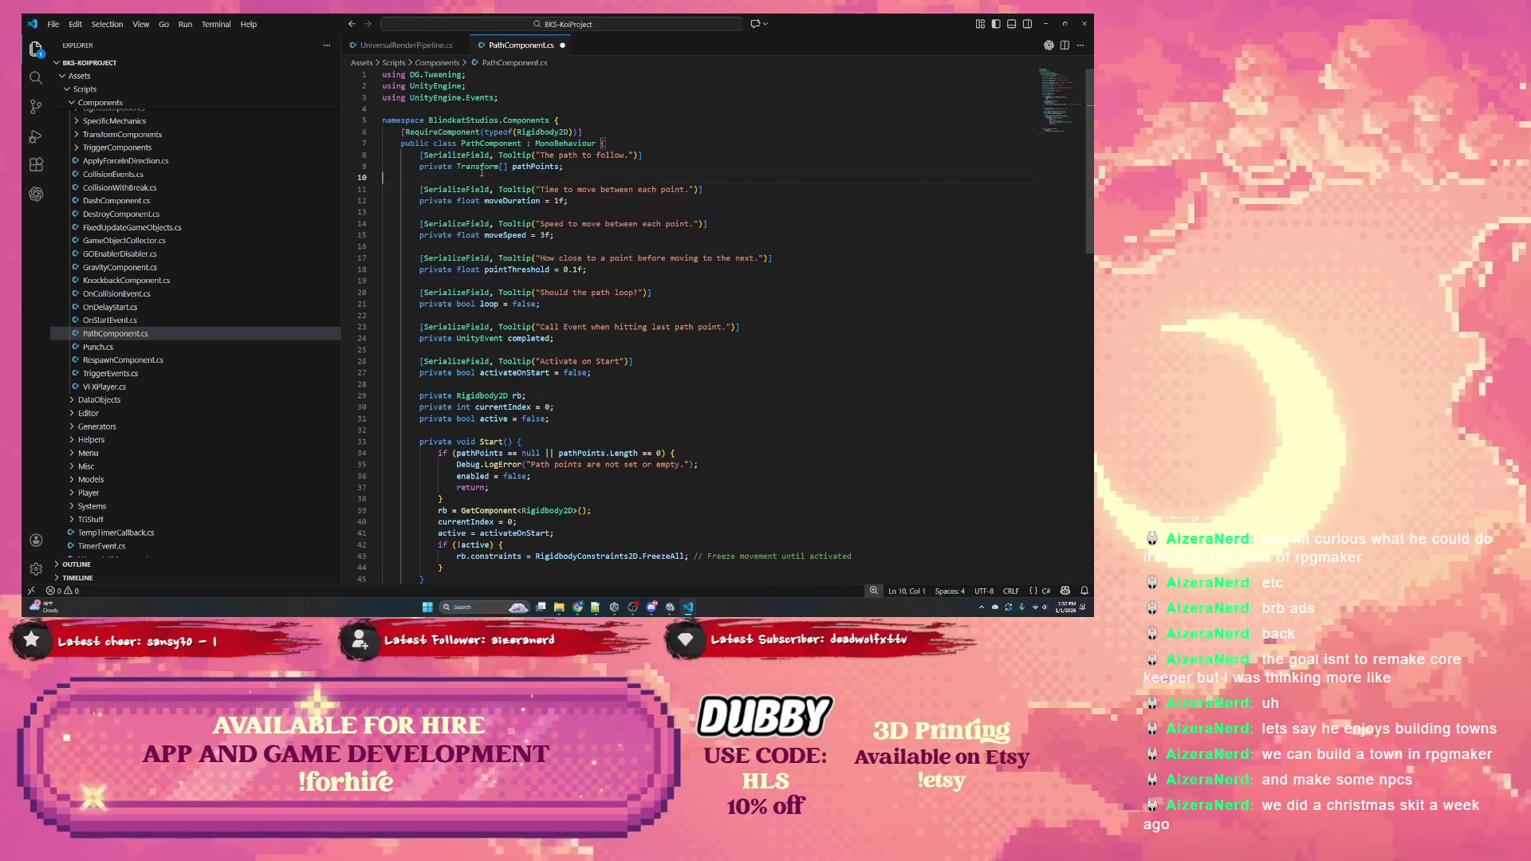
{"action": "double_click", "coordinate": [479, 166]}
{"action": "scroll", "coordinate": [513, 205], "scroll_direction": "down", "scroll_amount": 3}
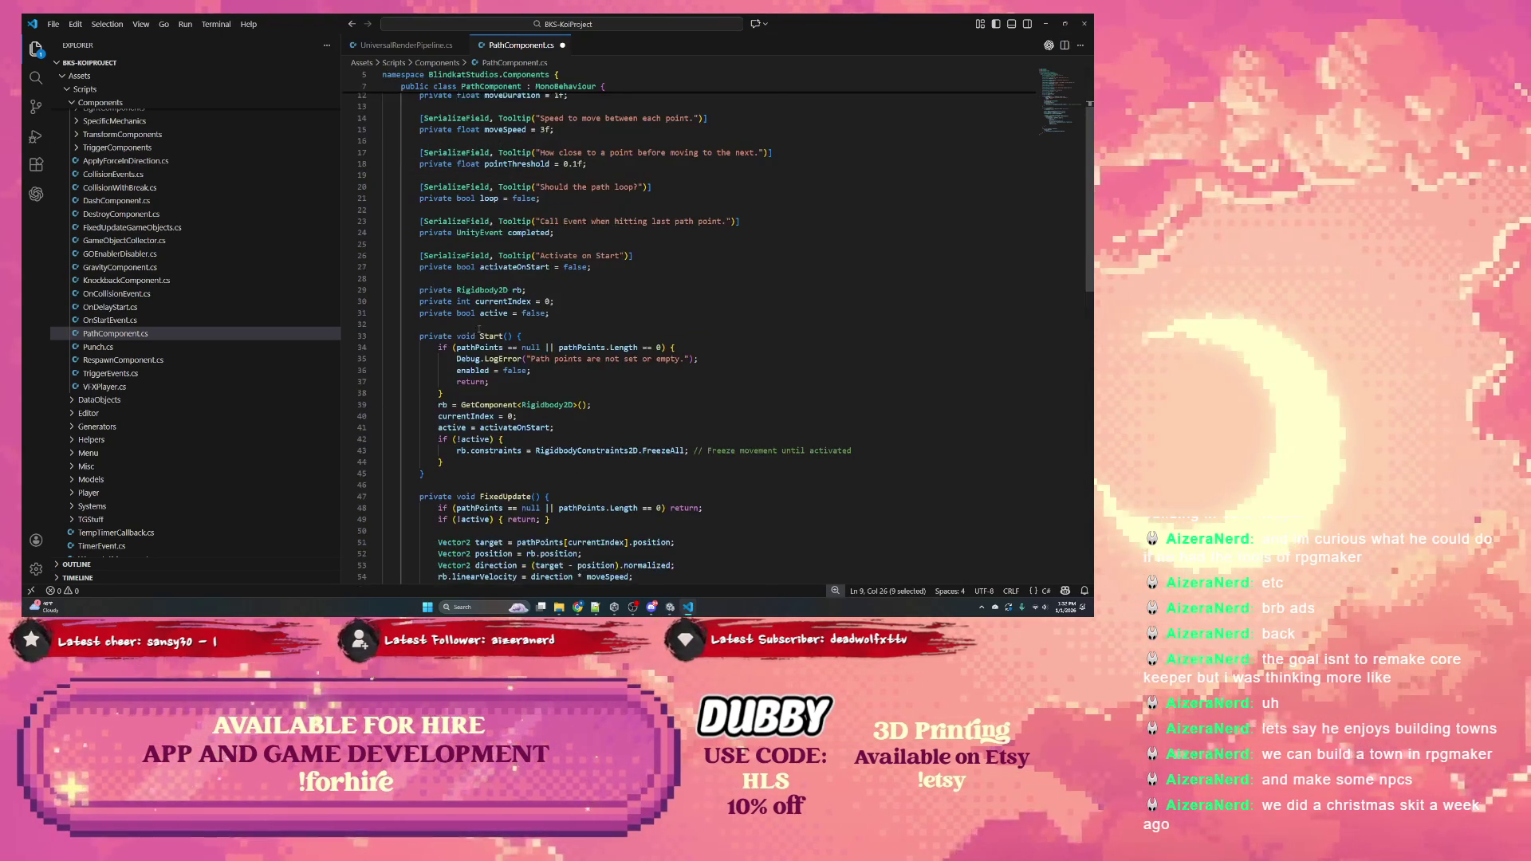
{"action": "scroll", "coordinate": [465, 327], "scroll_direction": "down", "scroll_amount": 2}
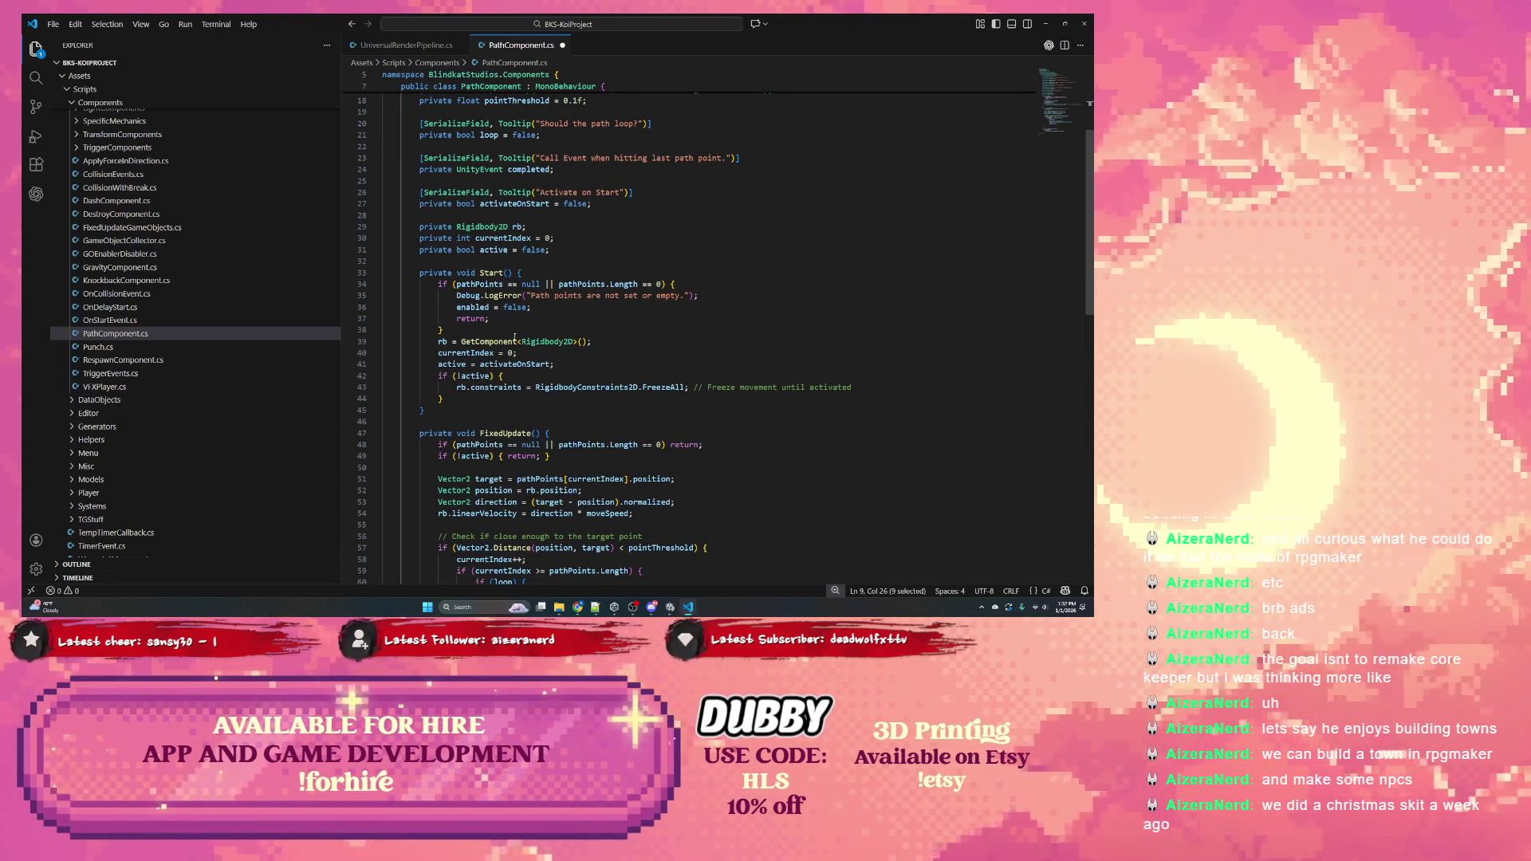
{"action": "double_click", "coordinate": [547, 342]}
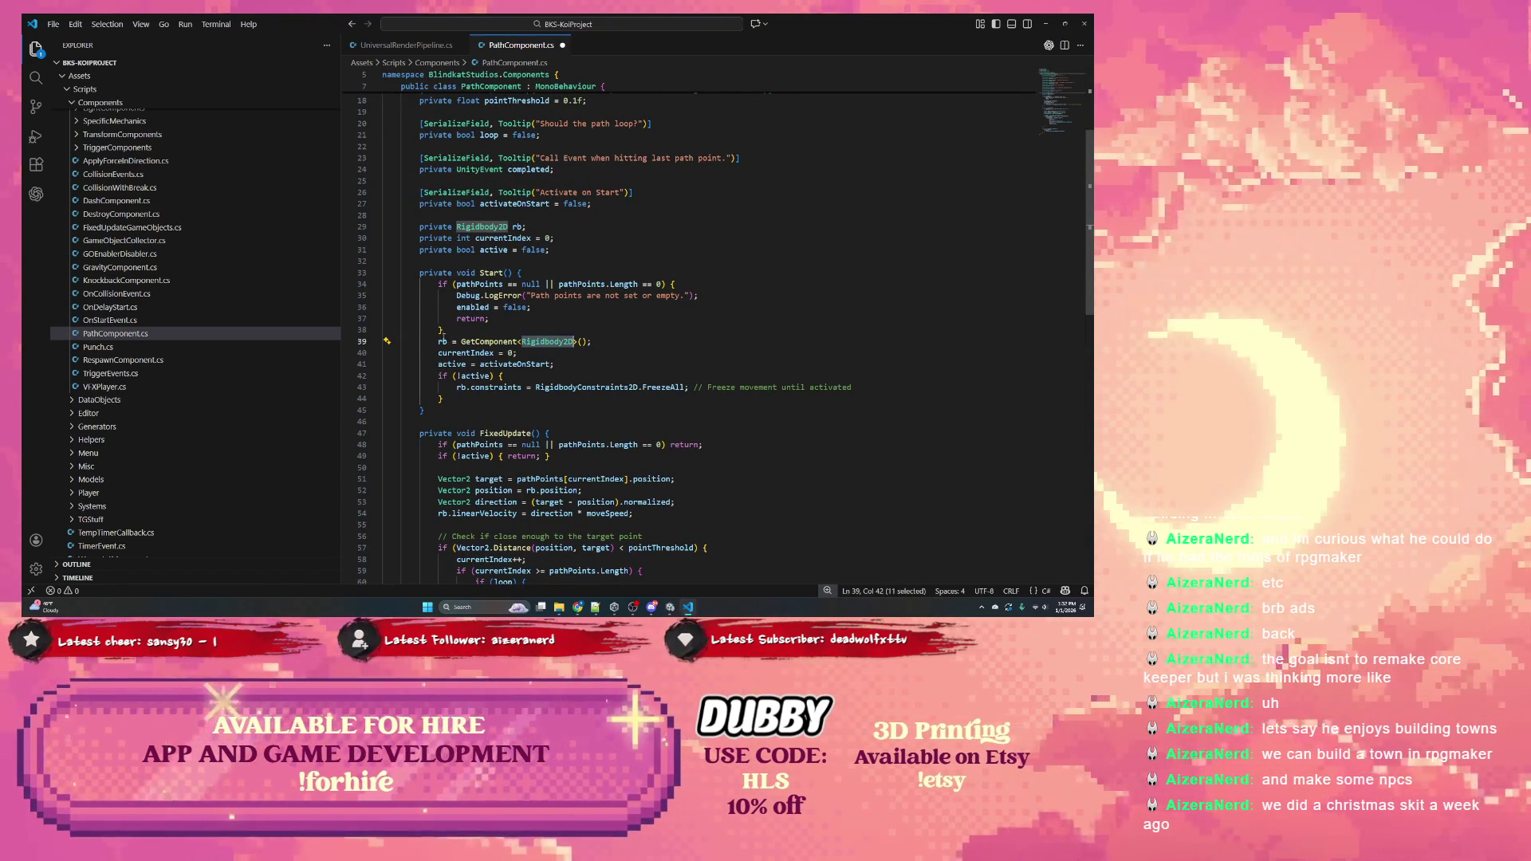
{"action": "left_click", "coordinate": [449, 227]}
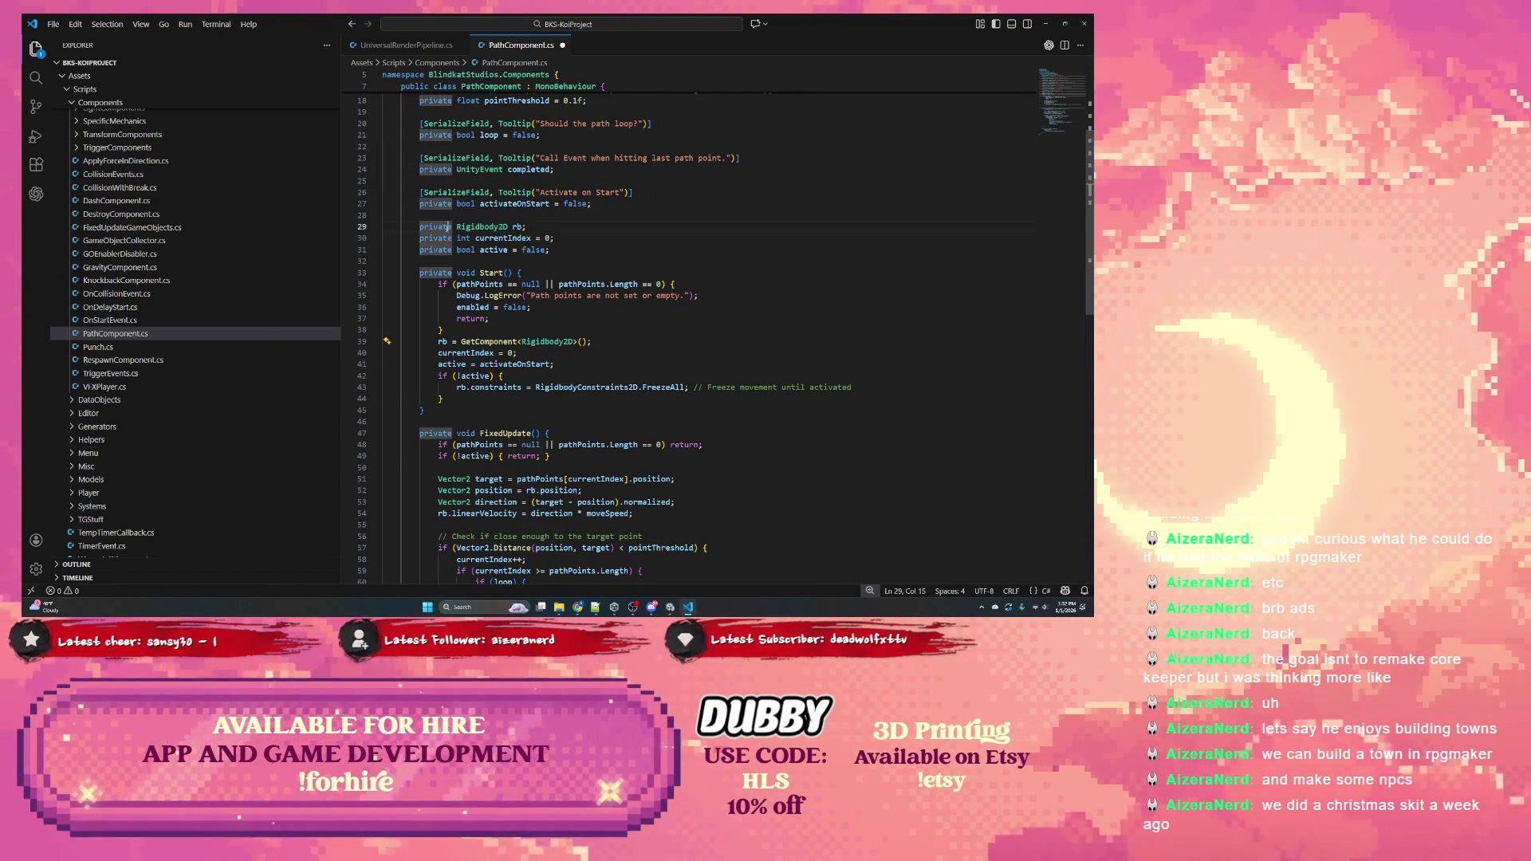
{"action": "left_click", "coordinate": [435, 220]}
{"action": "key", "text": "Return"}
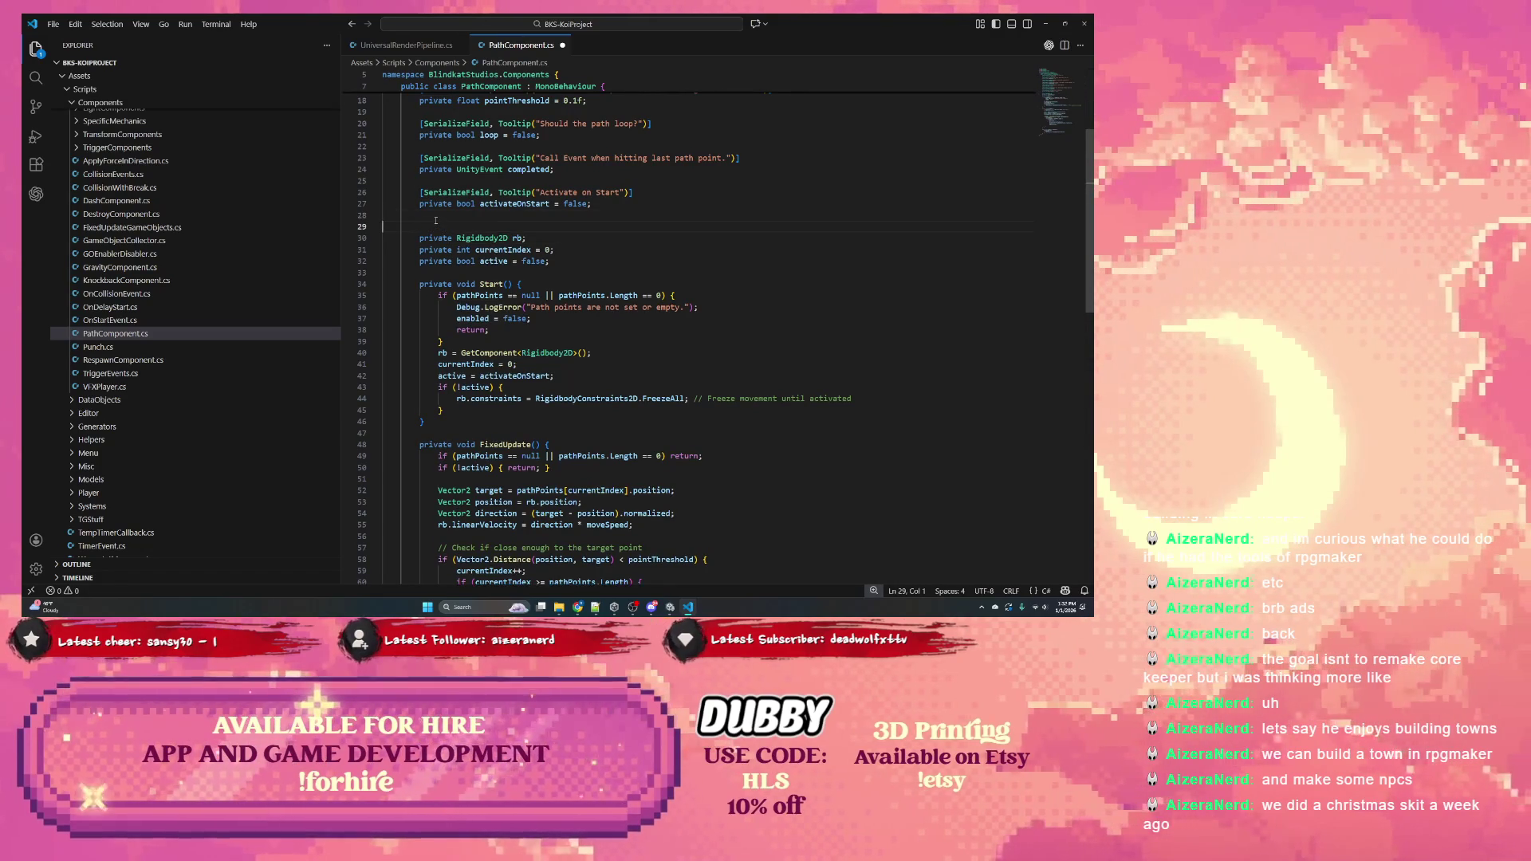
{"action": "type", "text": "[SerializeField"}
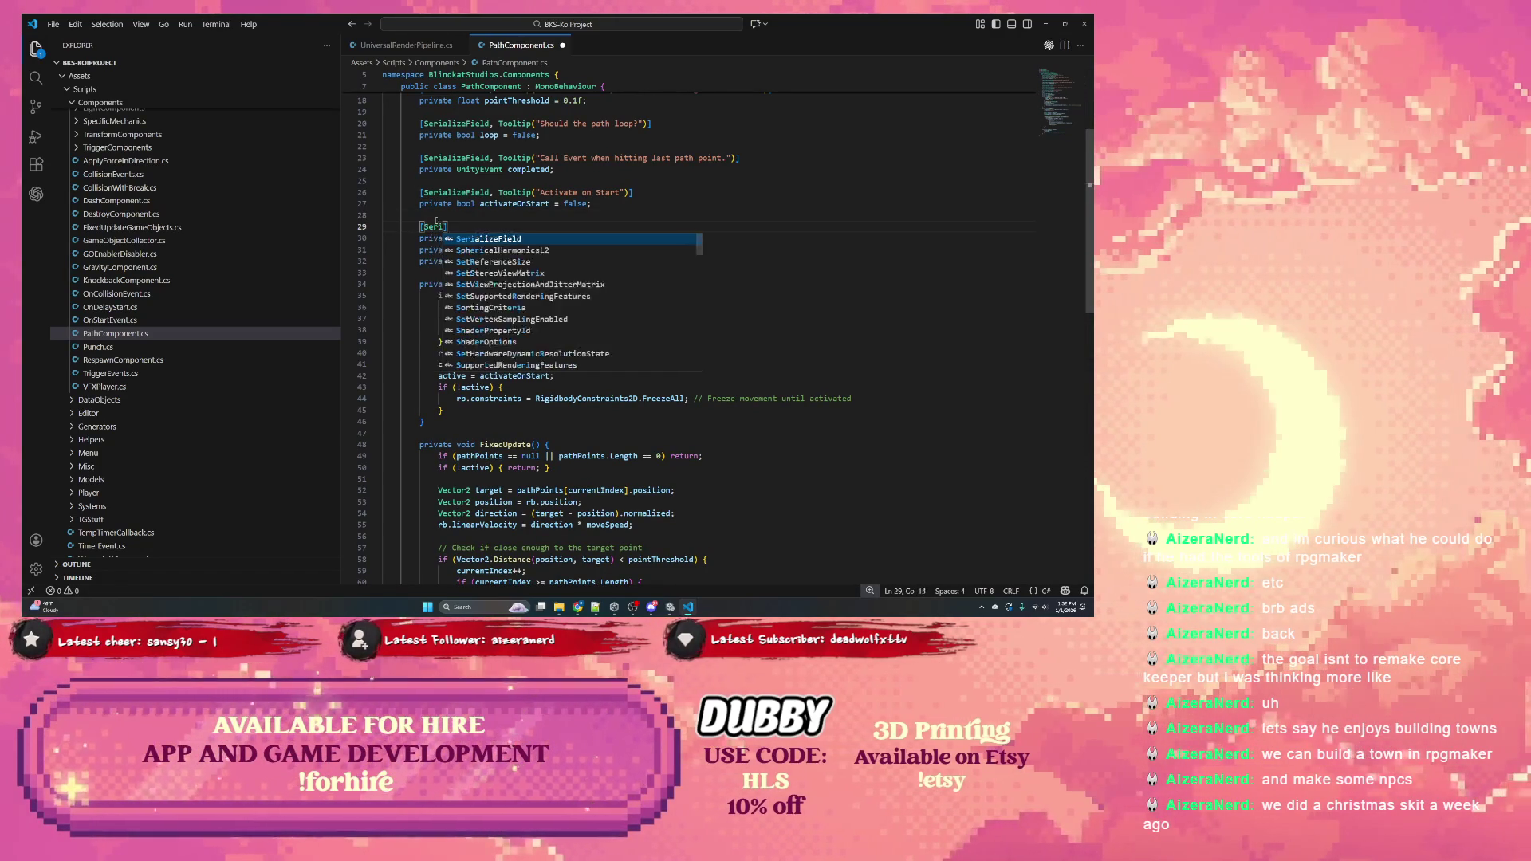
{"action": "type", "text": ", Tooltip"}
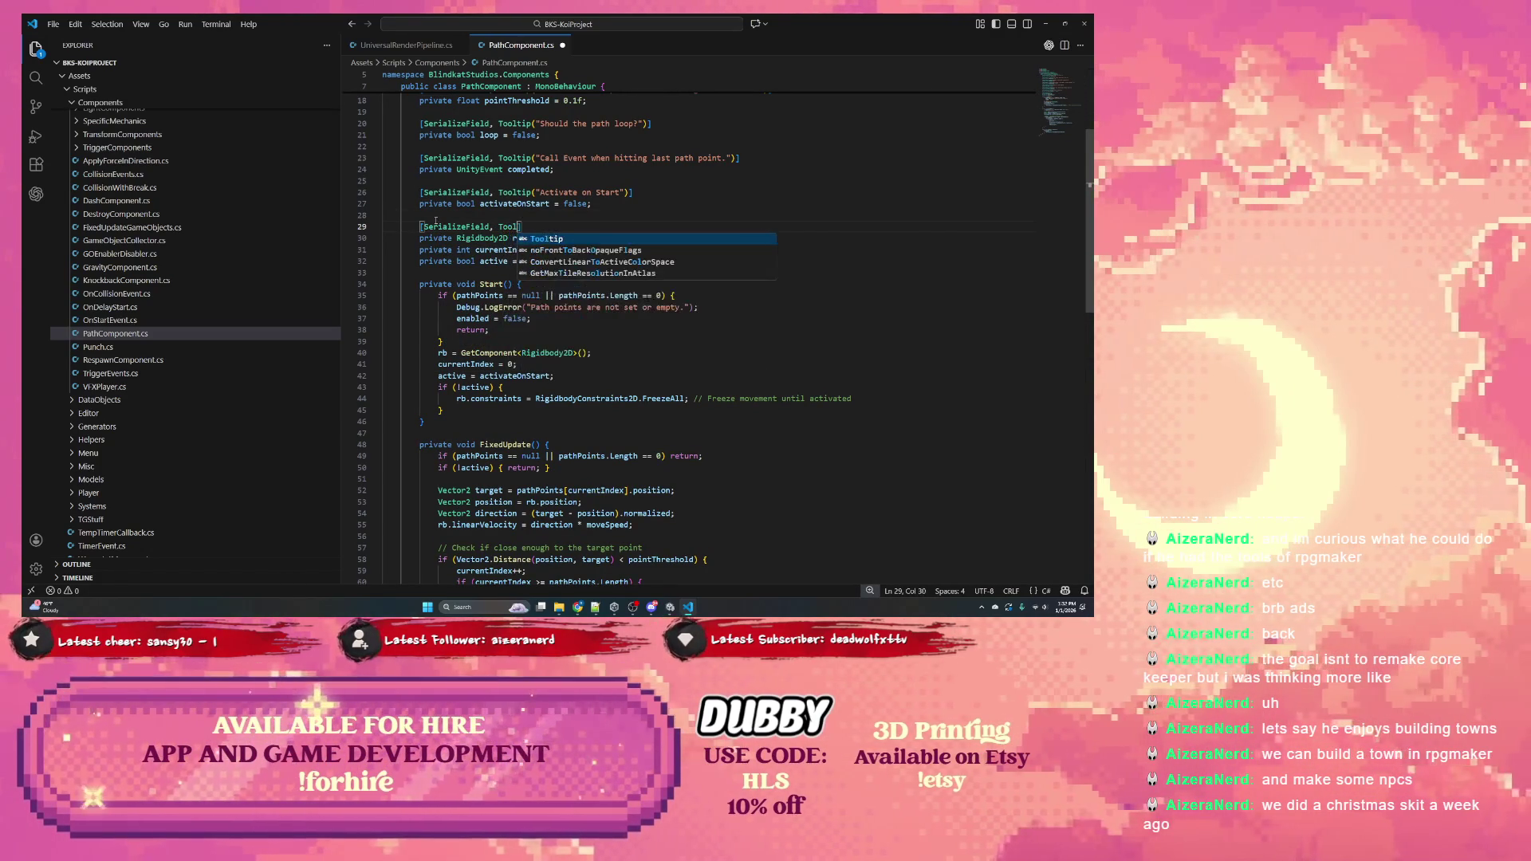
{"action": "type", "text": "(\""}
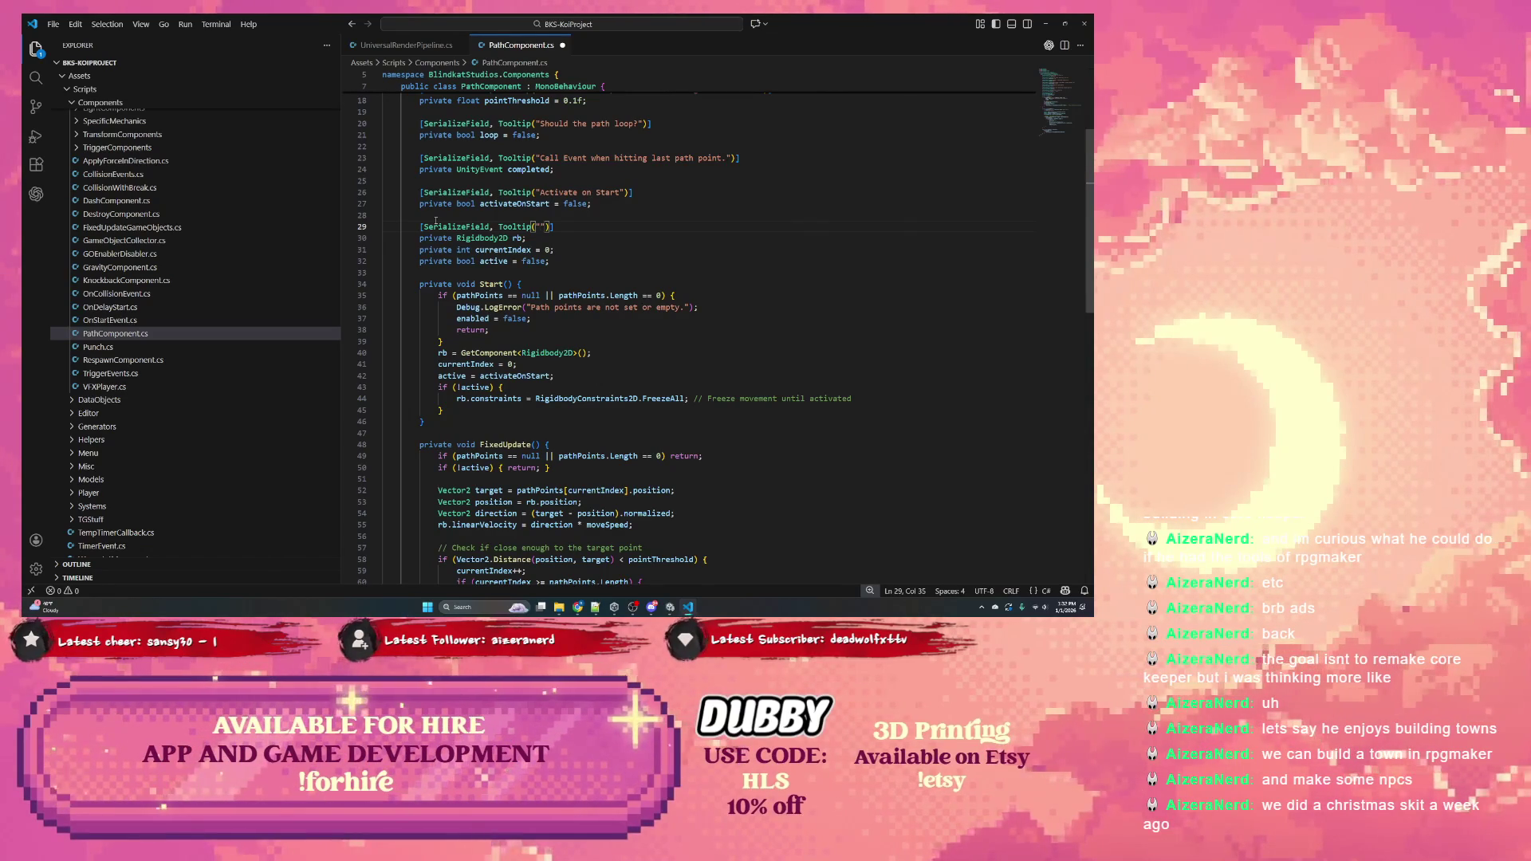
{"action": "key", "text": "BackSpace"}
{"action": "key", "text": "BackSpace"}
{"action": "key", "text": "BackSpace"}
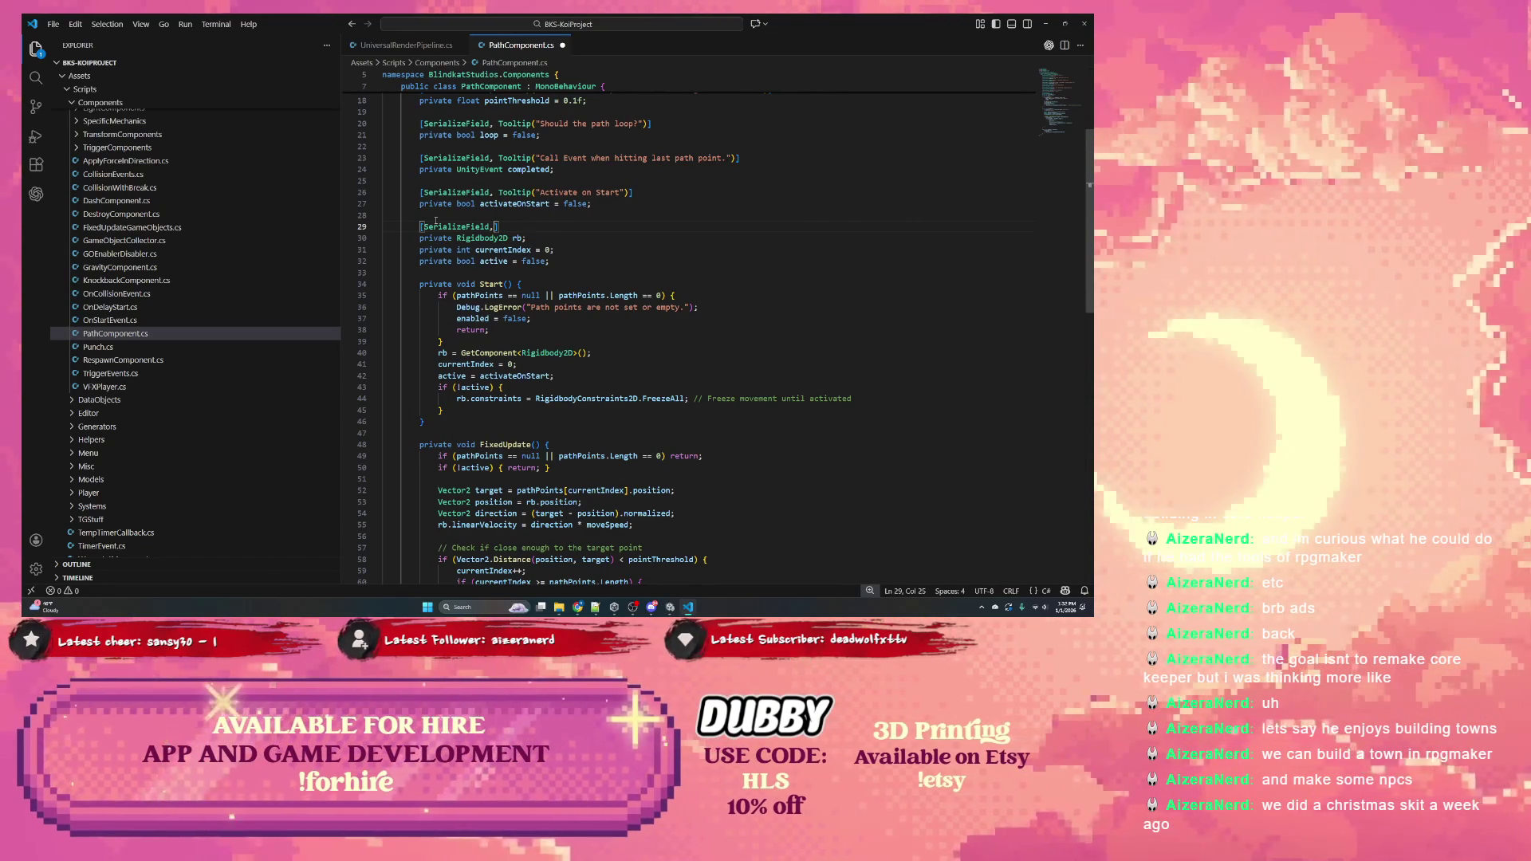
{"action": "scroll", "coordinate": [461, 215], "scroll_direction": "up", "scroll_amount": 2}
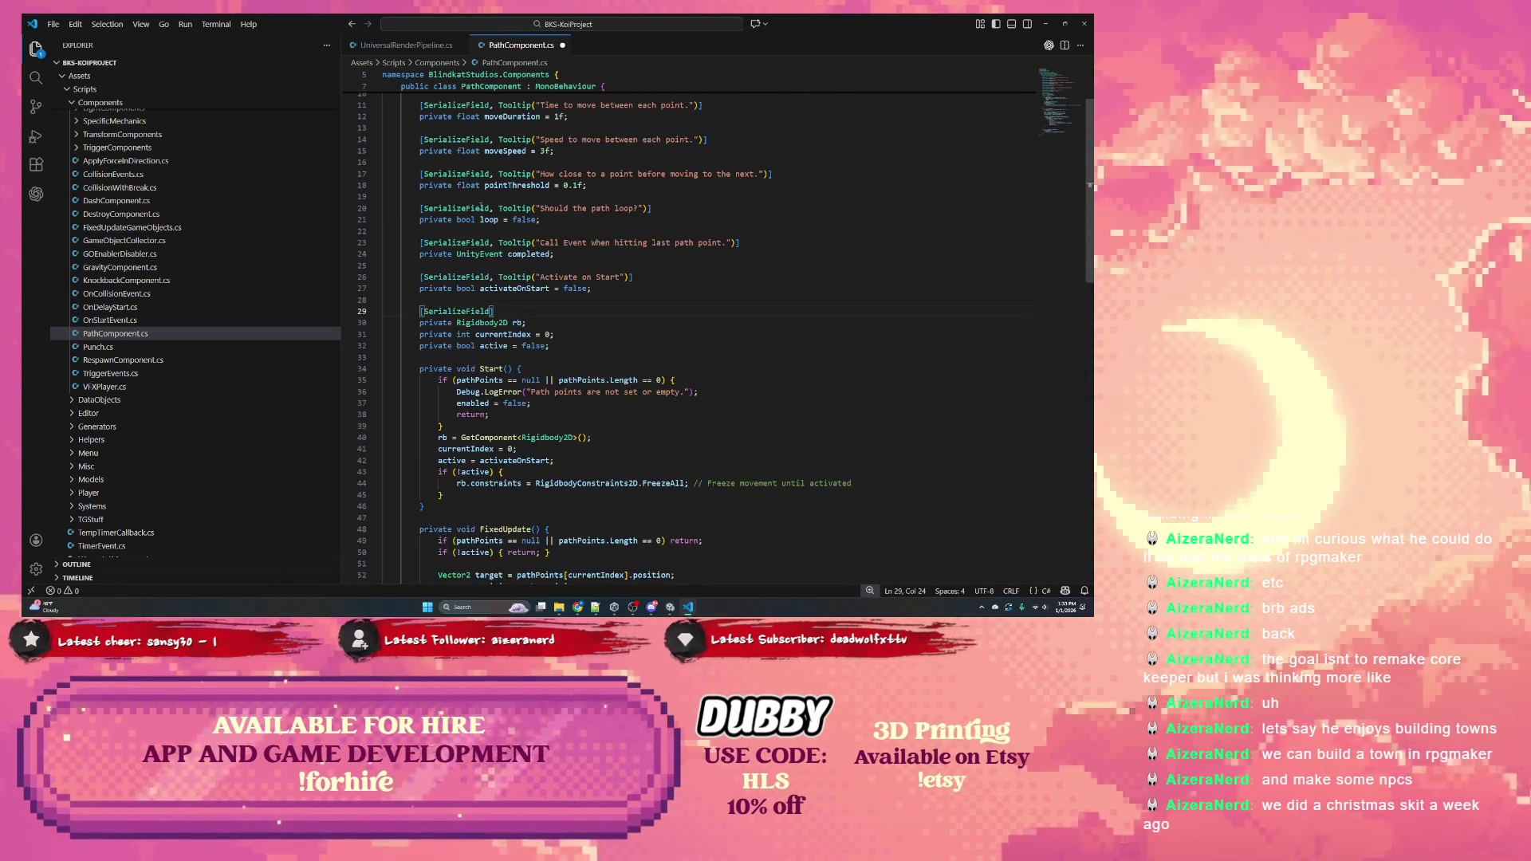
{"action": "scroll", "coordinate": [568, 213], "scroll_direction": "up", "scroll_amount": 3}
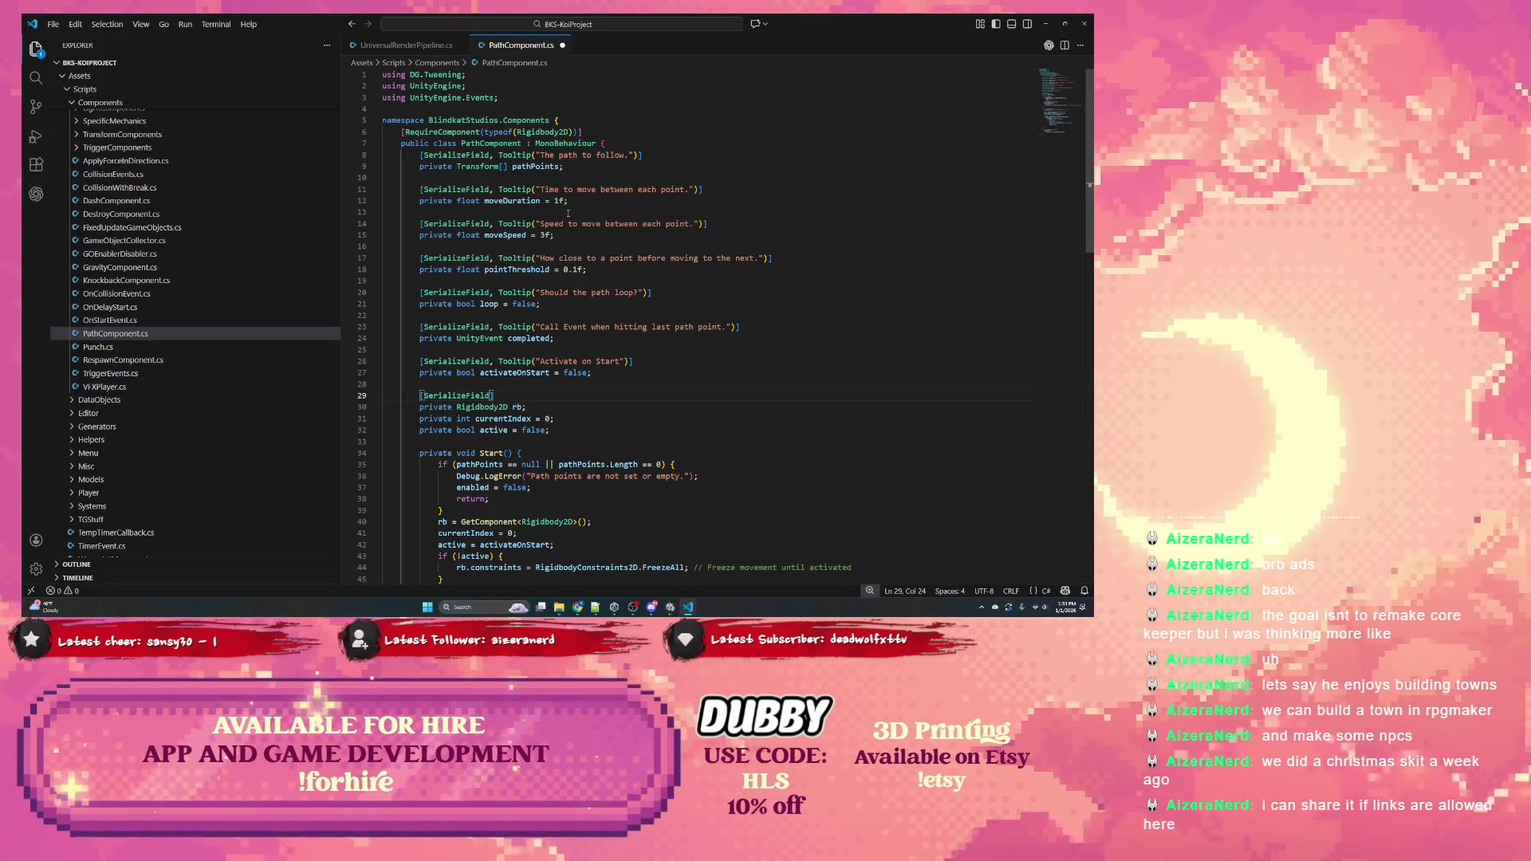
{"action": "mouse_move", "coordinate": [519, 201]}
{"action": "left_mouse_down"}
{"action": "mouse_move", "coordinate": [575, 252]}
{"action": "mouse_move", "coordinate": [541, 304]}
{"action": "left_mouse_up"}
{"action": "scroll", "coordinate": [563, 274], "scroll_direction": "down", "scroll_amount": 2}
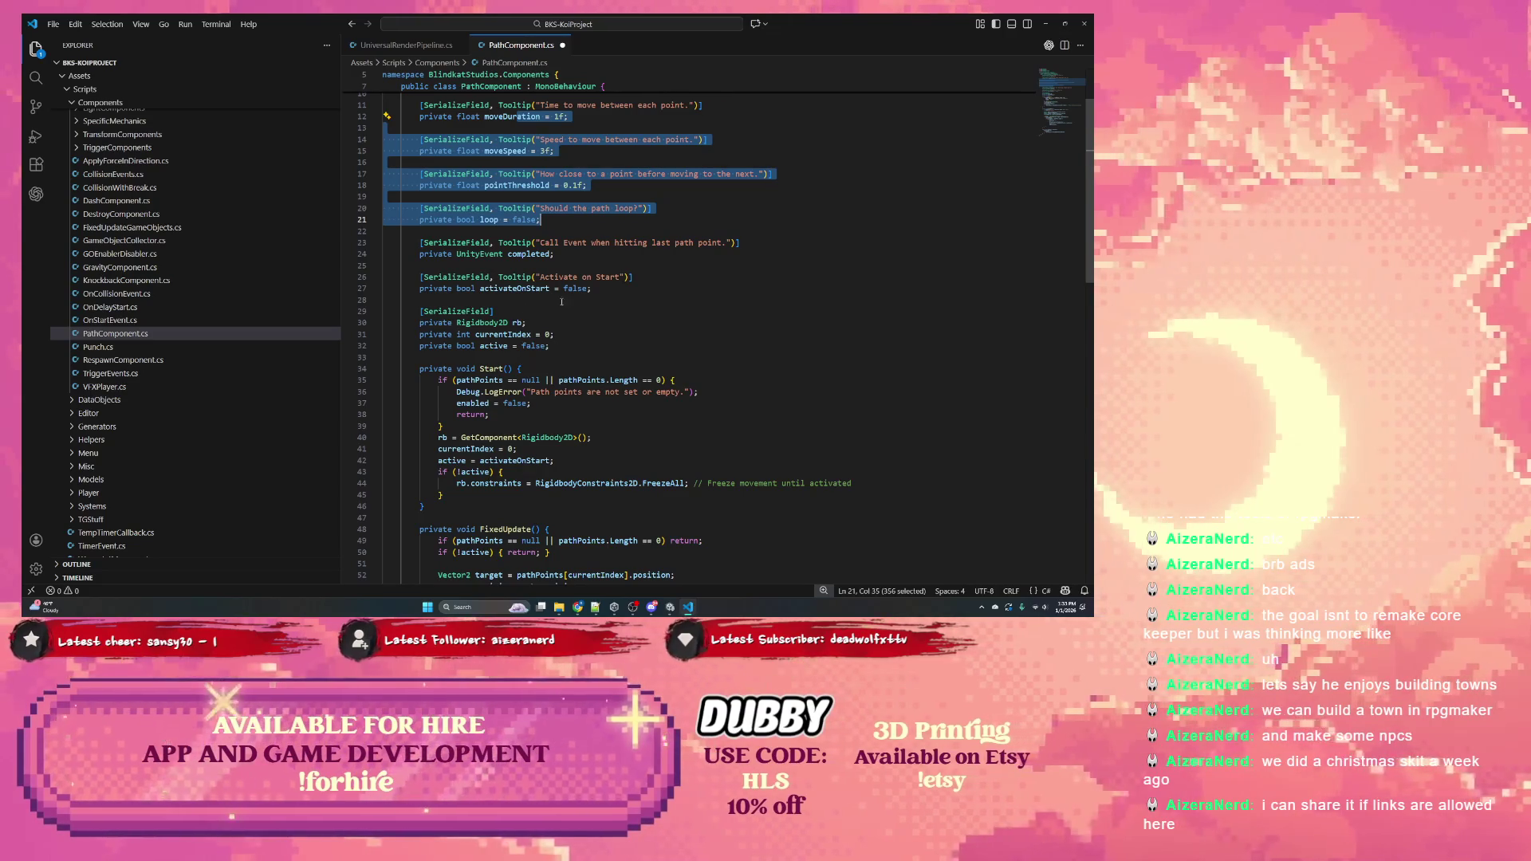
{"action": "double_click", "coordinate": [537, 315]}
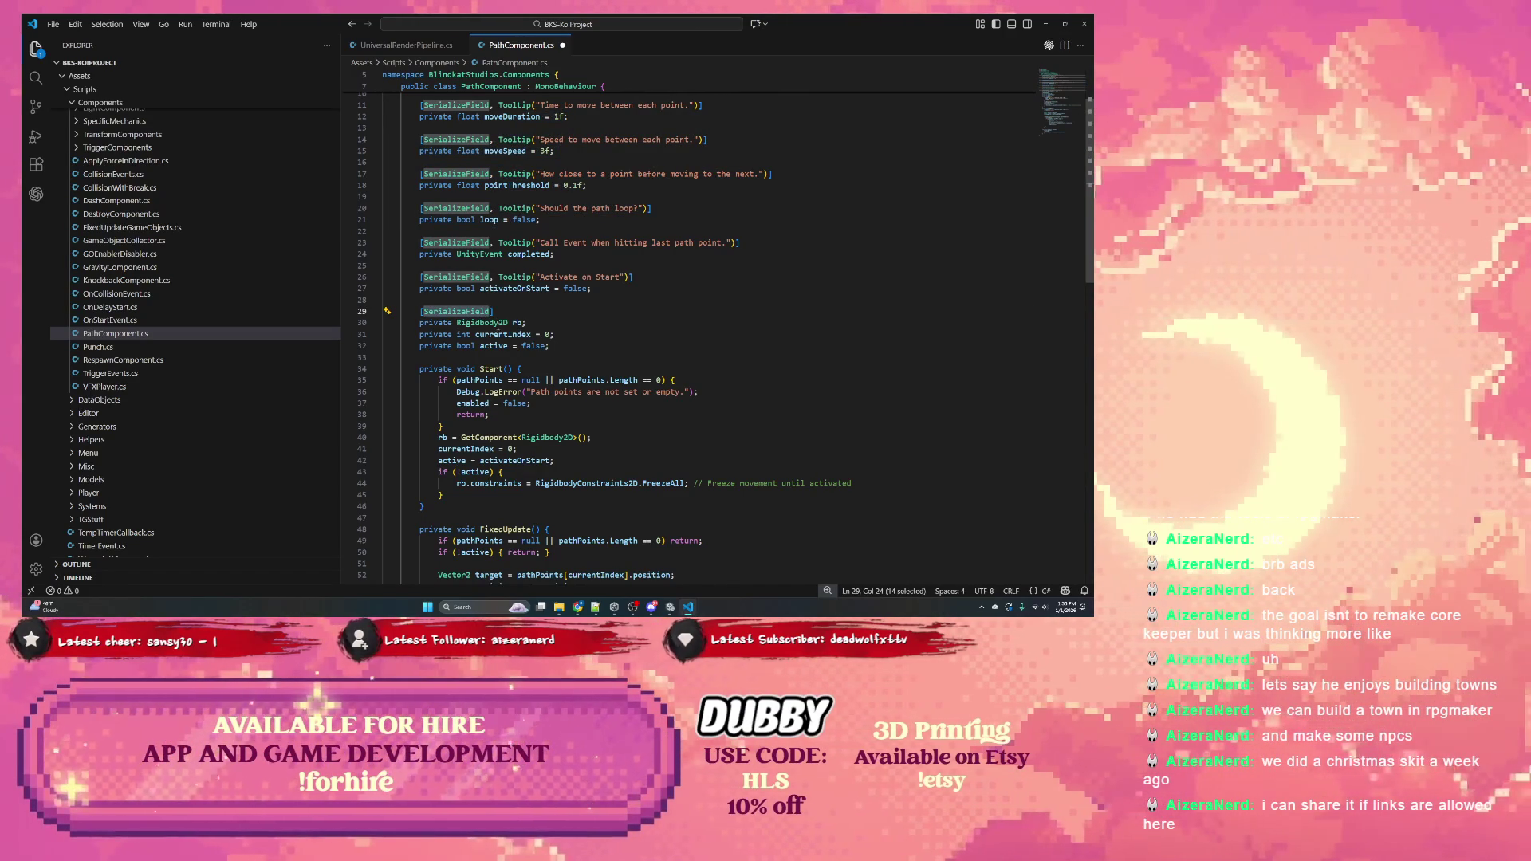
{"action": "scroll", "coordinate": [522, 322], "scroll_direction": "down", "scroll_amount": 1}
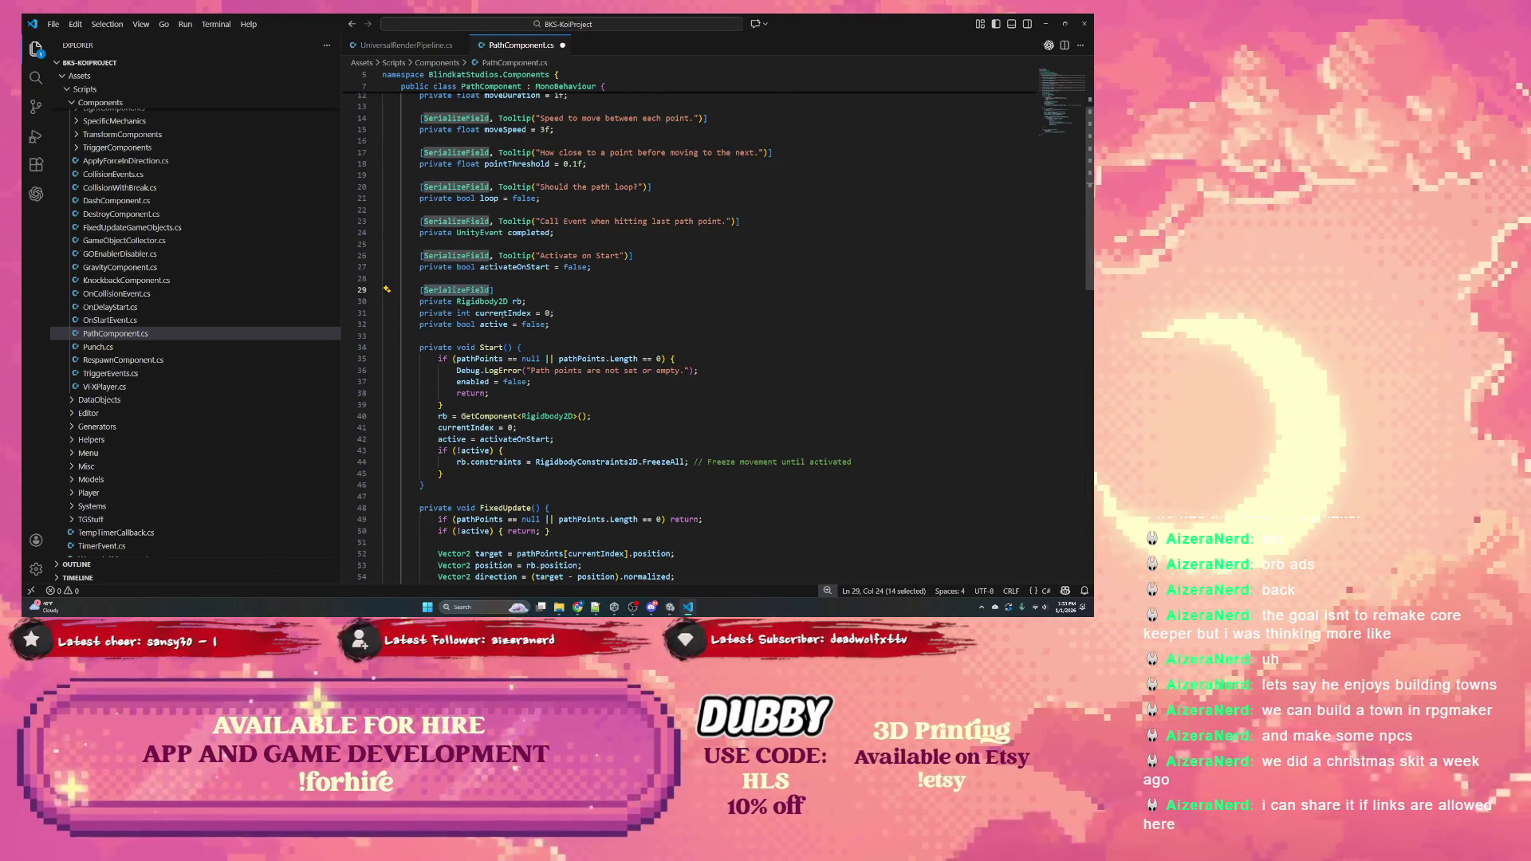
{"action": "scroll", "coordinate": [500, 314], "scroll_direction": "down", "scroll_amount": 5}
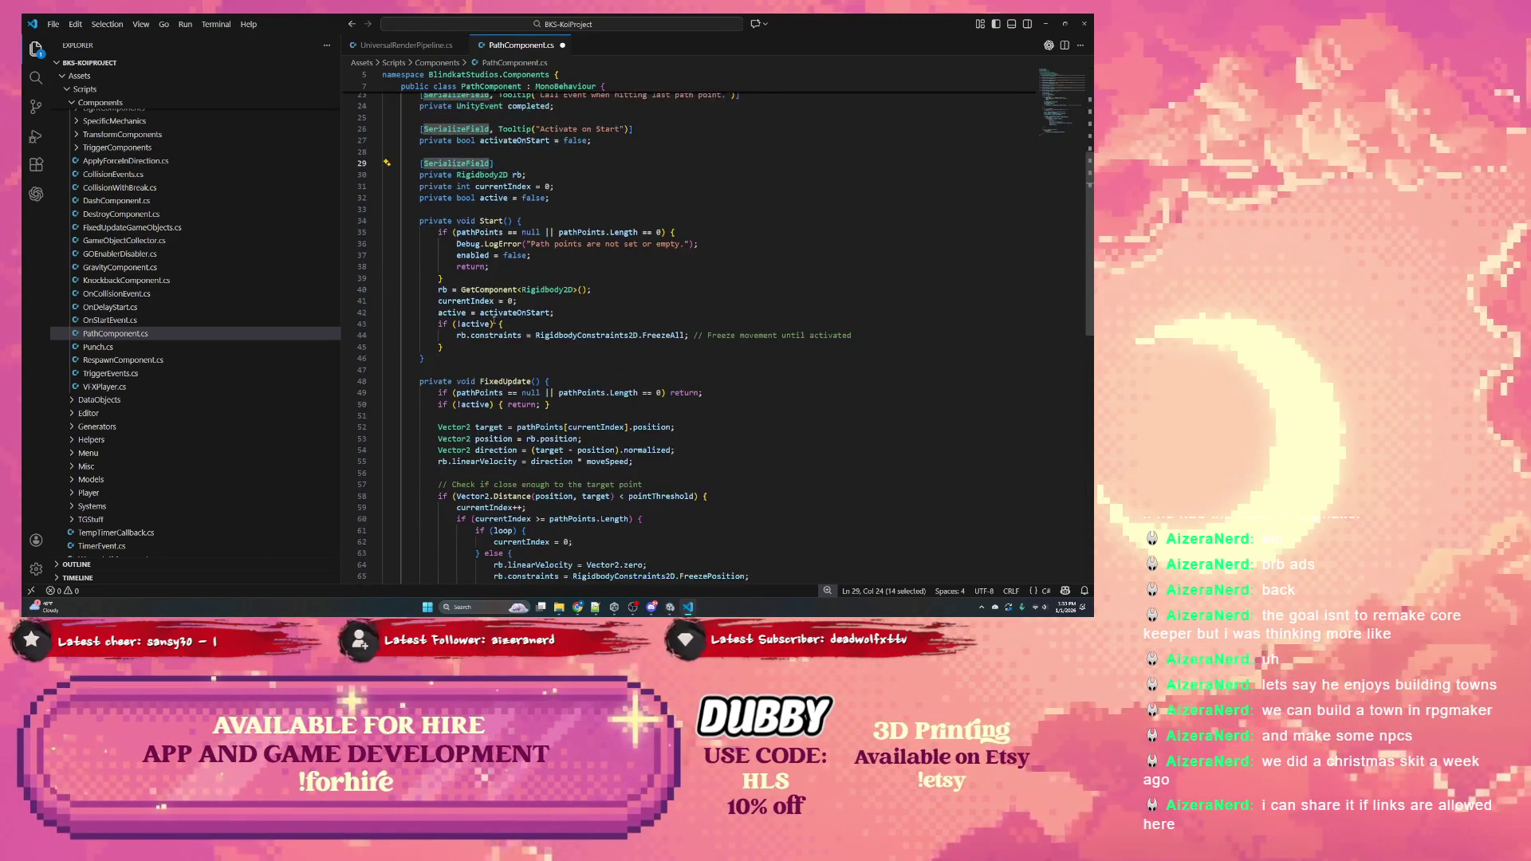
{"action": "scroll", "coordinate": [493, 319], "scroll_direction": "down", "scroll_amount": 1}
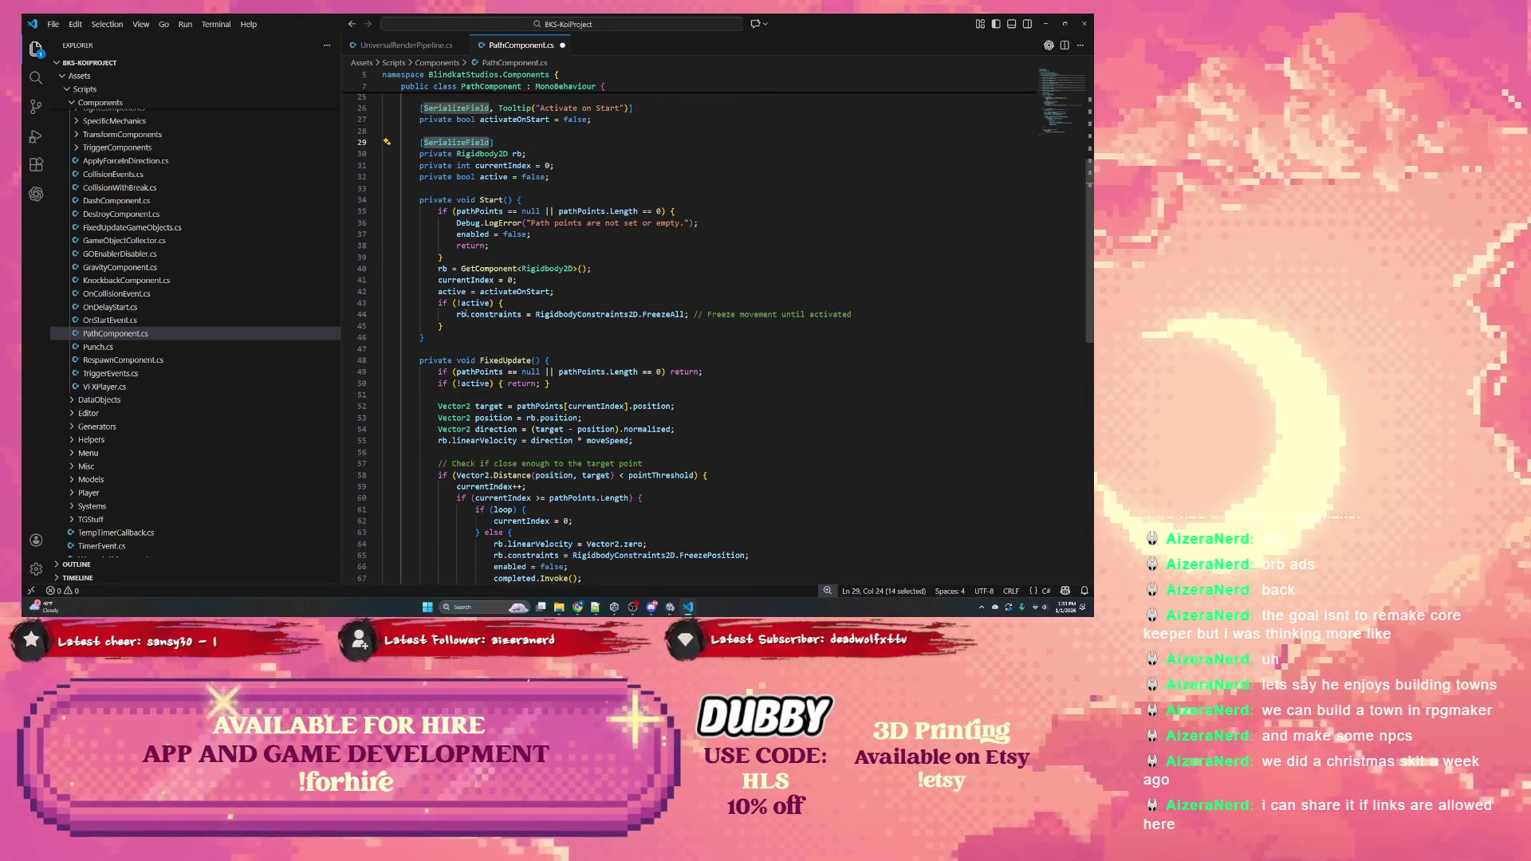
{"action": "left_click_drag", "start_coordinate": [456, 314], "coordinate": [745, 314]}
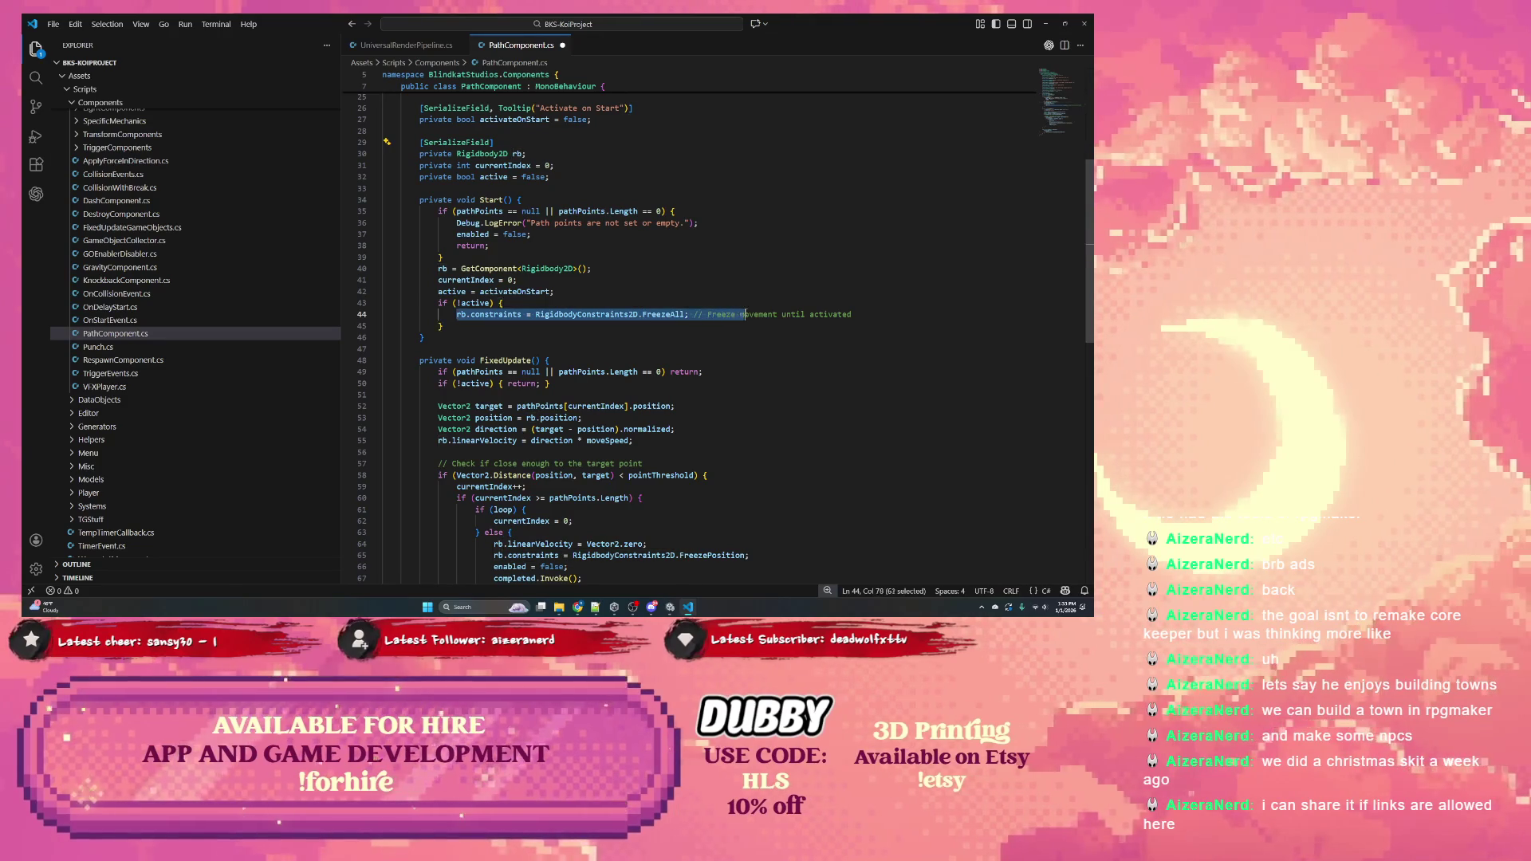
{"action": "left_click", "coordinate": [479, 269]}
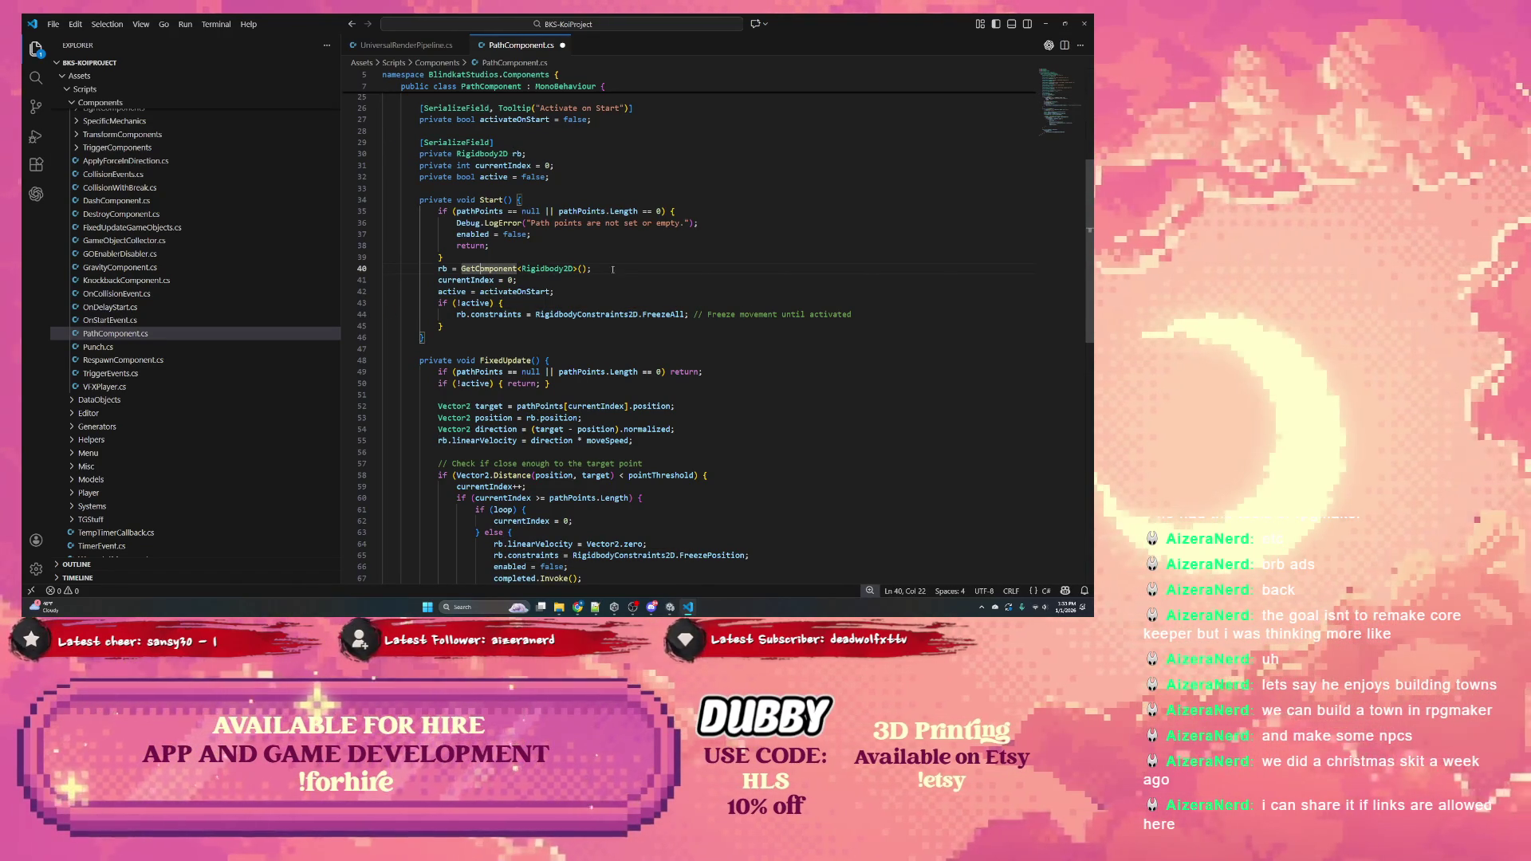
{"action": "scroll", "coordinate": [574, 263], "scroll_direction": "down", "scroll_amount": 2}
{"action": "double_click", "coordinate": [481, 287]}
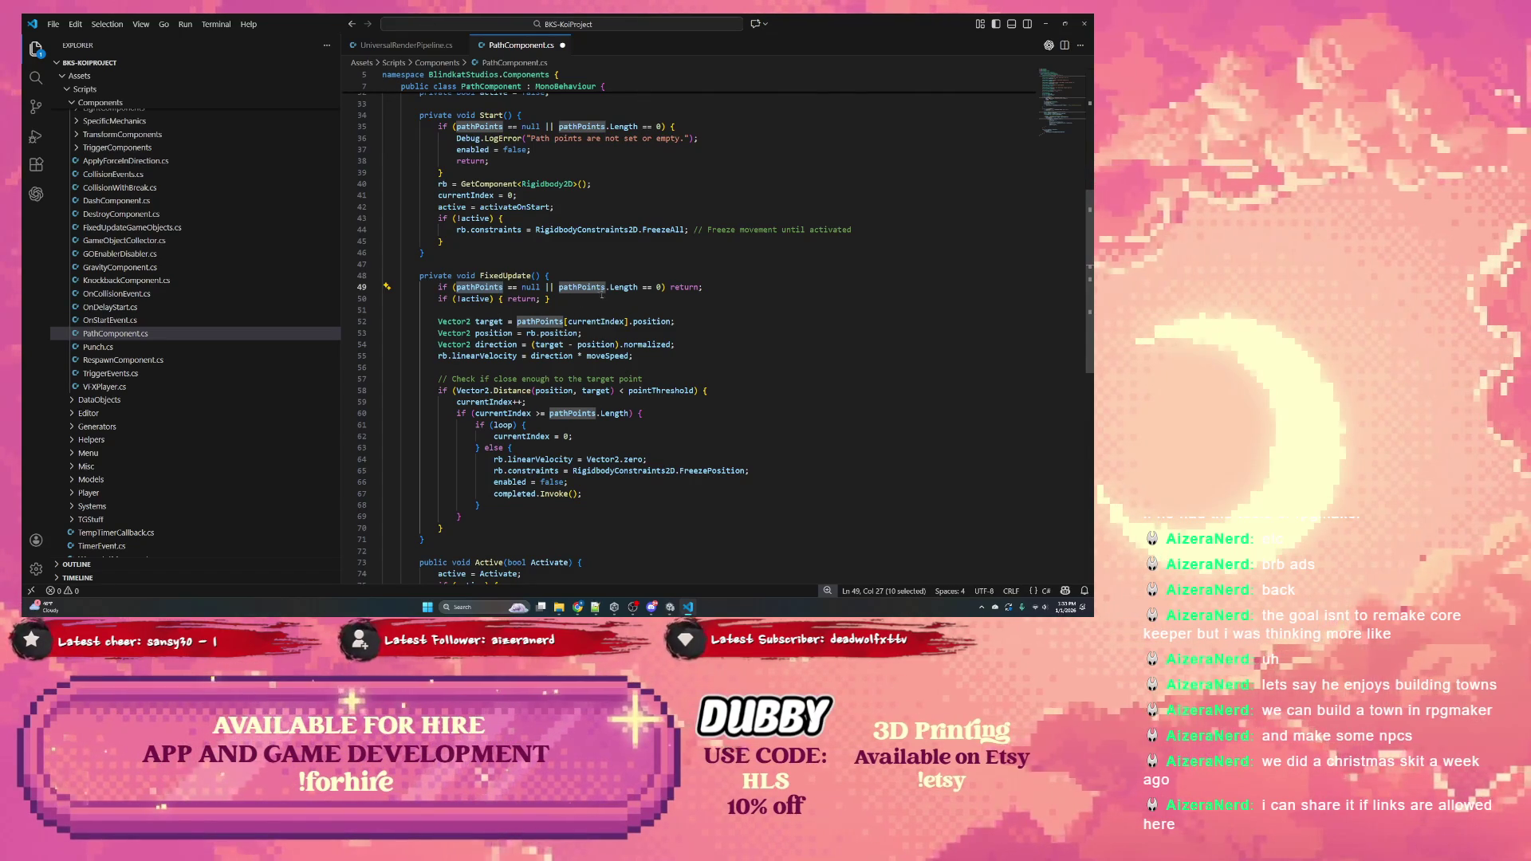
{"action": "scroll", "coordinate": [602, 295], "scroll_direction": "down", "scroll_amount": 1}
{"action": "double_click", "coordinate": [442, 314]}
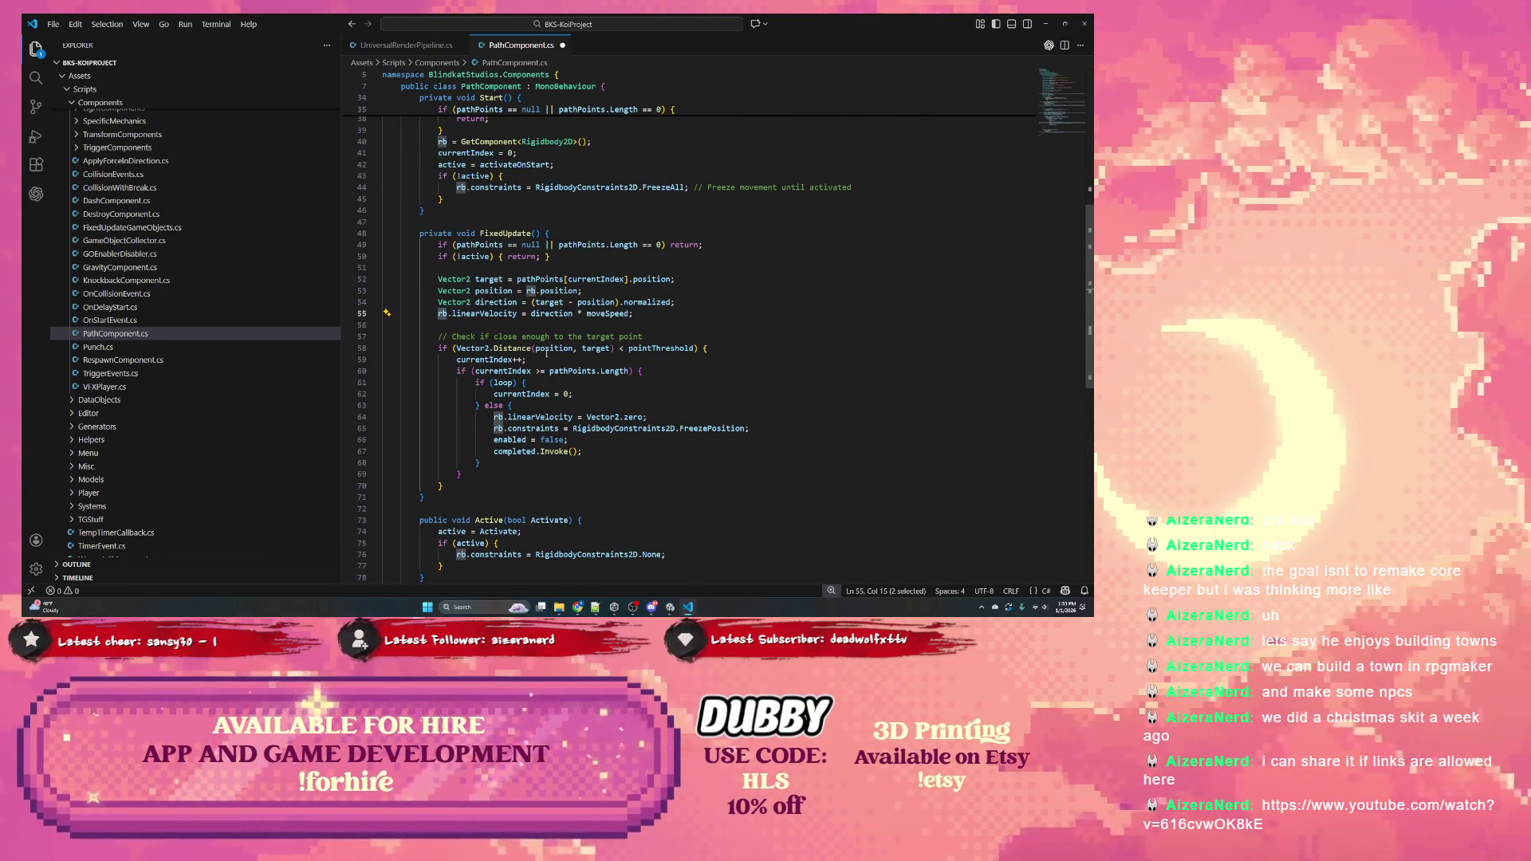
{"action": "scroll", "coordinate": [508, 359], "scroll_direction": "down", "scroll_amount": 1}
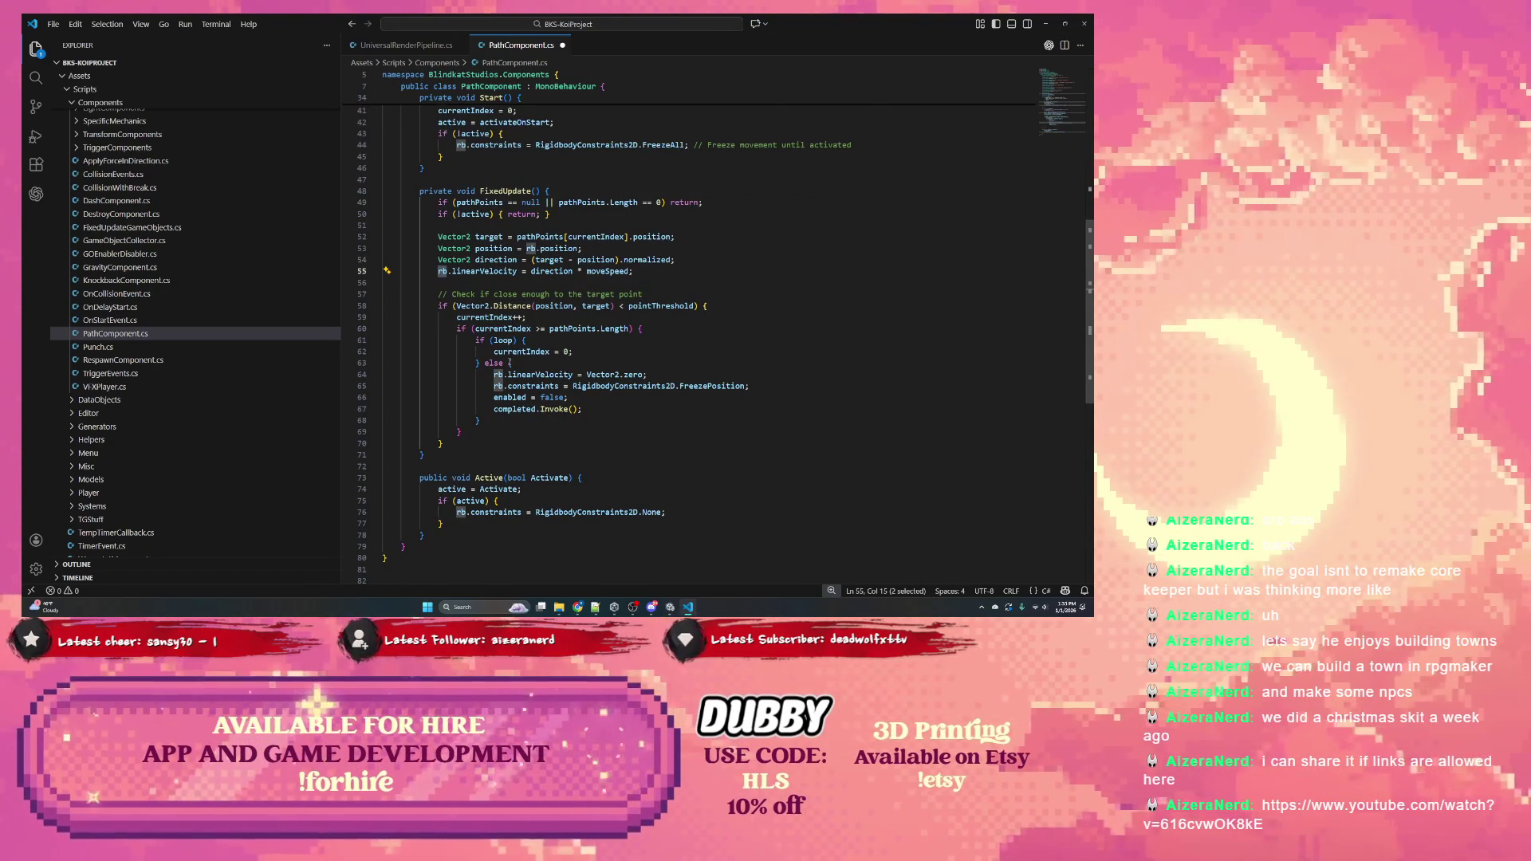
{"action": "double_click", "coordinate": [479, 477]}
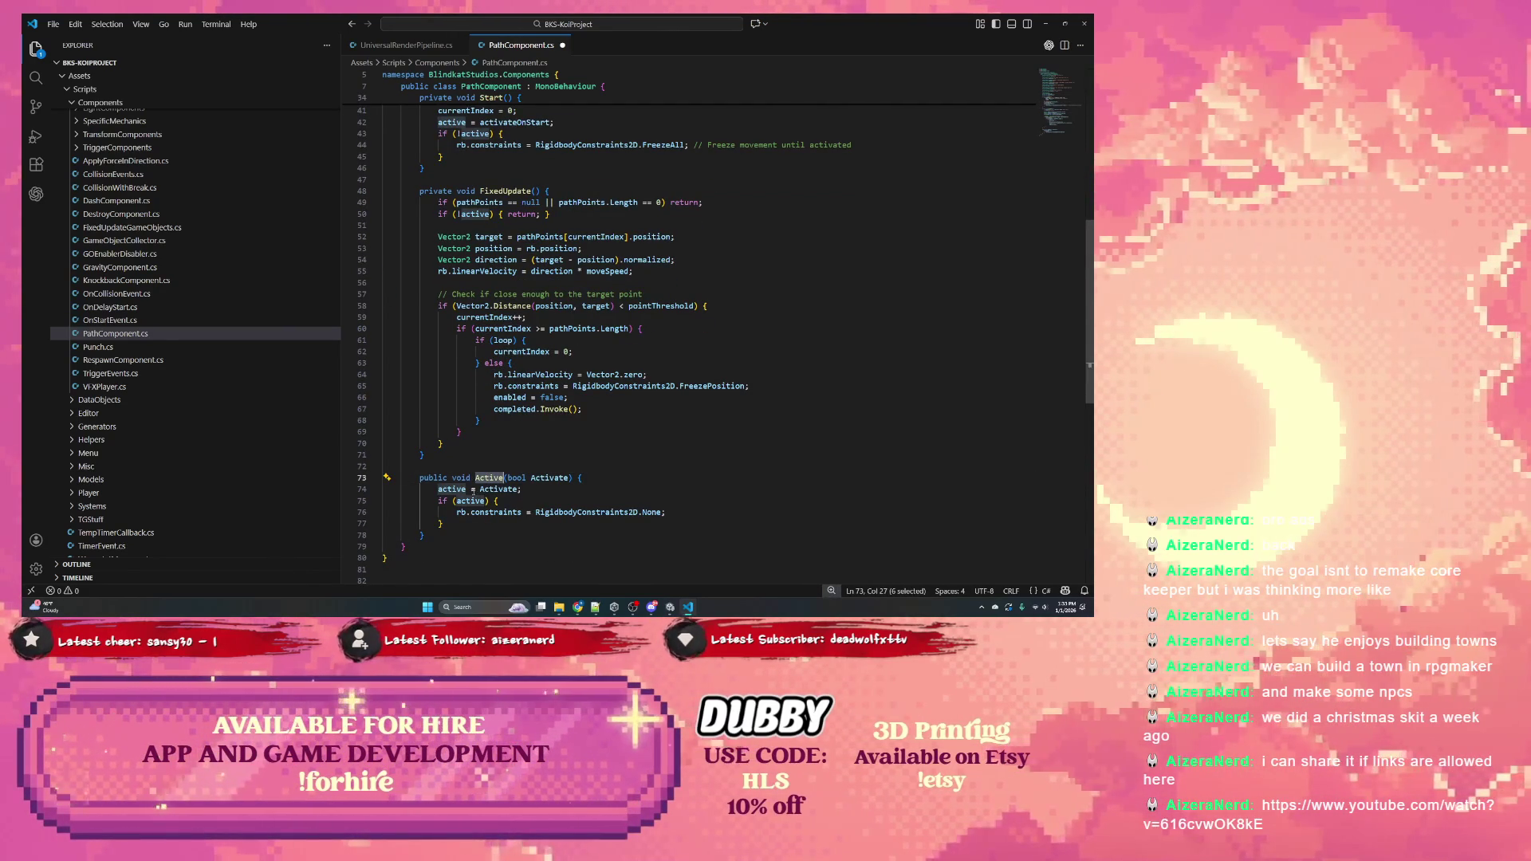
{"action": "scroll", "coordinate": [480, 489], "scroll_direction": "up", "scroll_amount": 10}
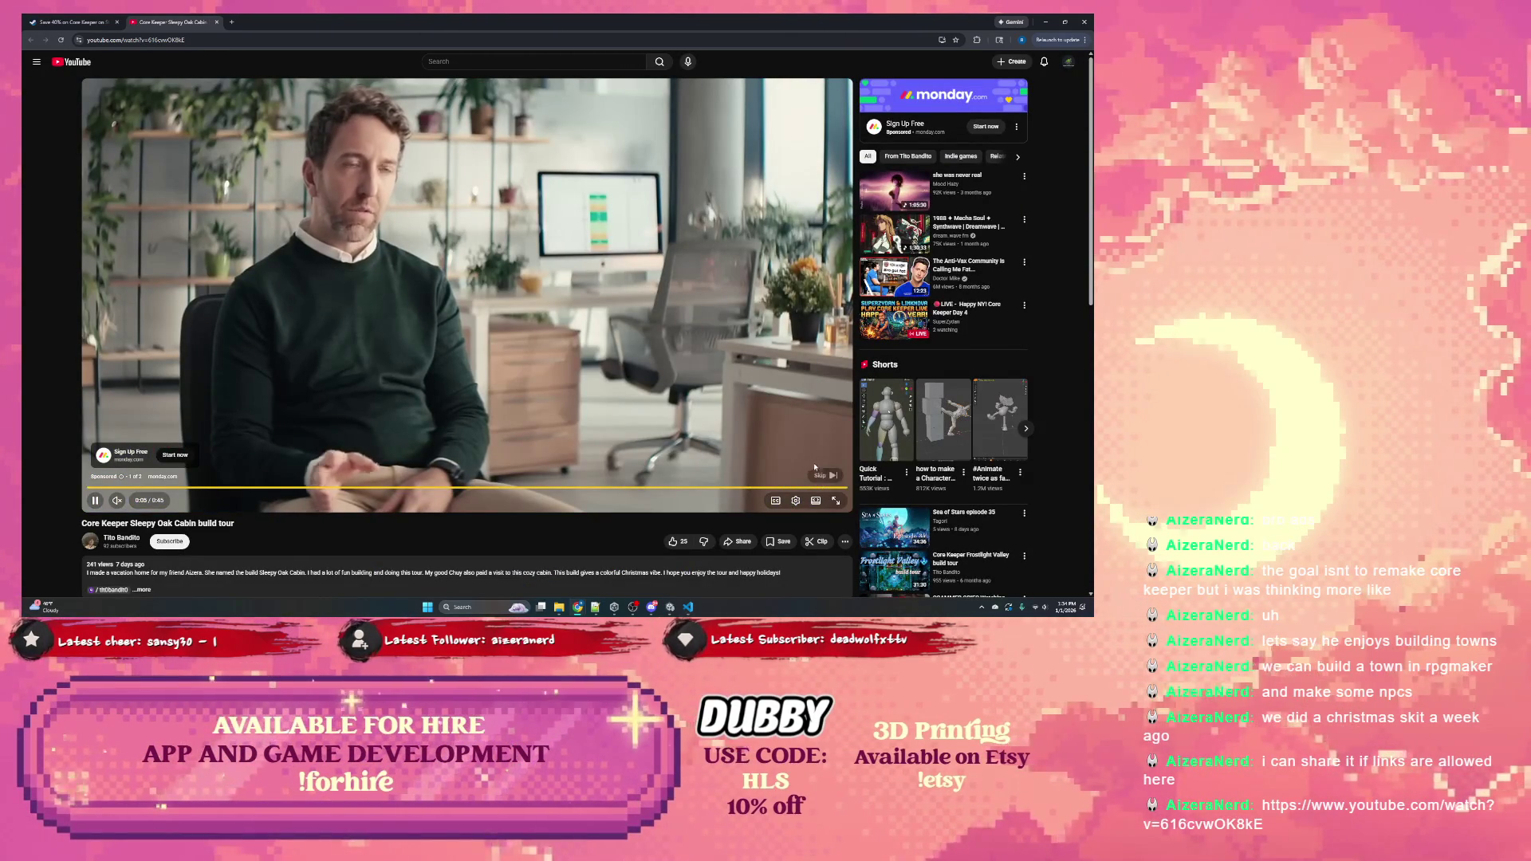
Skip the ad and turn the Sleepy Oak Cabin build tour volume to maximum
{"action": "left_click", "coordinate": [827, 475]}
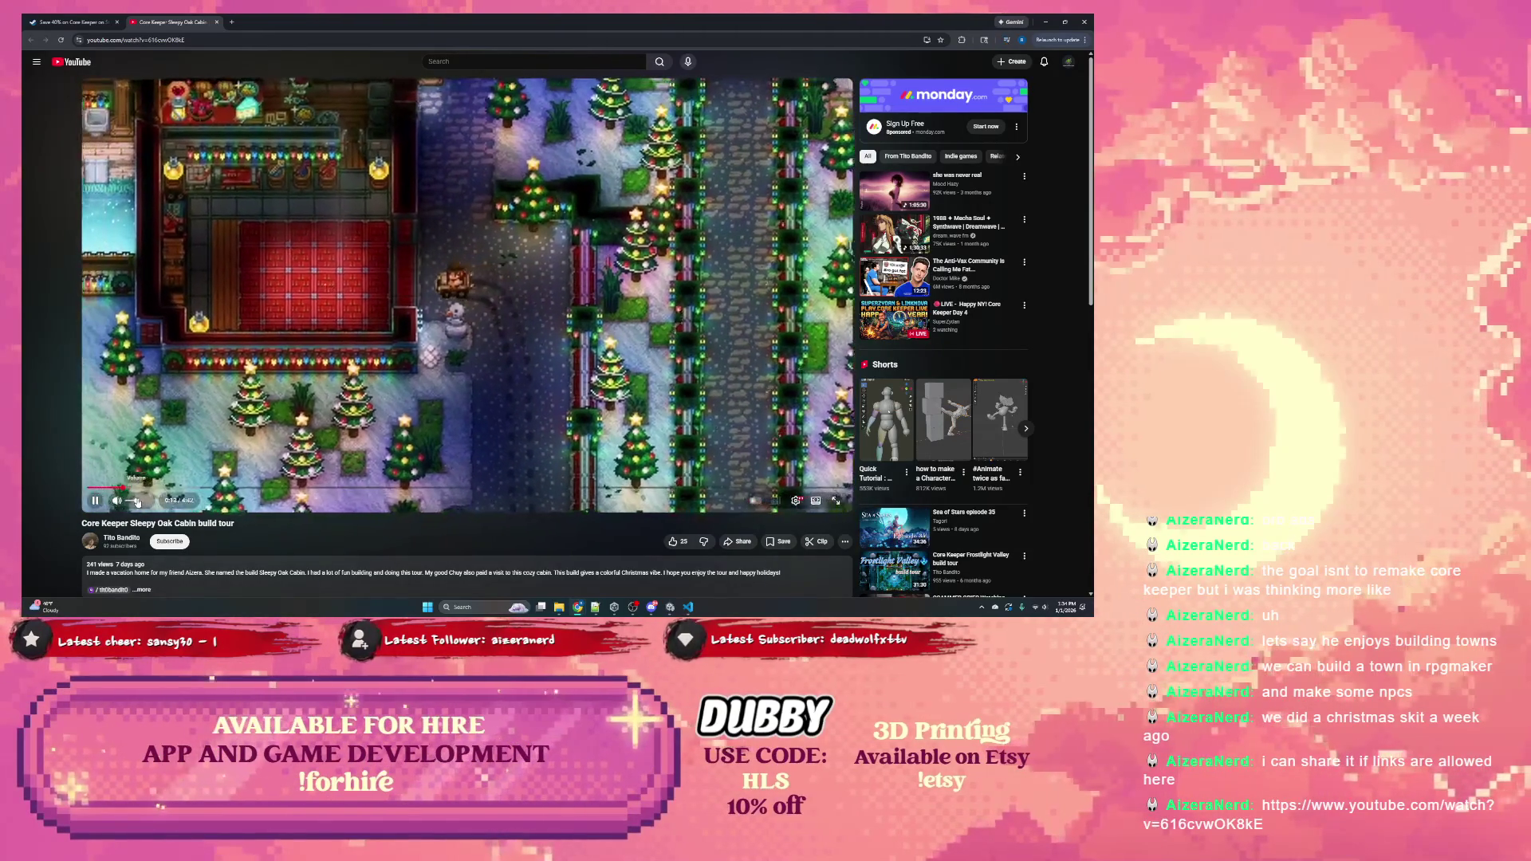
{"action": "left_click_drag", "start_coordinate": [137, 502], "coordinate": [153, 503]}
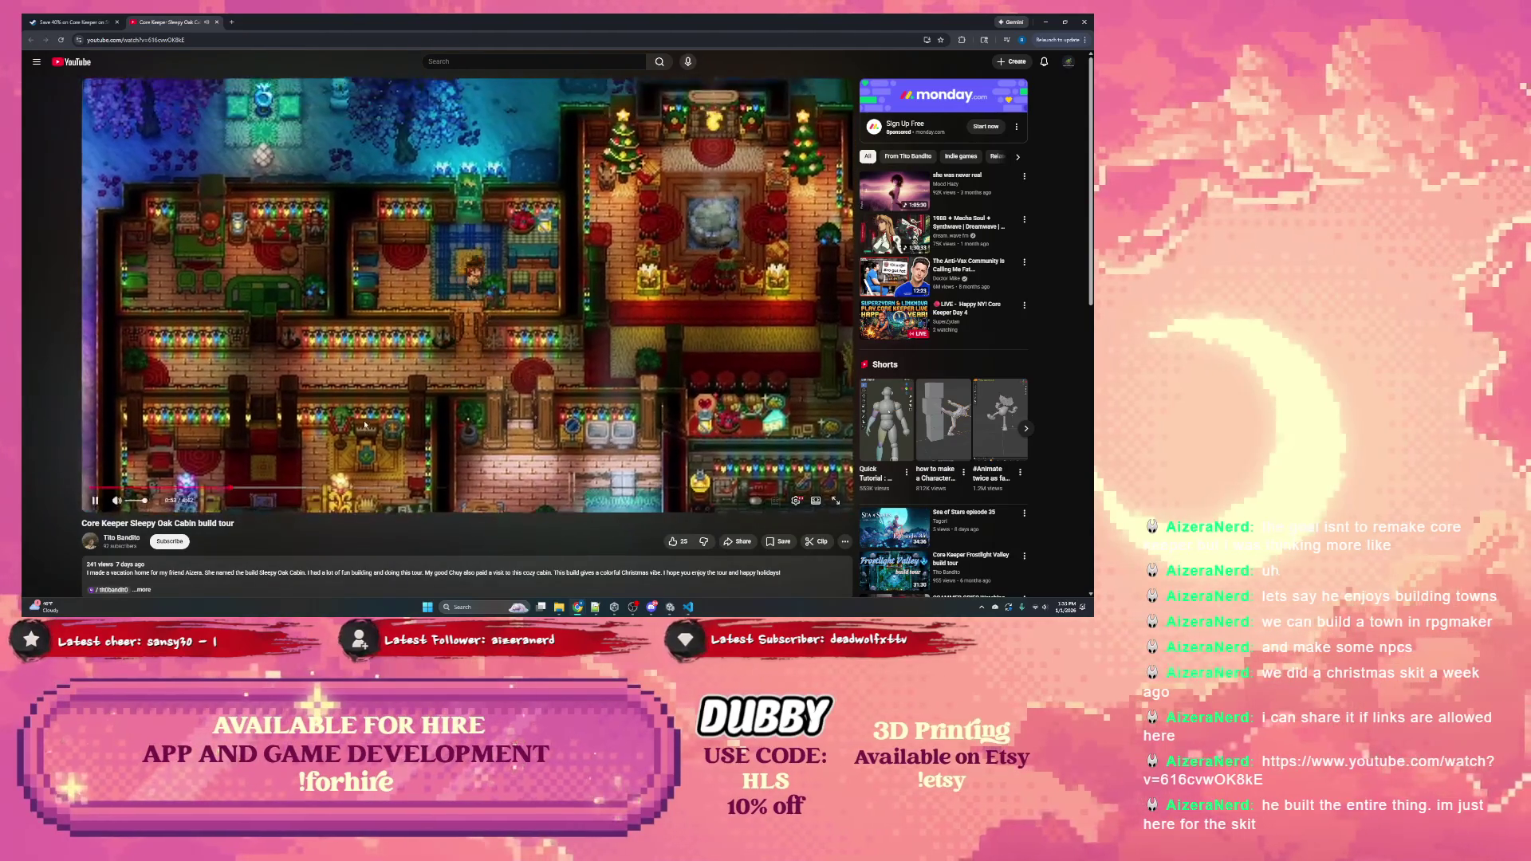
{"action": "mouse_move", "coordinate": [360, 426]}
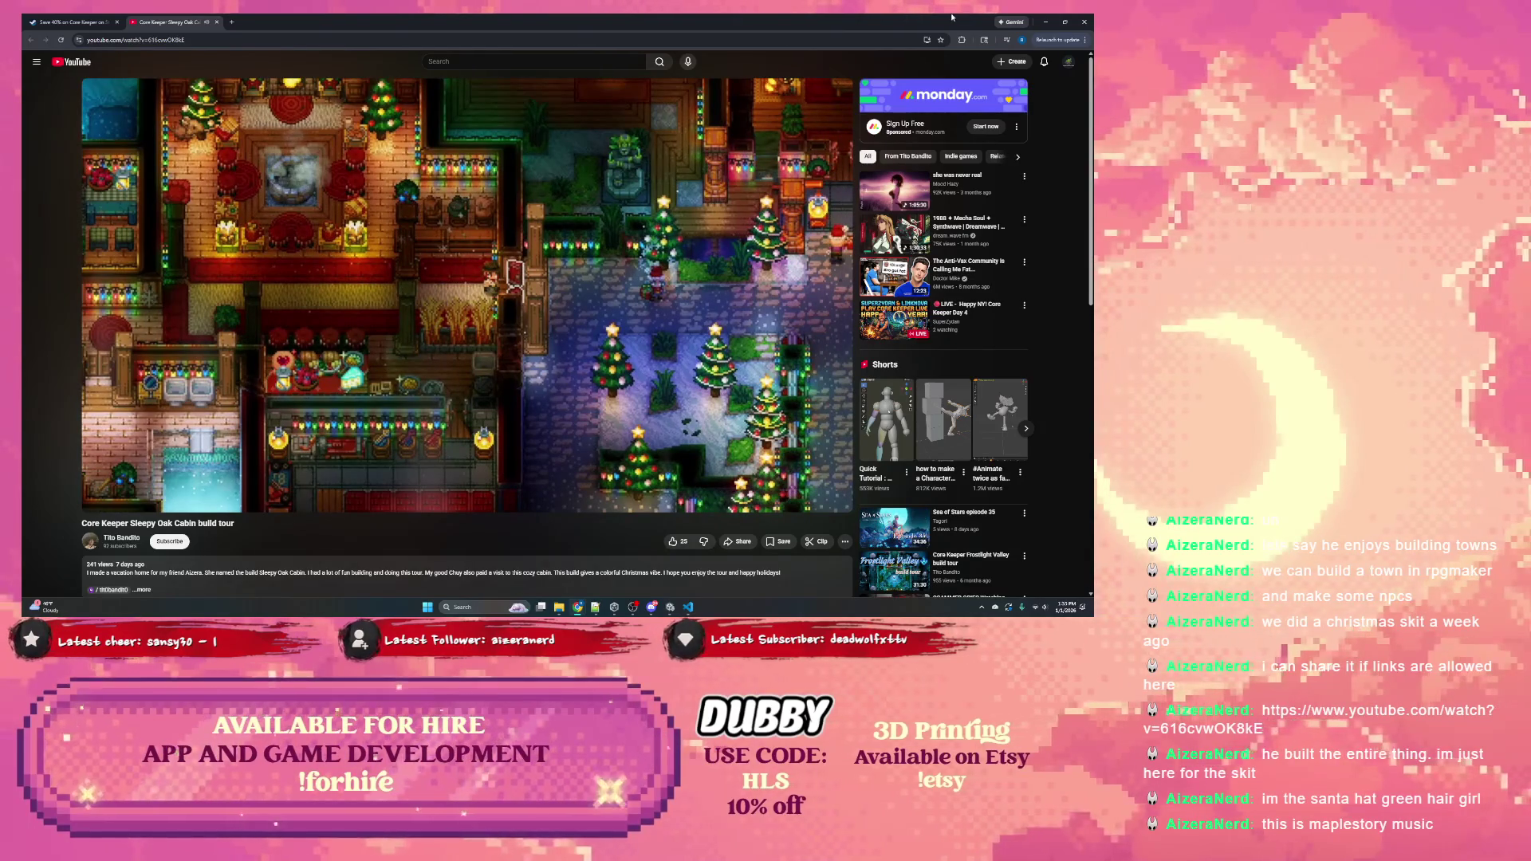
Return to PathComponent.cs and highlight all SerializeField attributes
{"action": "key", "text": "alt+Tab"}
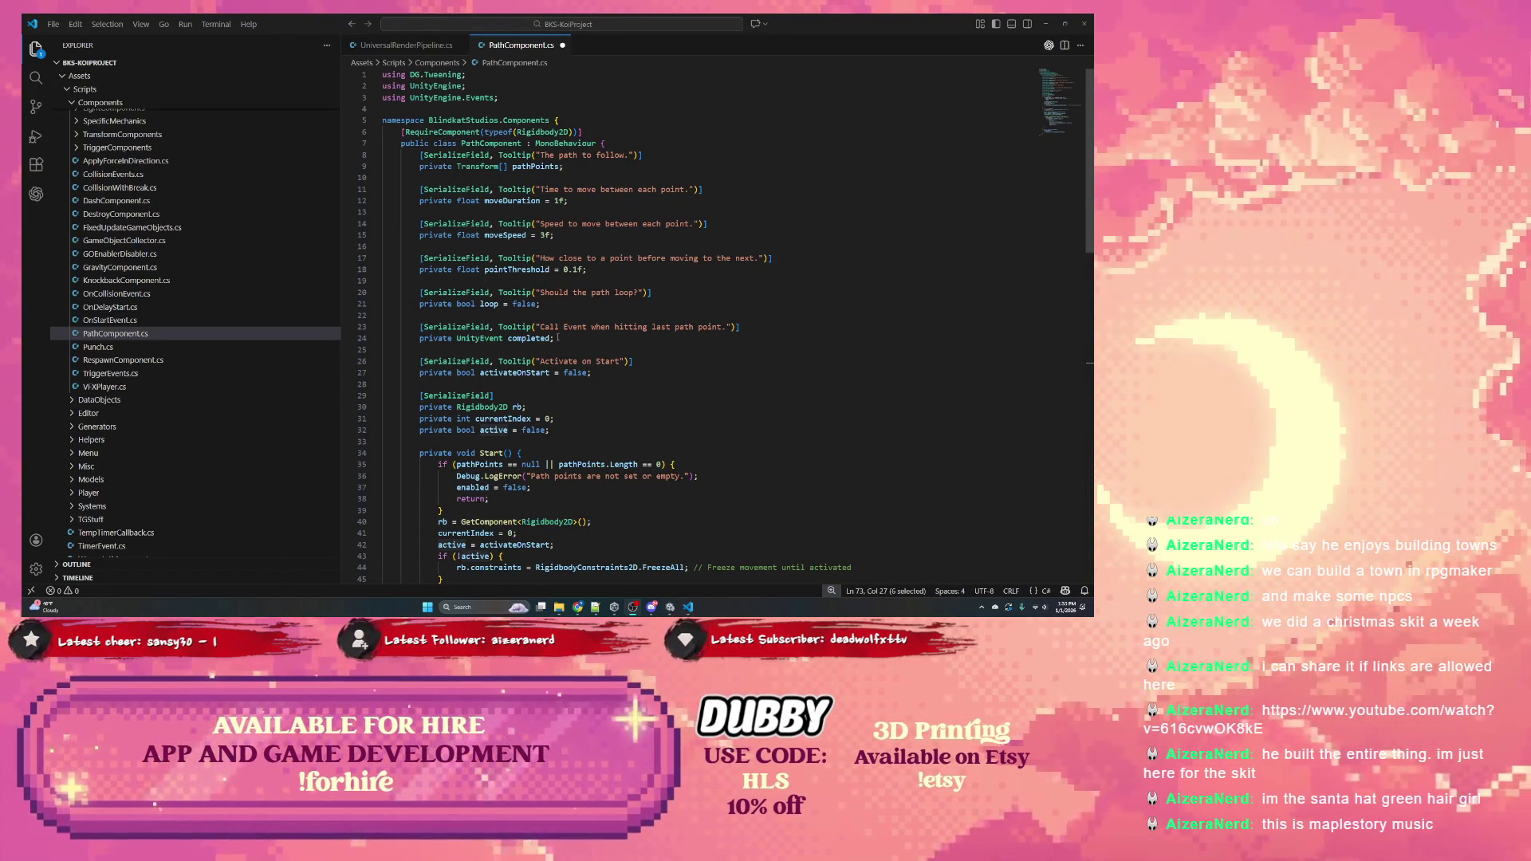
{"action": "scroll", "coordinate": [558, 338], "scroll_direction": "down", "scroll_amount": 2}
{"action": "double_click", "coordinate": [459, 333]}
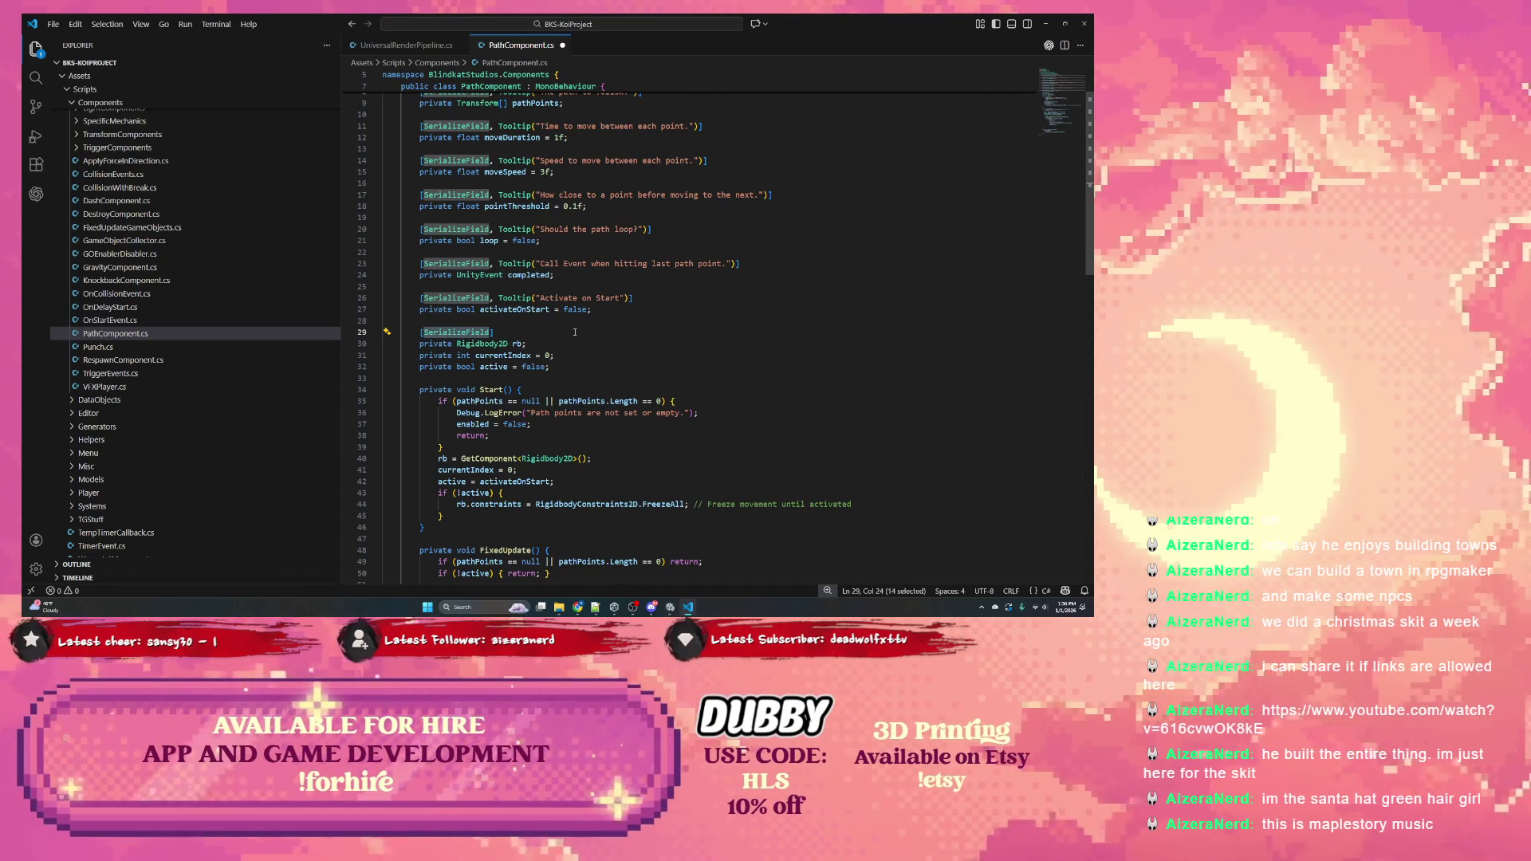
{"action": "scroll", "coordinate": [517, 356], "scroll_direction": "down", "scroll_amount": 3}
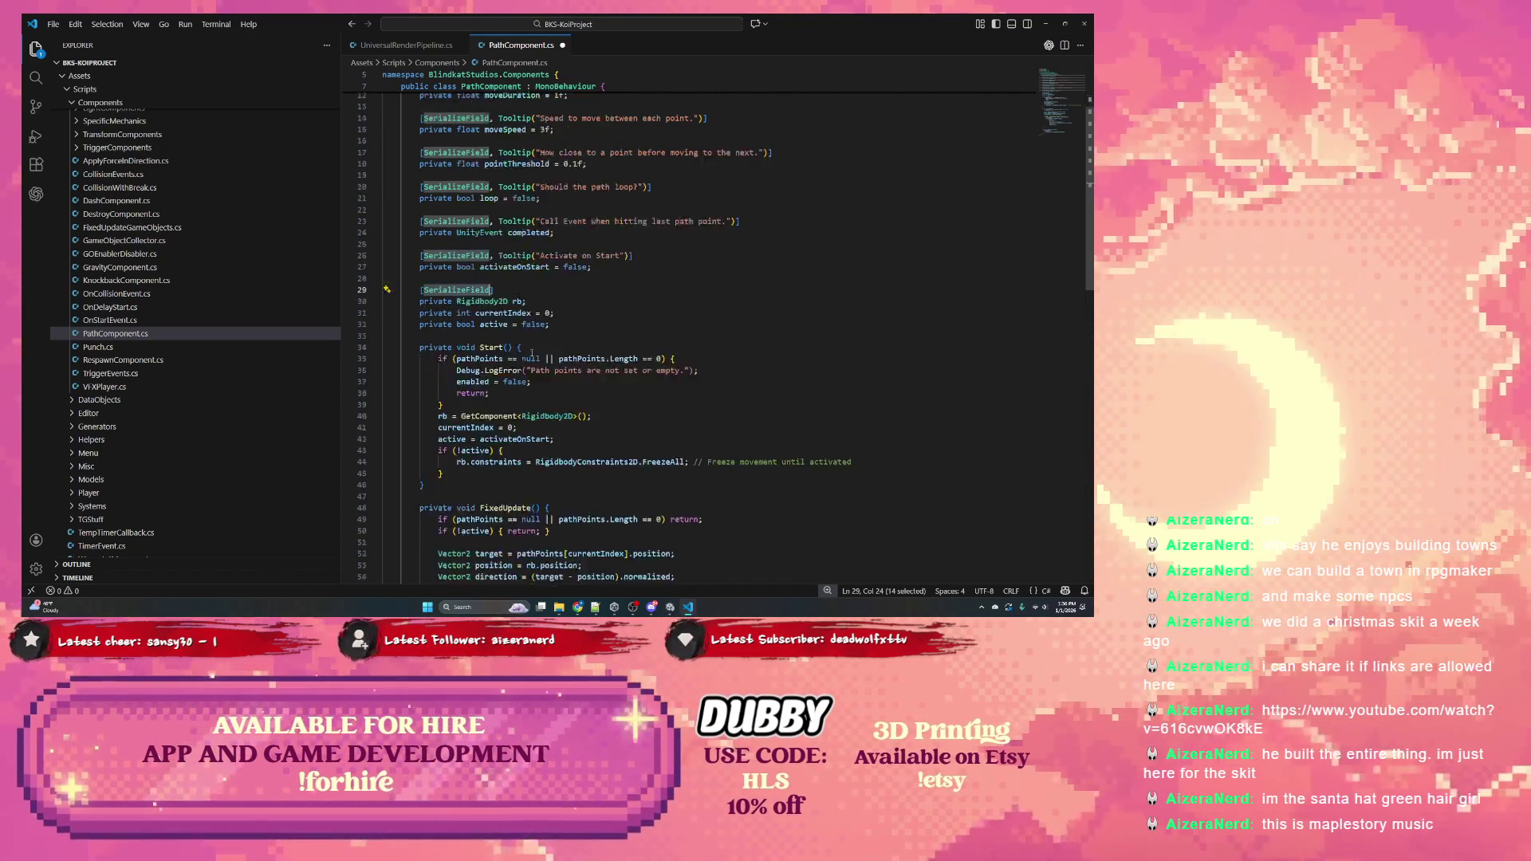
{"action": "scroll", "coordinate": [518, 356], "scroll_direction": "down", "scroll_amount": 3}
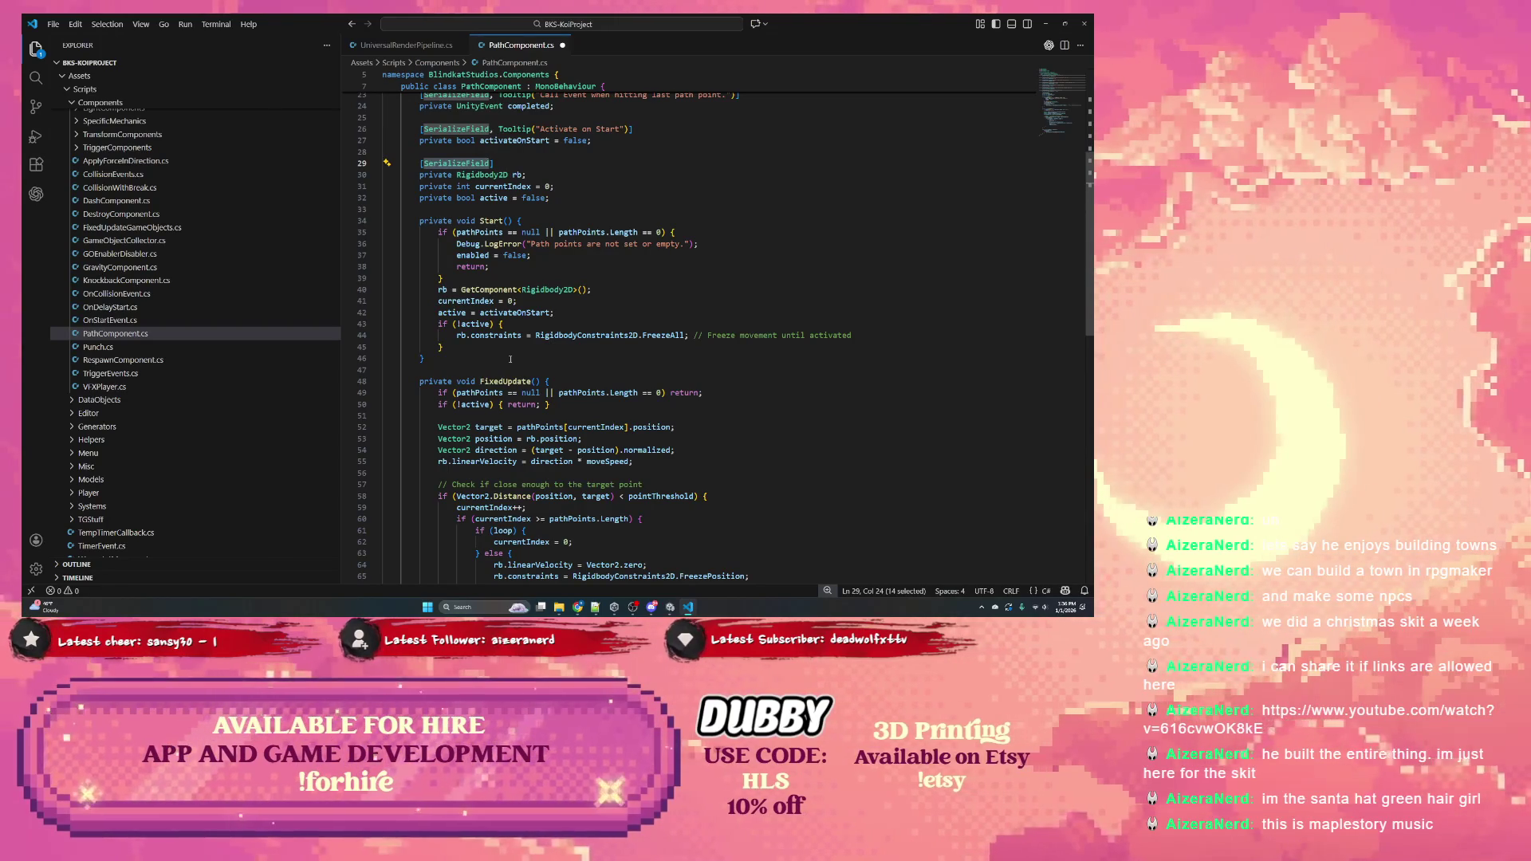
{"action": "scroll", "coordinate": [511, 359], "scroll_direction": "down", "scroll_amount": 7}
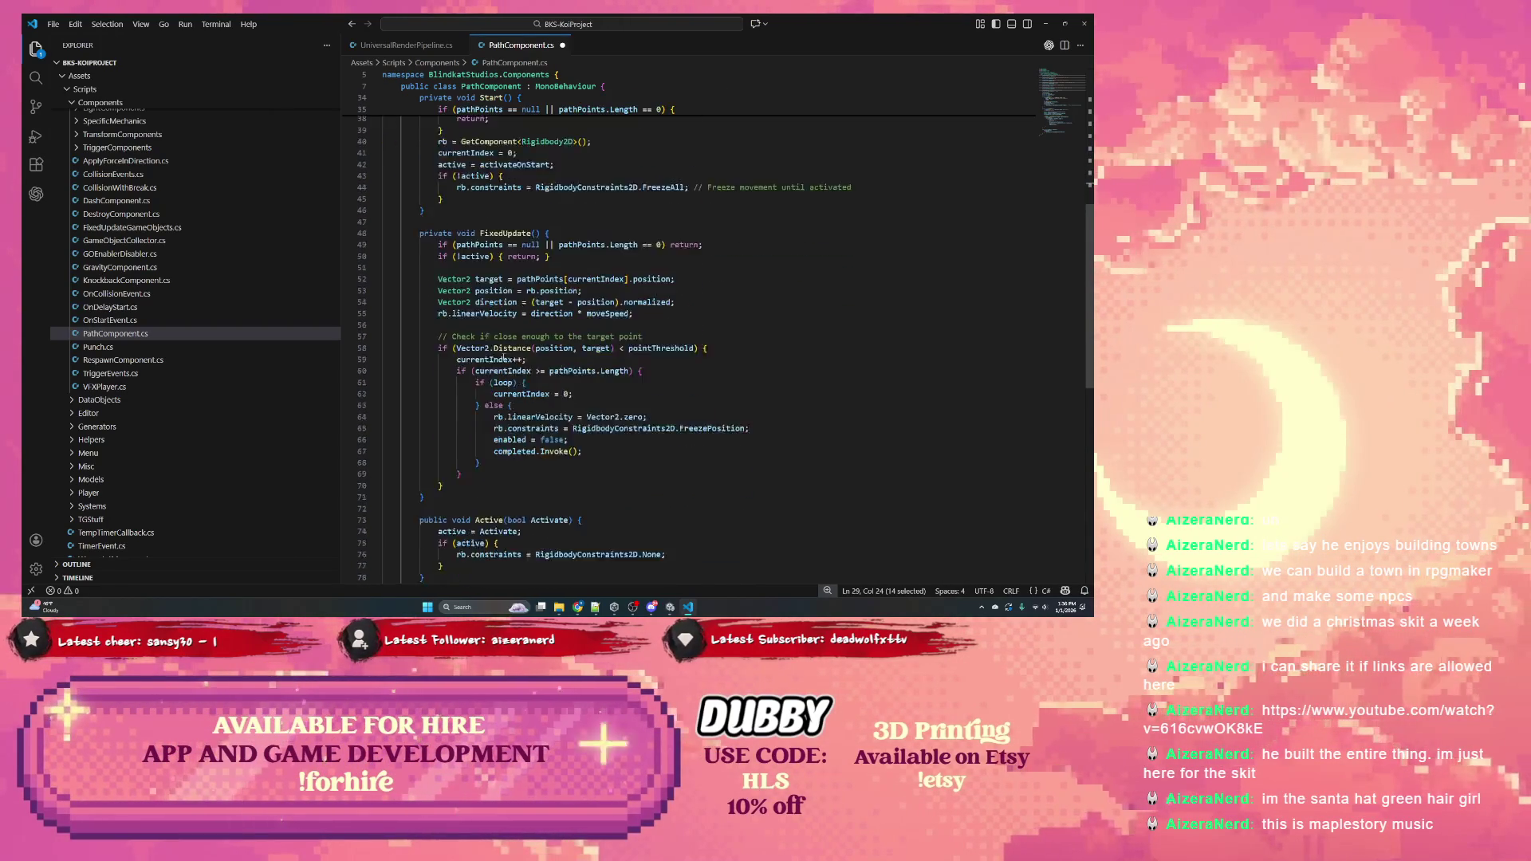
{"action": "scroll", "coordinate": [495, 400], "scroll_direction": "up", "scroll_amount": 2}
Highlight every use of rb and currentIndex in PathComponent.cs
{"action": "double_click", "coordinate": [499, 416]}
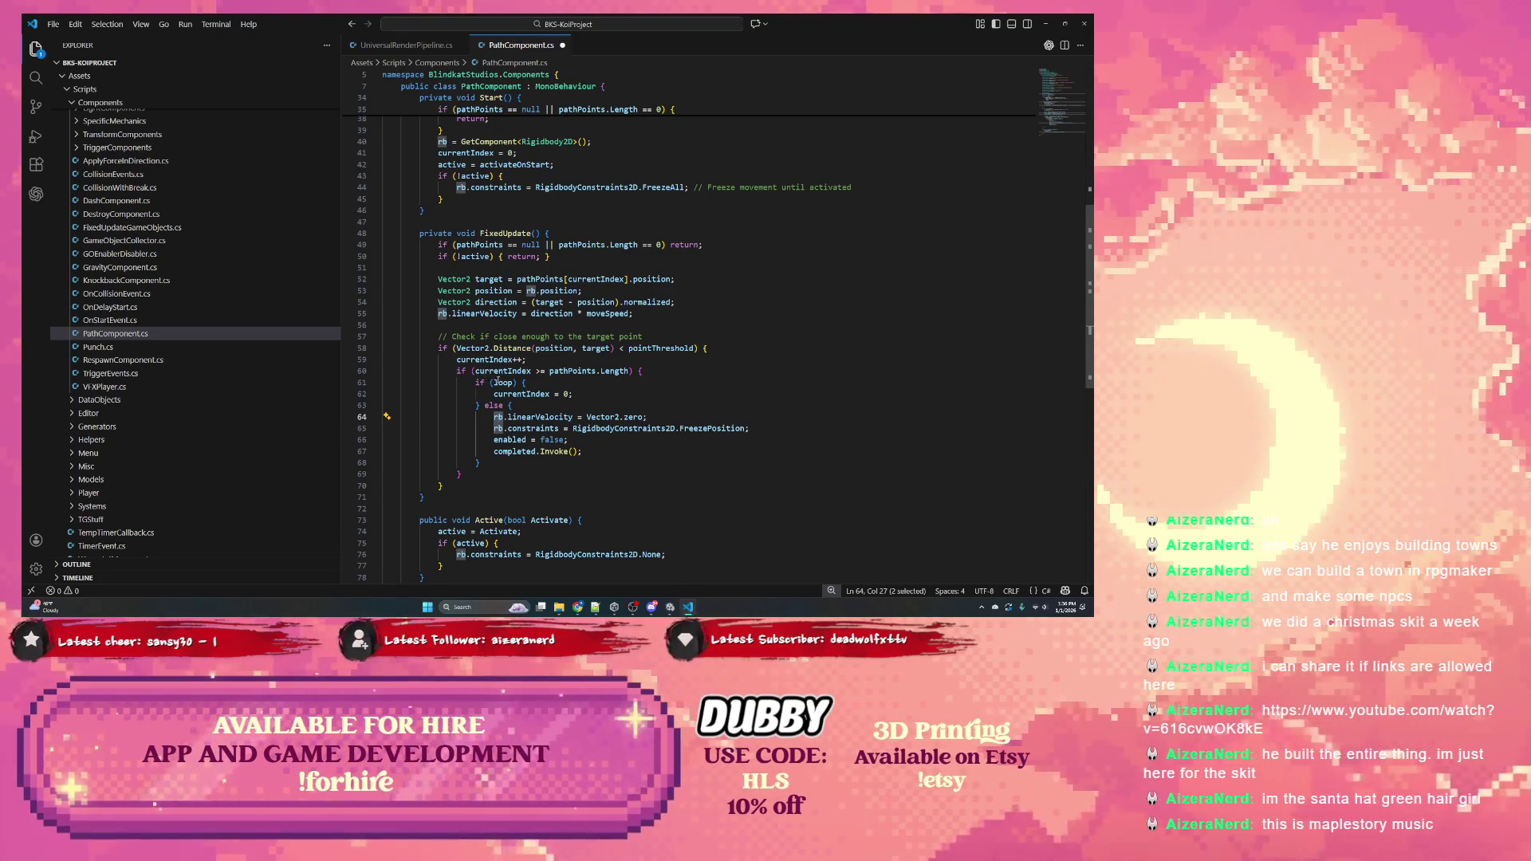
{"action": "scroll", "coordinate": [497, 381], "scroll_direction": "up", "scroll_amount": 3}
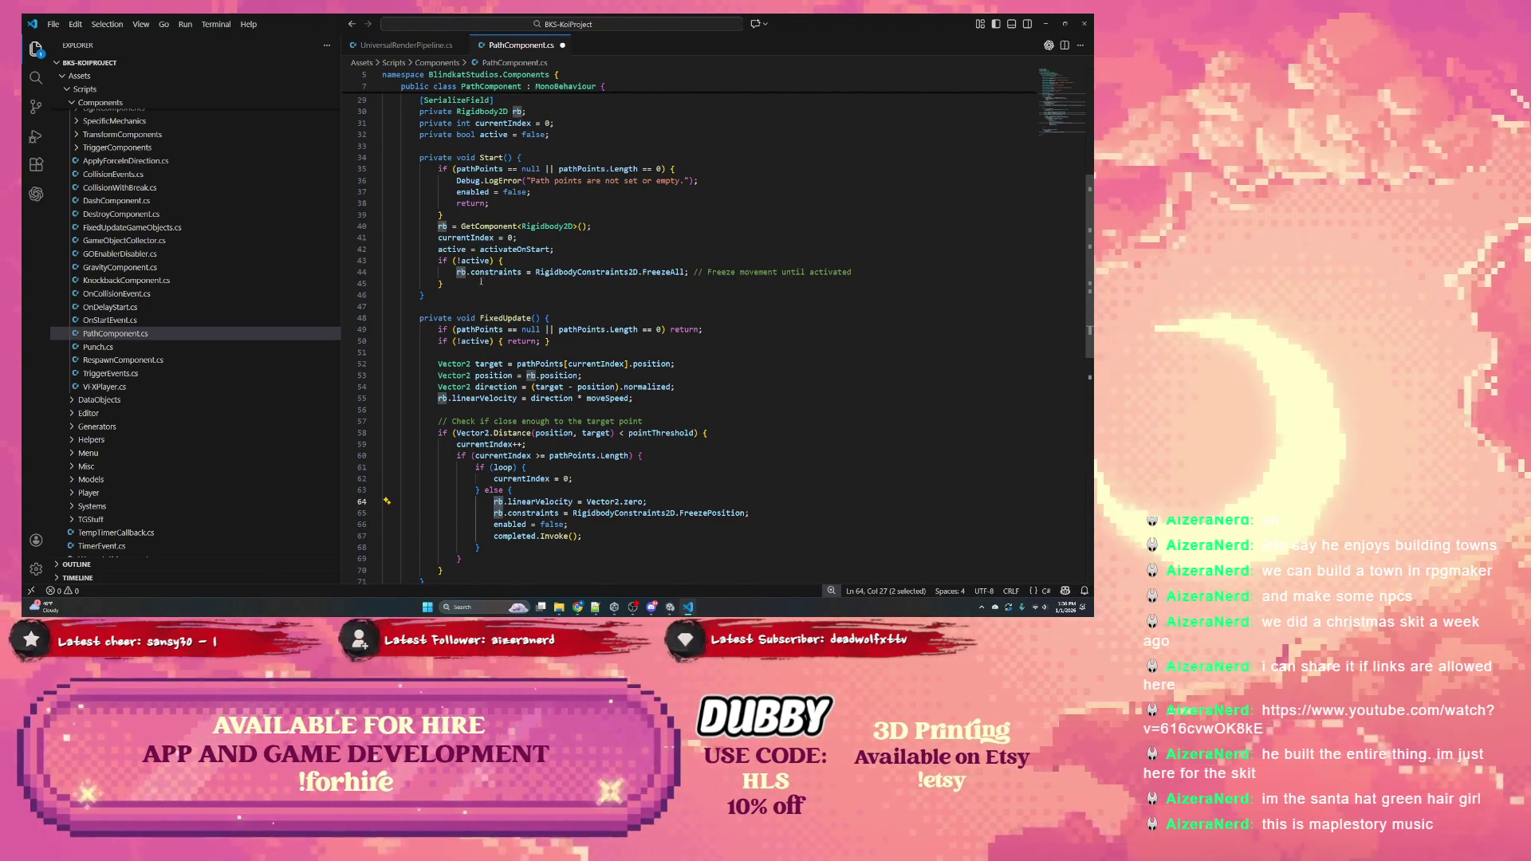
{"action": "scroll", "coordinate": [481, 281], "scroll_direction": "up", "scroll_amount": 10}
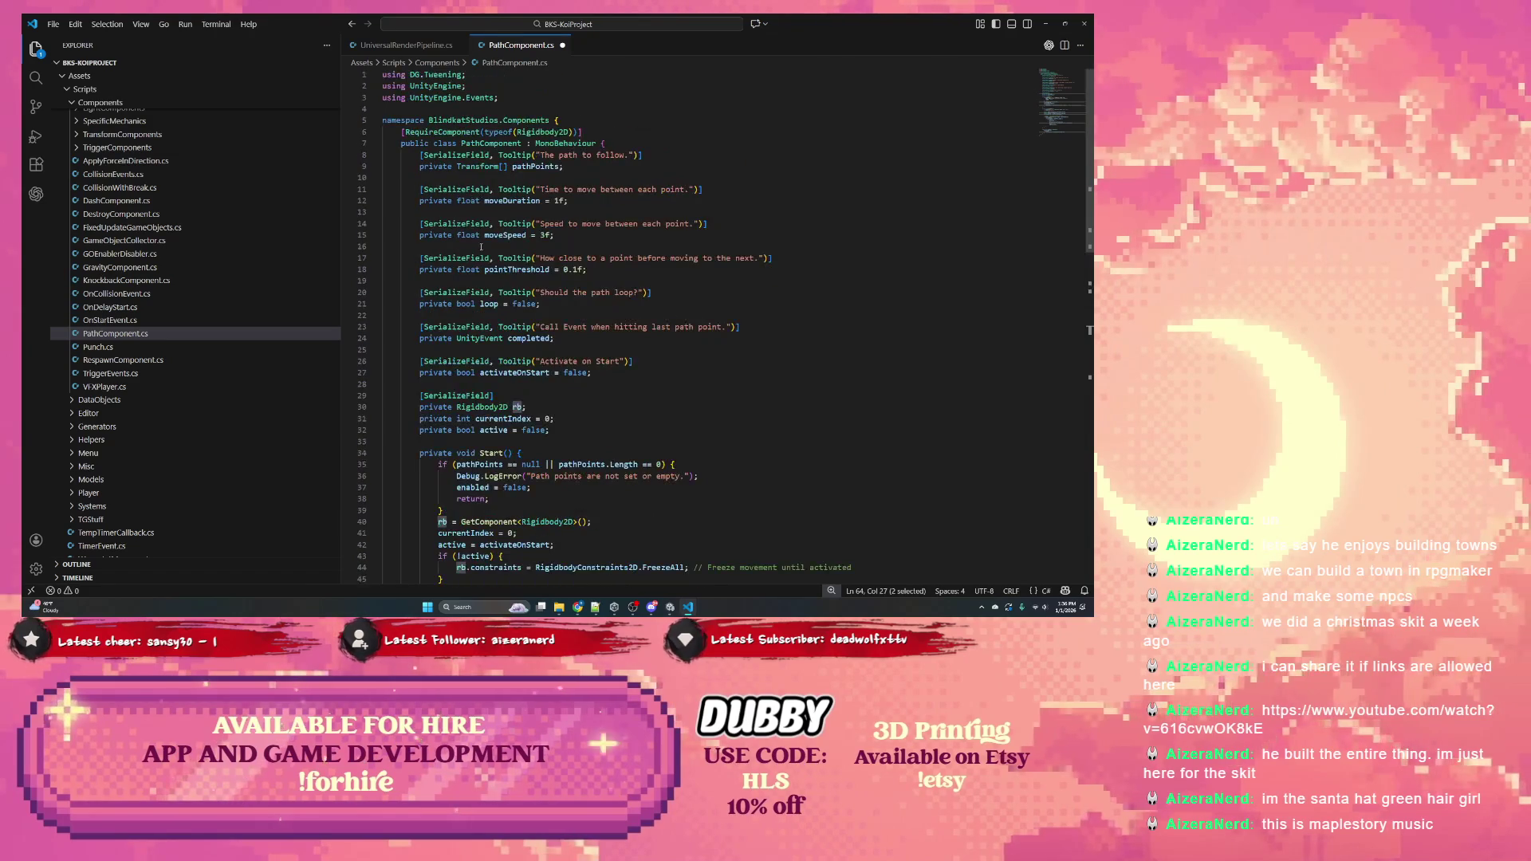
{"action": "scroll", "coordinate": [481, 247], "scroll_direction": "down", "scroll_amount": 9}
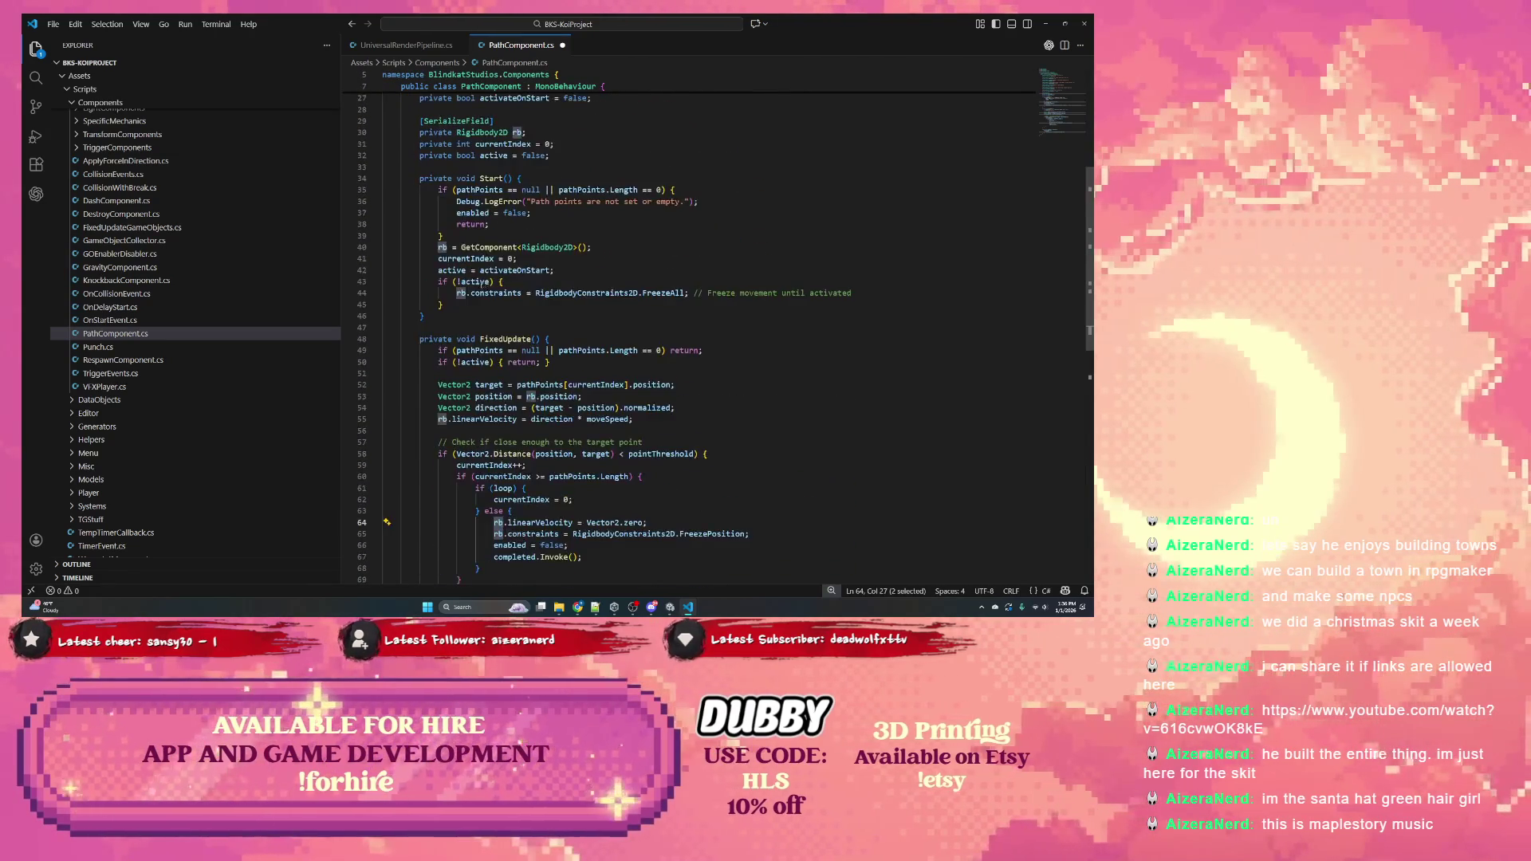
{"action": "scroll", "coordinate": [480, 282], "scroll_direction": "down", "scroll_amount": 2}
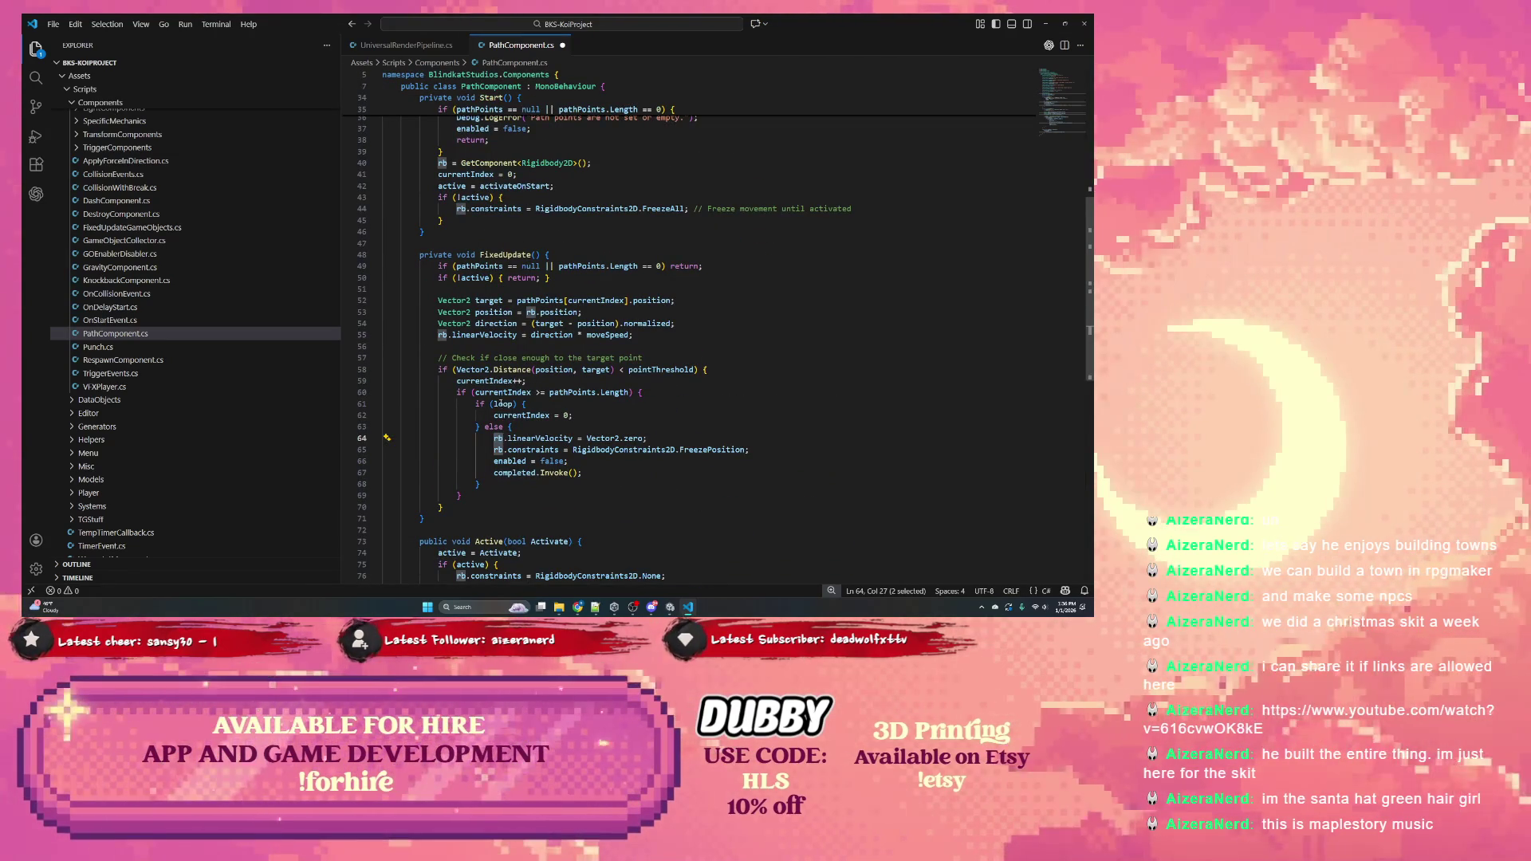
{"action": "double_click", "coordinate": [498, 394]}
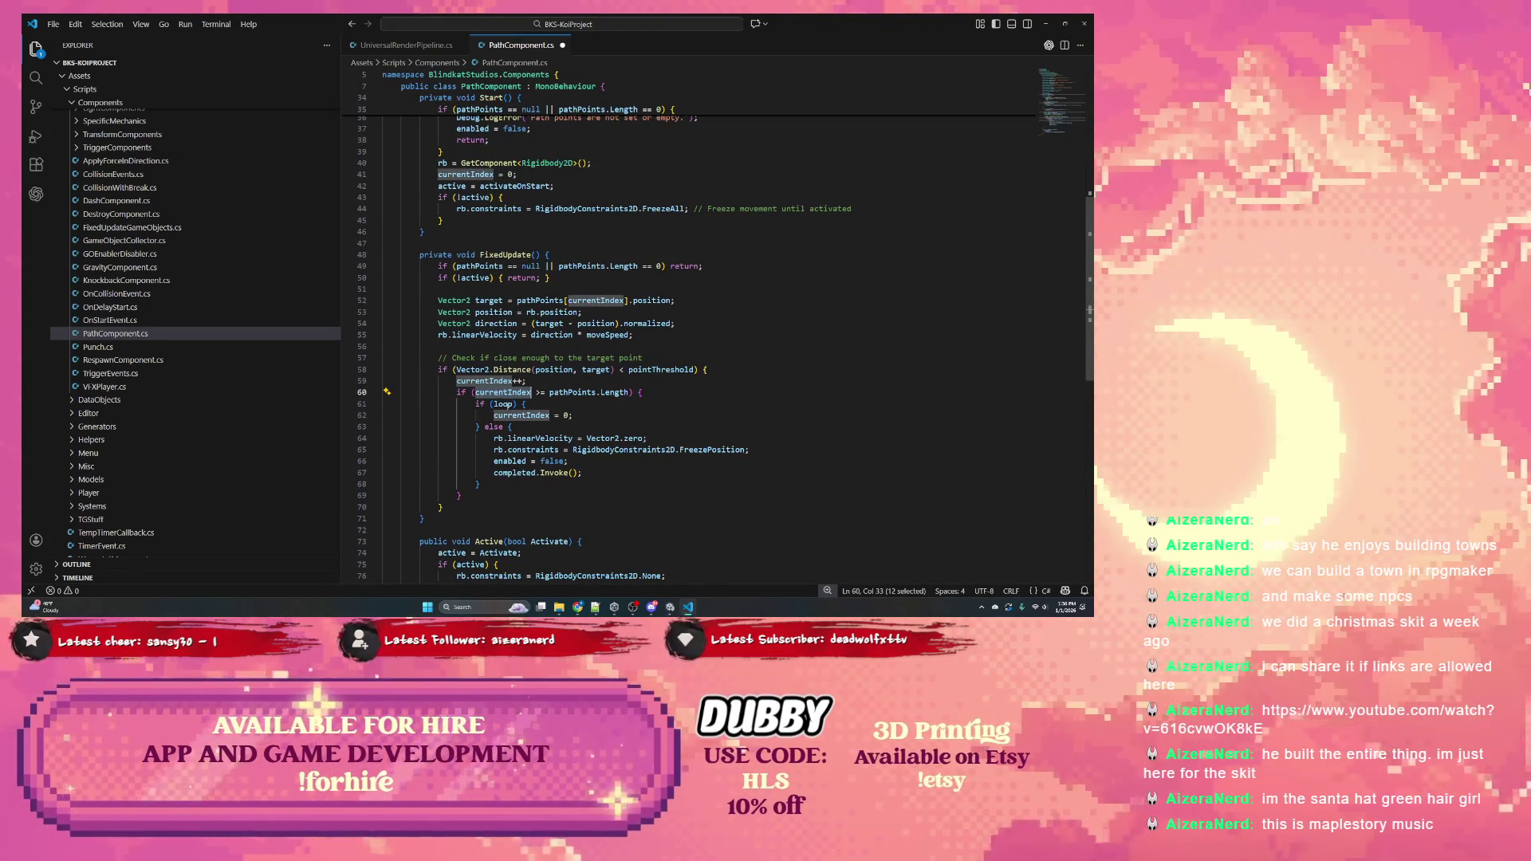
{"action": "double_click", "coordinate": [498, 439]}
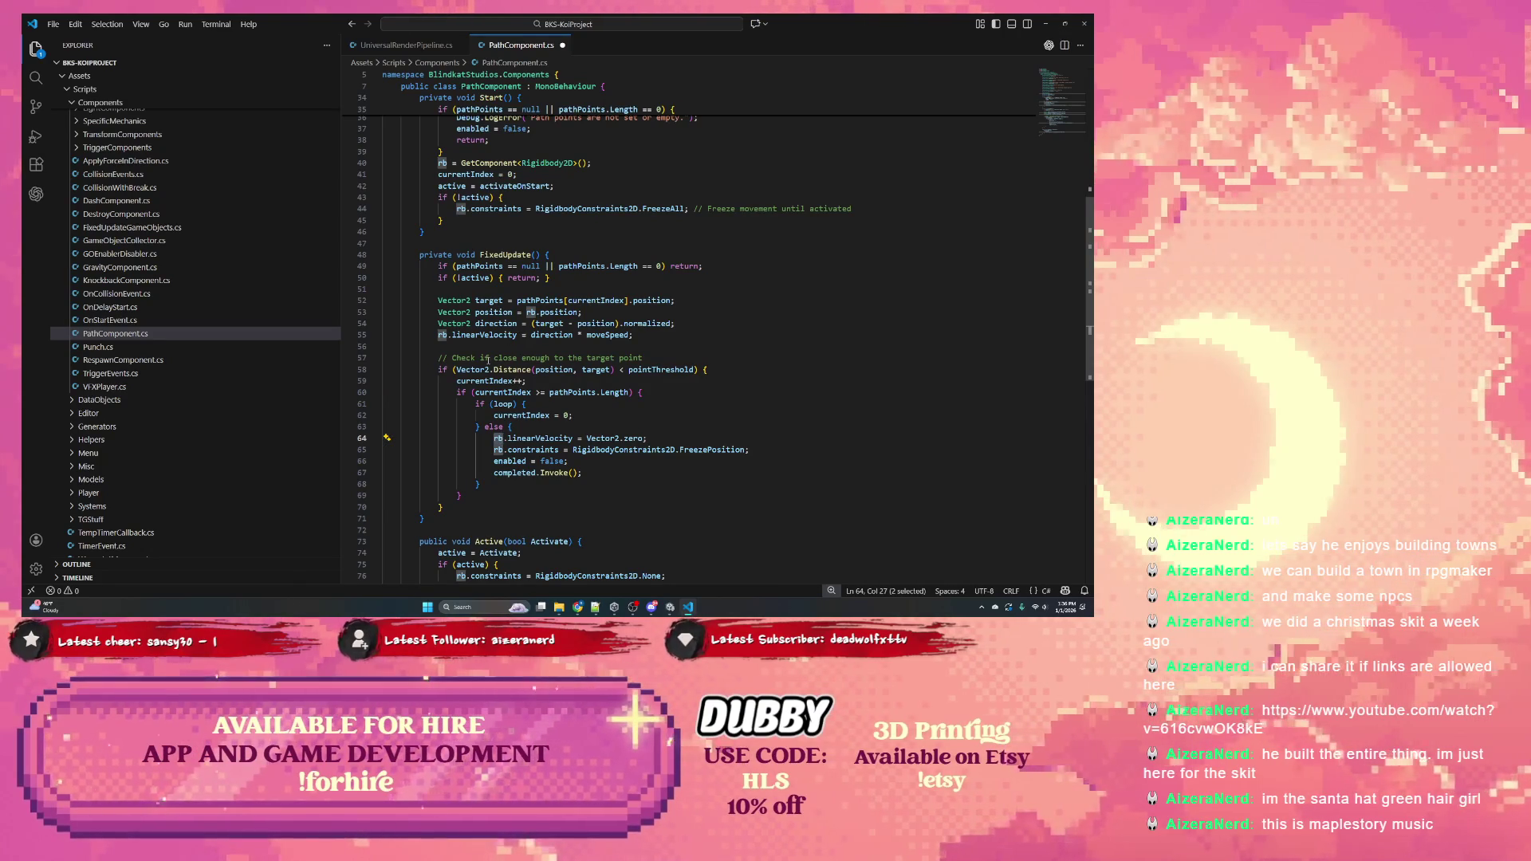
Trace currentIndex in Start, rb's frozen constraints and Start references, then switch to Unity
{"action": "scroll", "coordinate": [510, 355], "scroll_direction": "up", "scroll_amount": 2}
{"action": "scroll", "coordinate": [499, 362], "scroll_direction": "up", "scroll_amount": 2}
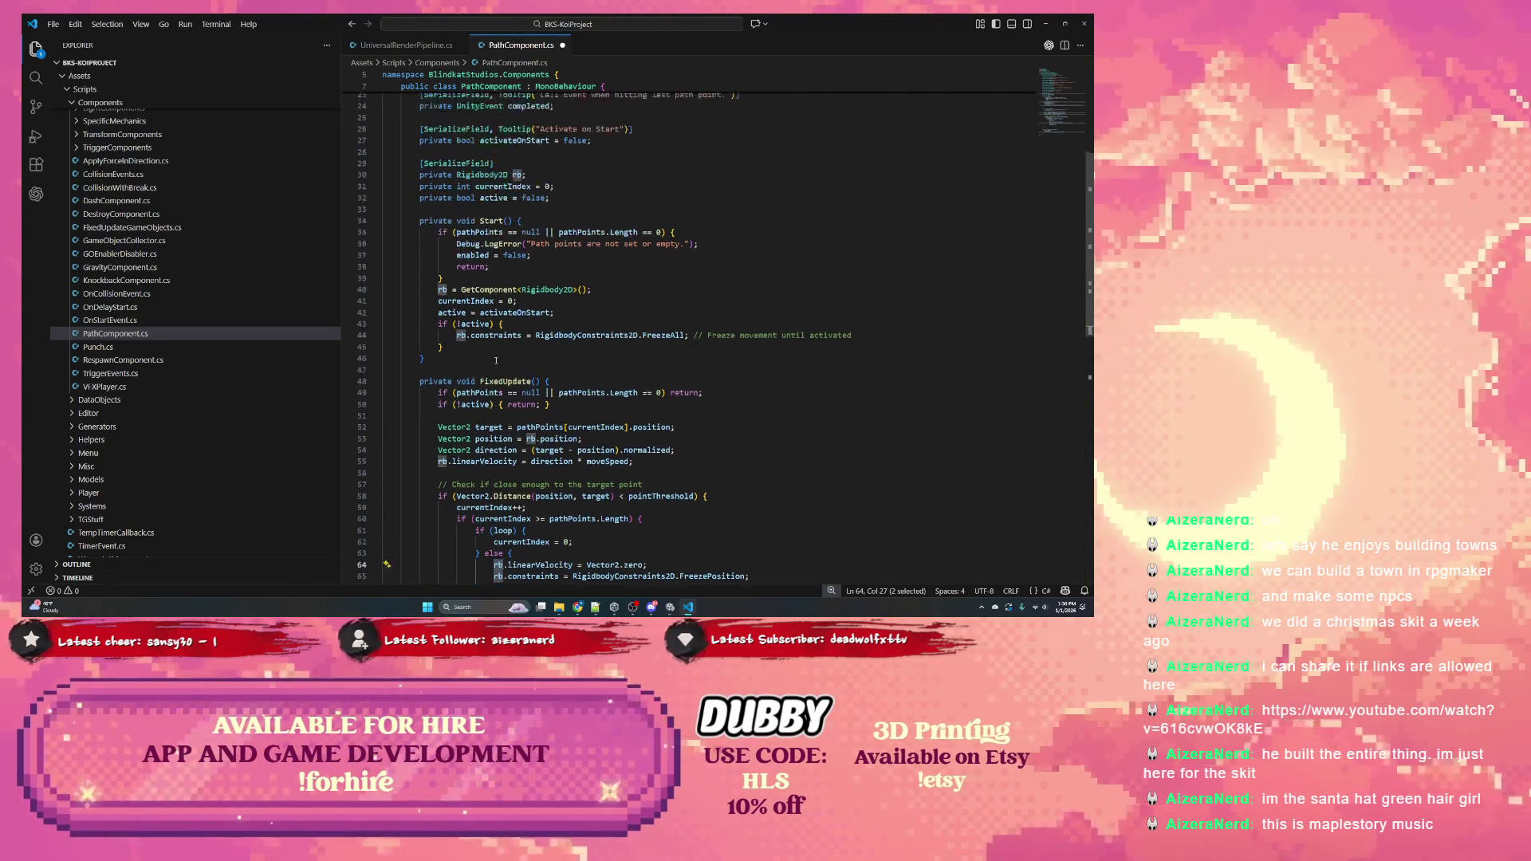
{"action": "double_click", "coordinate": [462, 322]}
{"action": "double_click", "coordinate": [461, 357]}
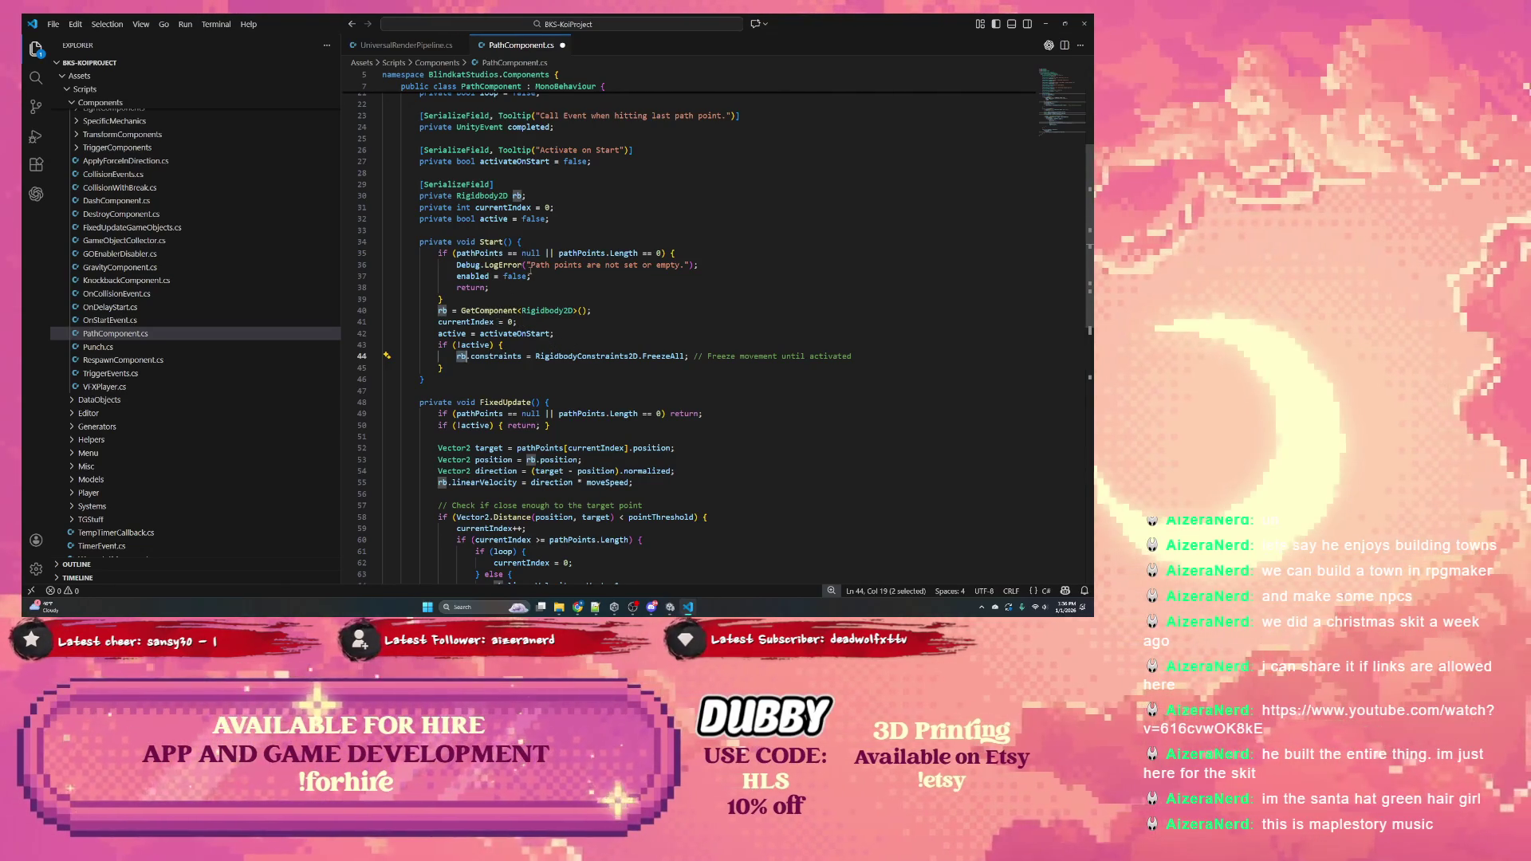
{"action": "double_click", "coordinate": [491, 241]}
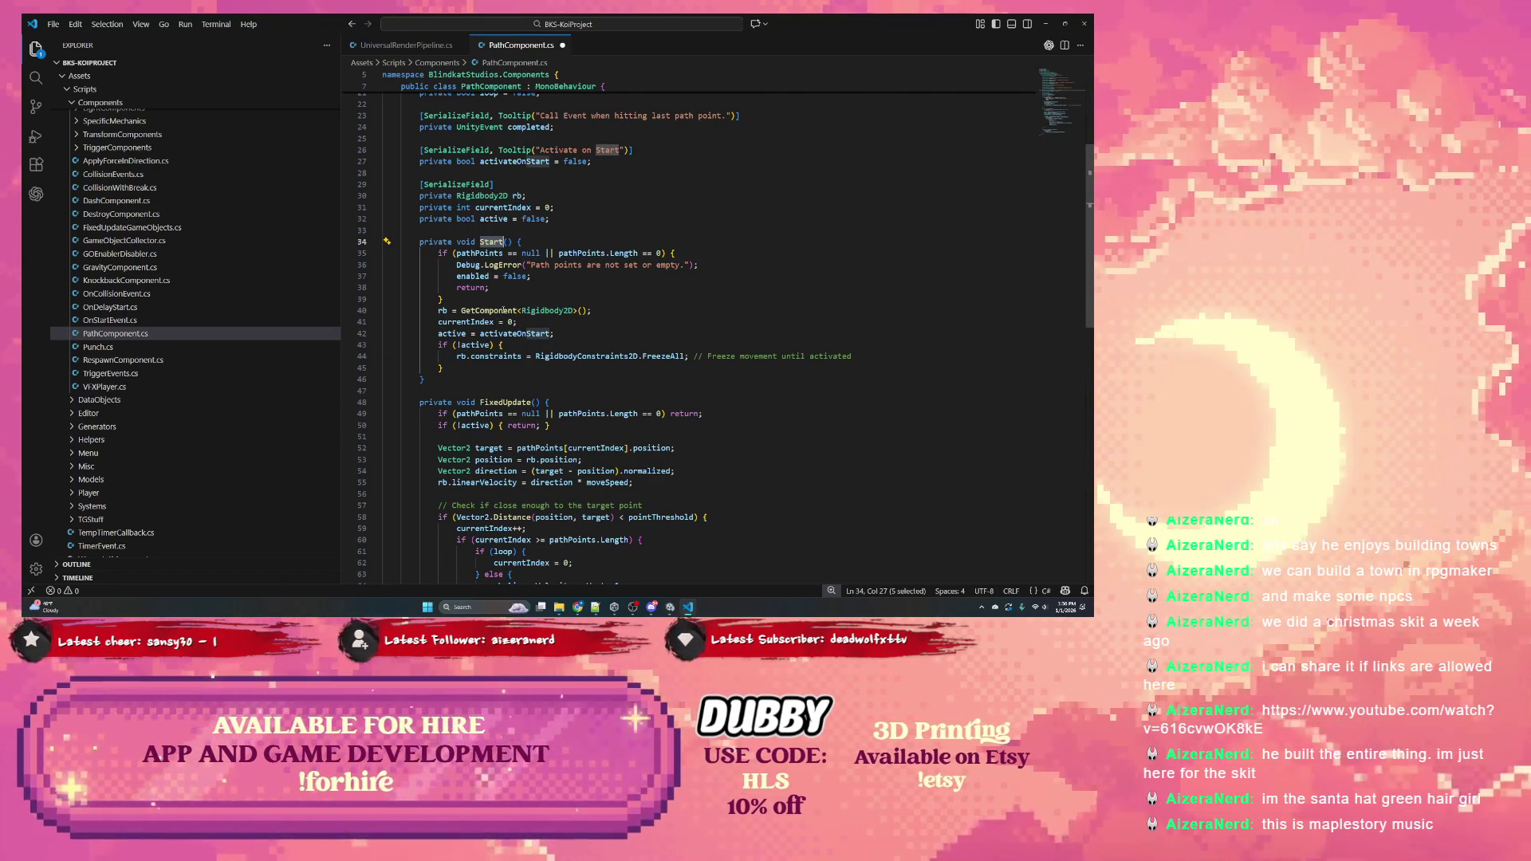
{"action": "key", "text": "alt+Tab"}
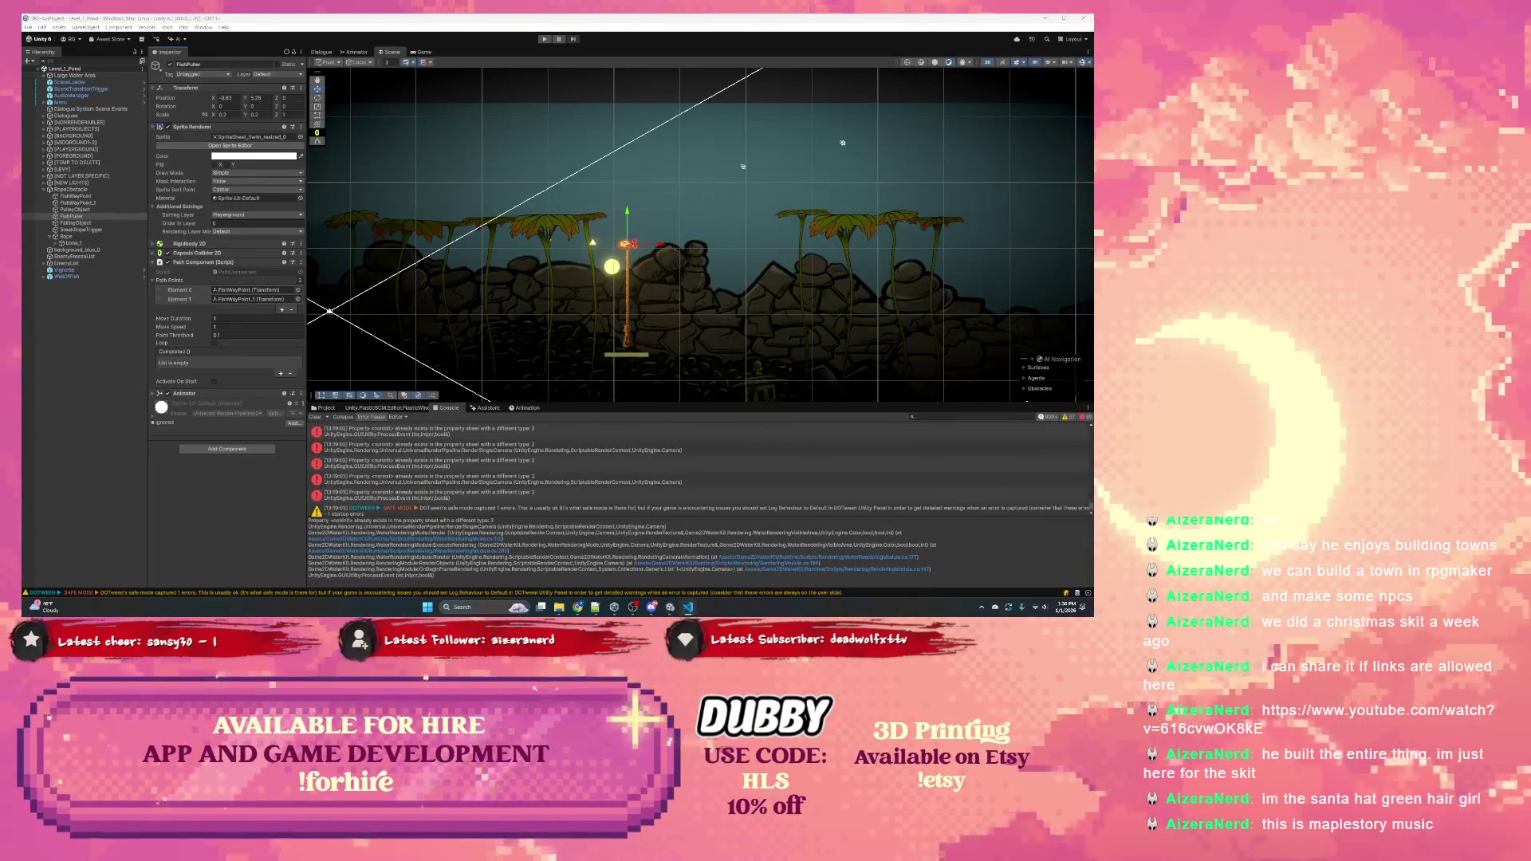
Minimize VS Code and inspect the FishPuller and FishWayPoint objects in the Hierarchy
{"action": "key", "text": "alt+Tab"}
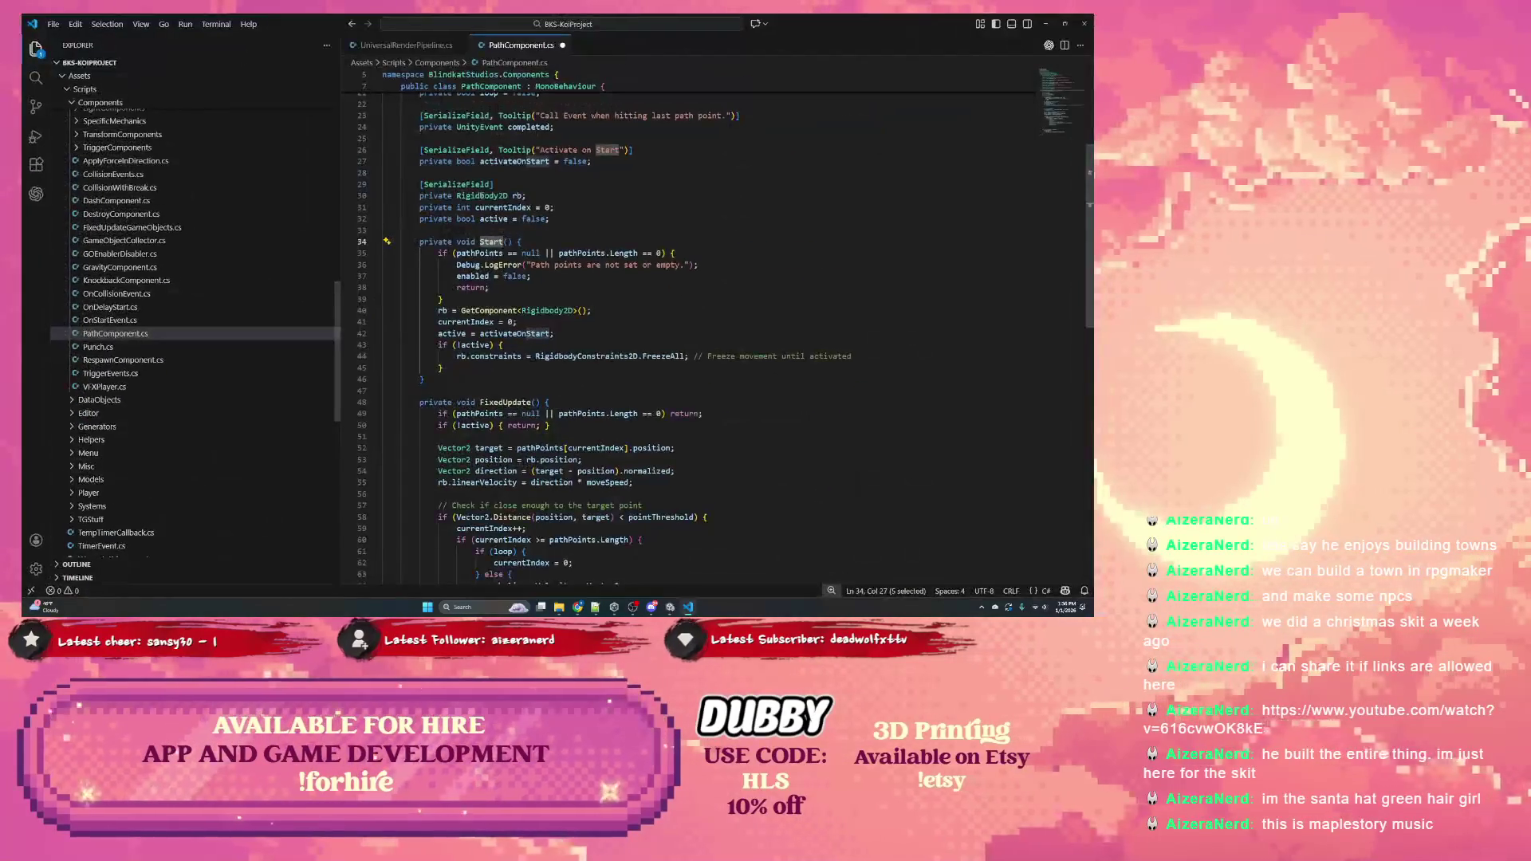
{"action": "left_click", "coordinate": [1045, 26]}
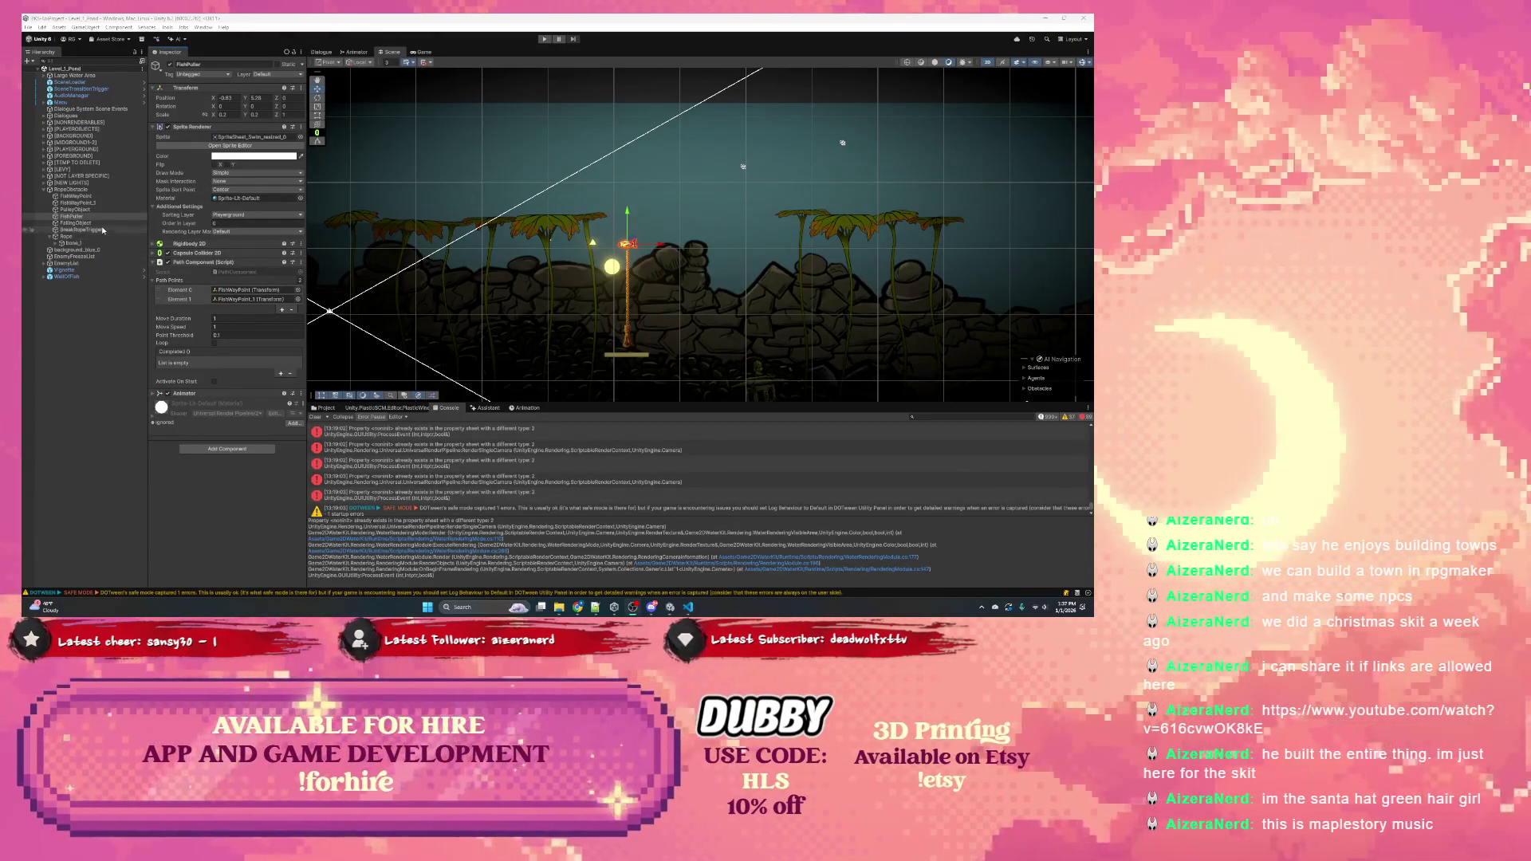
{"action": "left_click", "coordinate": [101, 216]}
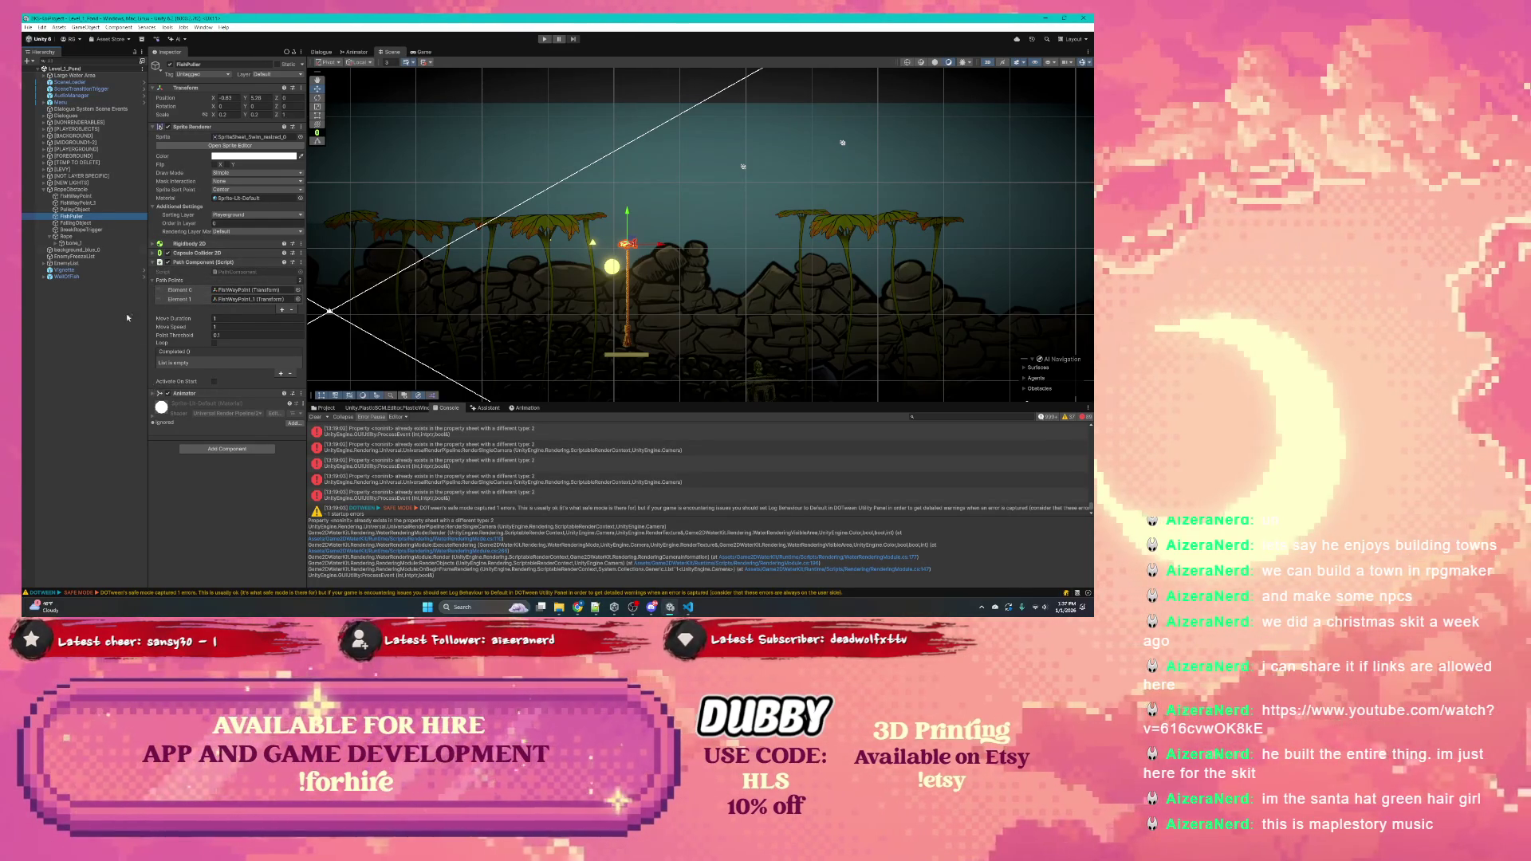
{"action": "left_click", "coordinate": [80, 229]}
{"action": "left_click", "coordinate": [80, 196]}
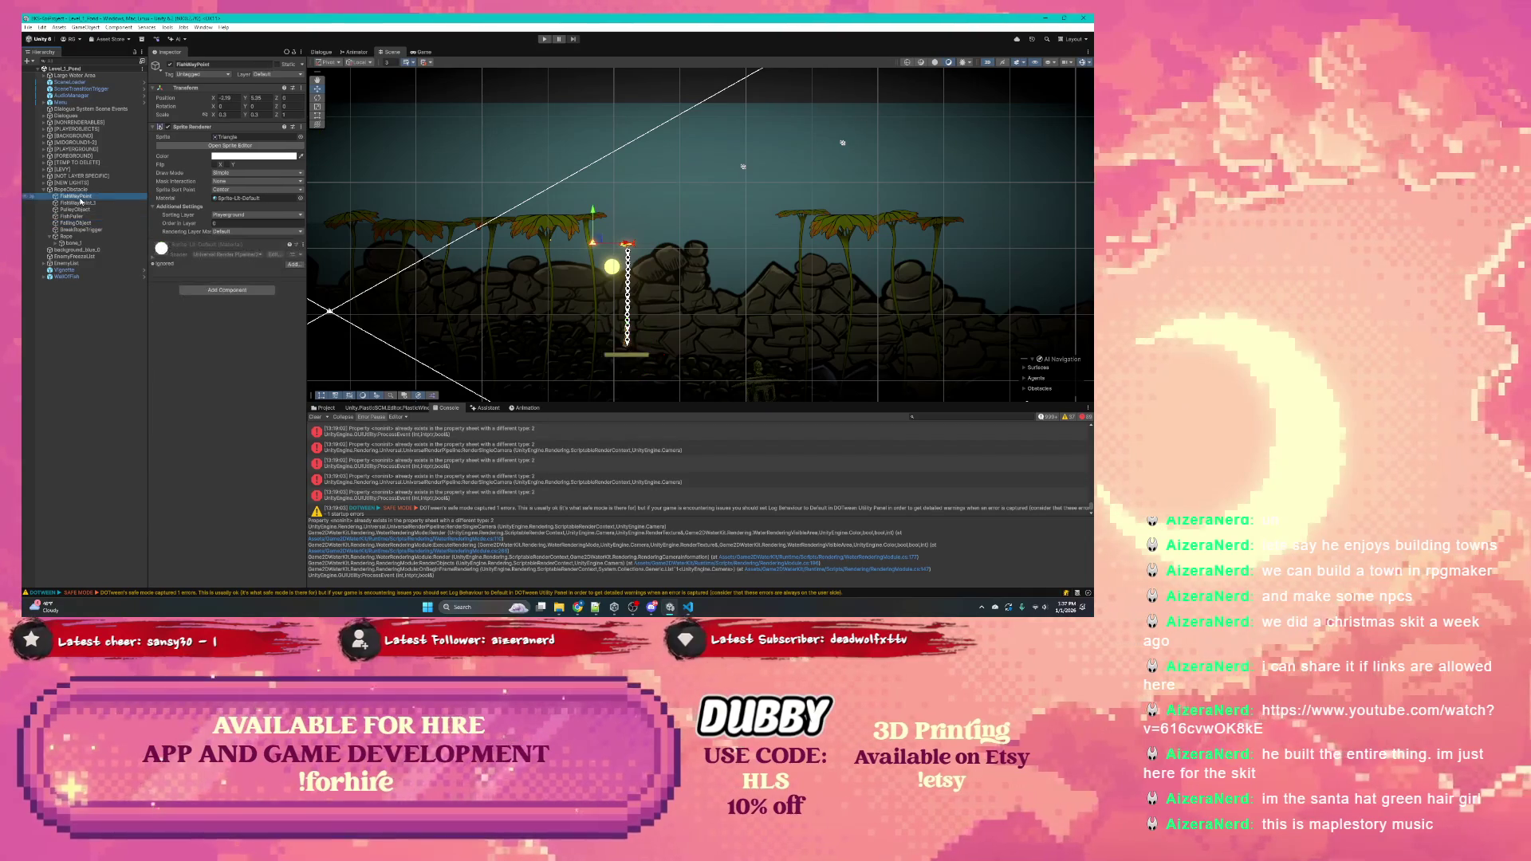
Expand Dialogues to inspect Tutorial - Dash Break and Tutorial - Dodge, then reopen PathComponent.cs
{"action": "left_click", "coordinate": [44, 117]}
{"action": "left_click", "coordinate": [82, 149]}
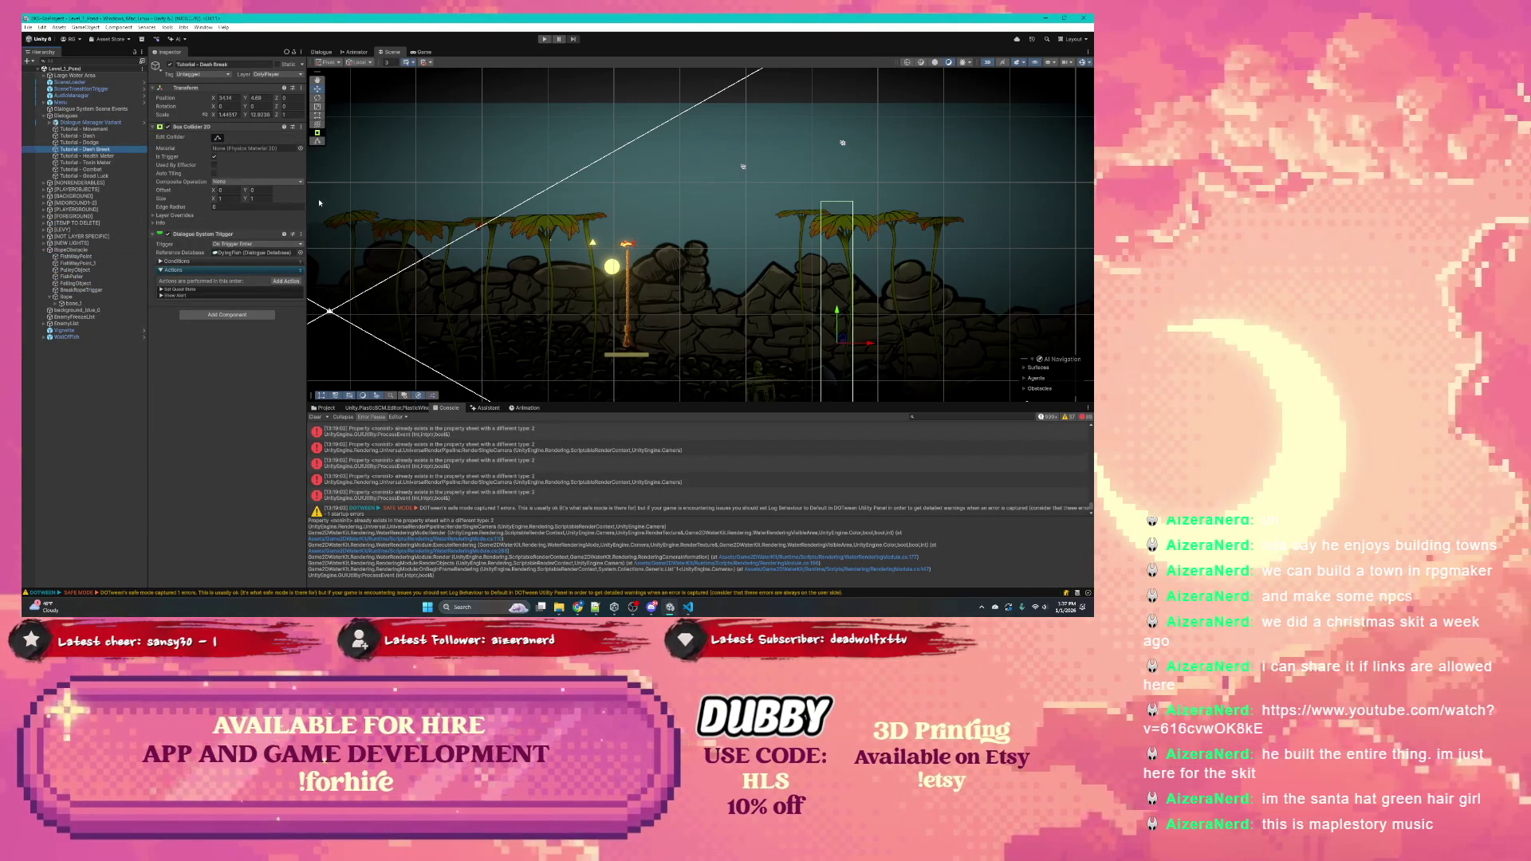
{"action": "left_click", "coordinate": [79, 142]}
{"action": "scroll", "coordinate": [416, 310], "scroll_direction": "down", "scroll_amount": 1}
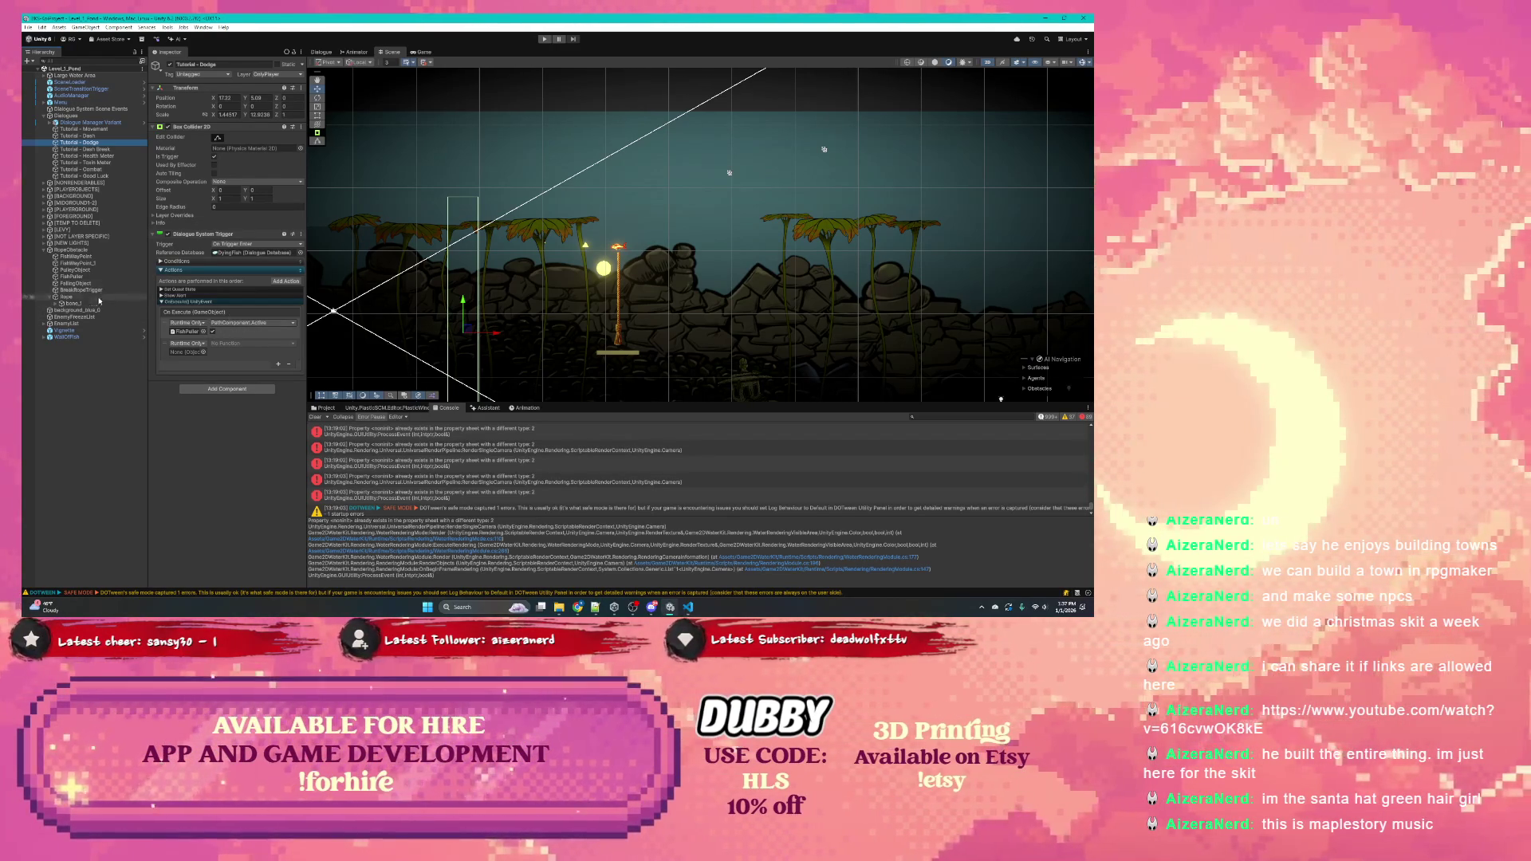
{"action": "left_click", "coordinate": [689, 606]}
{"action": "scroll", "coordinate": [521, 363], "scroll_direction": "down", "scroll_amount": 10}
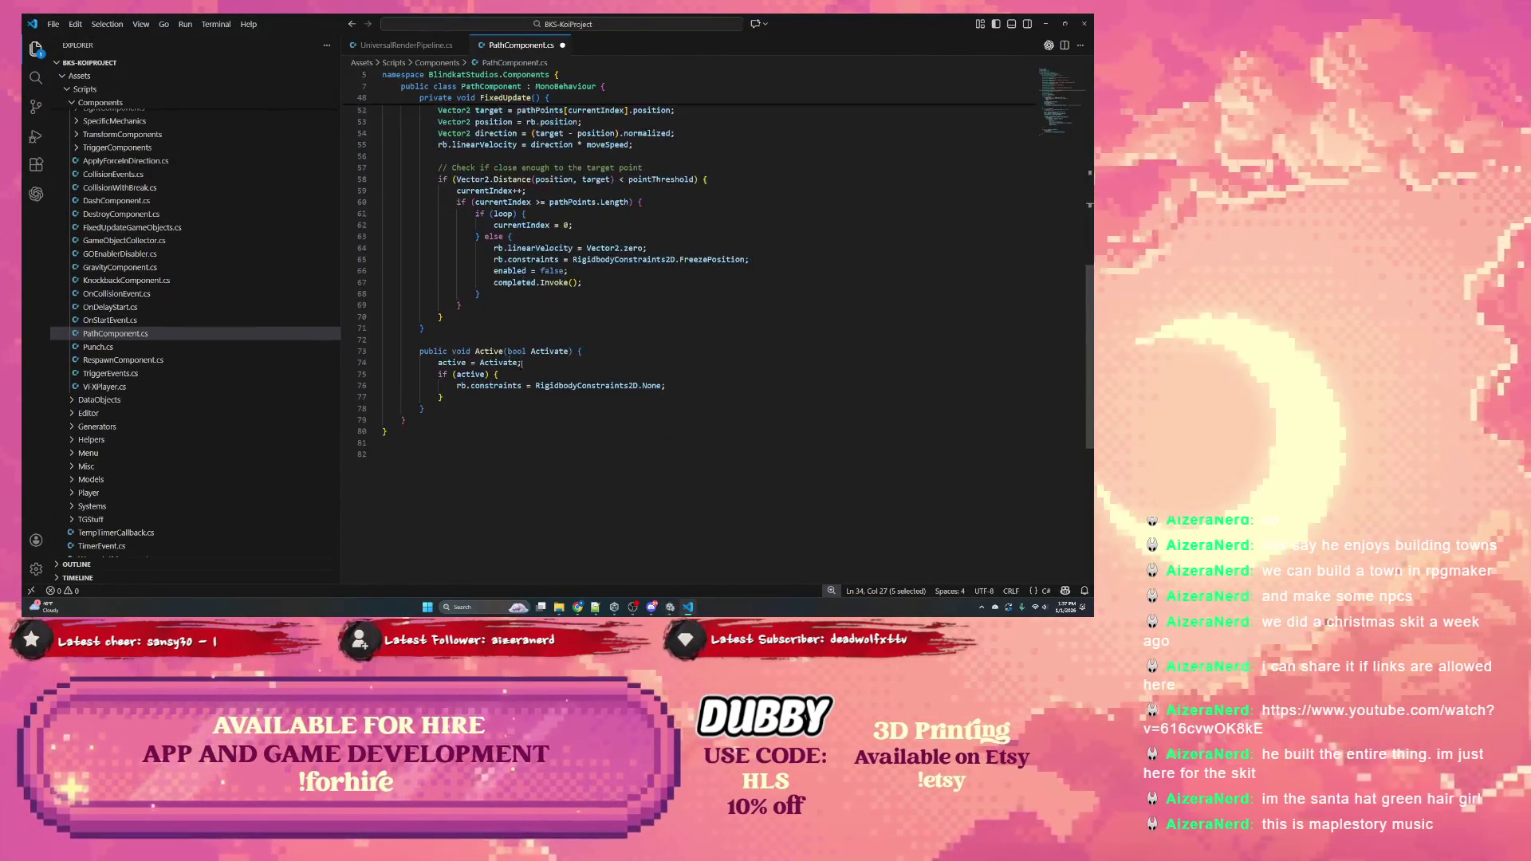
{"action": "double_click", "coordinate": [476, 351]}
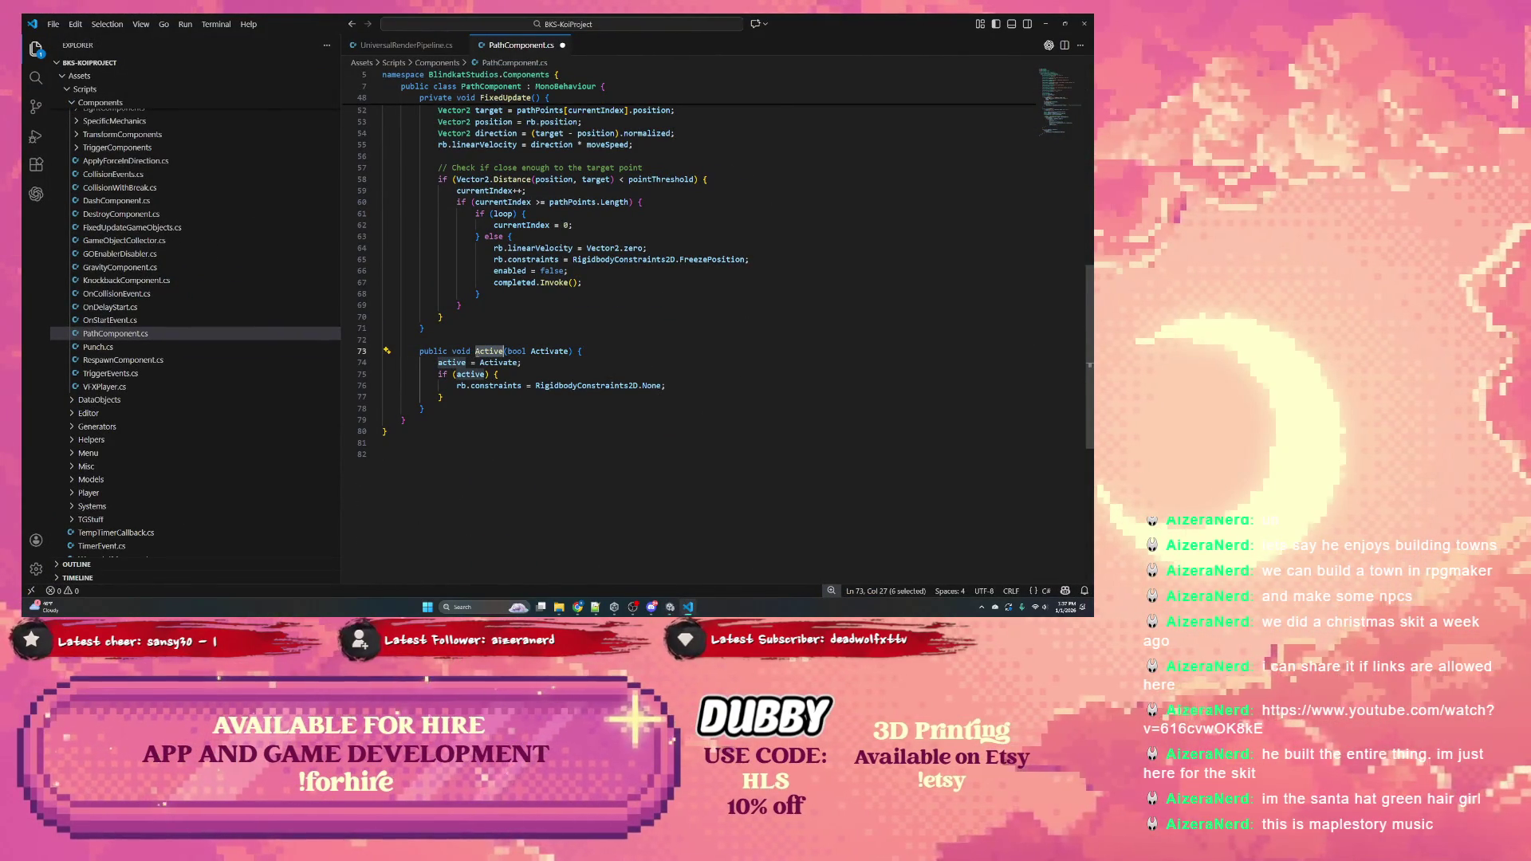
{"action": "type", "text": "Activ"}
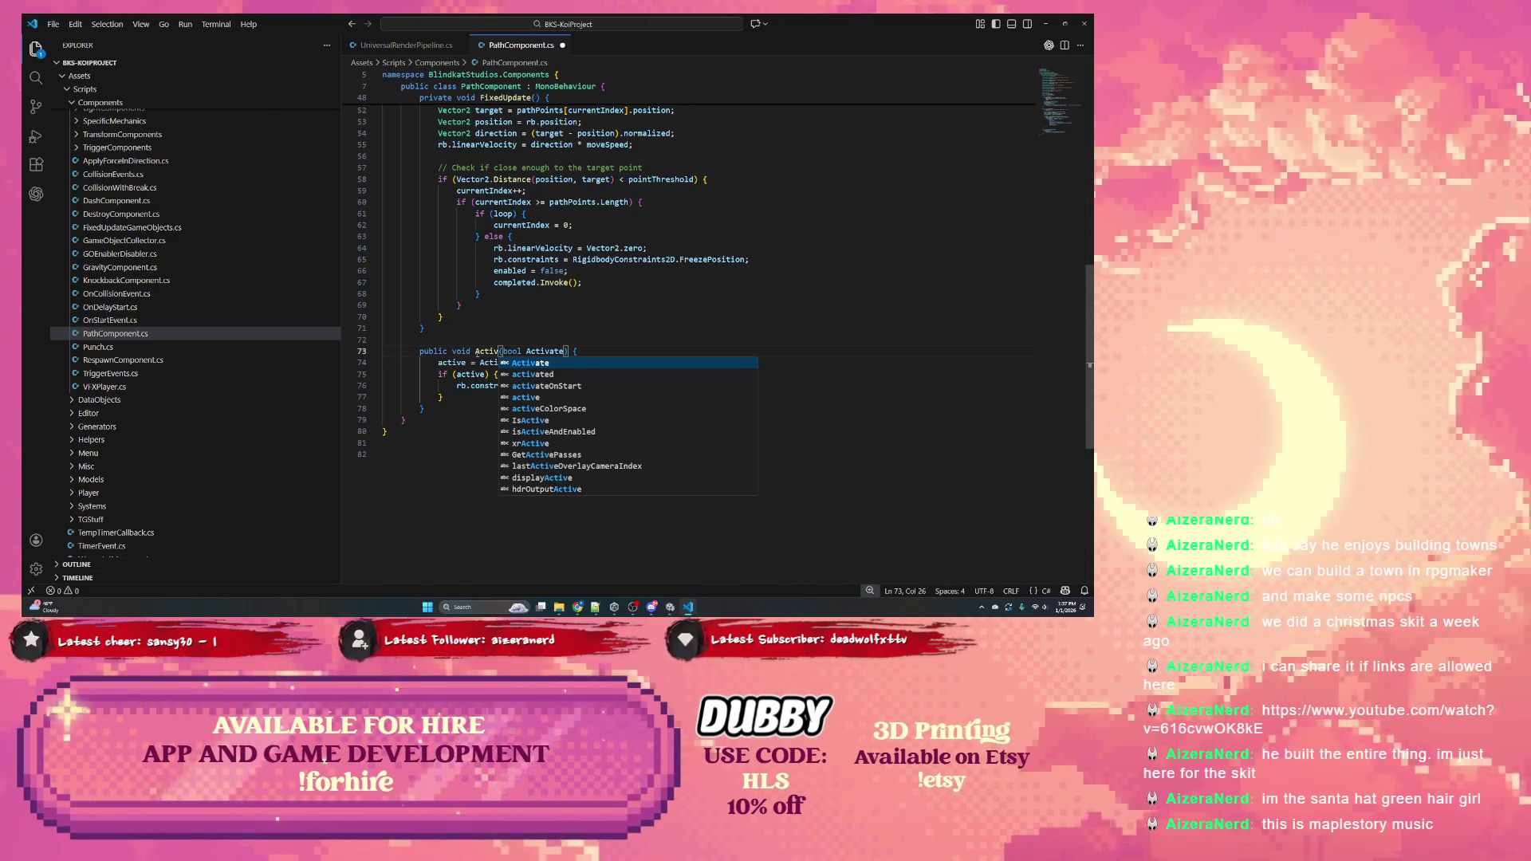
{"action": "key", "text": "ctrl+z"}
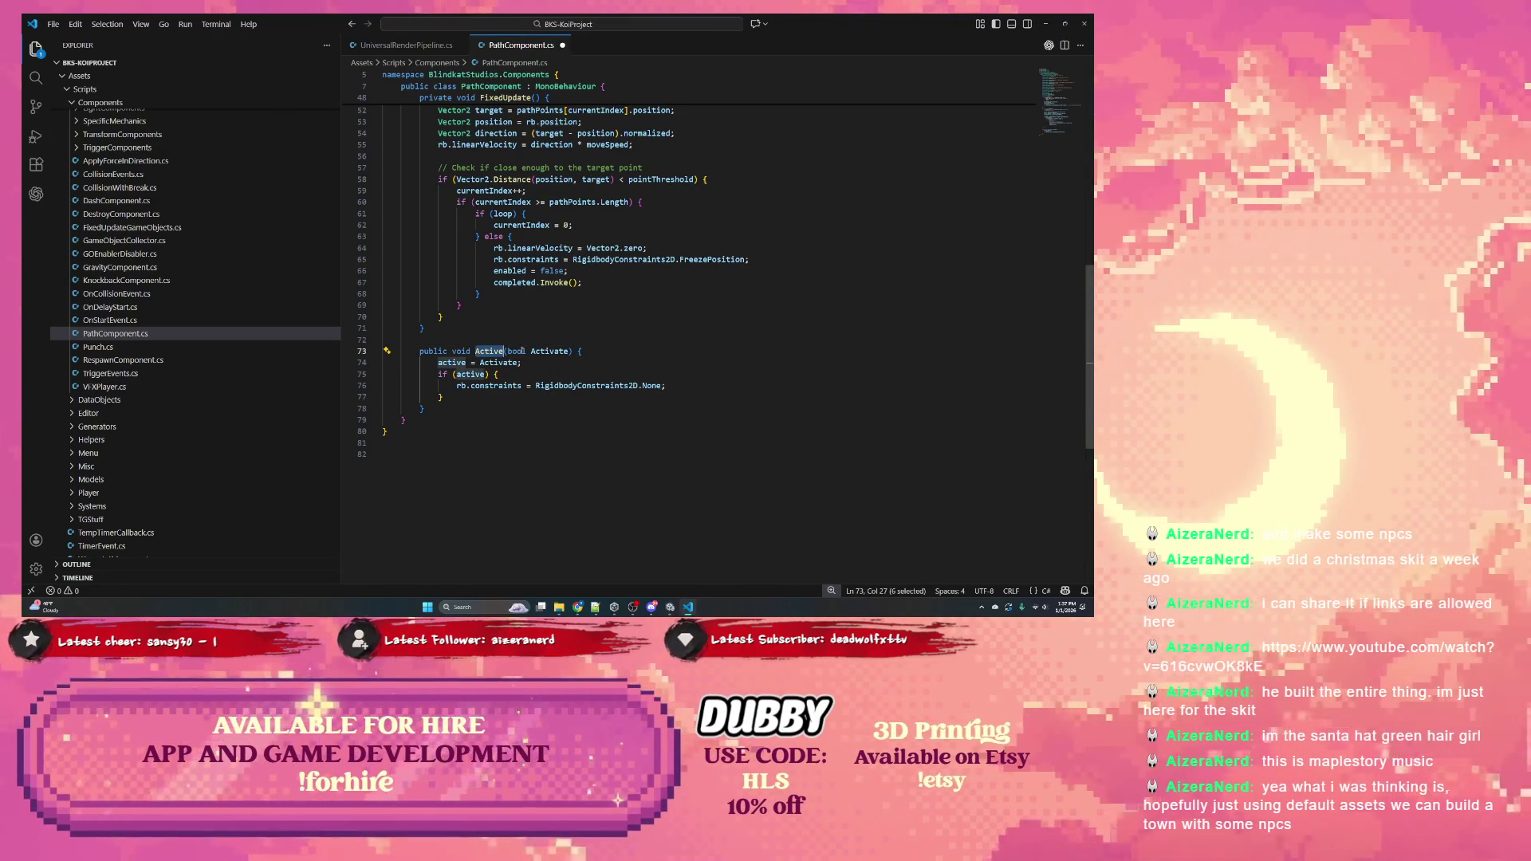
{"action": "double_click", "coordinate": [470, 374]}
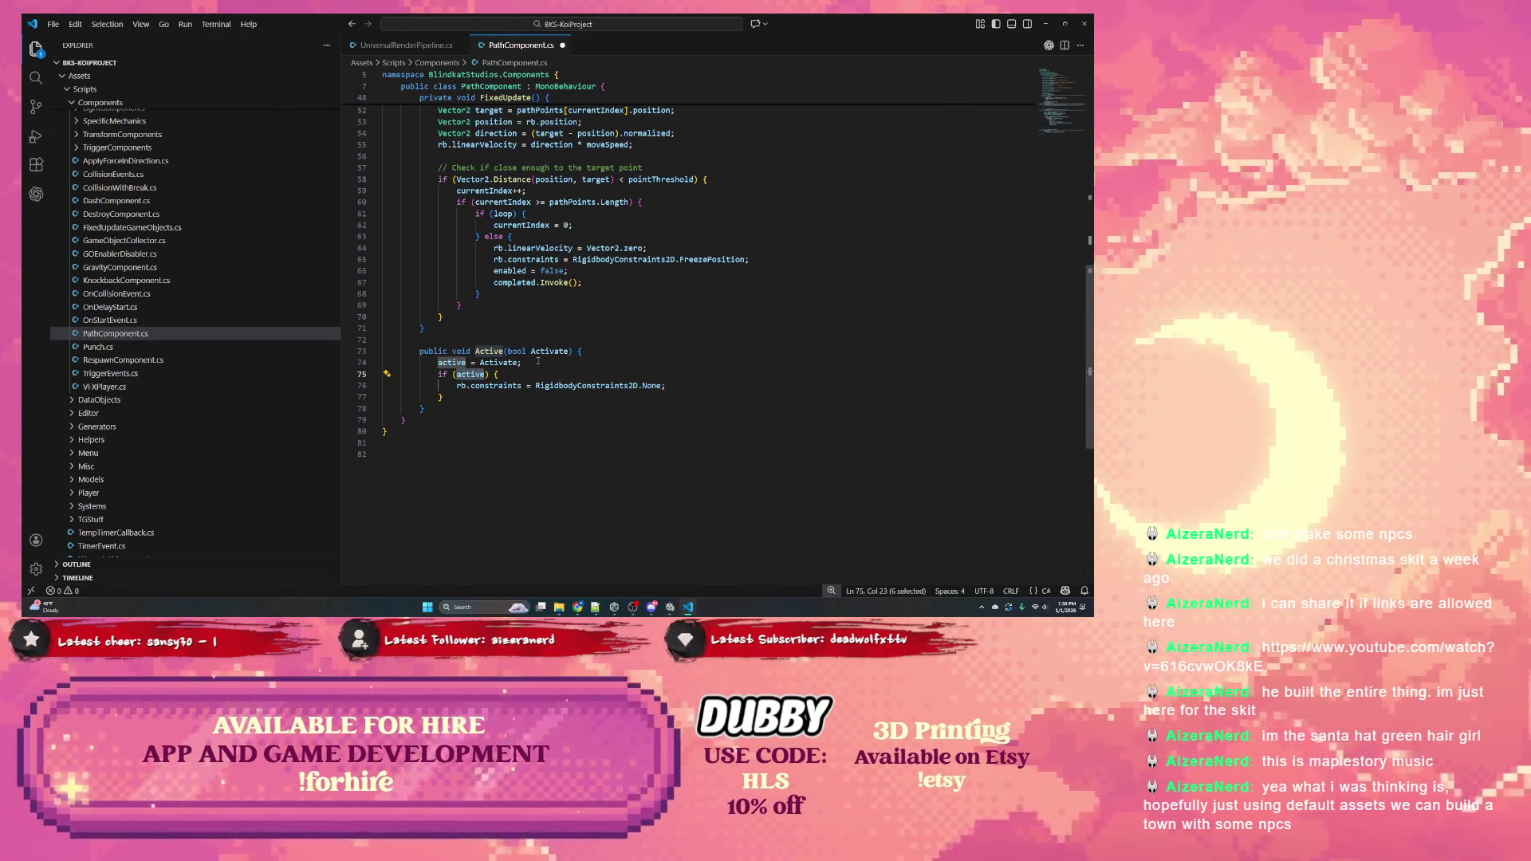
{"action": "double_click", "coordinate": [586, 386]}
{"action": "double_click", "coordinate": [463, 375]}
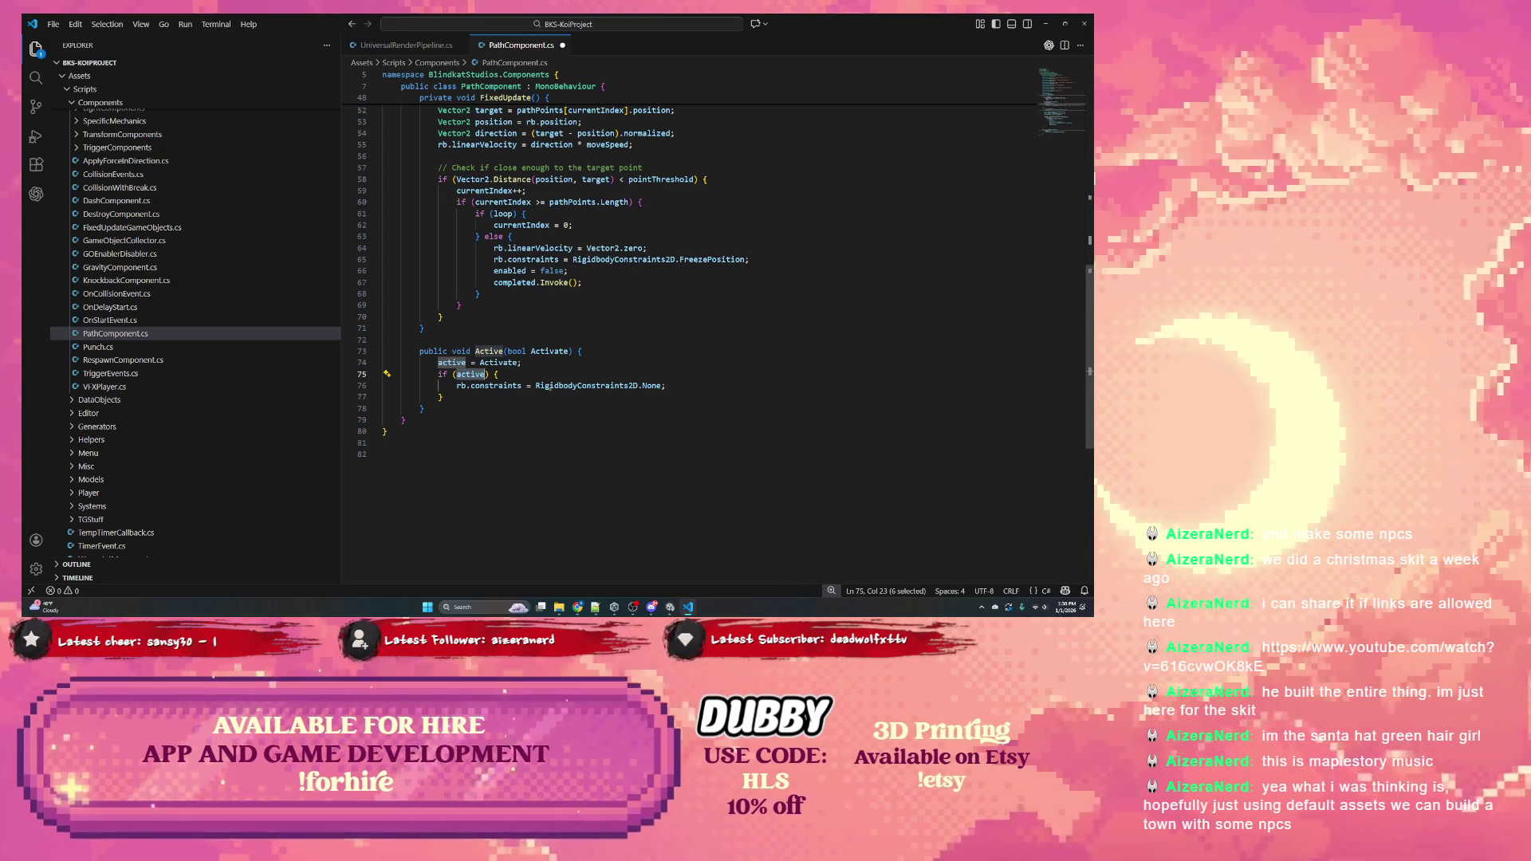
{"action": "scroll", "coordinate": [505, 399], "scroll_direction": "up", "scroll_amount": 5}
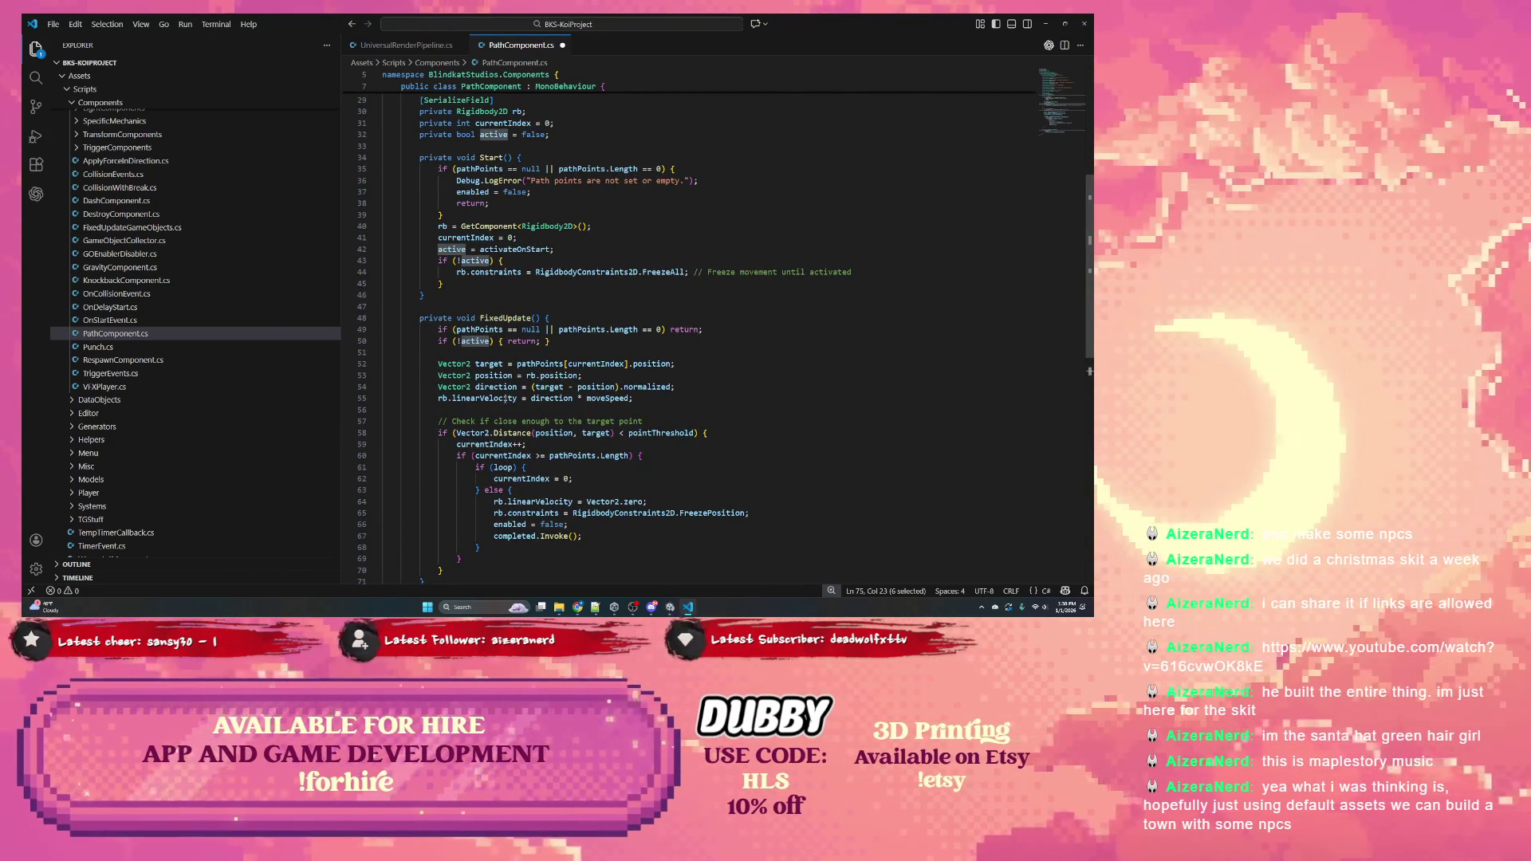
{"action": "scroll", "coordinate": [505, 398], "scroll_direction": "up", "scroll_amount": 3}
{"action": "scroll", "coordinate": [505, 399], "scroll_direction": "down", "scroll_amount": 6}
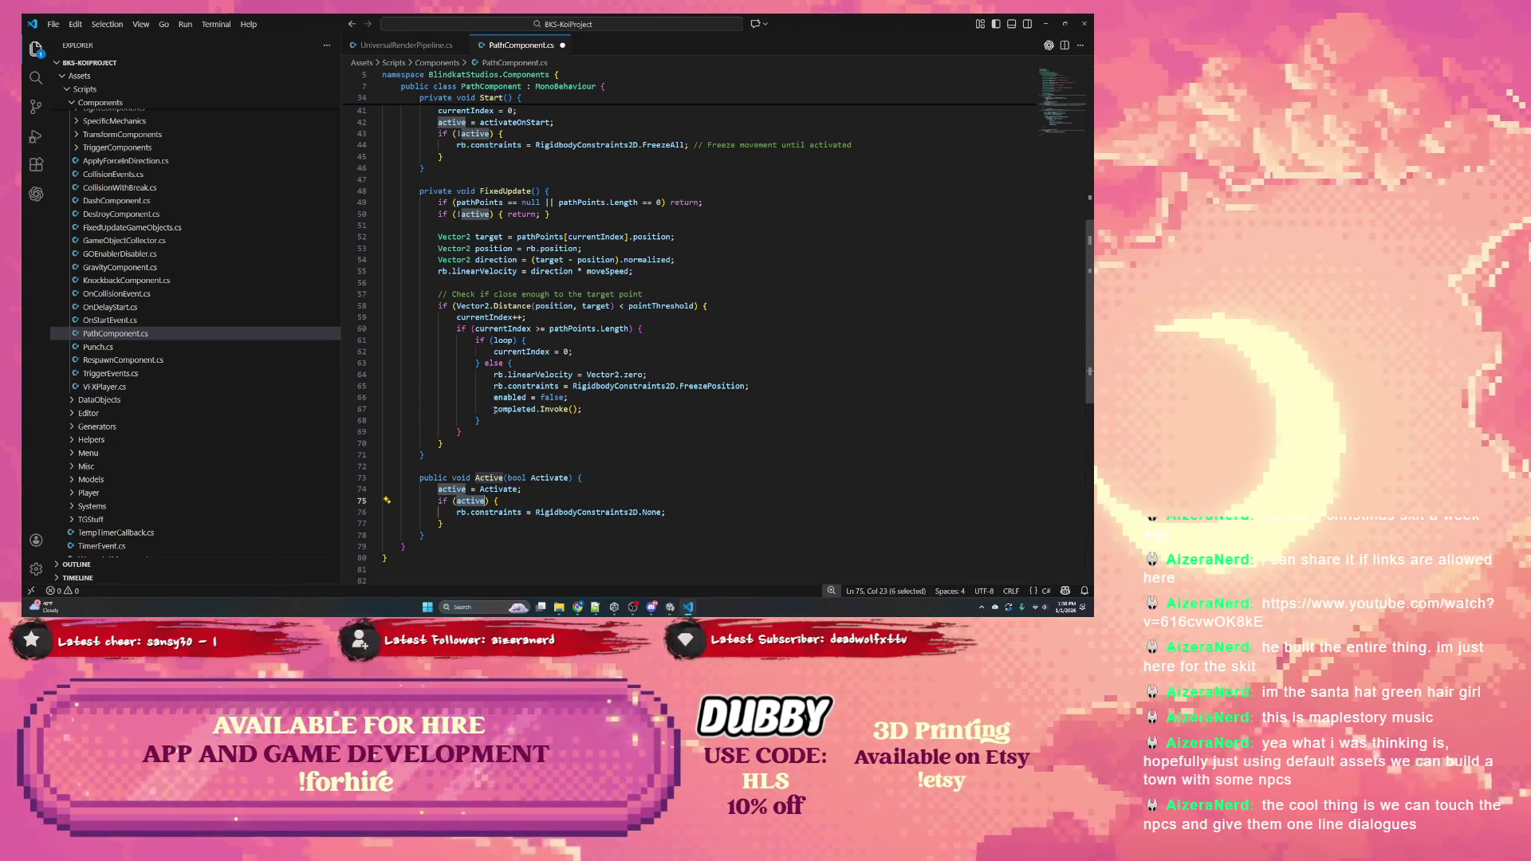
{"action": "scroll", "coordinate": [489, 404], "scroll_direction": "up", "scroll_amount": 2}
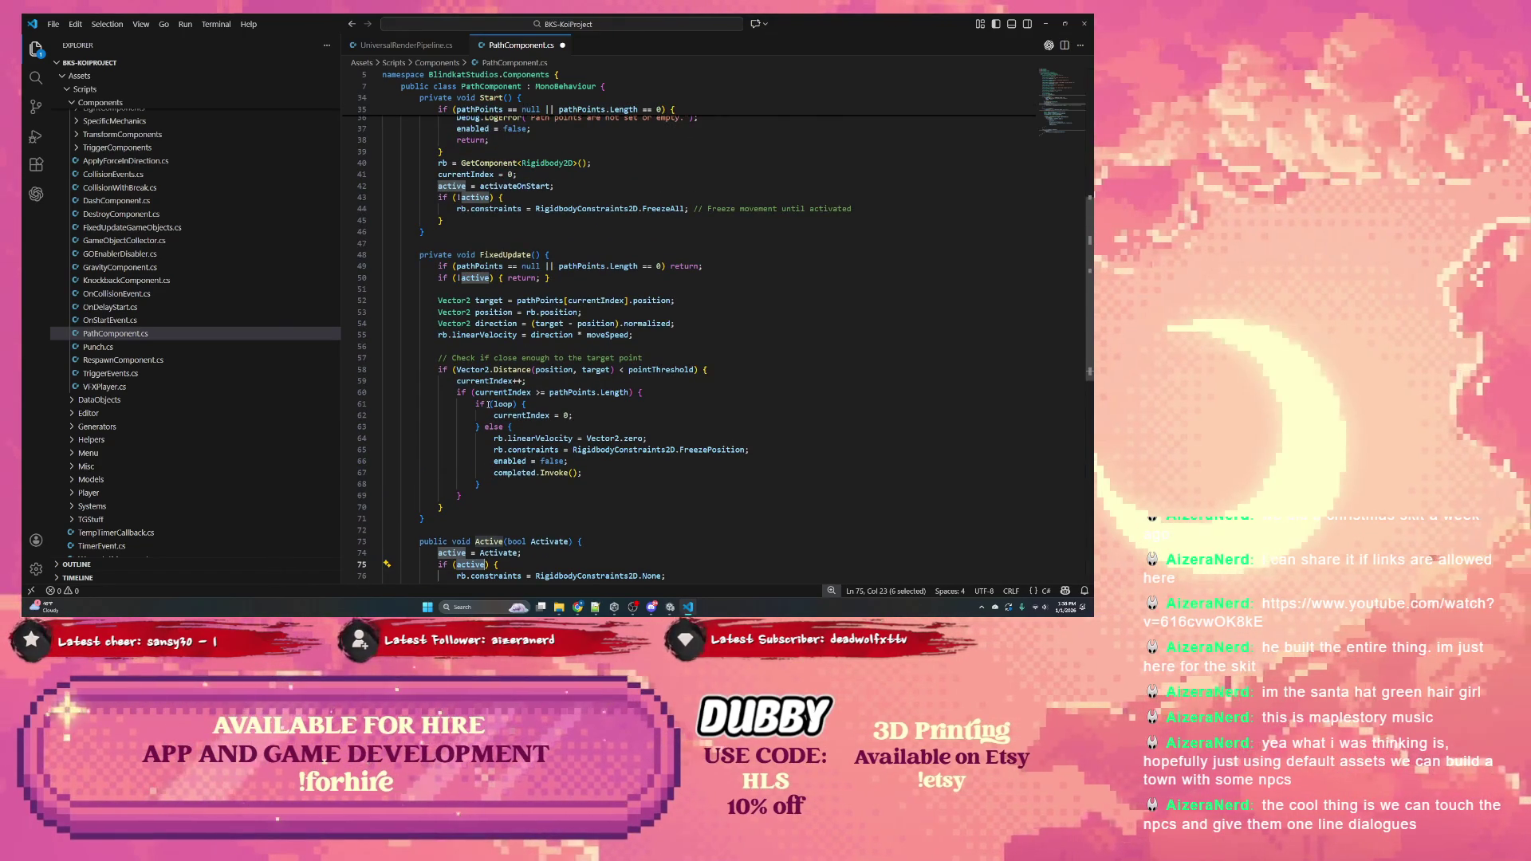
{"action": "scroll", "coordinate": [527, 399], "scroll_direction": "up", "scroll_amount": 2}
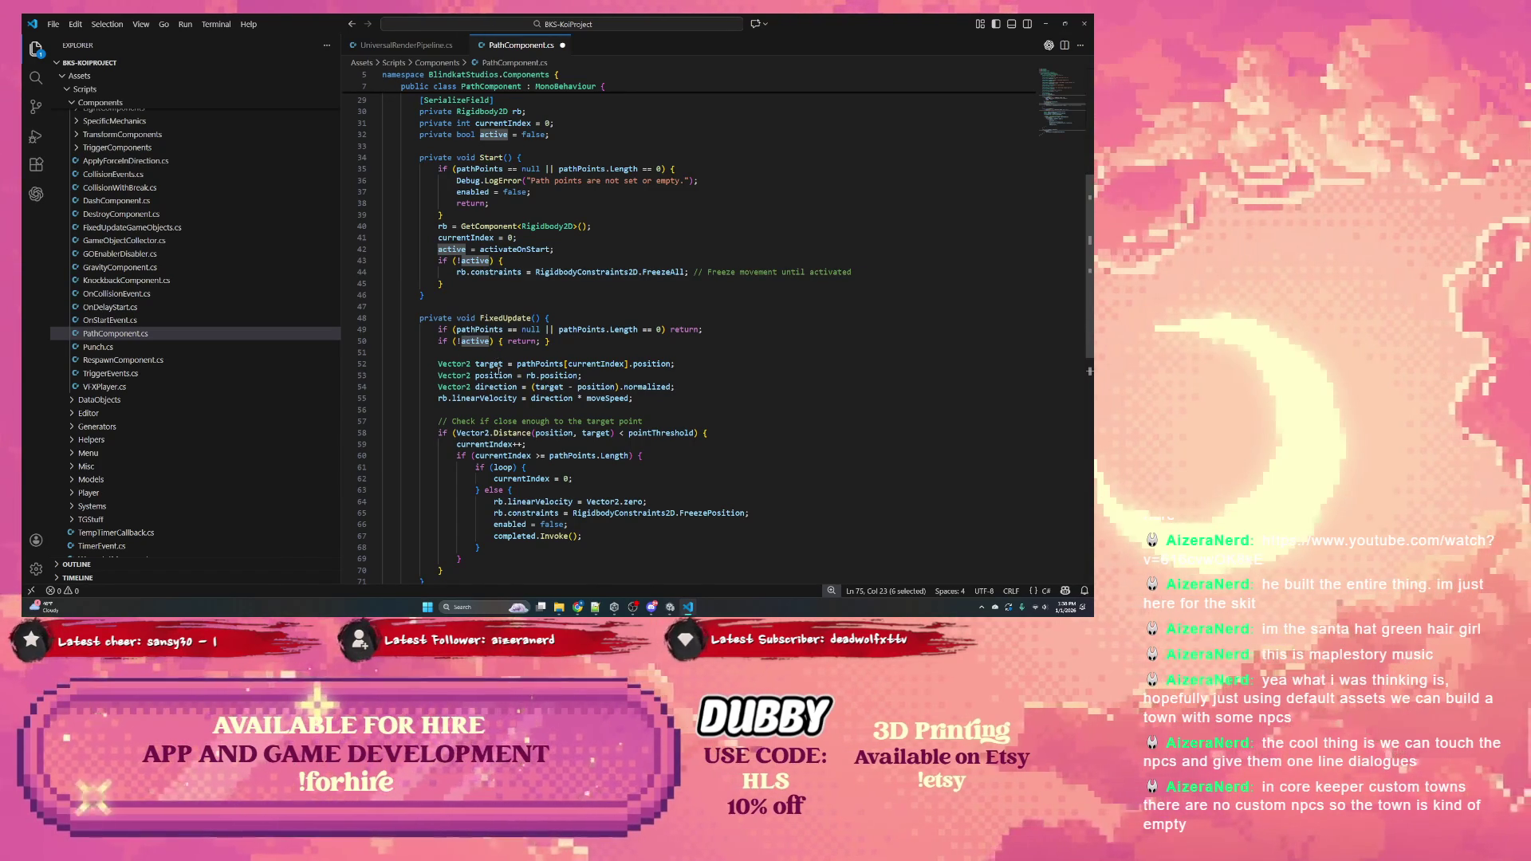
{"action": "double_click", "coordinate": [498, 366]}
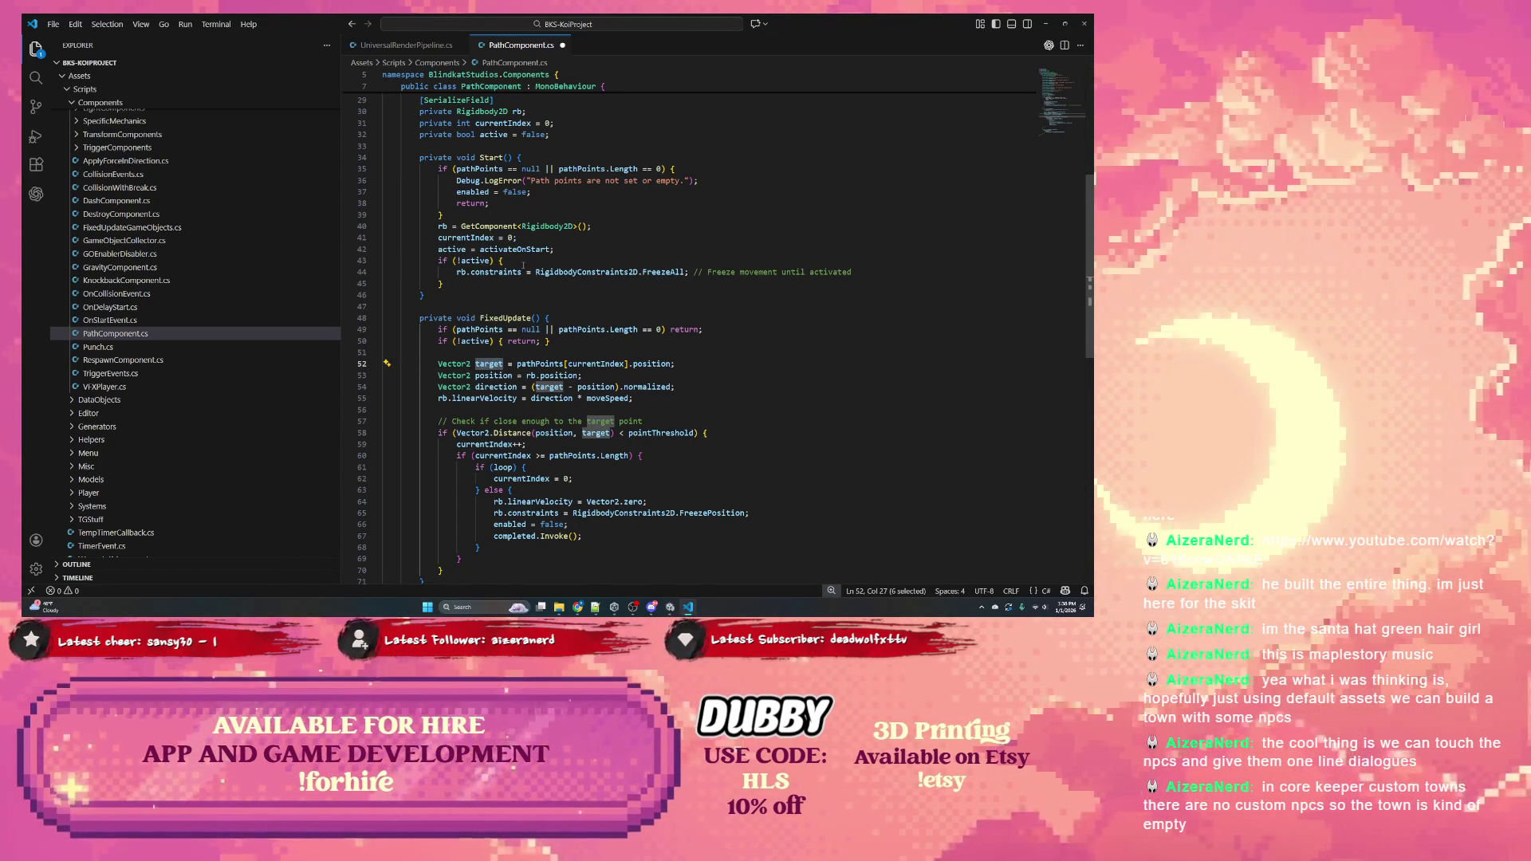
{"action": "scroll", "coordinate": [489, 283], "scroll_direction": "down", "scroll_amount": 1}
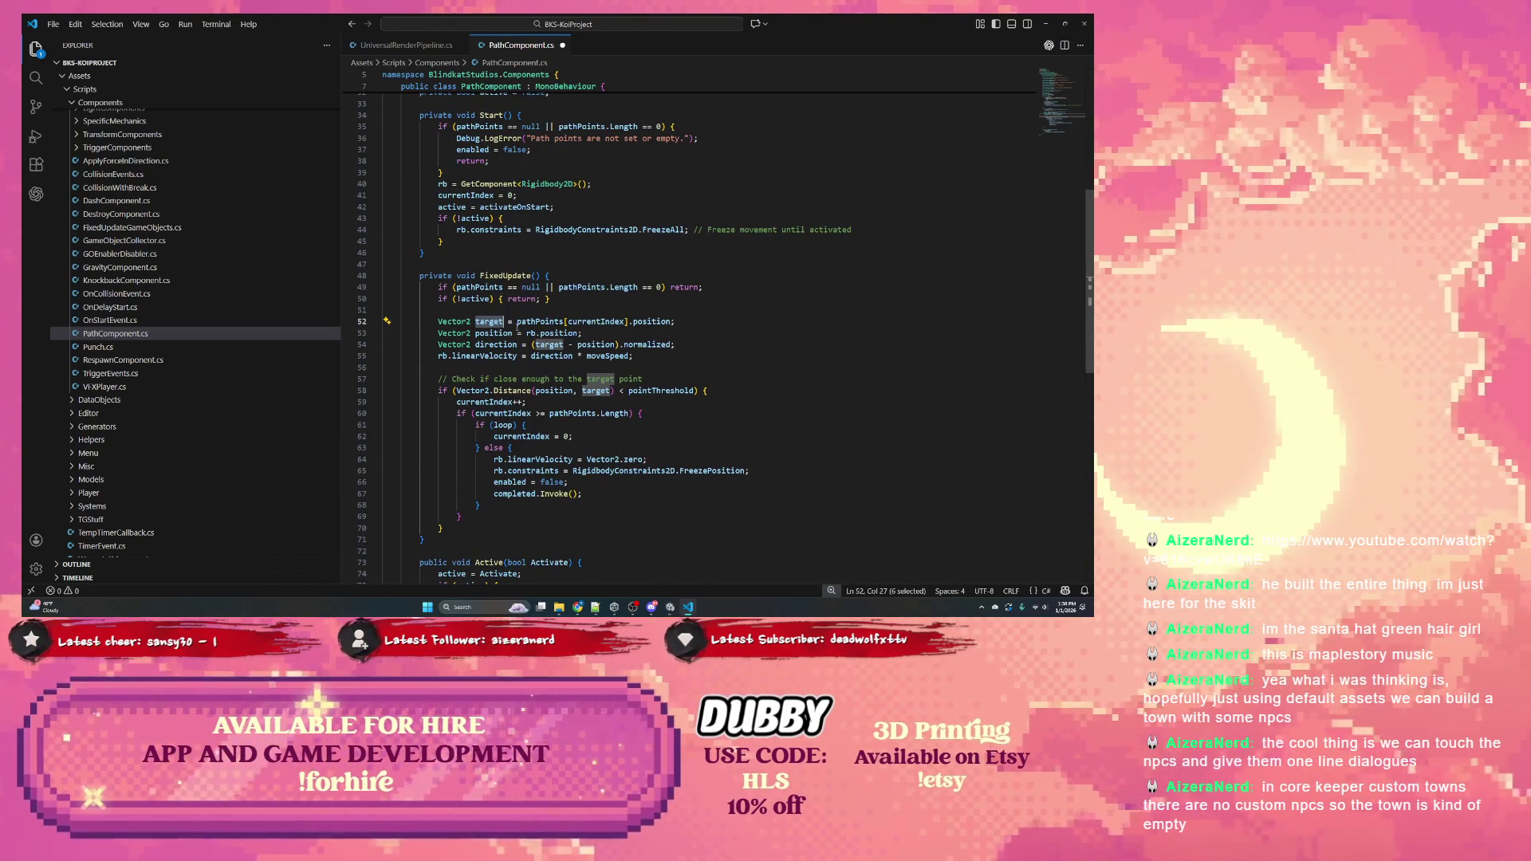
{"action": "double_click", "coordinate": [484, 402]}
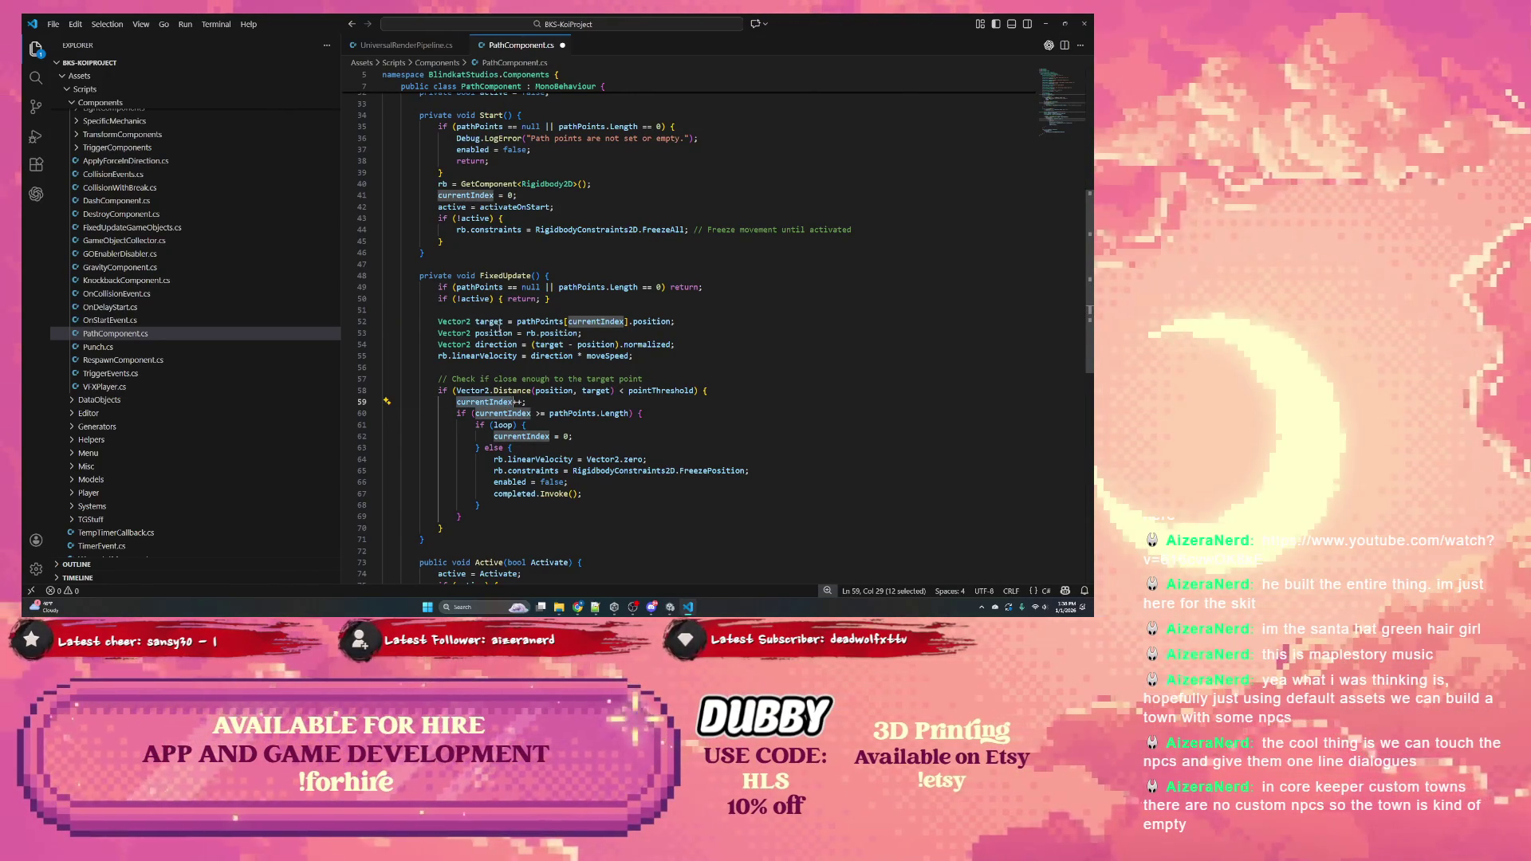
{"action": "scroll", "coordinate": [500, 327], "scroll_direction": "down", "scroll_amount": 4}
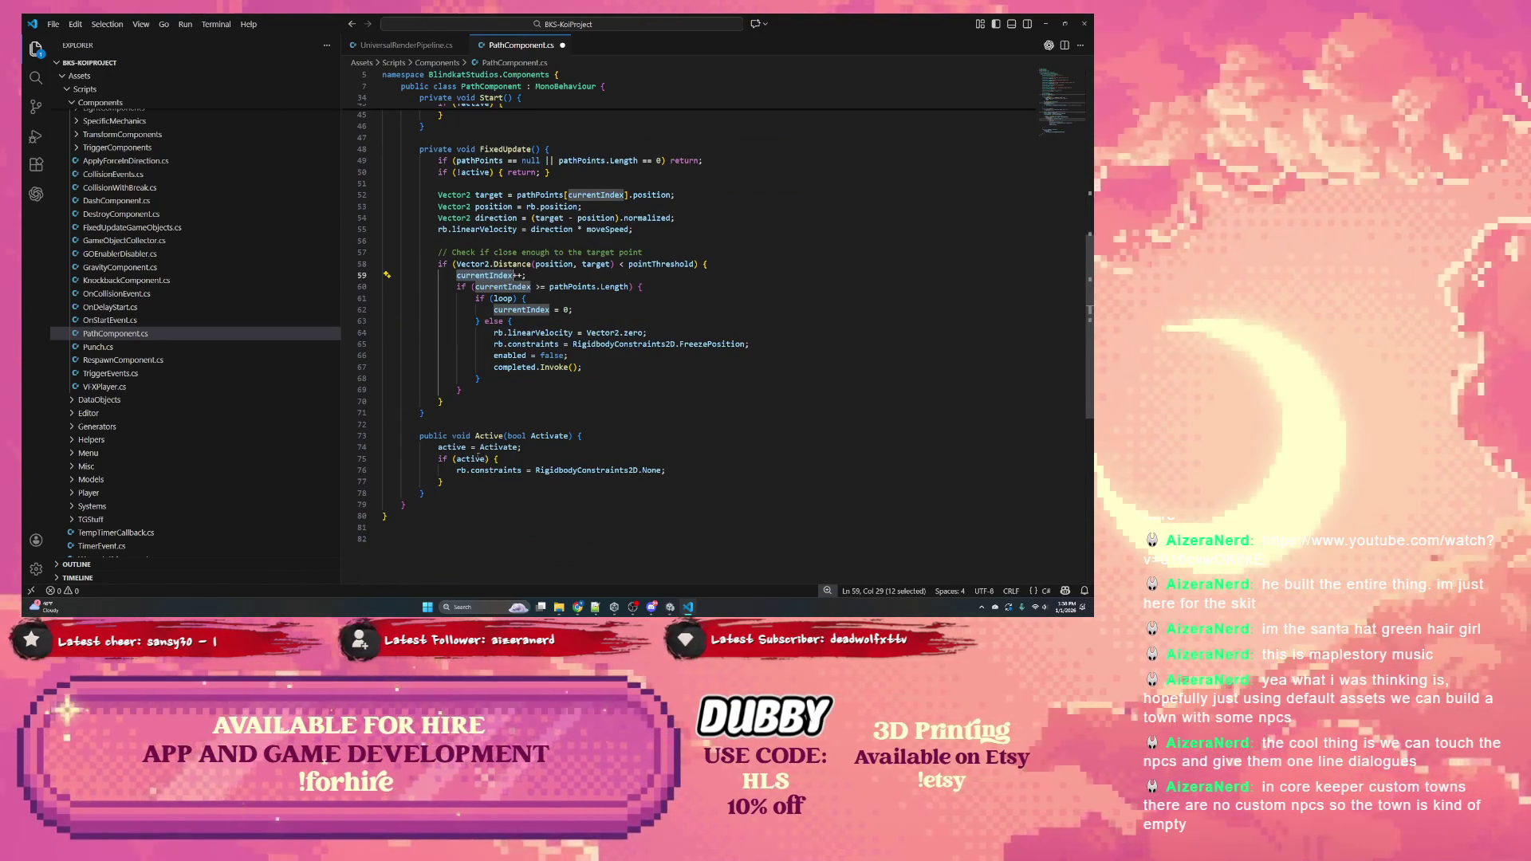
{"action": "left_click", "coordinate": [478, 458]}
{"action": "double_click", "coordinate": [496, 469]}
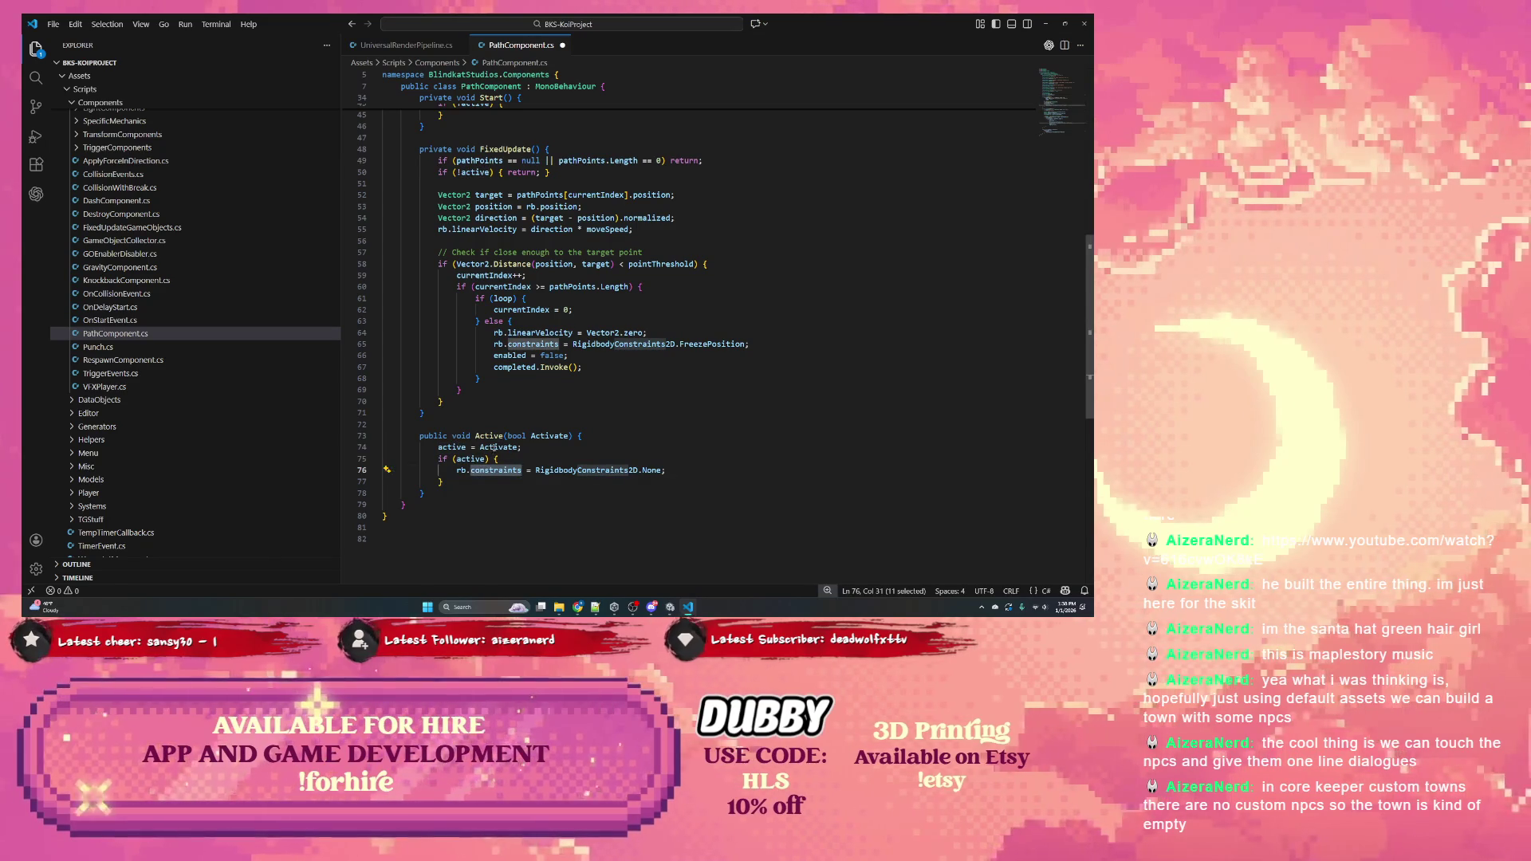
{"action": "double_click", "coordinate": [489, 436]}
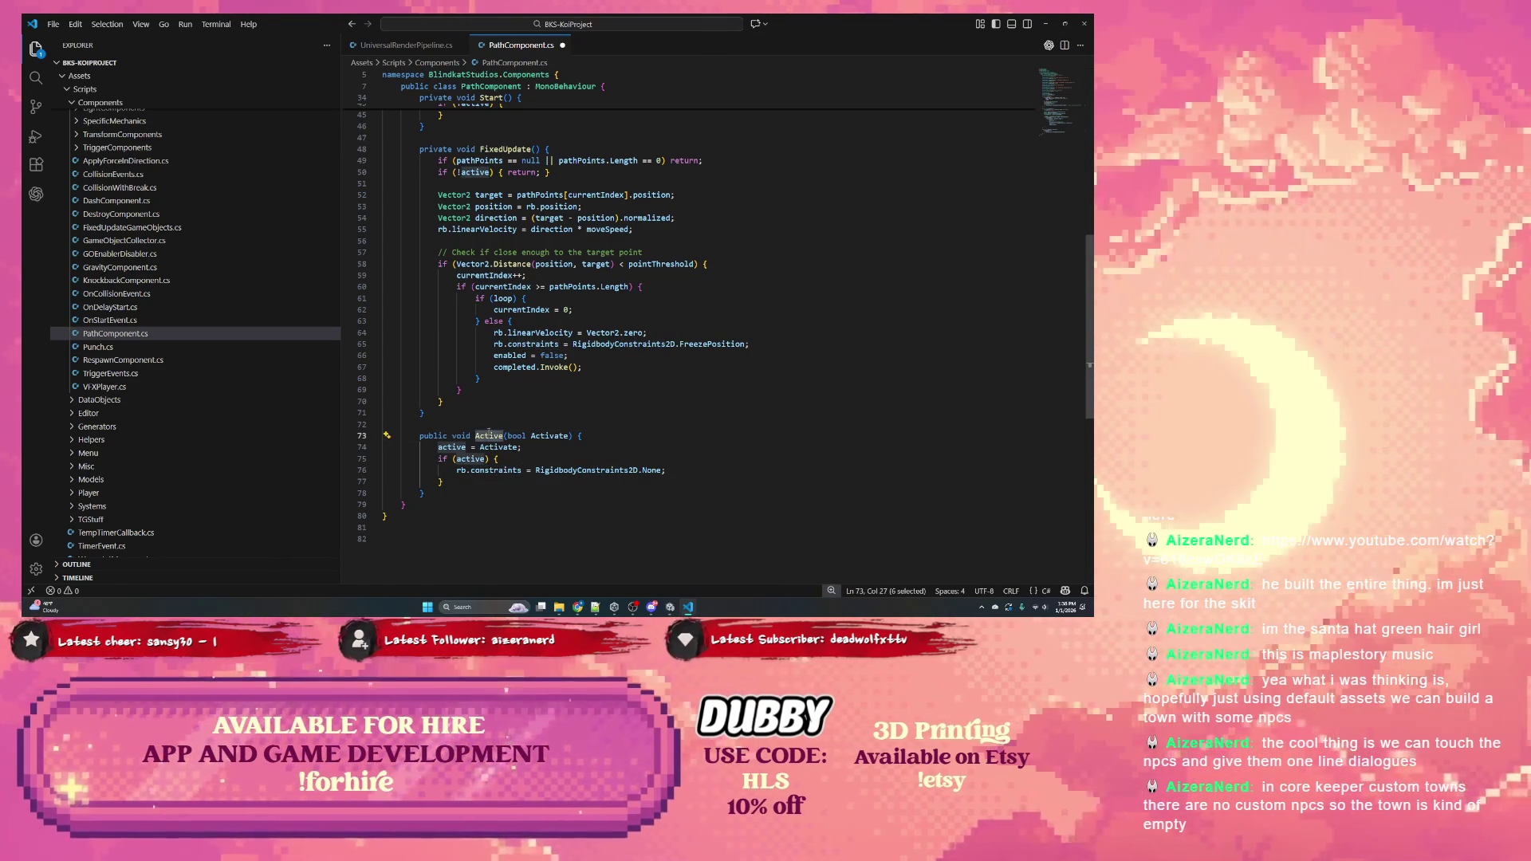
{"action": "scroll", "coordinate": [489, 433], "scroll_direction": "up", "scroll_amount": 5}
{"action": "scroll", "coordinate": [489, 433], "scroll_direction": "down", "scroll_amount": 5}
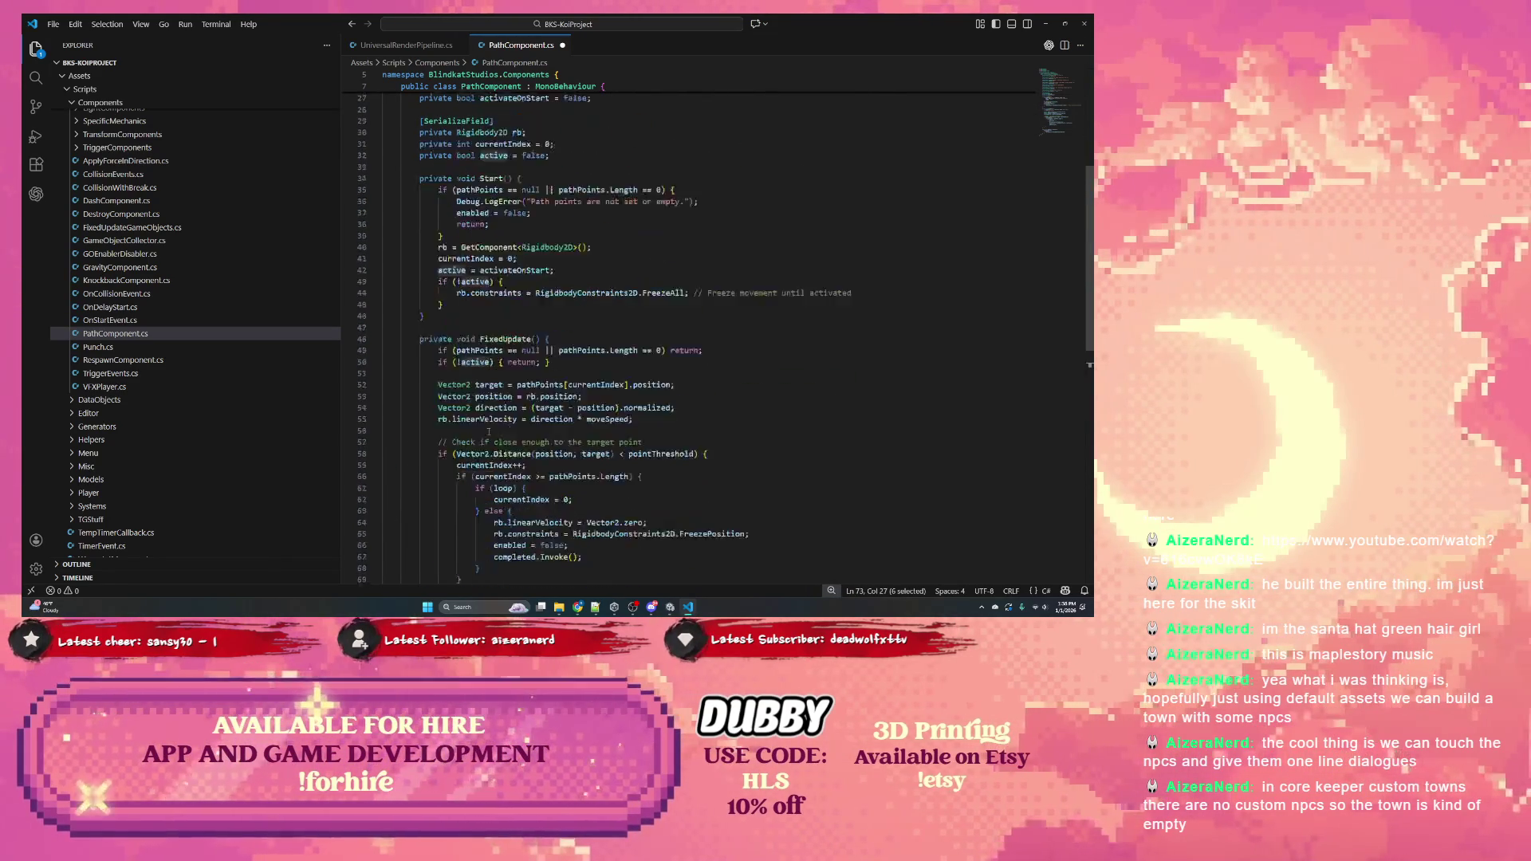
{"action": "left_click", "coordinate": [471, 424]}
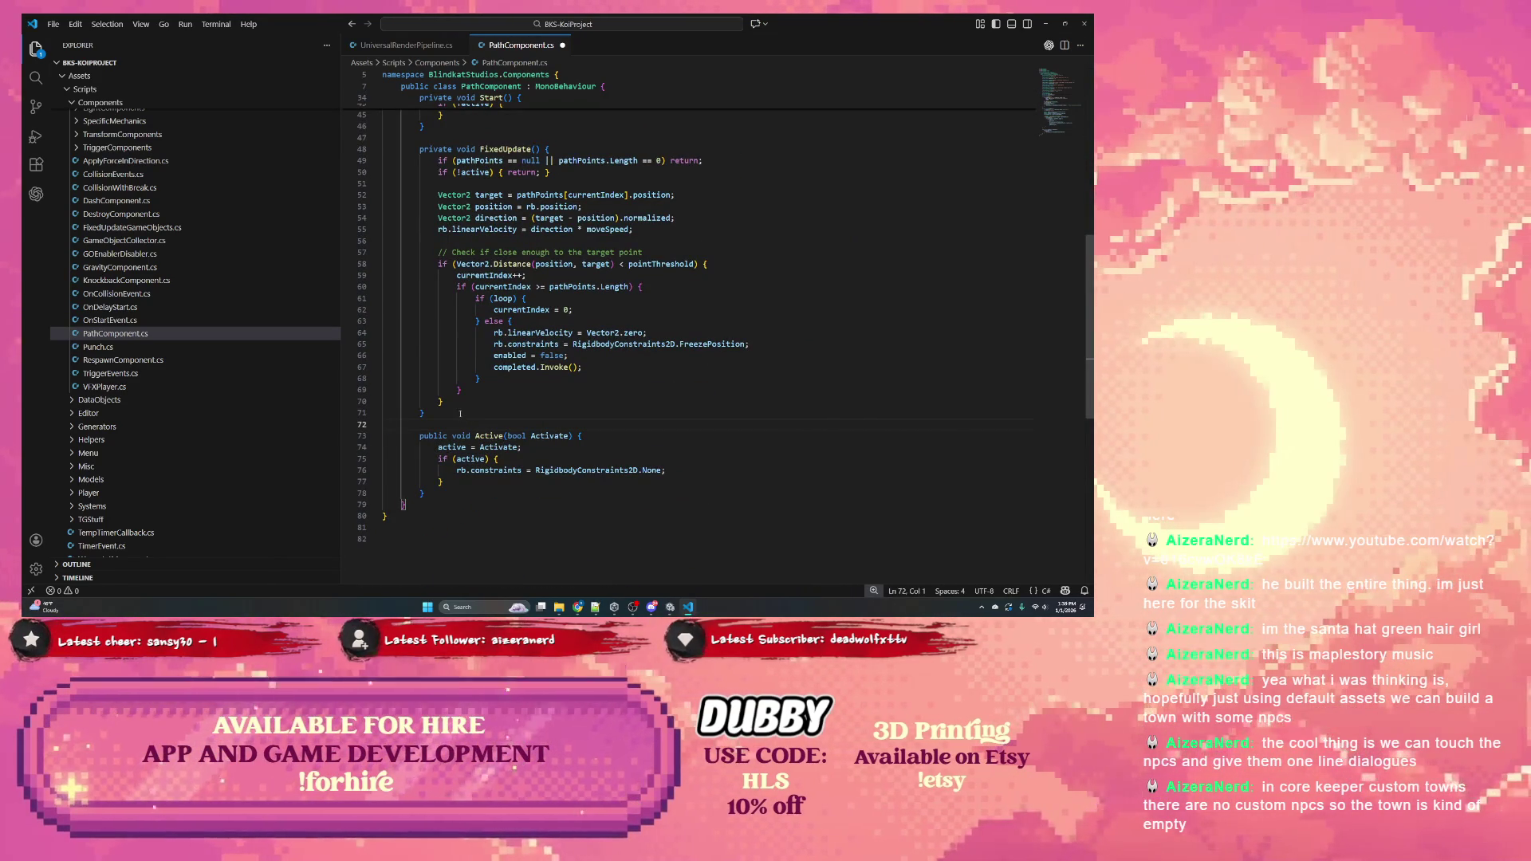
Add an empty public void Activate() method below FixedUpdate
{"action": "key", "text": "Return"}
{"action": "key", "text": "Return"}
{"action": "key", "text": "Up"}
{"action": "type", "text": "pu"}
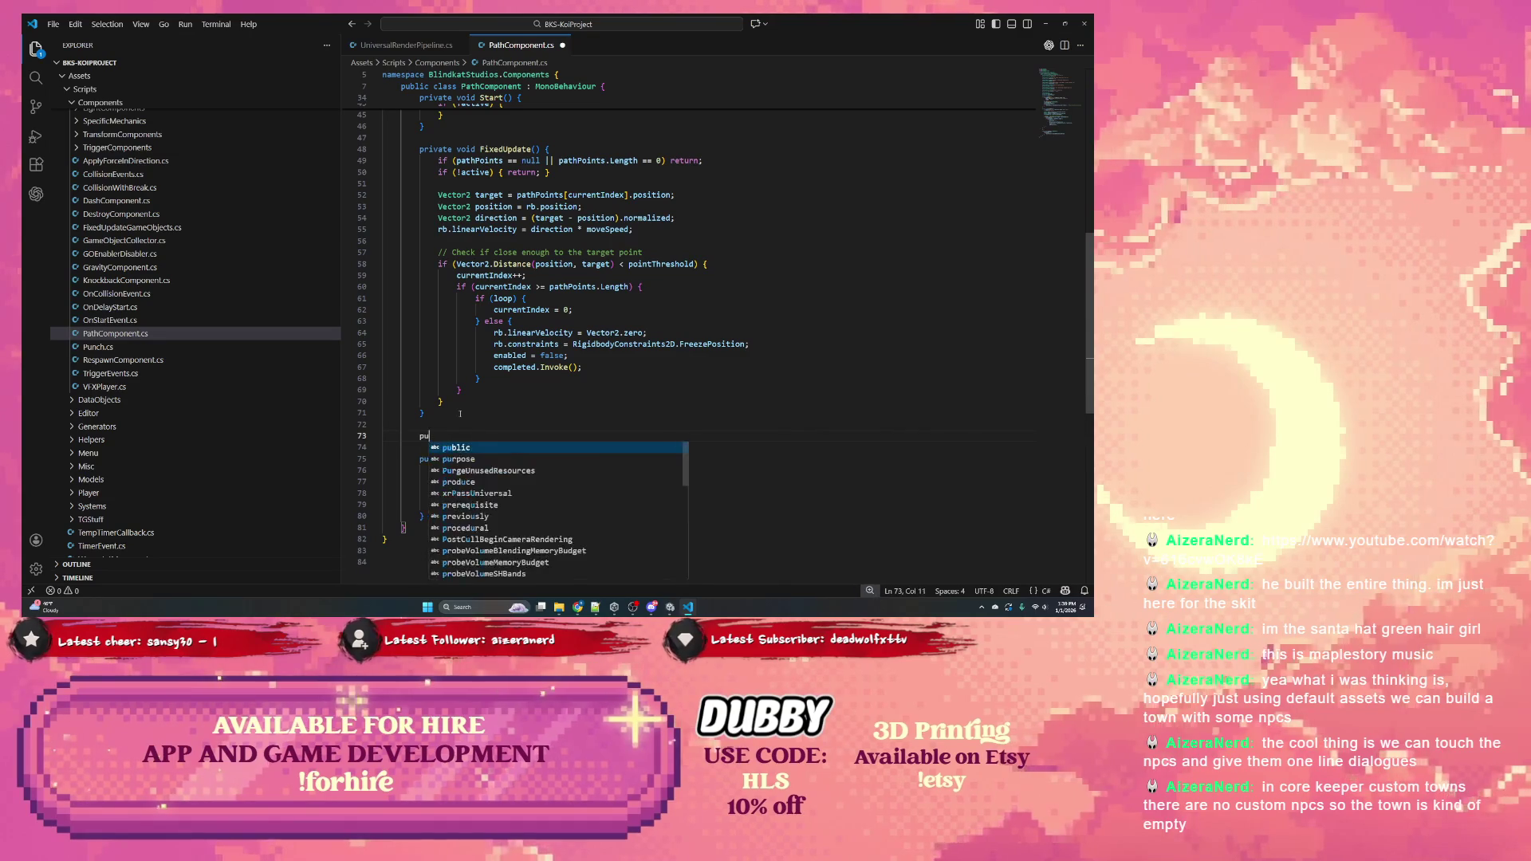
{"action": "type", "text": "blic void A"}
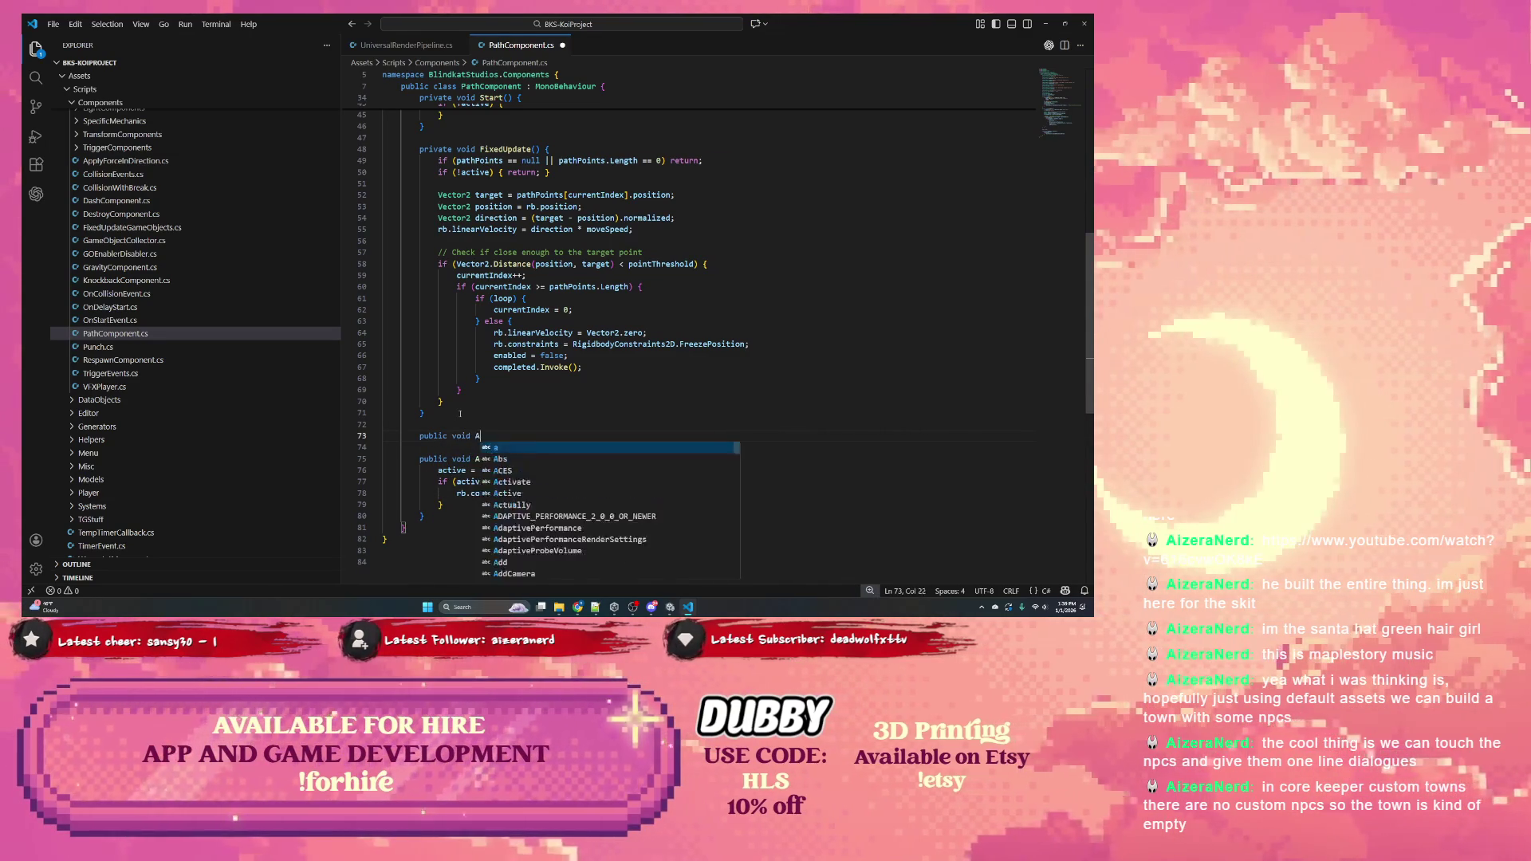
{"action": "type", "text": "ctivate() {"}
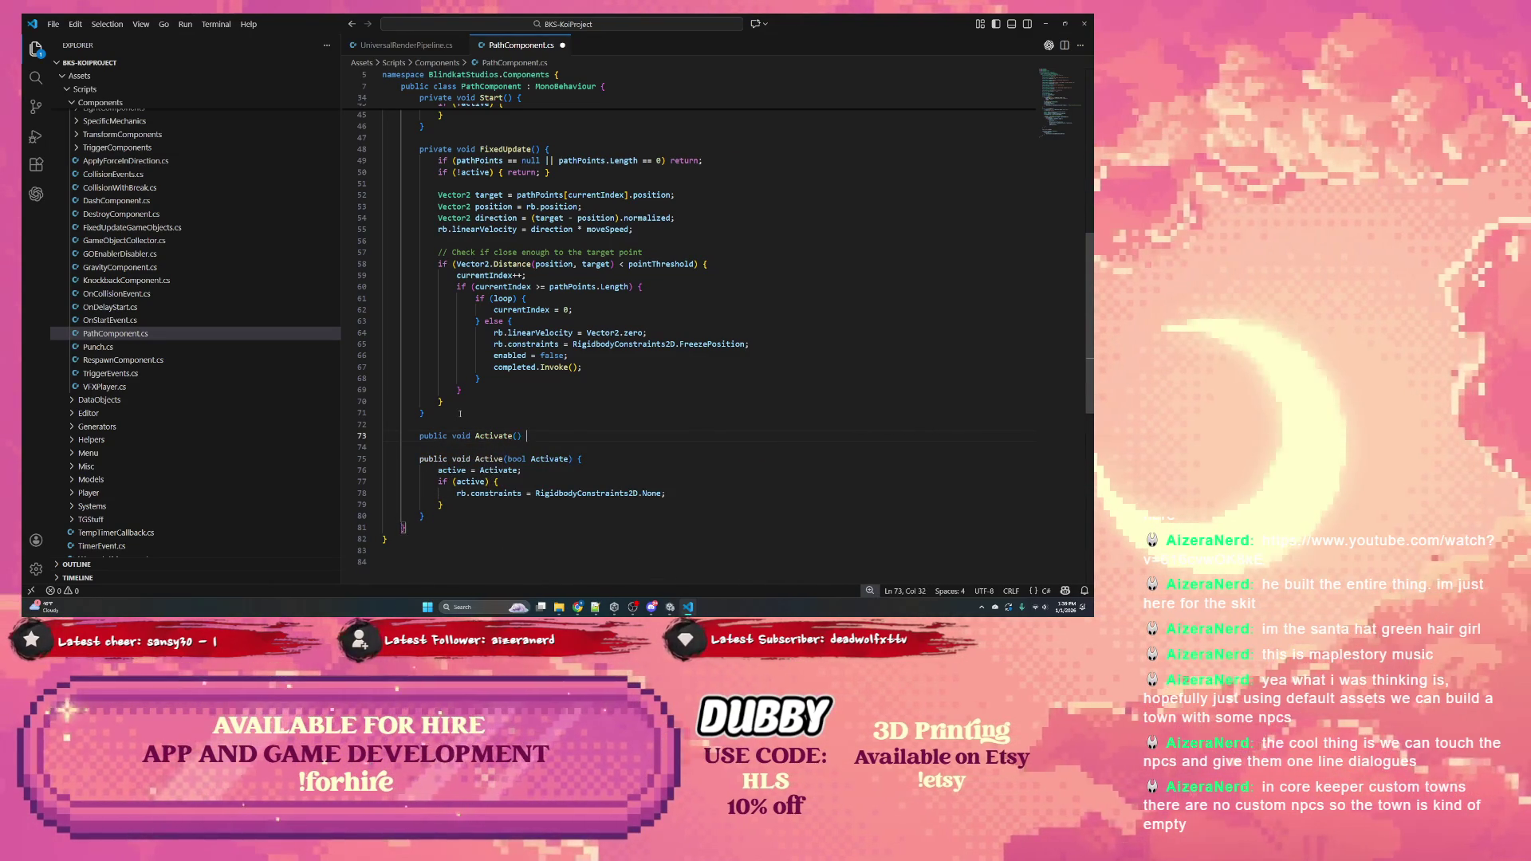
{"action": "key", "text": "Return"}
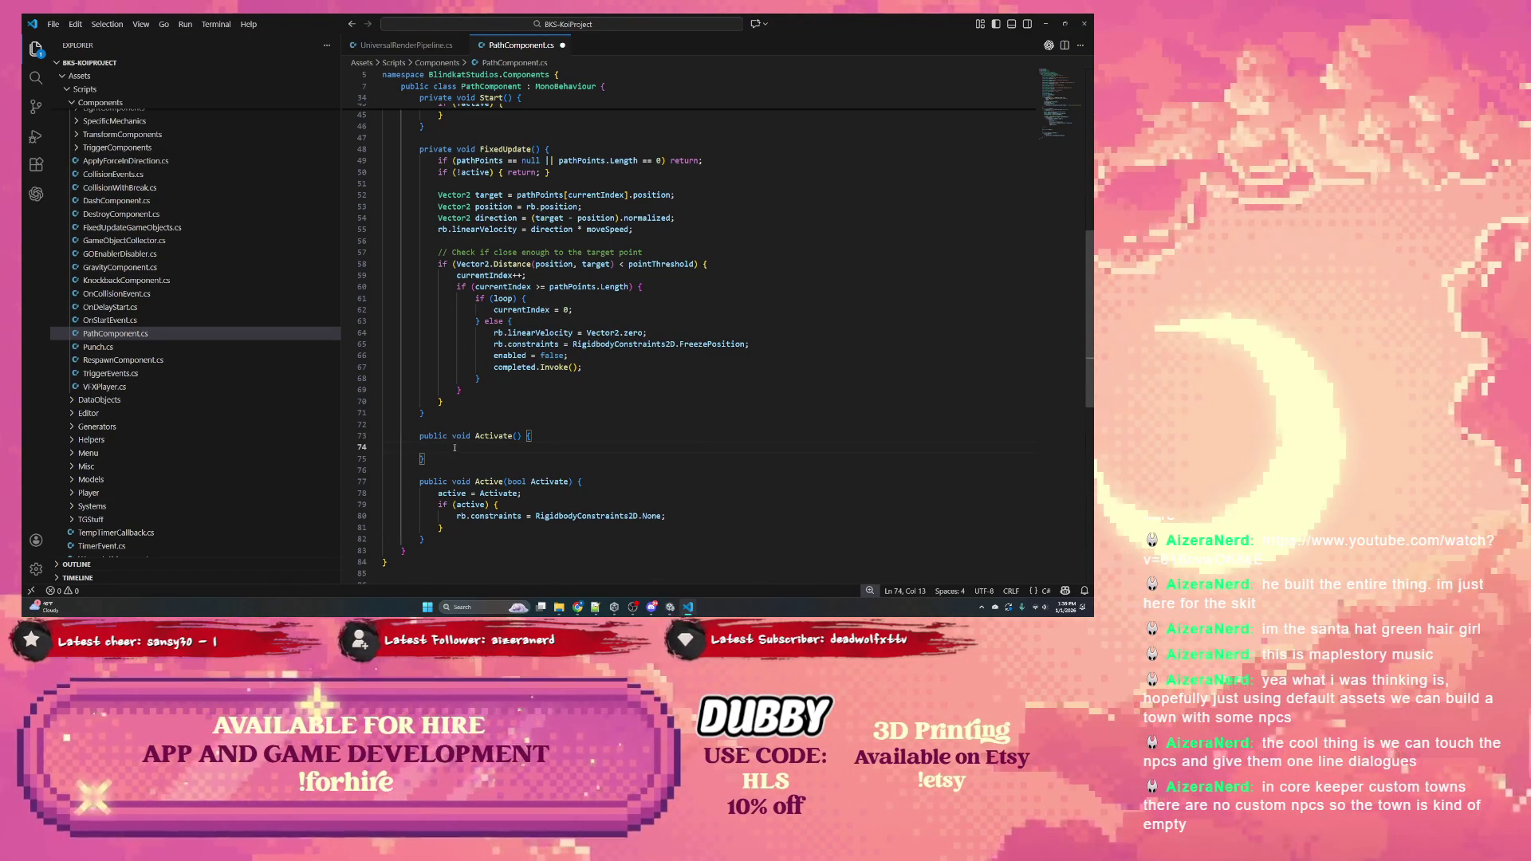
Add an empty public void Deactivate() method below Activate and check the active flag's uses
{"action": "key", "text": "Down"}
{"action": "key", "text": "Return"}
{"action": "key", "text": "Return"}
{"action": "type", "text": "public v"}
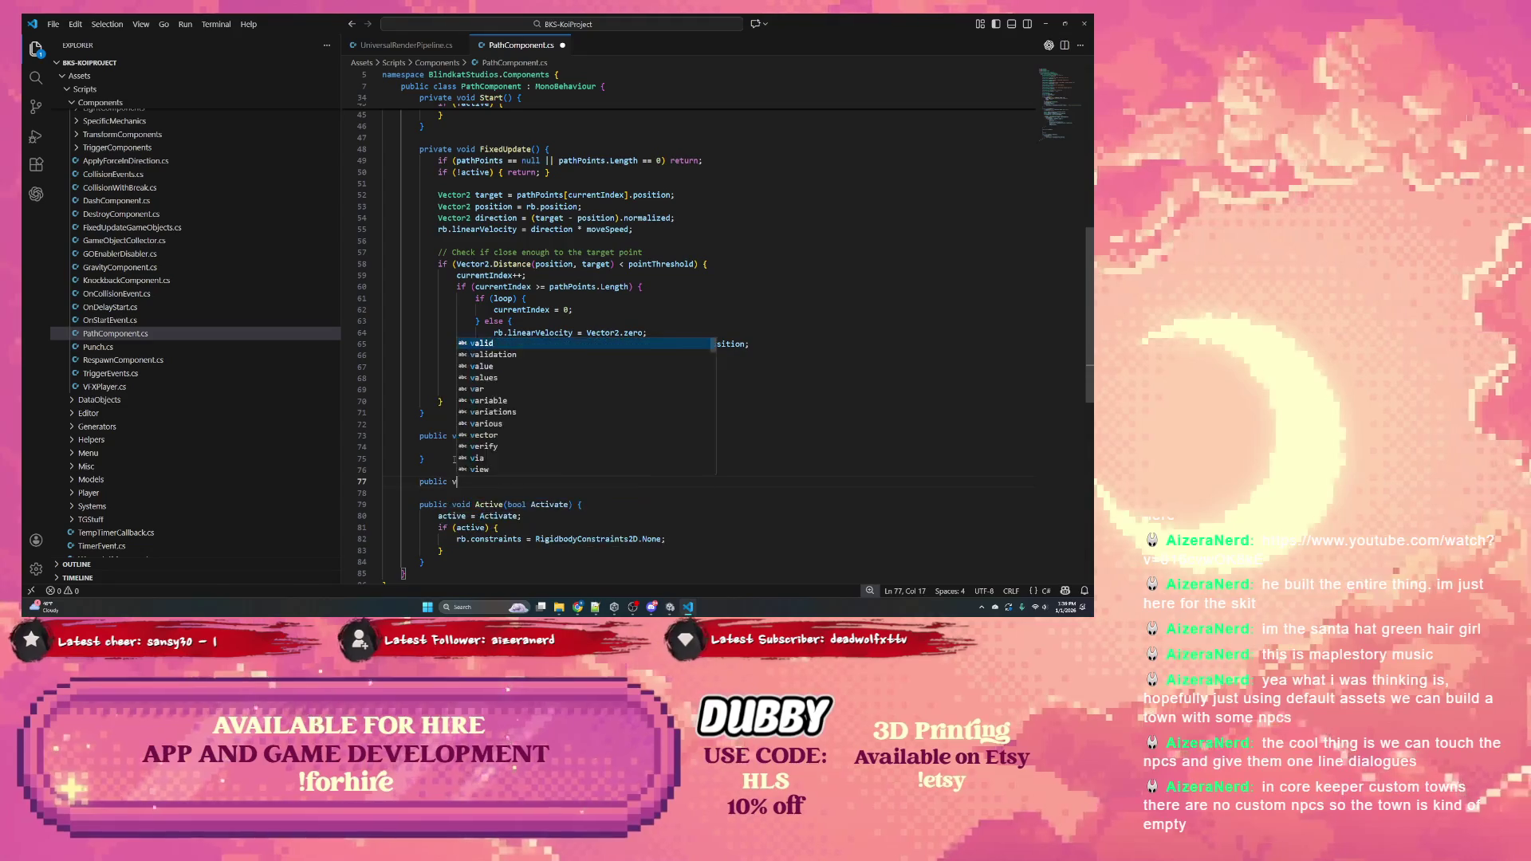
{"action": "type", "text": "oid Deac"}
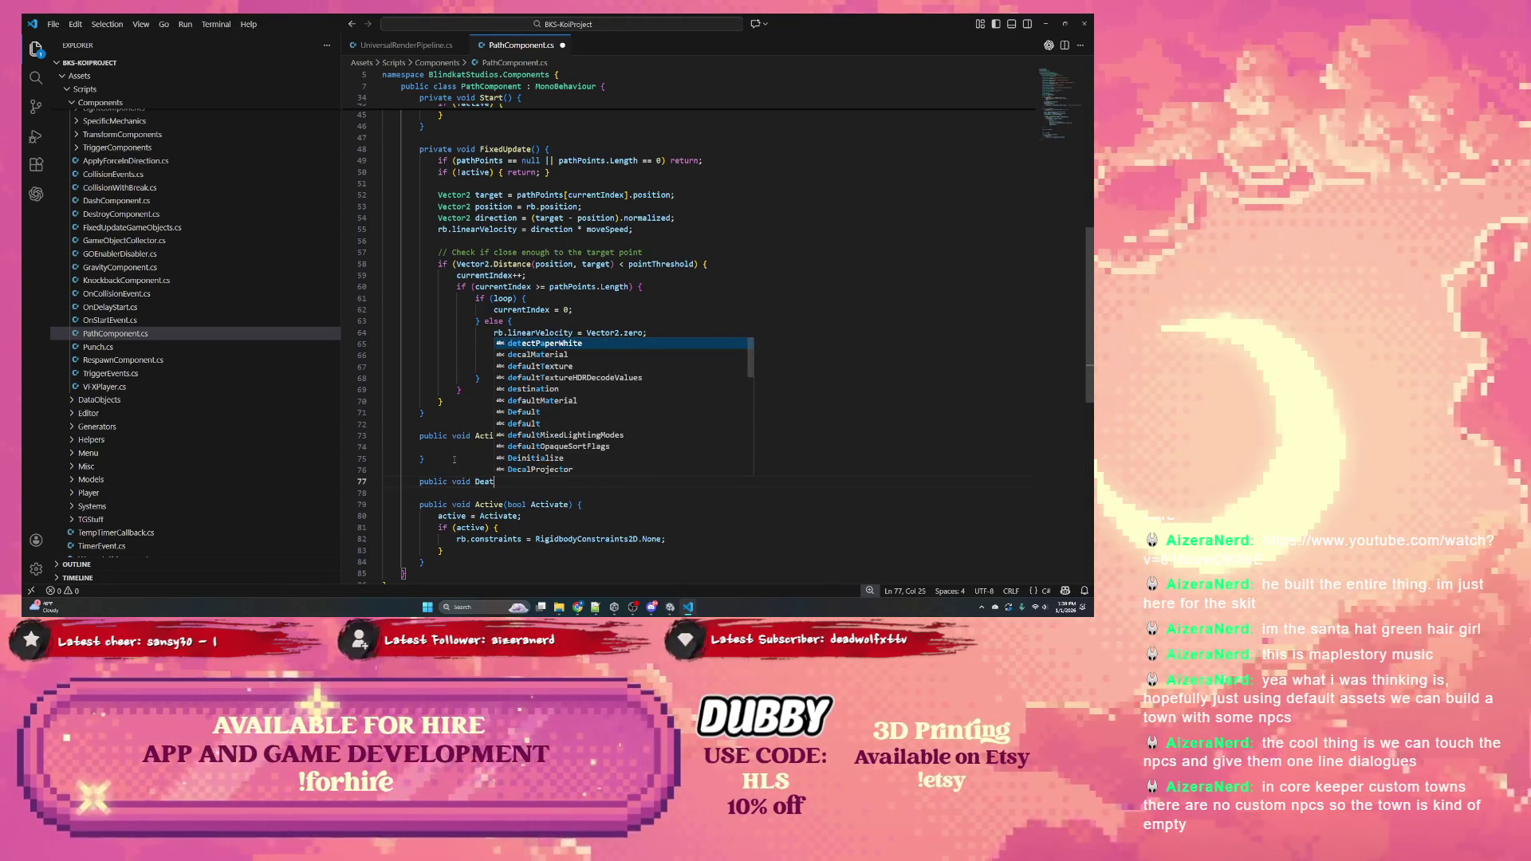
{"action": "type", "text": "tivate() {"}
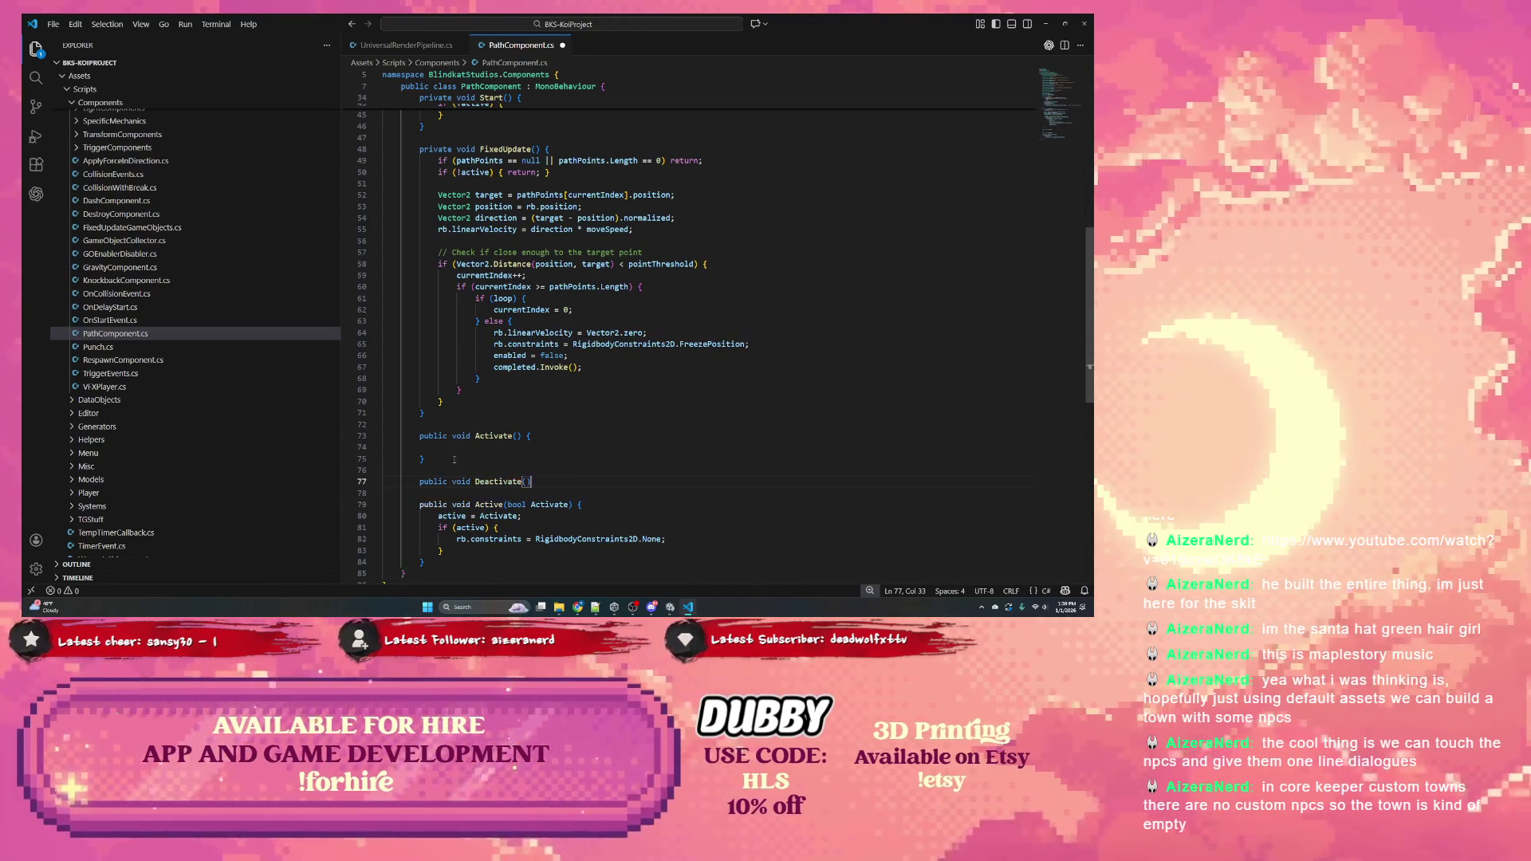
{"action": "key", "text": "Return"}
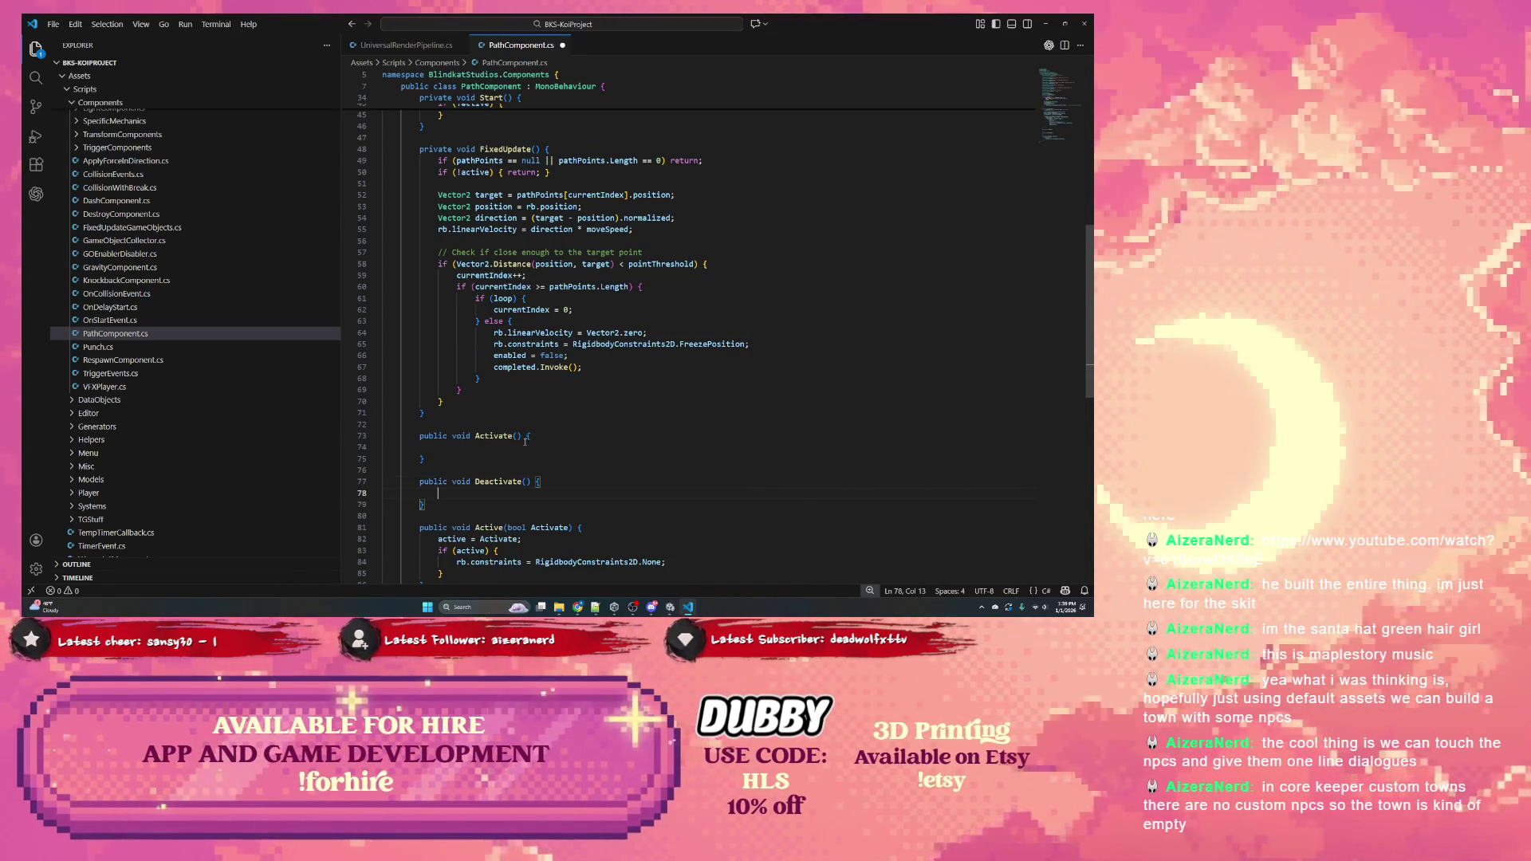
{"action": "scroll", "coordinate": [525, 441], "scroll_direction": "down", "scroll_amount": 1}
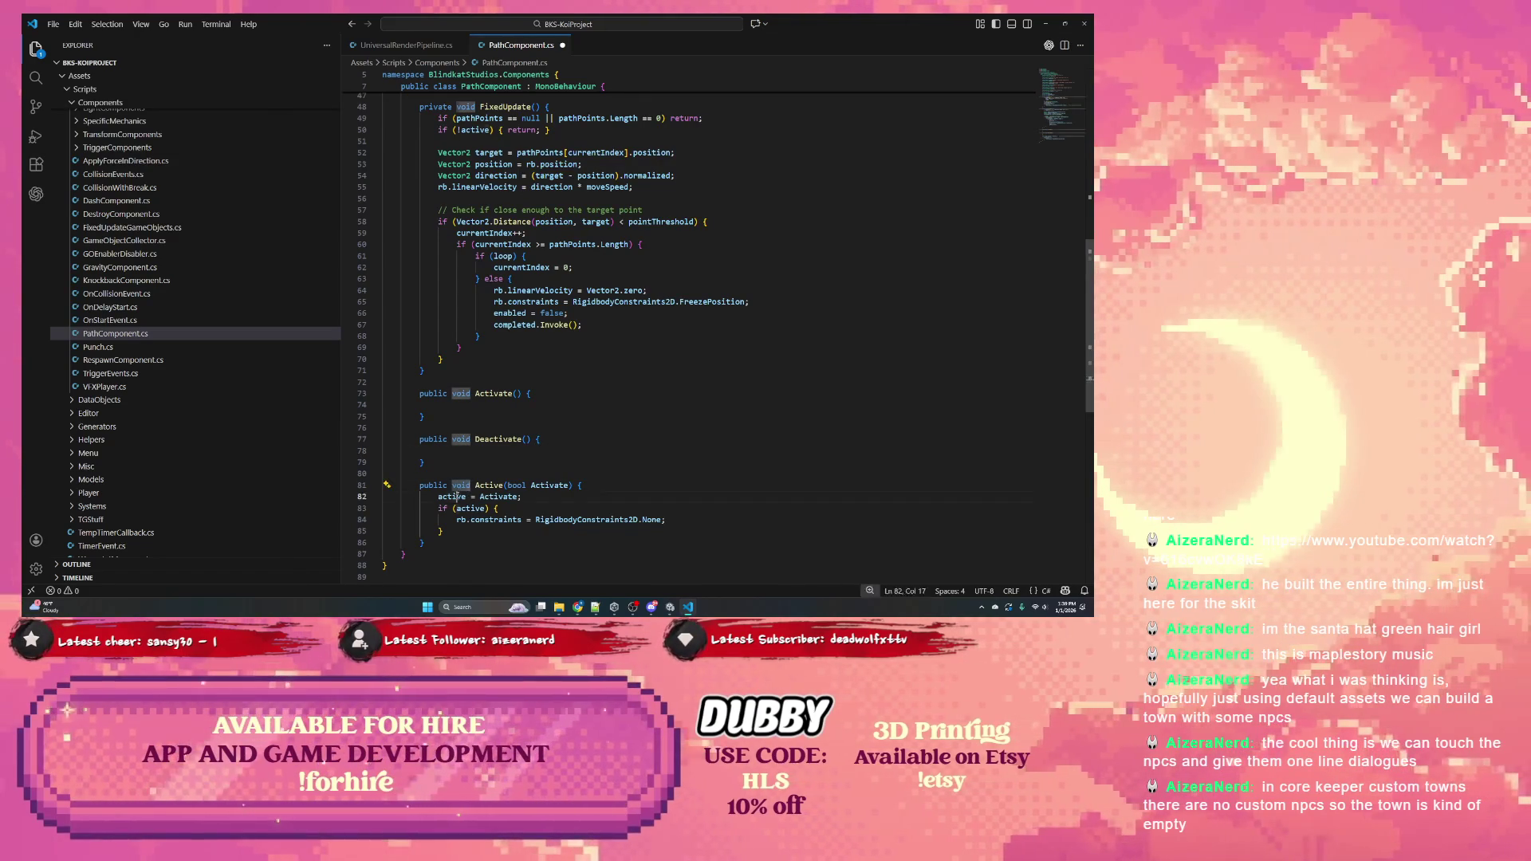
{"action": "double_click", "coordinate": [452, 496]}
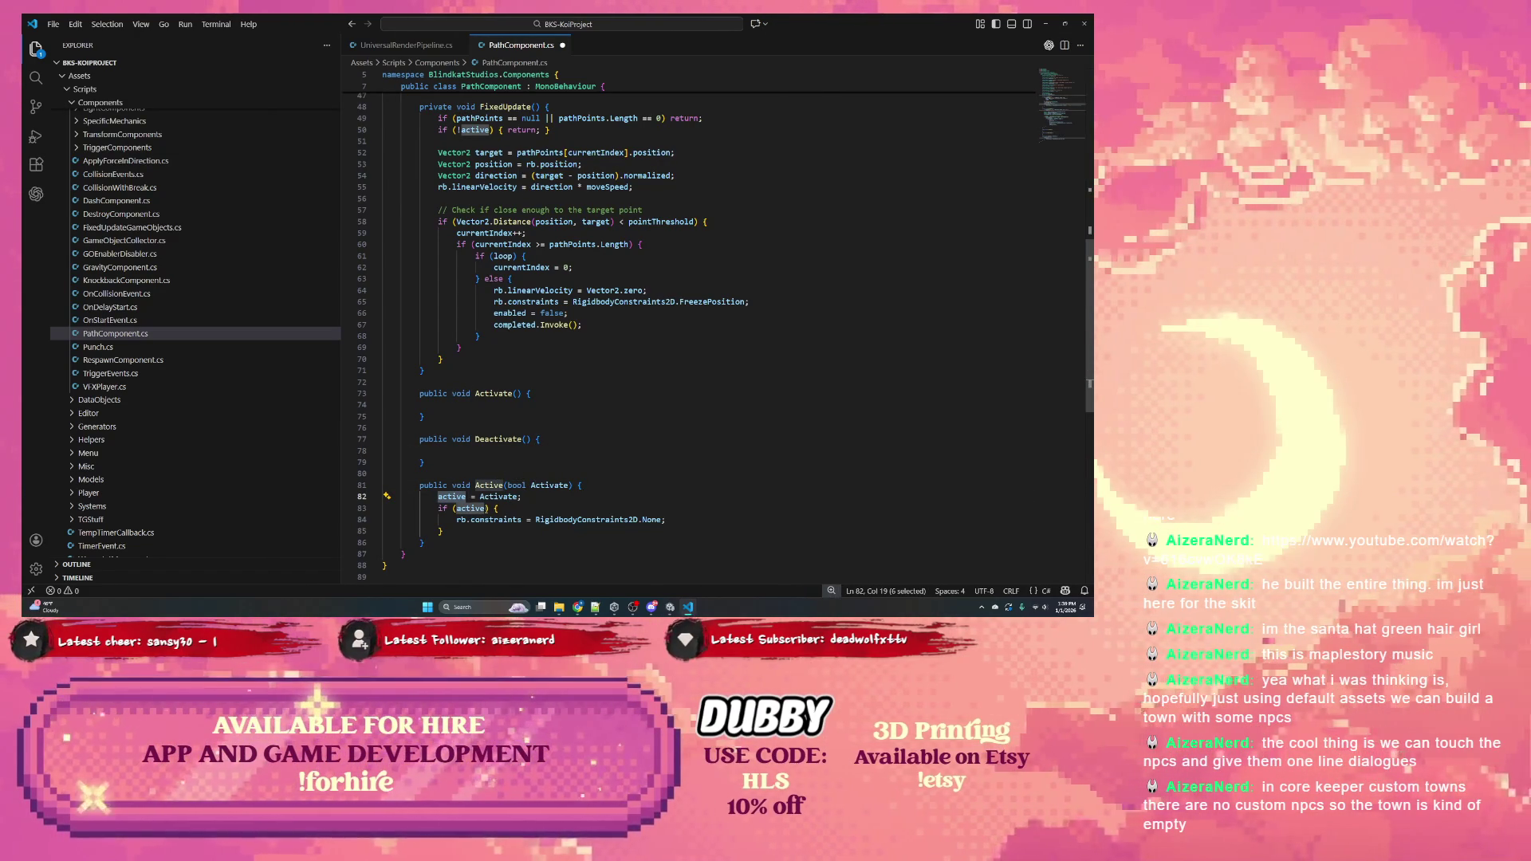
Open an else block after the if block in Active(bool)
{"action": "left_click", "coordinate": [477, 531]}
{"action": "scroll", "coordinate": [477, 530], "scroll_direction": "down", "scroll_amount": 1}
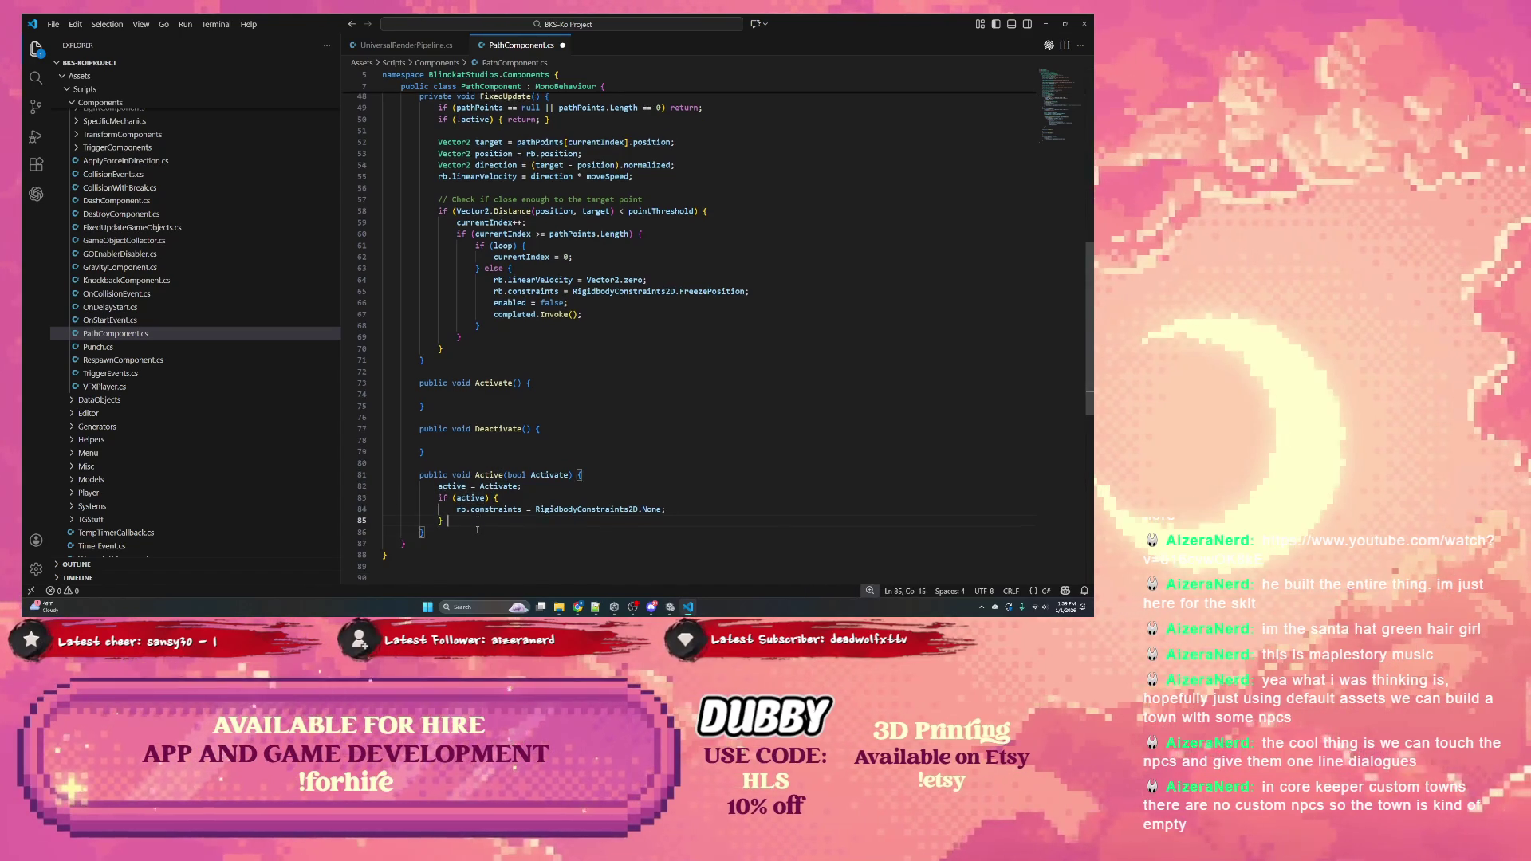
{"action": "type", "text": "else {"}
{"action": "key", "text": "Return"}
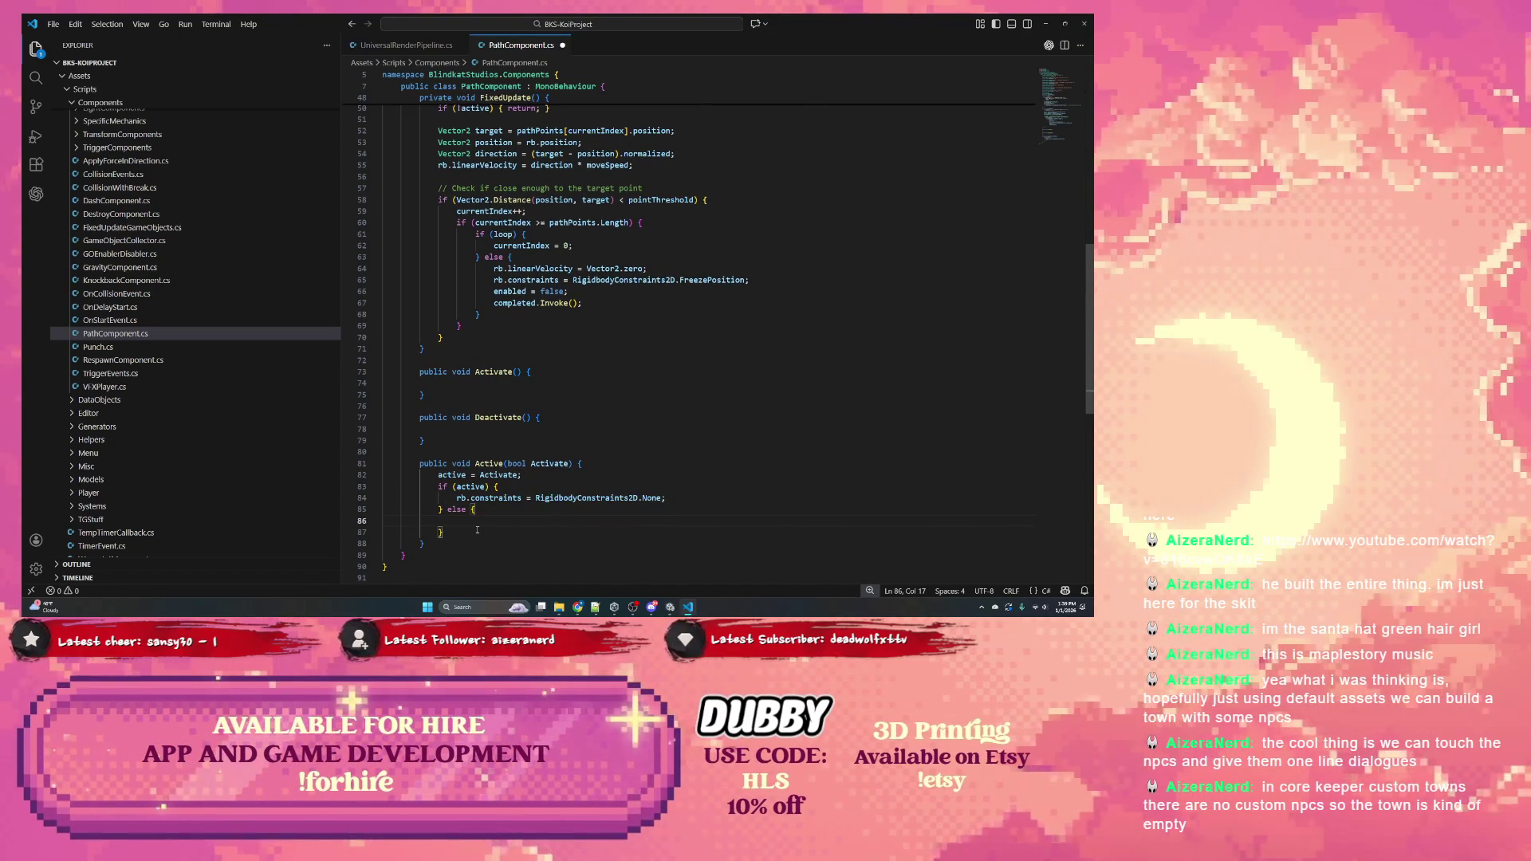
Write rb.constraints = RigidbodyConstraints2D.FreezeAll; inside the else block using IntelliSense
{"action": "type", "text": "rb."}
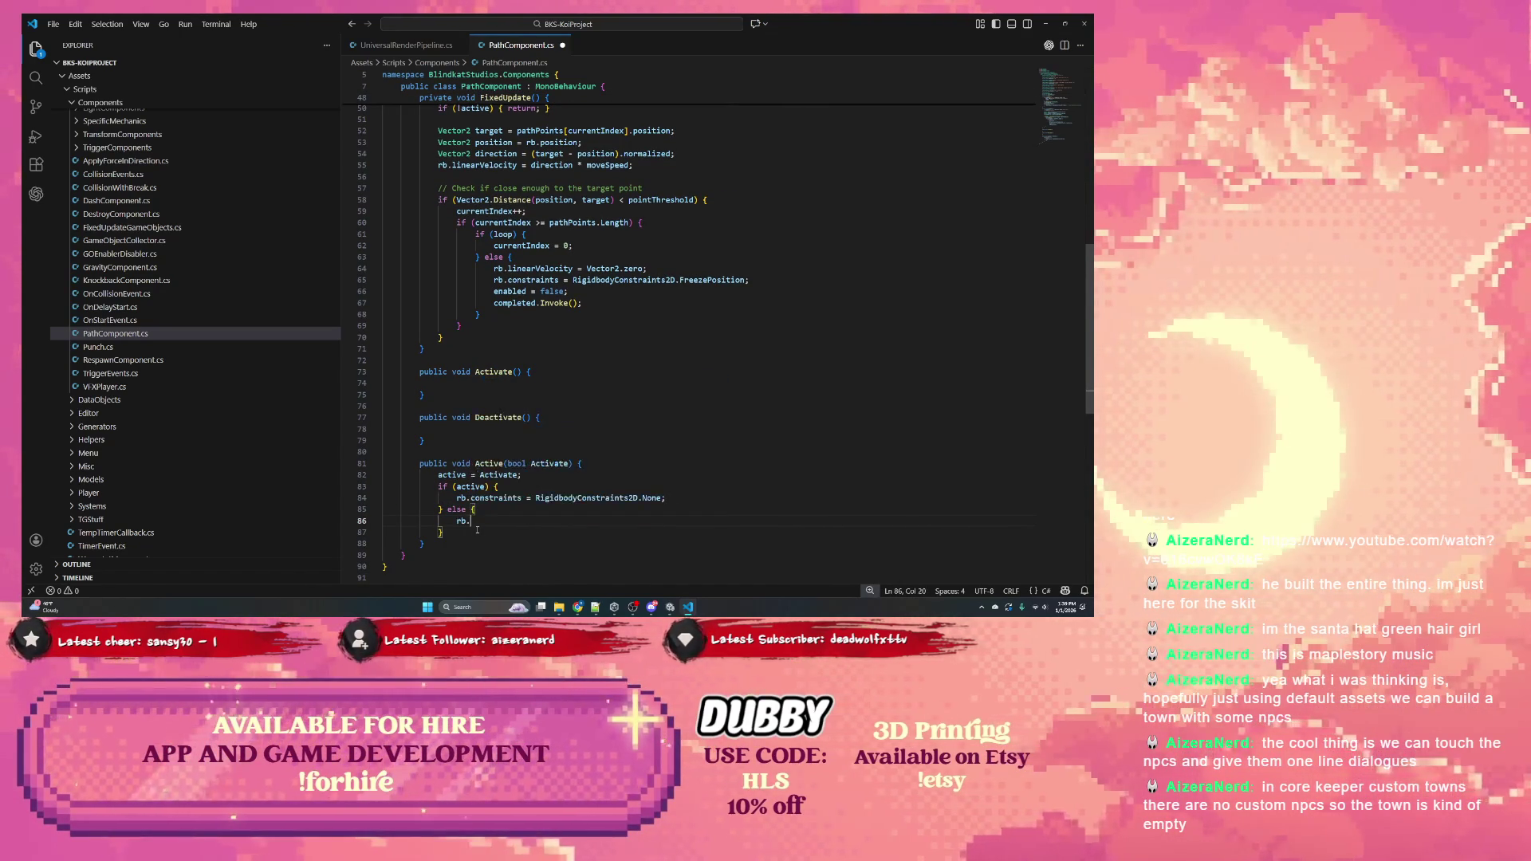
{"action": "type", "text": "constraints = "}
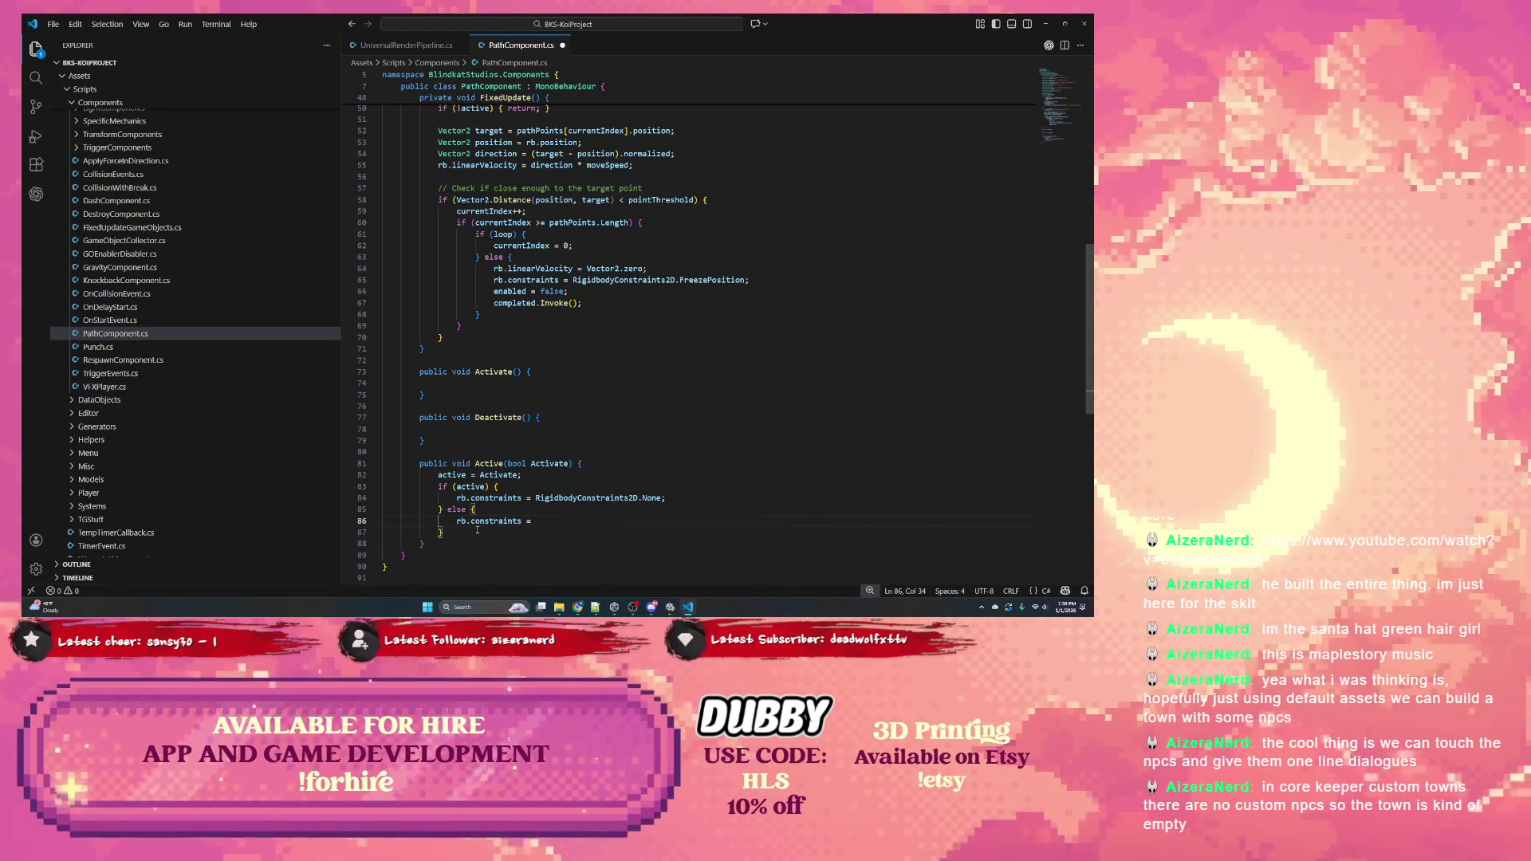
{"action": "type", "text": "Riggi"}
{"action": "key", "text": "BackSpace"}
{"action": "key", "text": "BackSpace"}
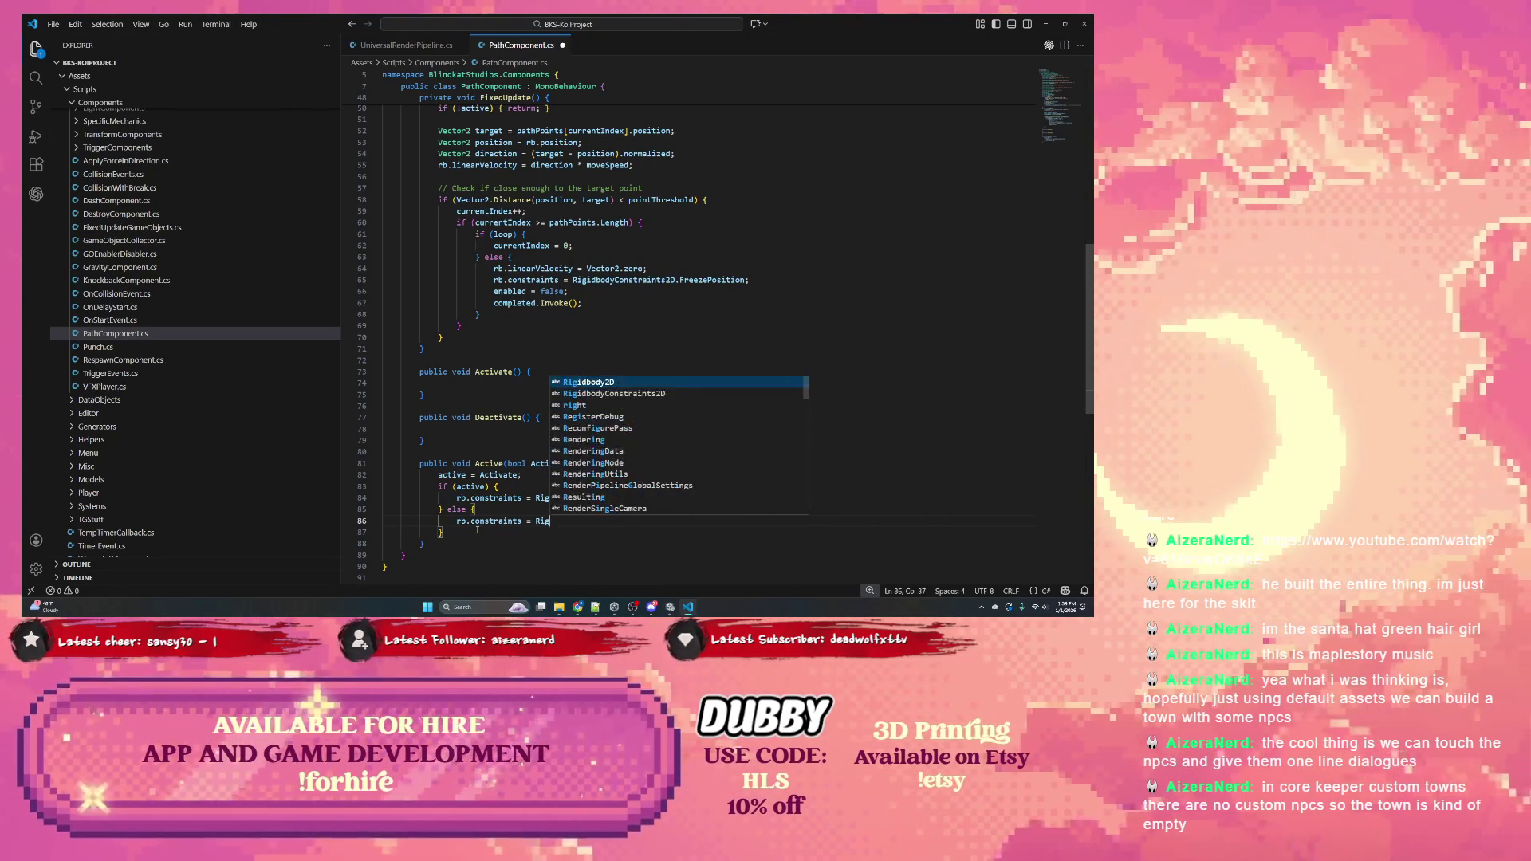
{"action": "type", "text": "idbody"}
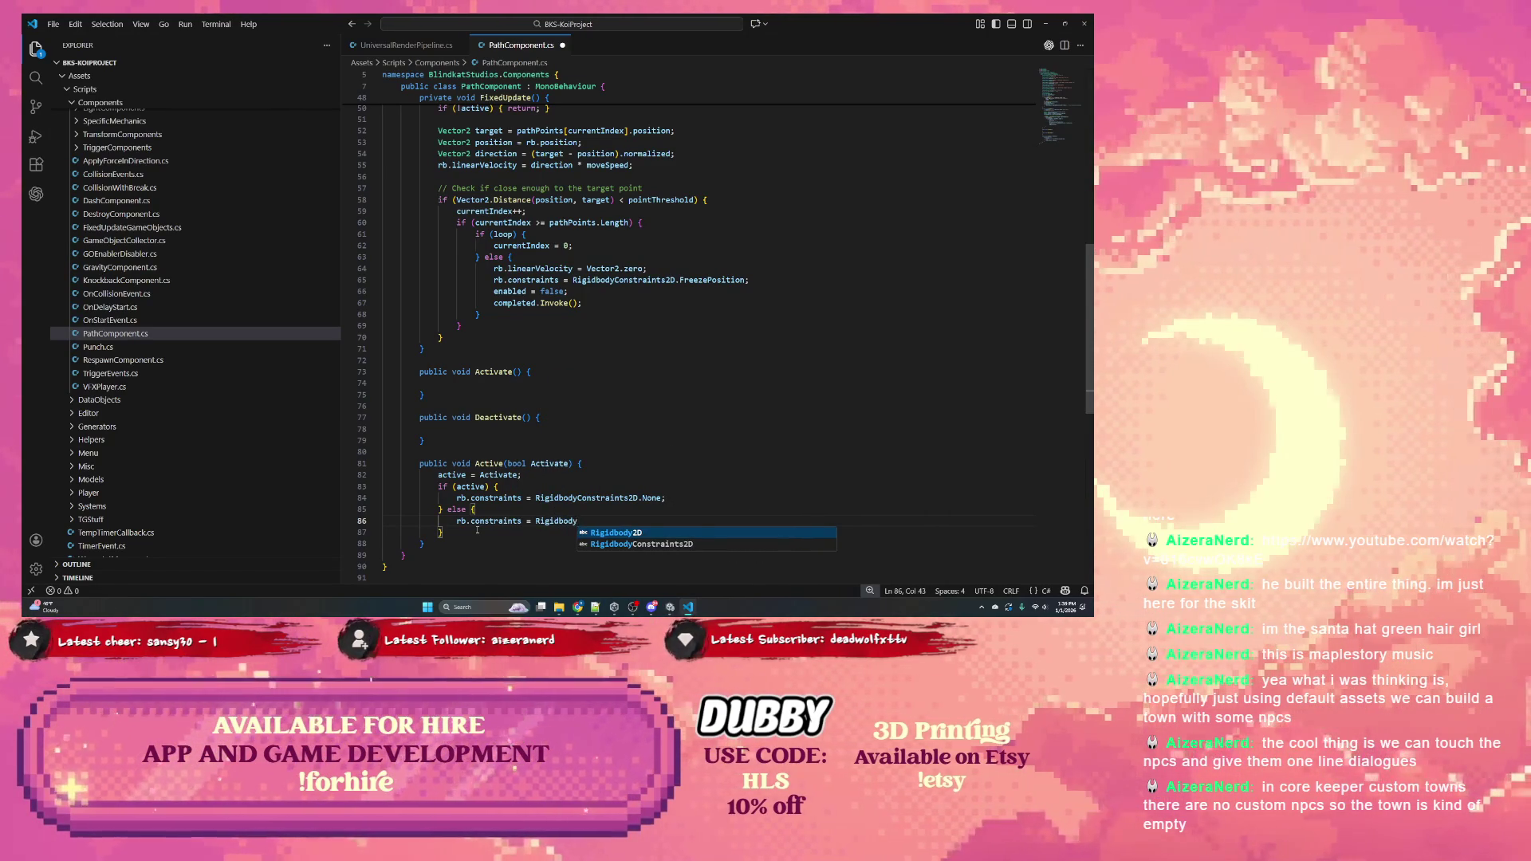
{"action": "key", "text": "Down"}
{"action": "key", "text": "Tab"}
{"action": "type", "text": "."}
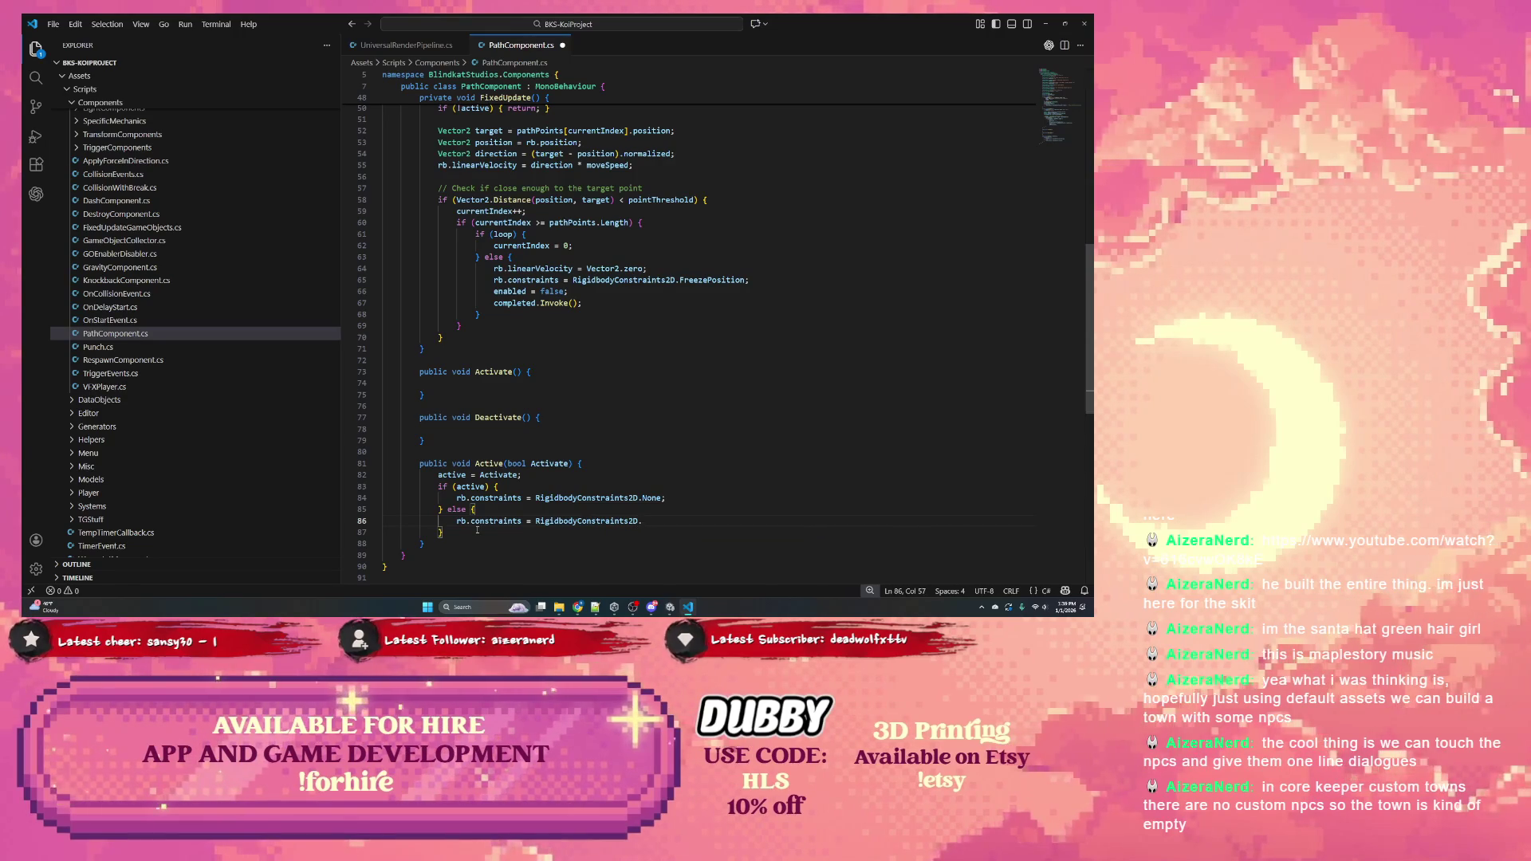
{"action": "type", "text": "free"}
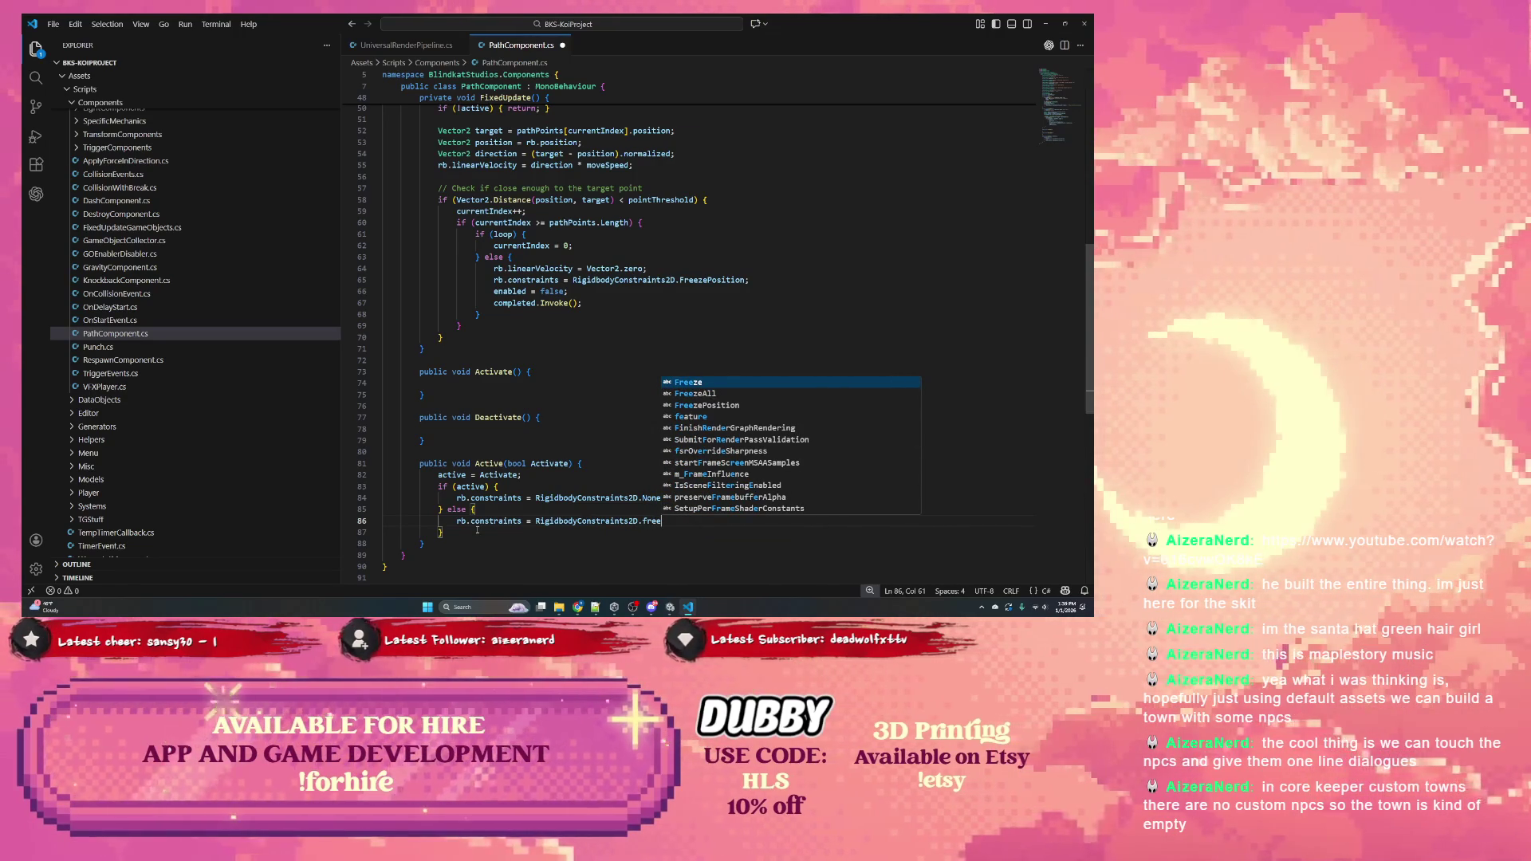
{"action": "left_click", "coordinate": [690, 395]}
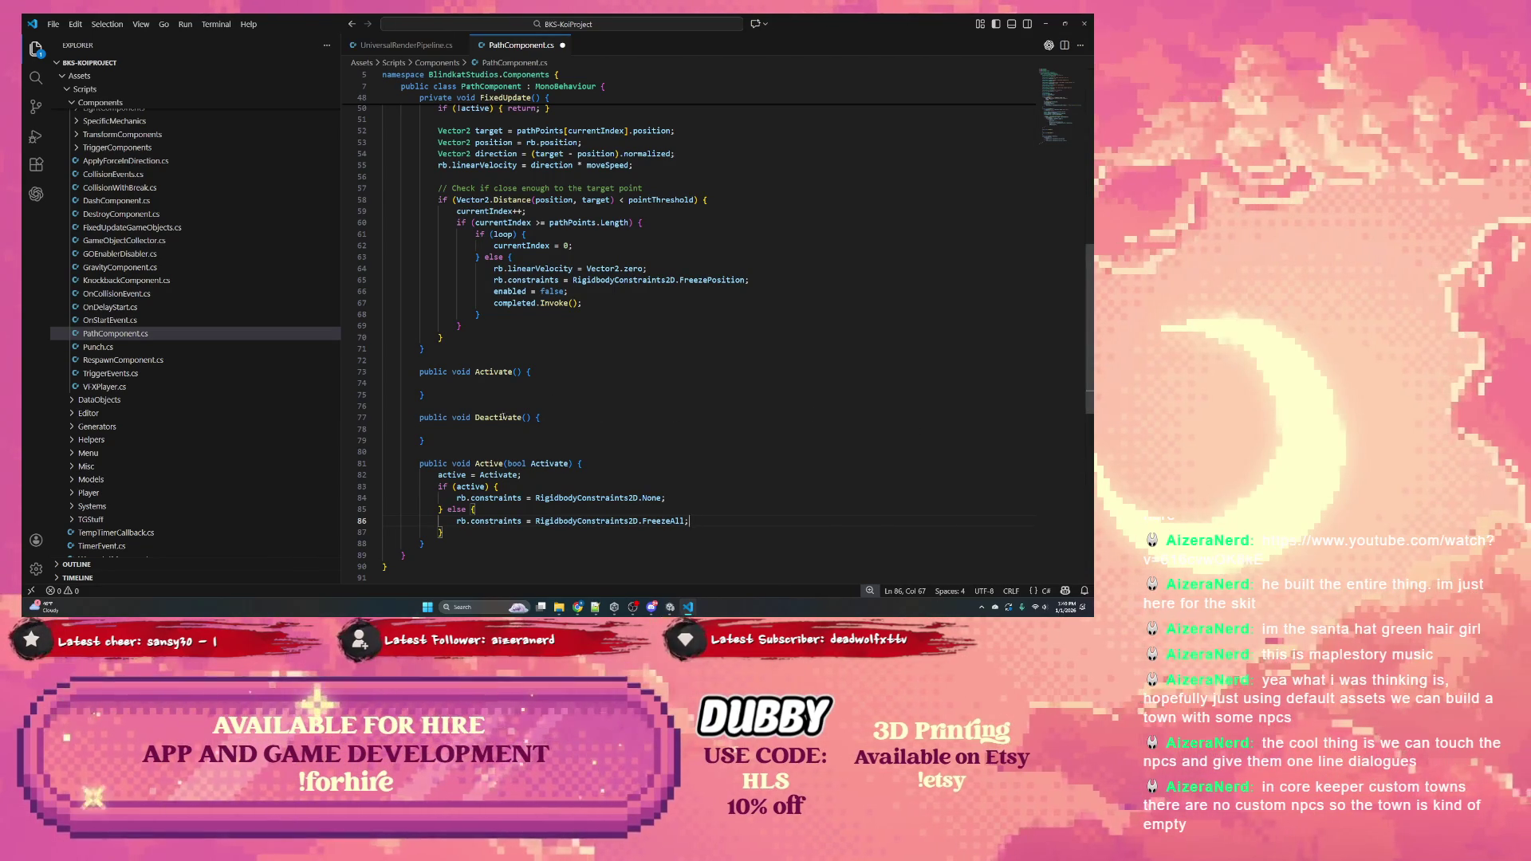
{"action": "left_click", "coordinate": [501, 429]}
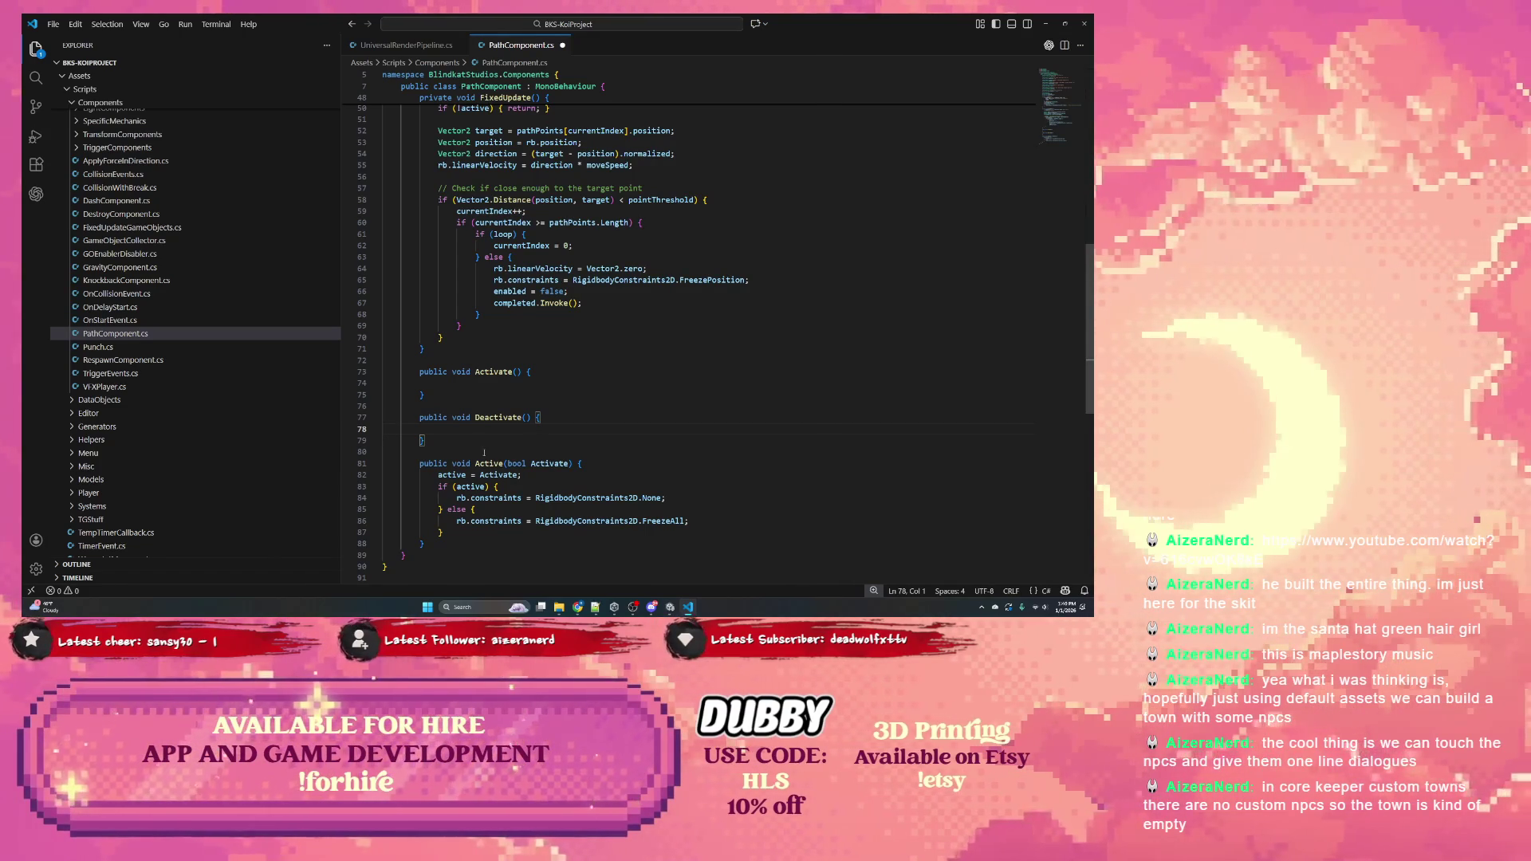
{"action": "left_click", "coordinate": [451, 443]}
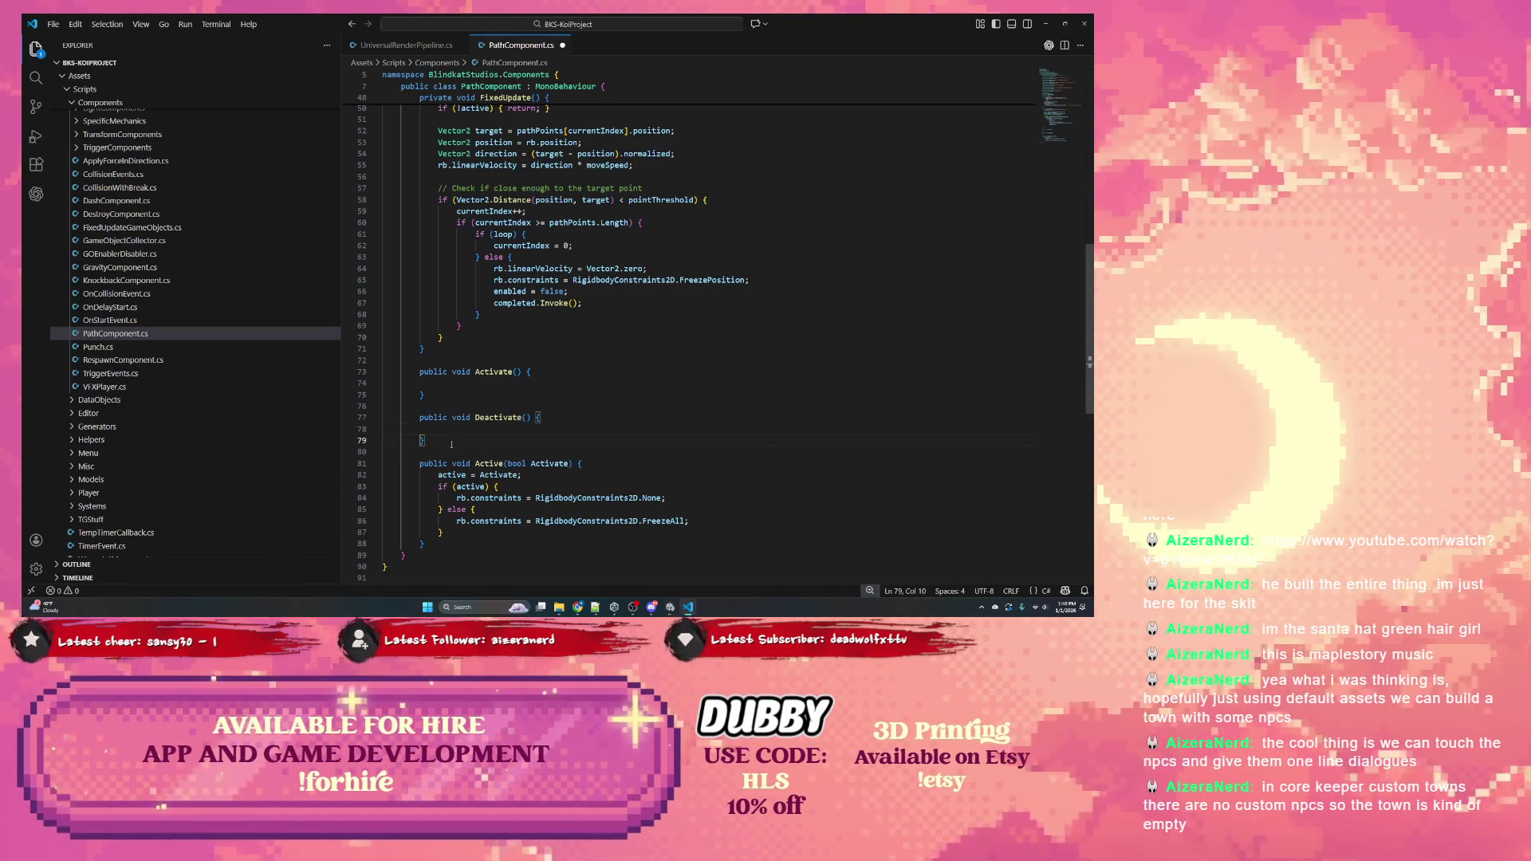
{"action": "double_click", "coordinate": [494, 371]}
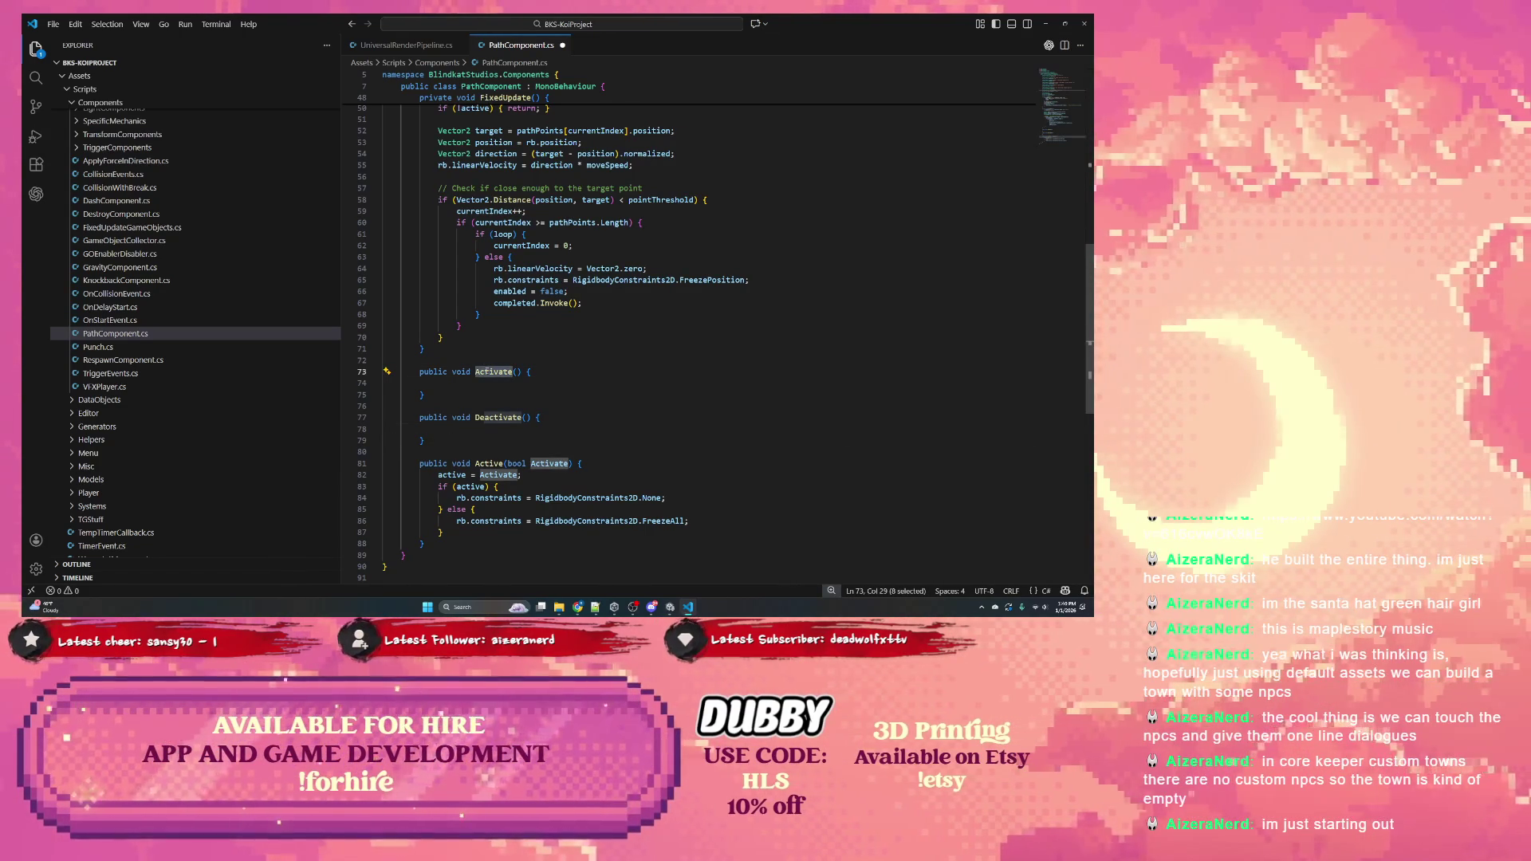
{"action": "mouse_move", "coordinate": [440, 439]}
{"action": "left_mouse_down"}
{"action": "mouse_move", "coordinate": [399, 417]}
{"action": "mouse_move", "coordinate": [383, 371]}
{"action": "left_mouse_up"}
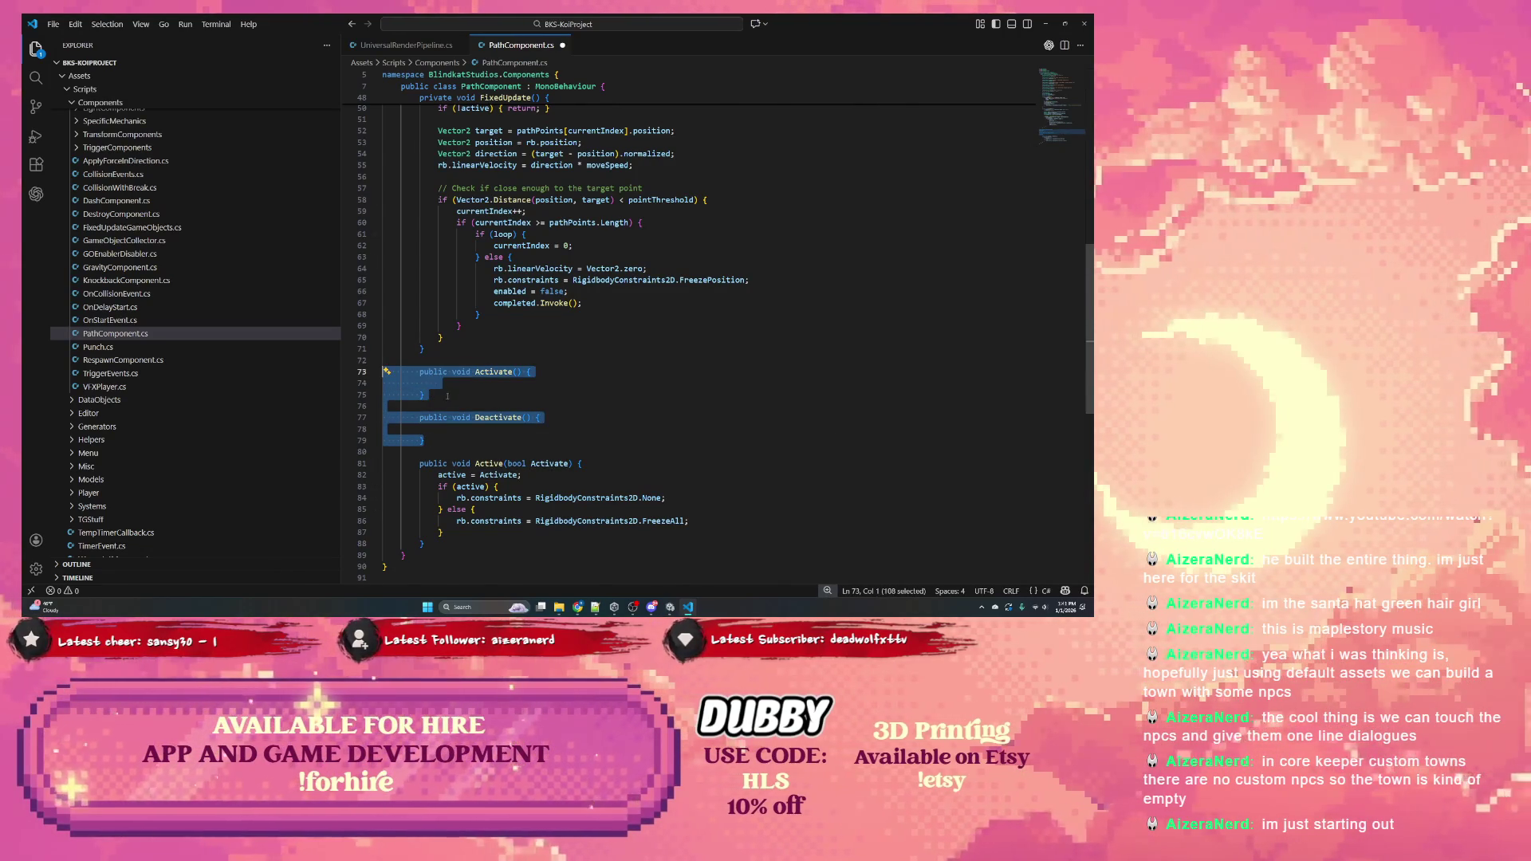
{"action": "key", "text": "Up"}
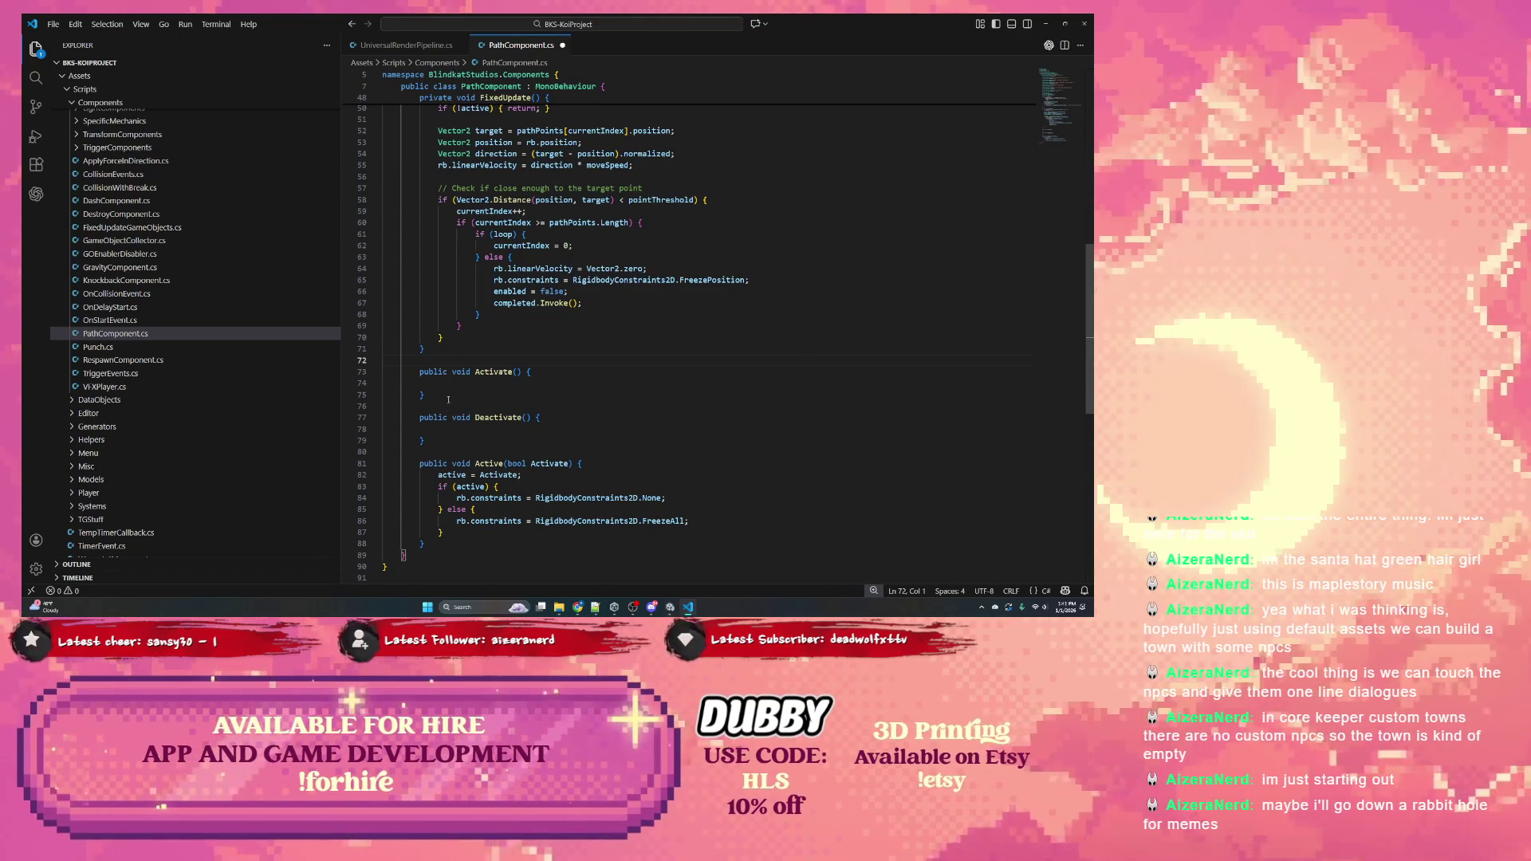
{"action": "scroll", "coordinate": [448, 400], "scroll_direction": "up", "scroll_amount": 3}
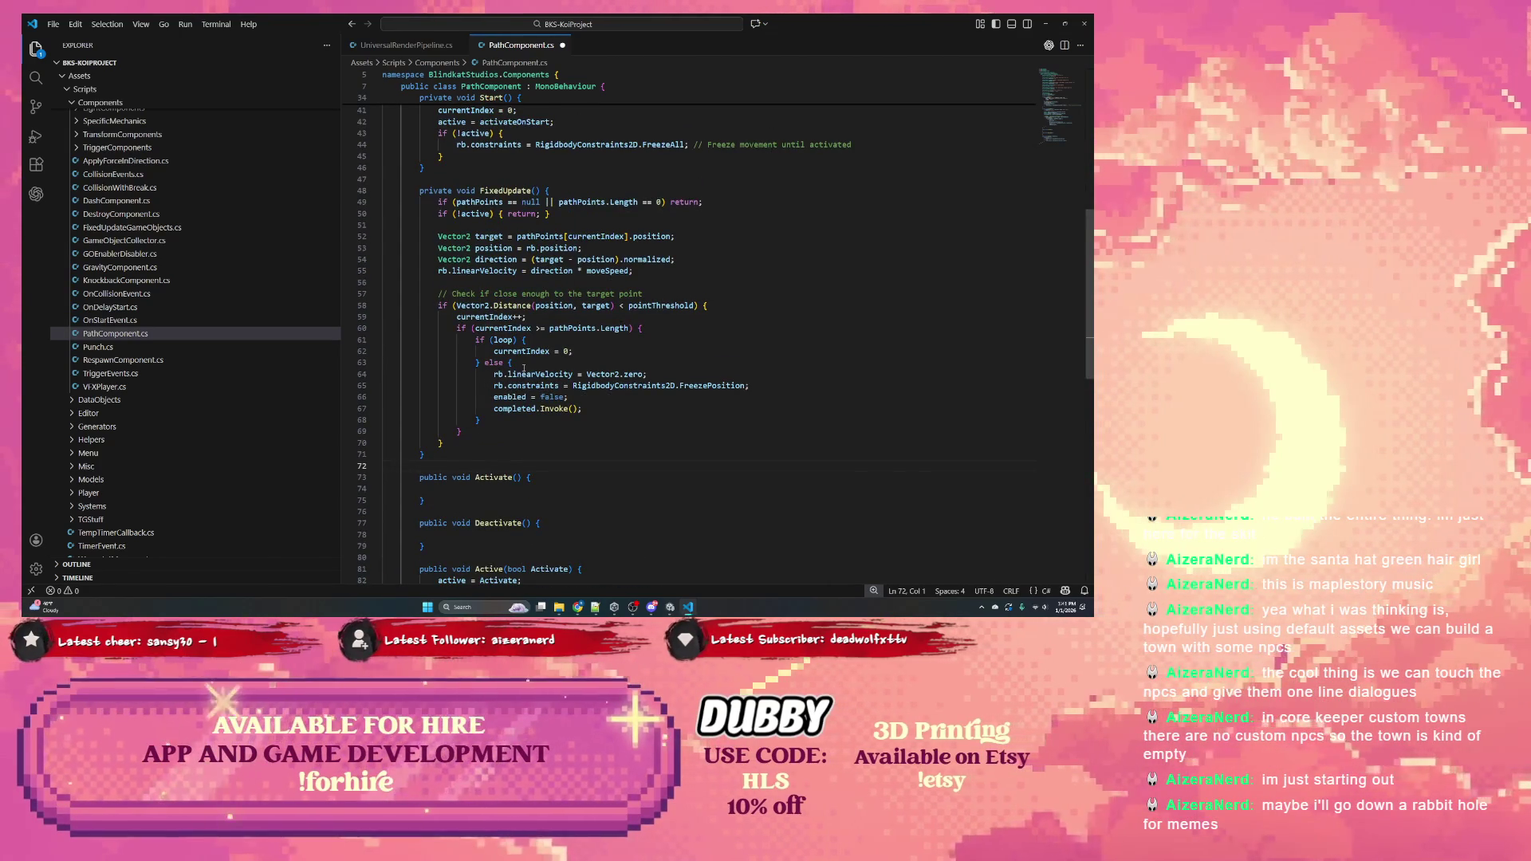
{"action": "scroll", "coordinate": [514, 387], "scroll_direction": "down", "scroll_amount": 4}
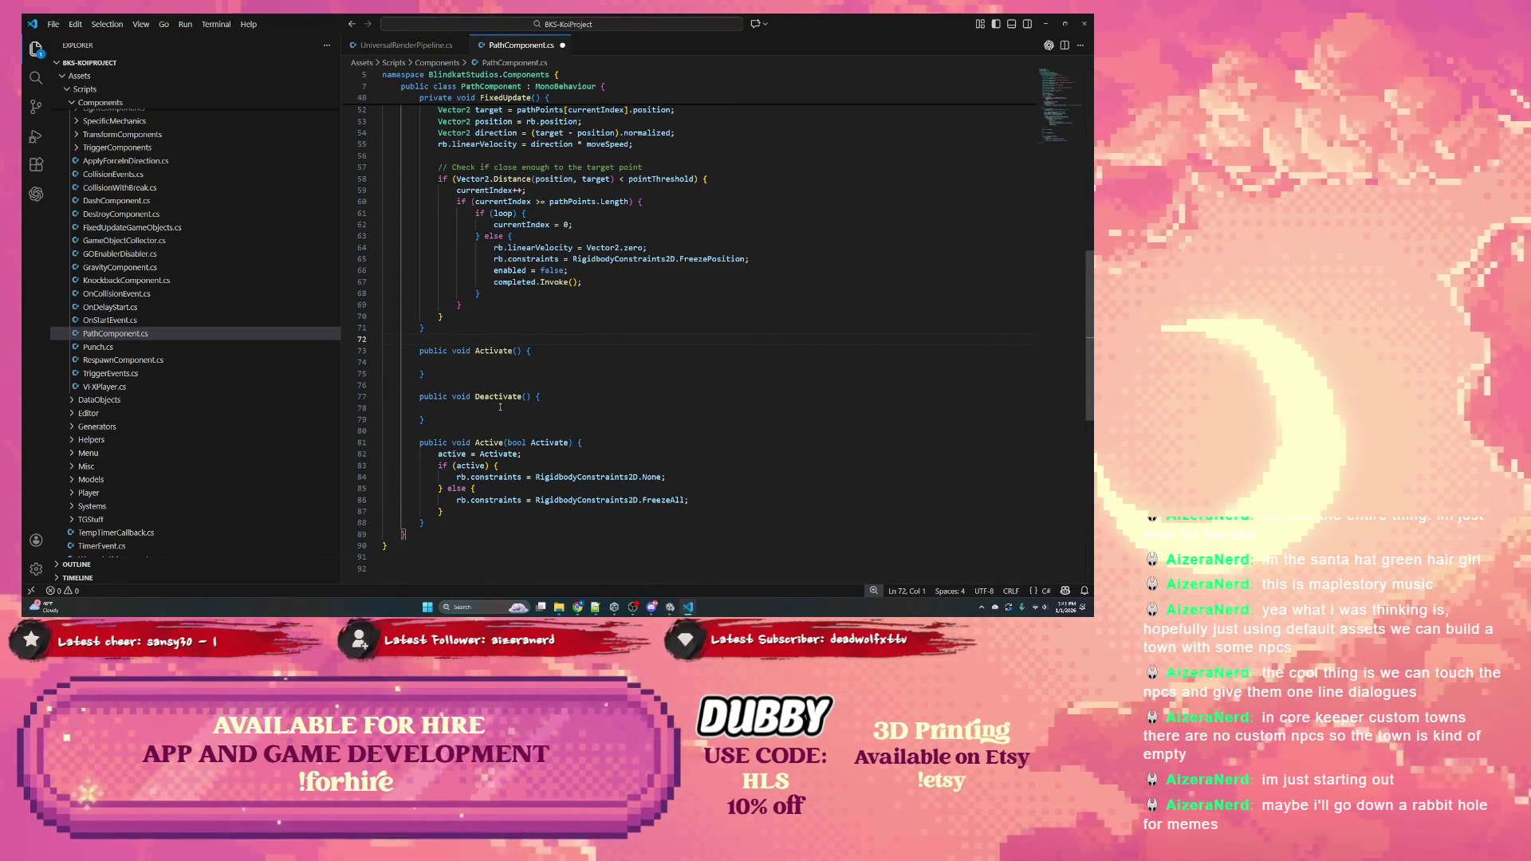
{"action": "scroll", "coordinate": [516, 401], "scroll_direction": "up", "scroll_amount": 13}
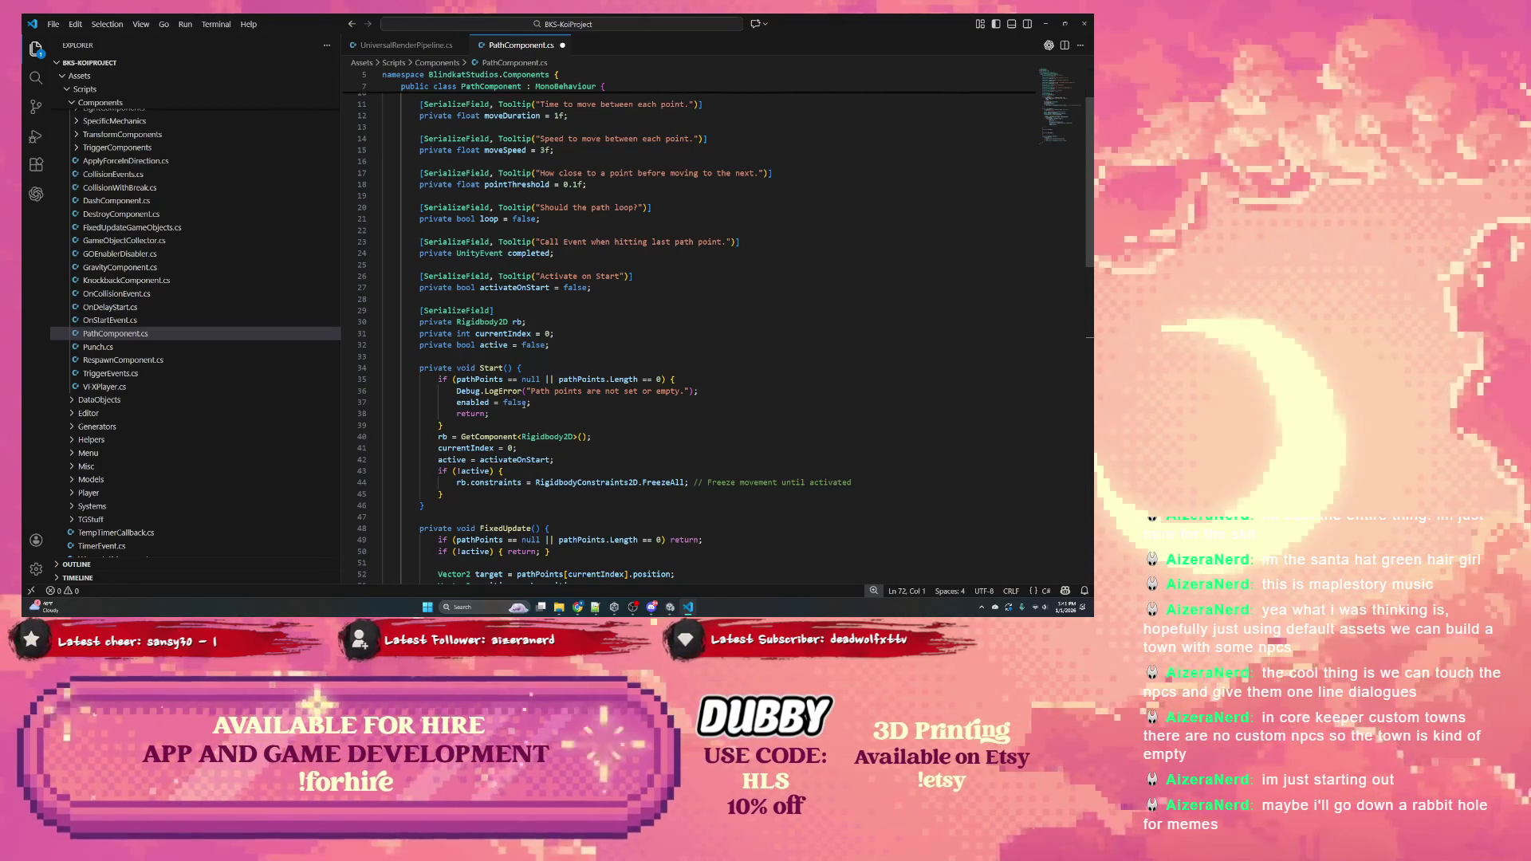
{"action": "double_click", "coordinate": [441, 437]}
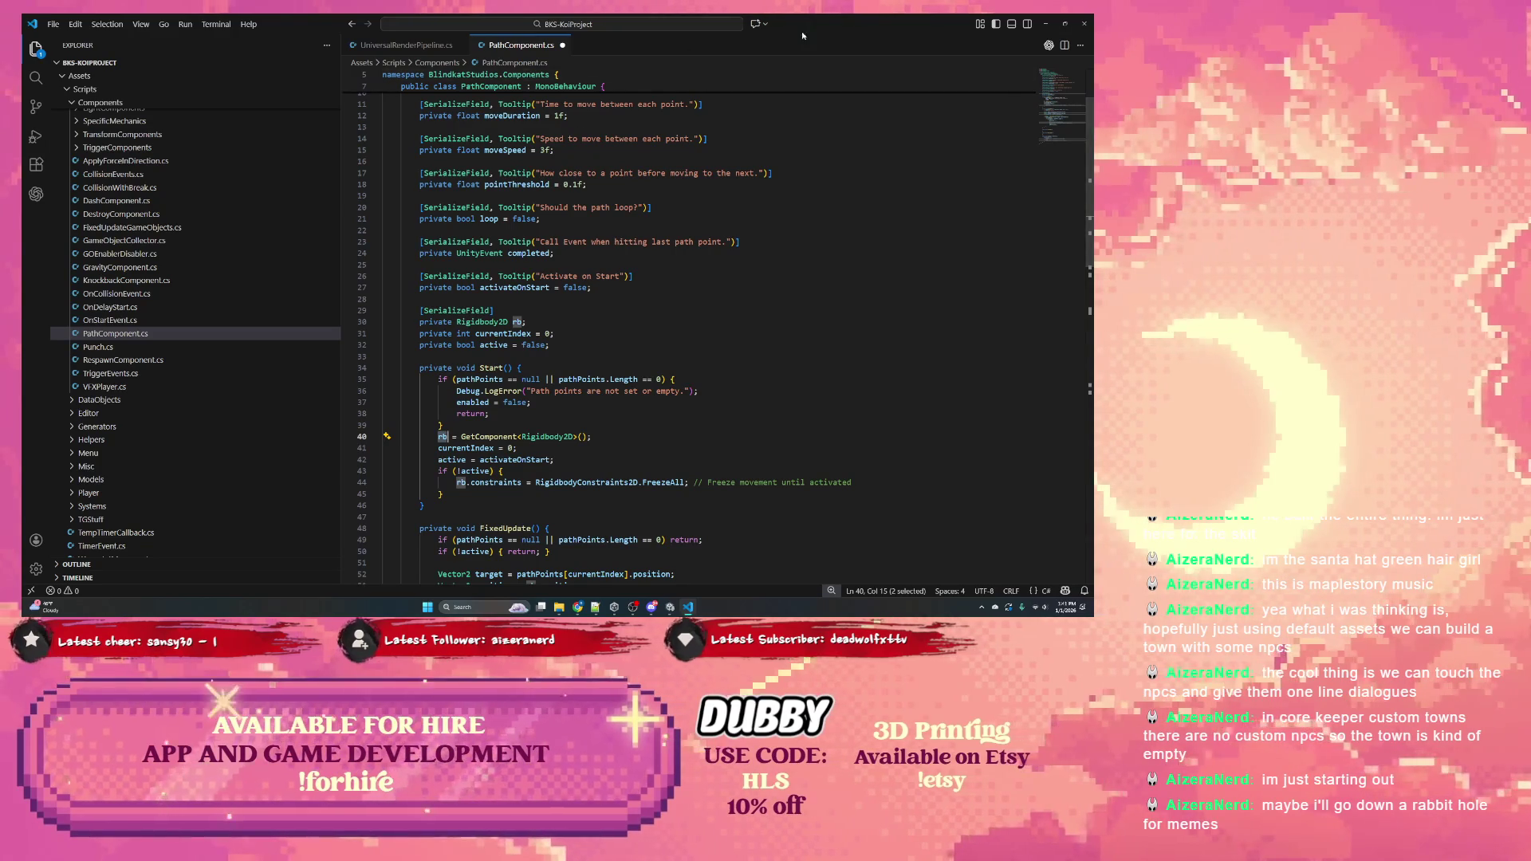
Create an empty child GameObject under RopeObstacle named PathOne
{"action": "key", "text": "alt+Tab"}
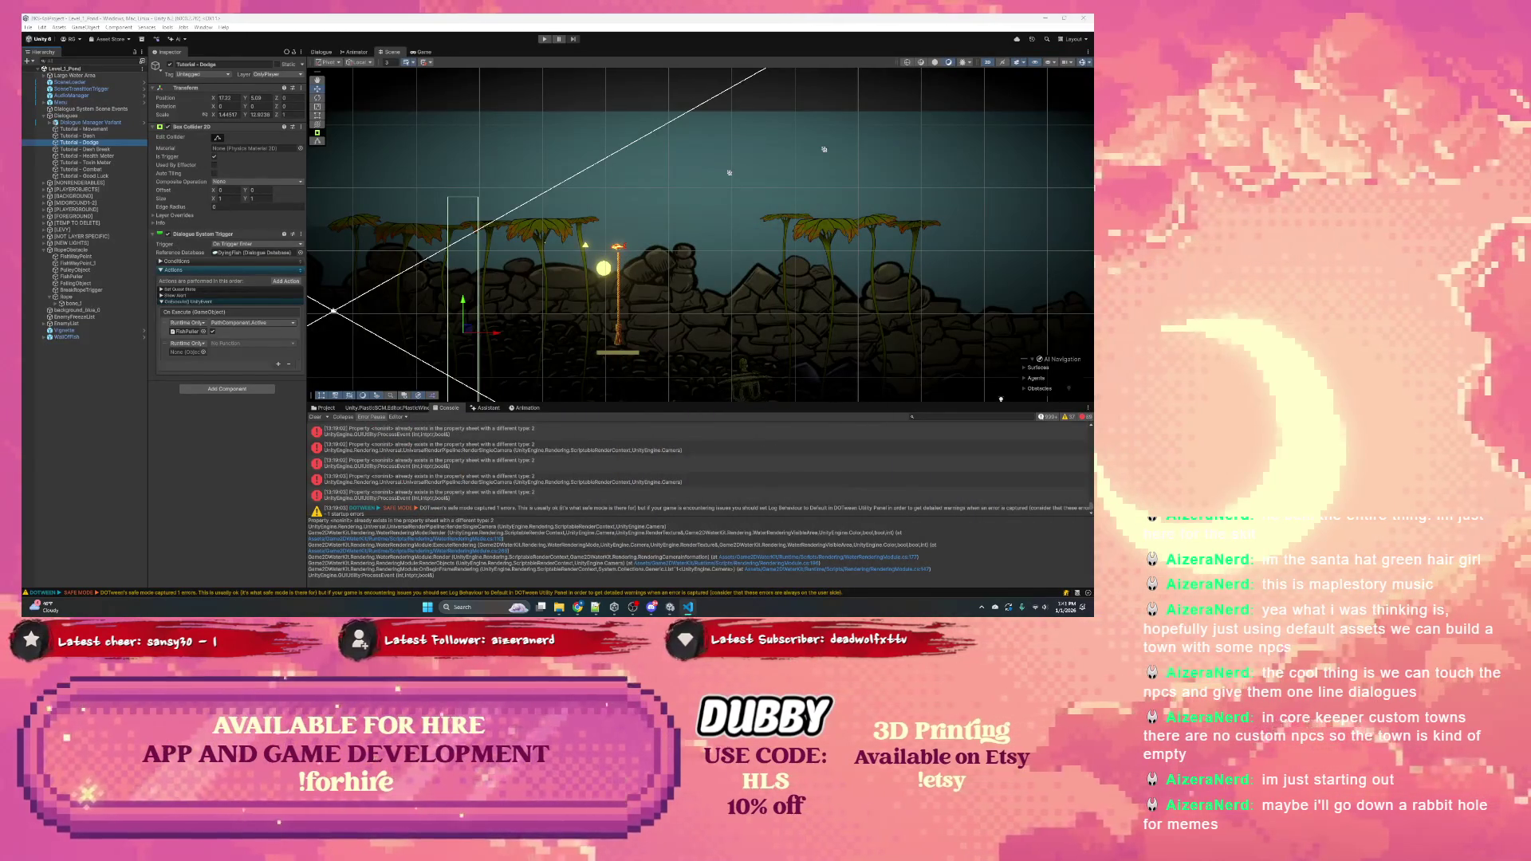
{"action": "scroll", "coordinate": [436, 175], "scroll_direction": "down", "scroll_amount": 2}
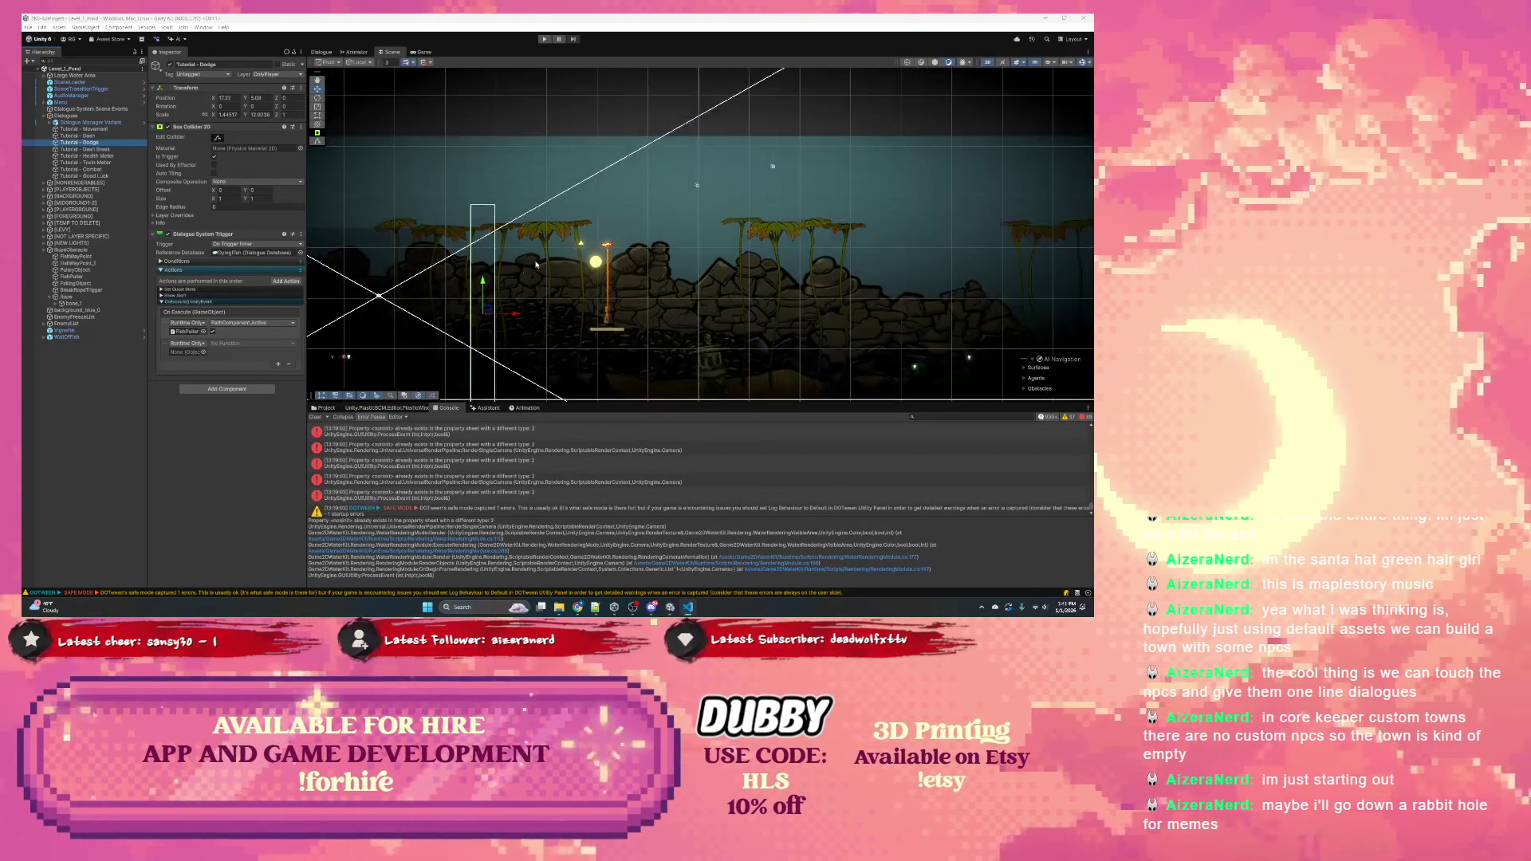
{"action": "left_click", "coordinate": [76, 250]}
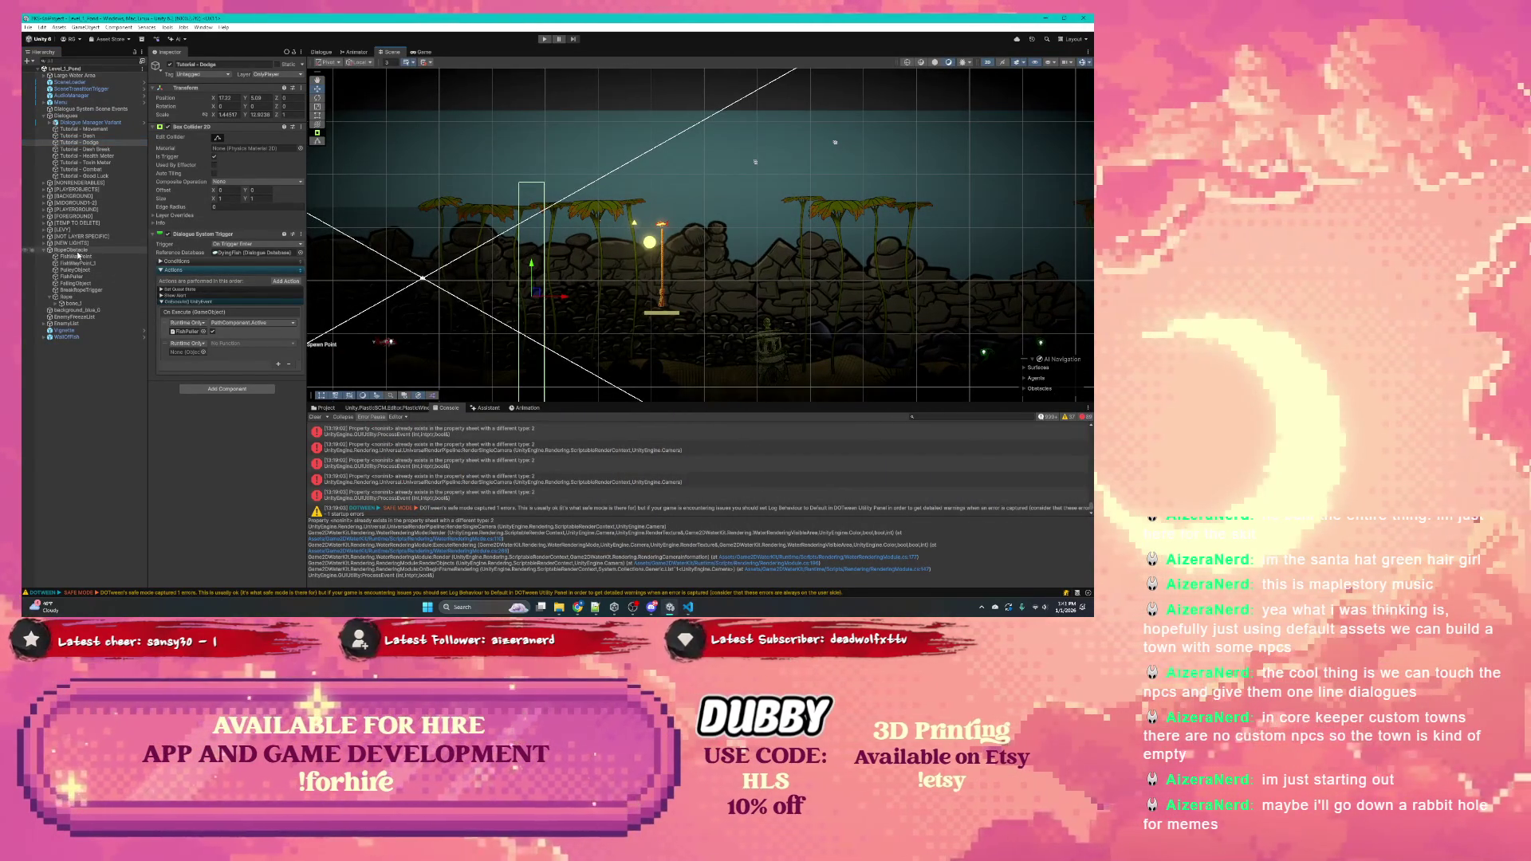
{"action": "right_click", "coordinate": [77, 250]}
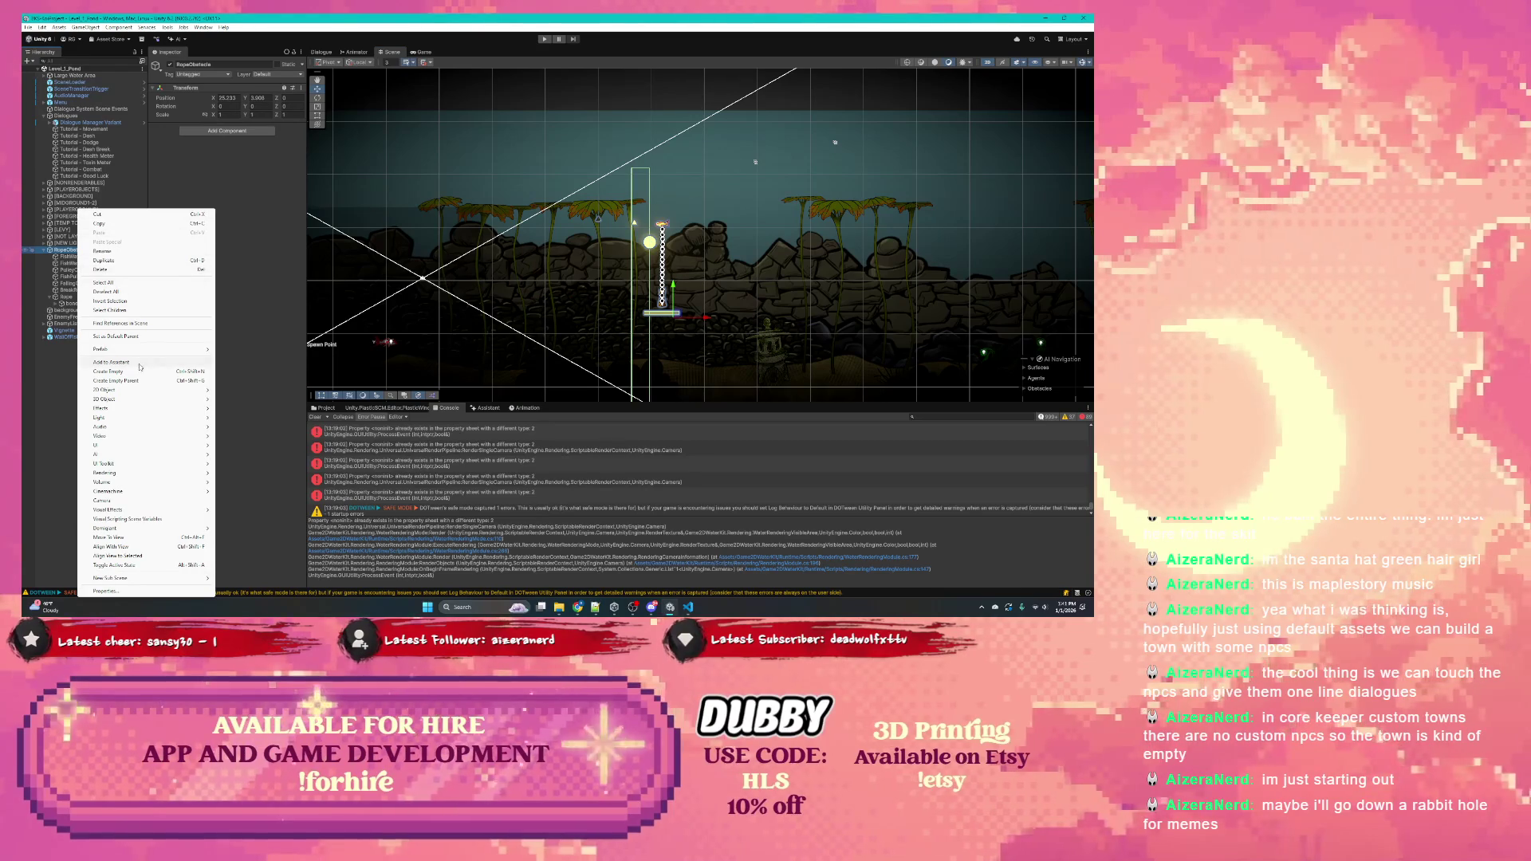
{"action": "left_click", "coordinate": [134, 372]}
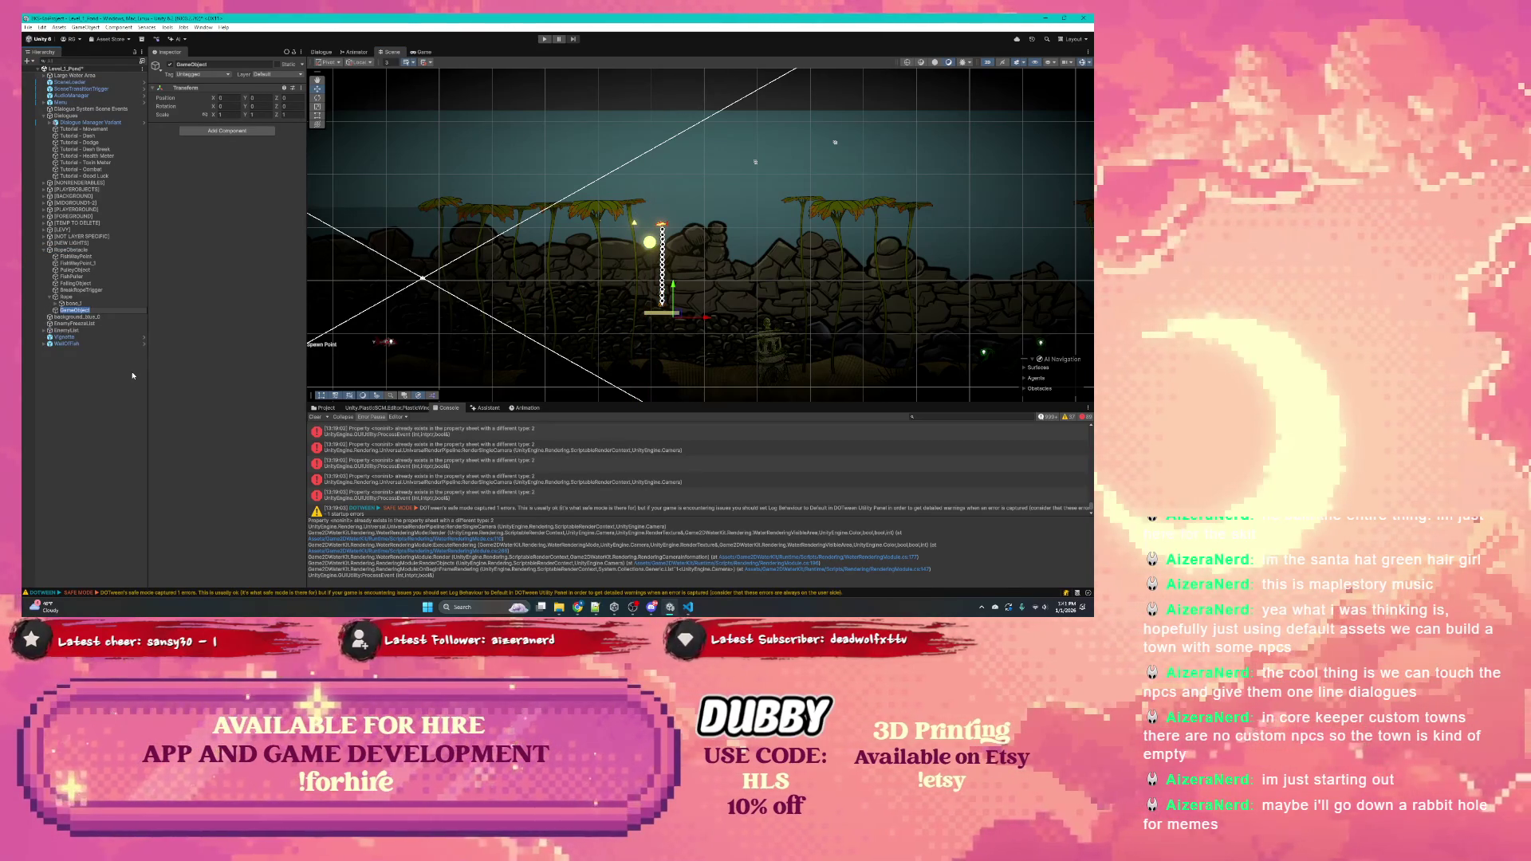
{"action": "type", "text": "Path"}
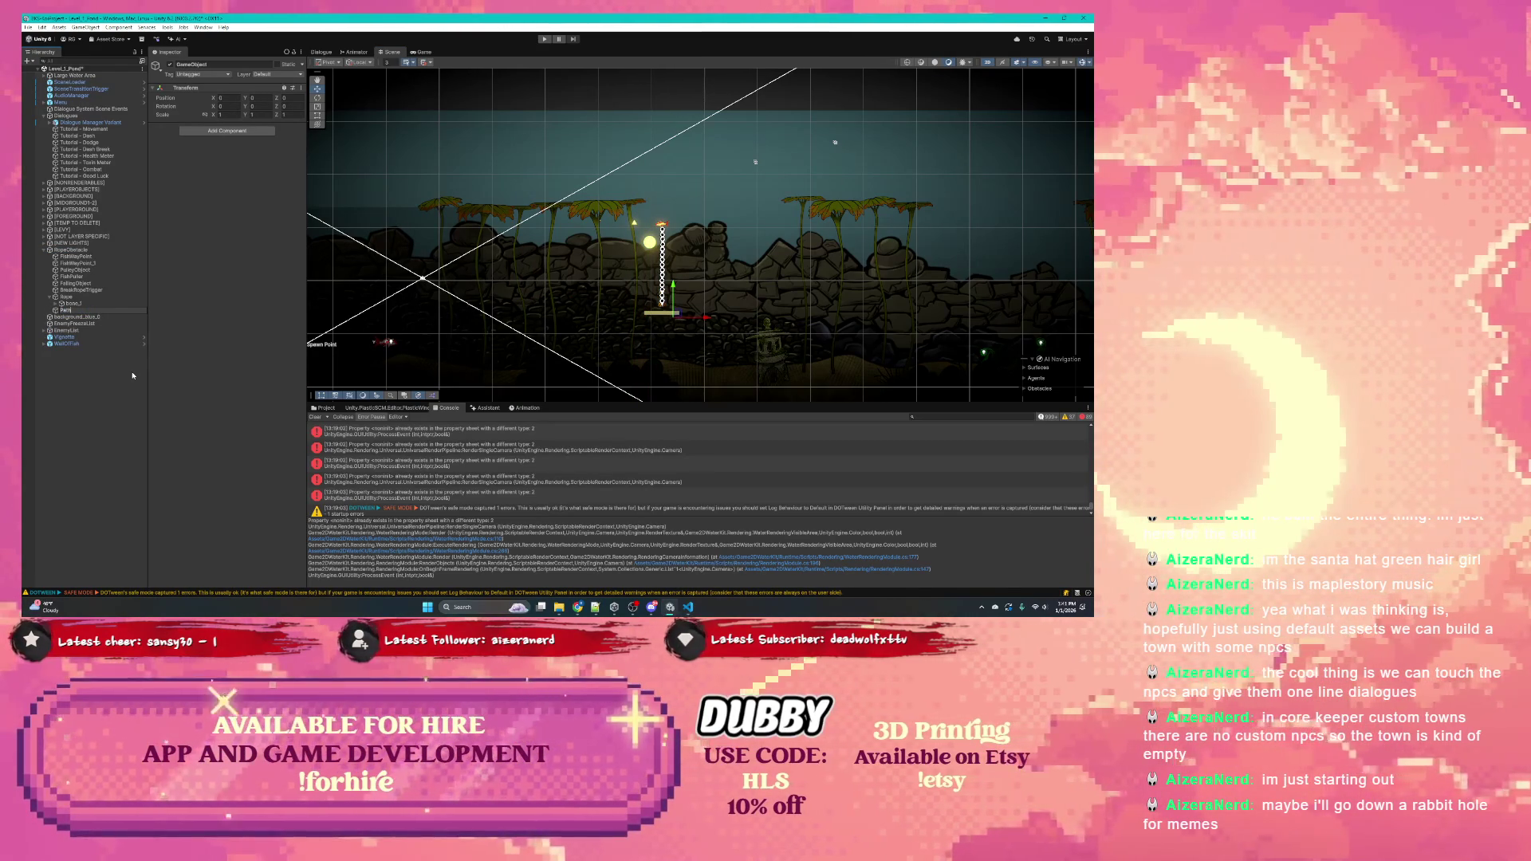
{"action": "type", "text": "One"}
{"action": "key", "text": "Return"}
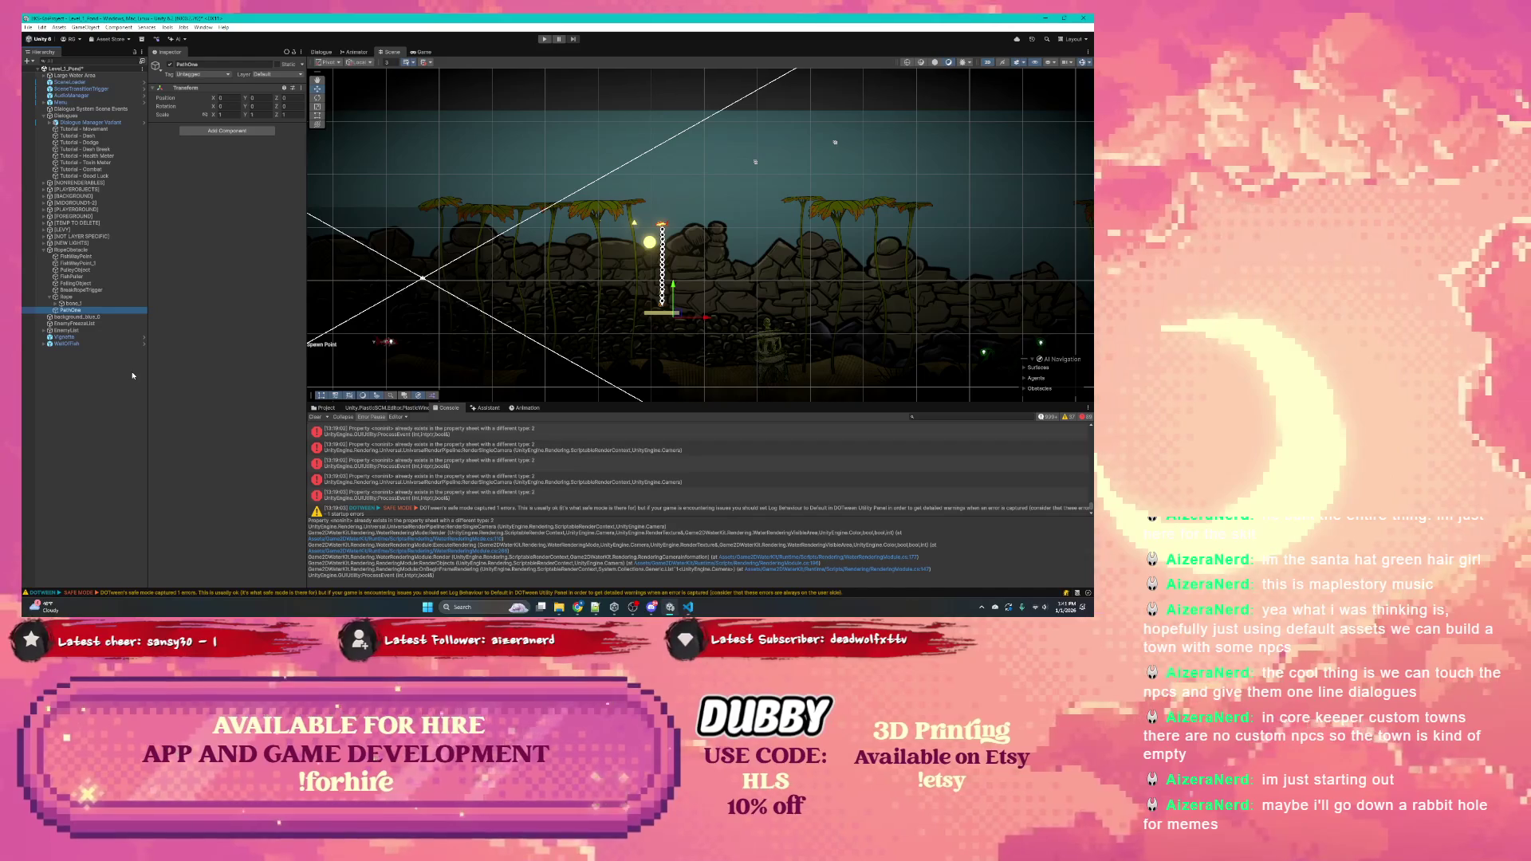
Add a second empty child under RopeObstacle and name it RunAwayPath
{"action": "right_click", "coordinate": [82, 250]}
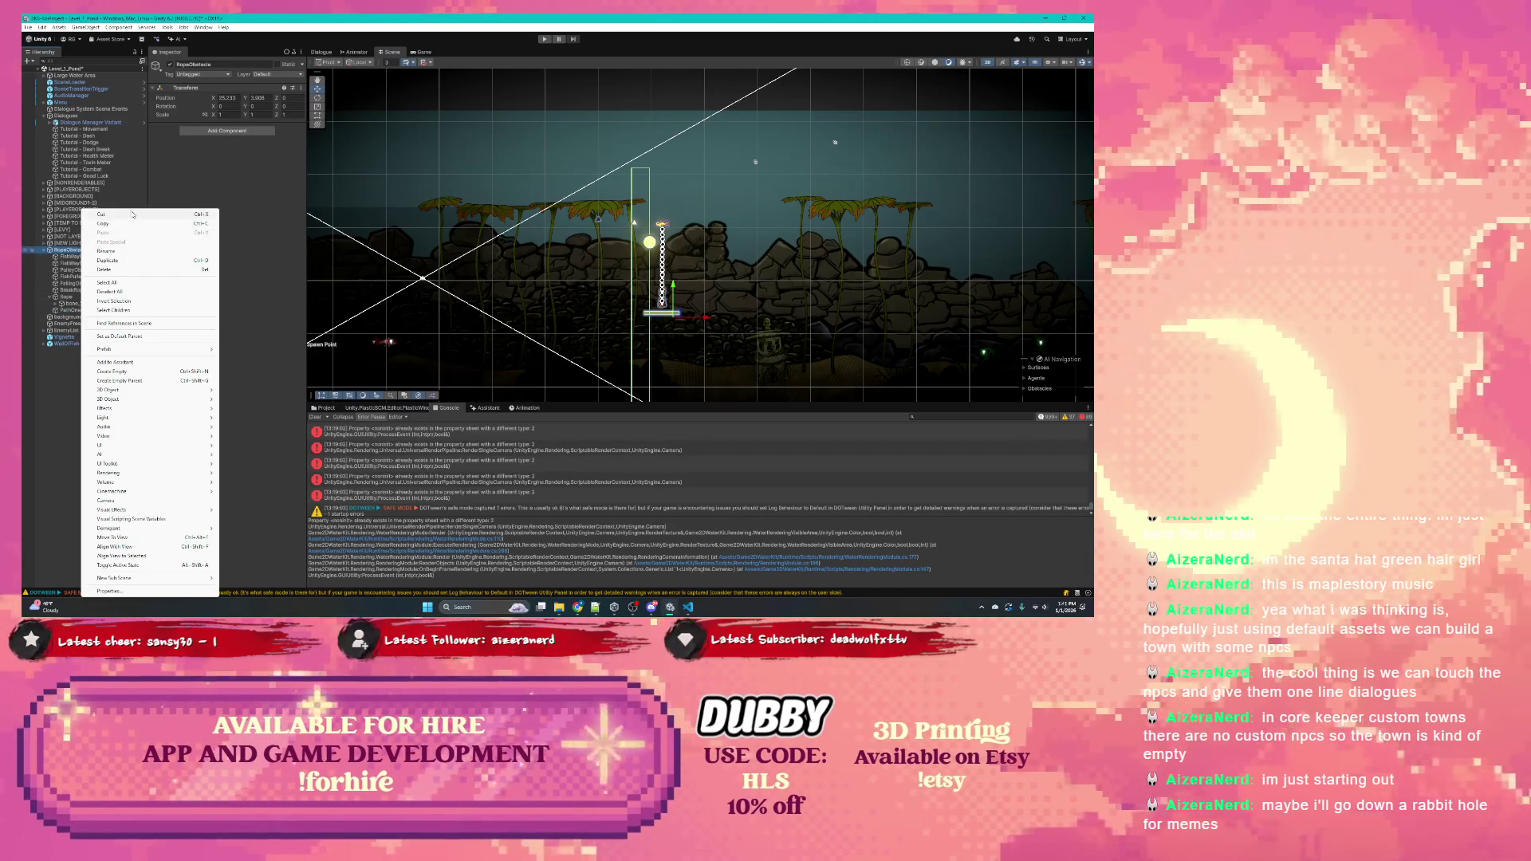
{"action": "key", "text": "Escape"}
{"action": "left_click", "coordinate": [73, 310]}
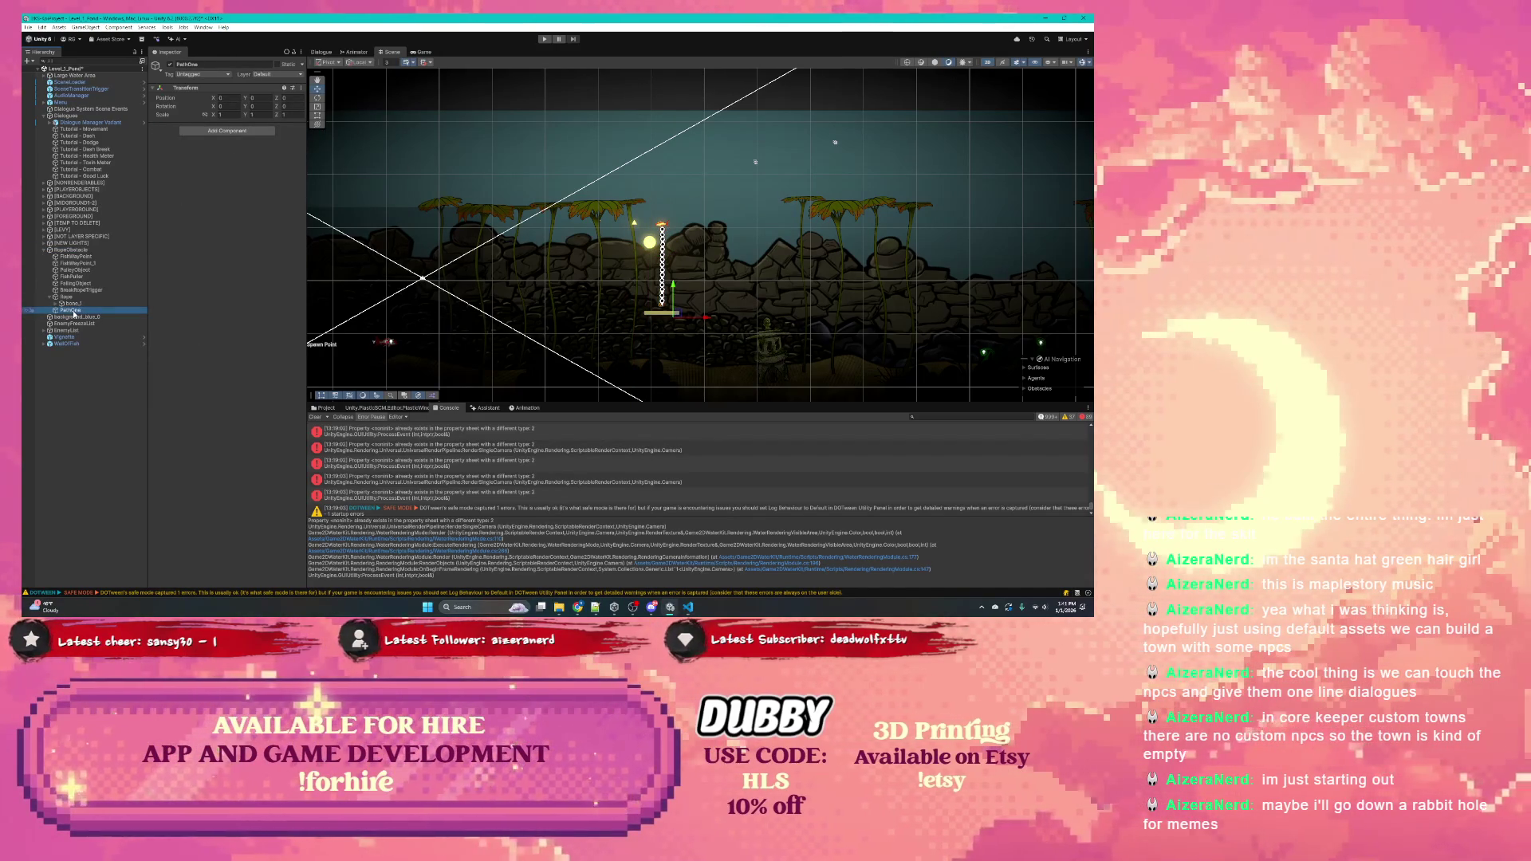
{"action": "left_click", "coordinate": [73, 311]}
{"action": "type", "text": "Pa"}
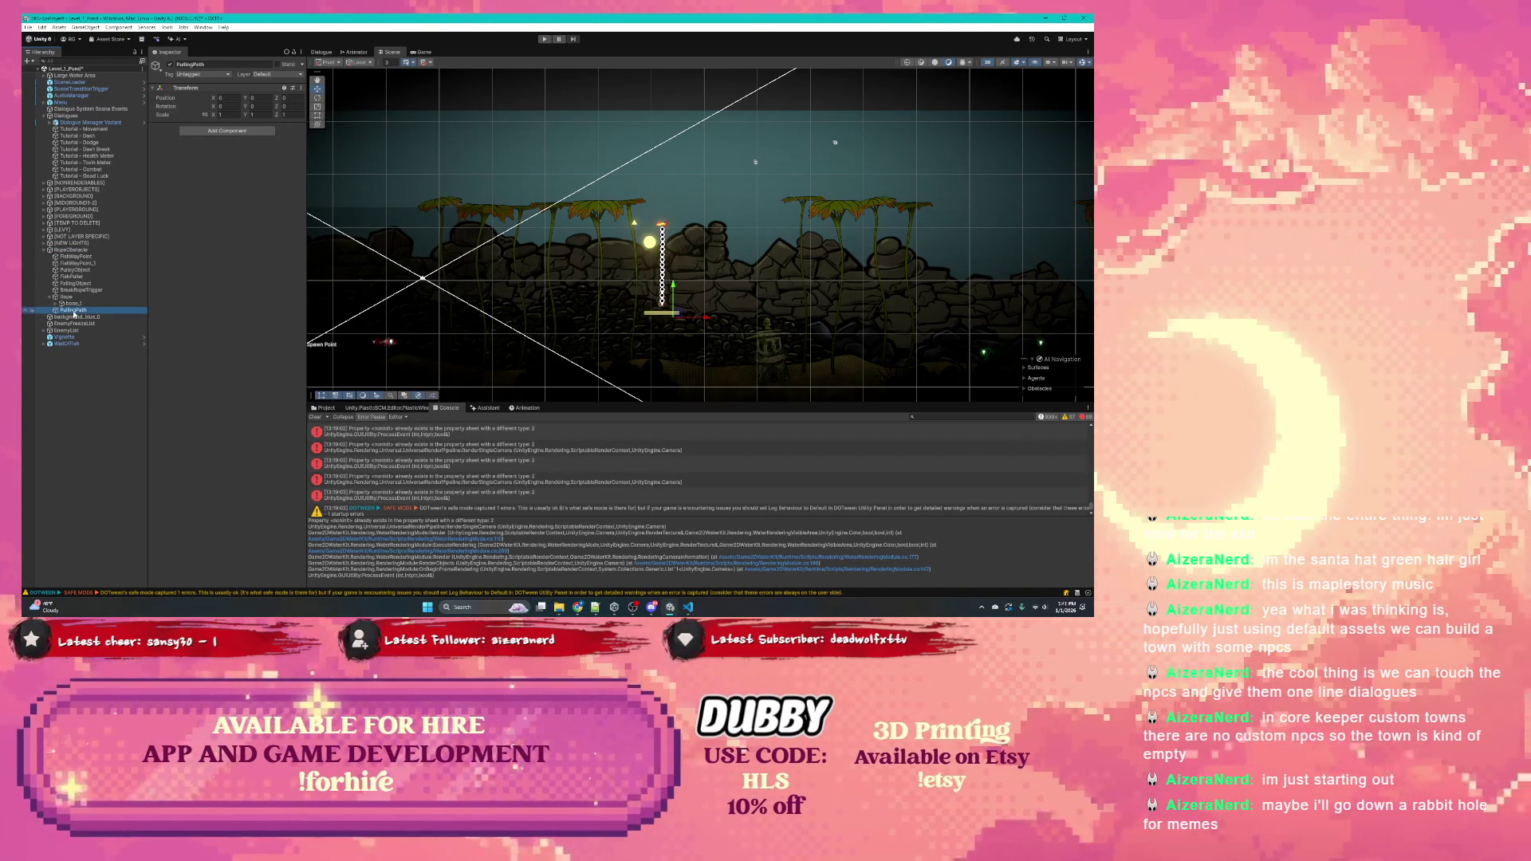
{"action": "right_click", "coordinate": [80, 250]}
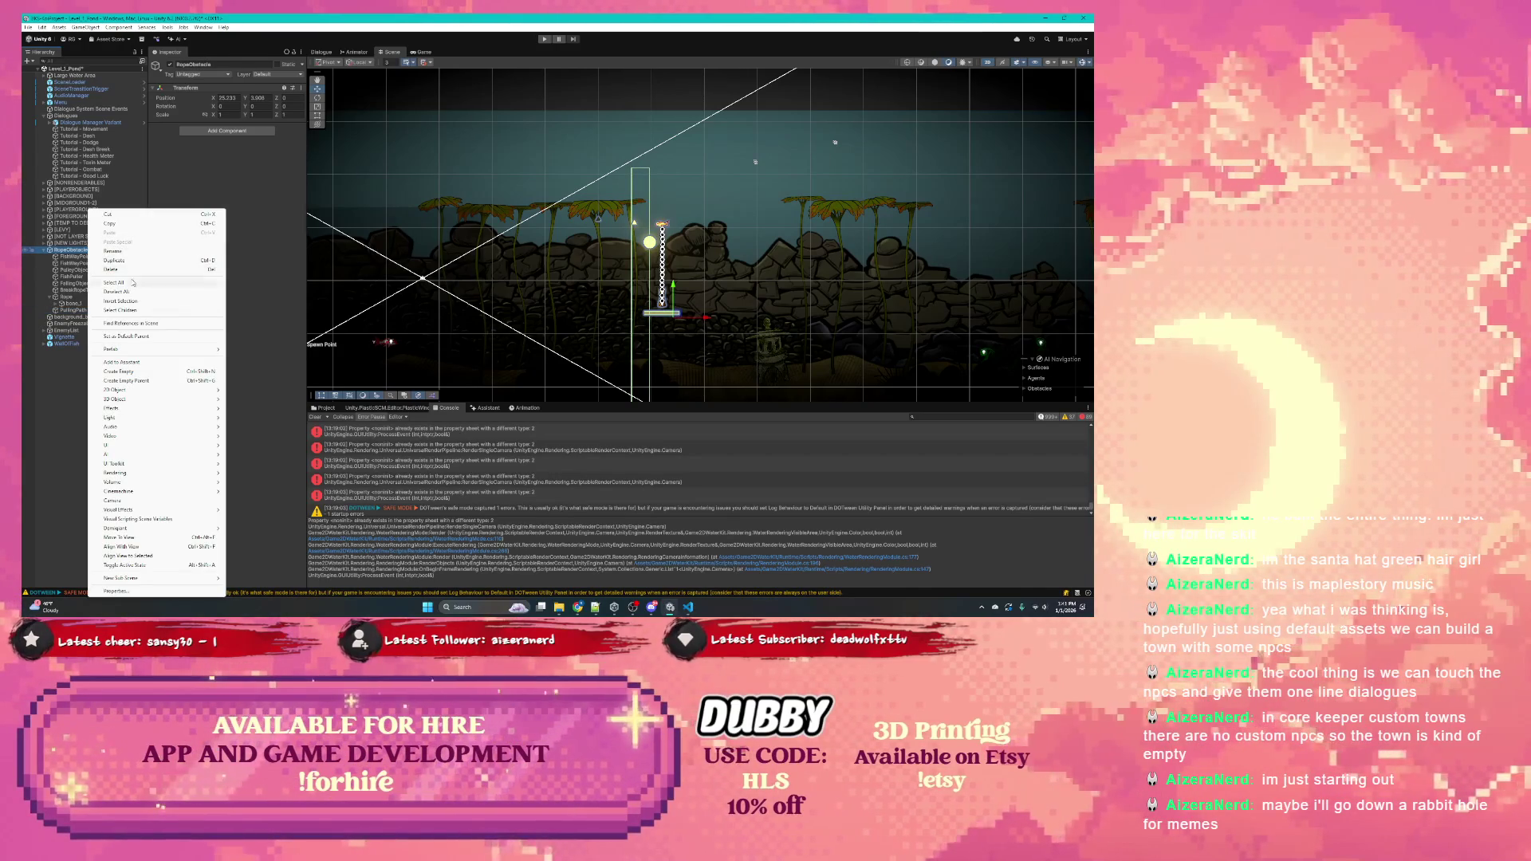
{"action": "left_click", "coordinate": [132, 371]}
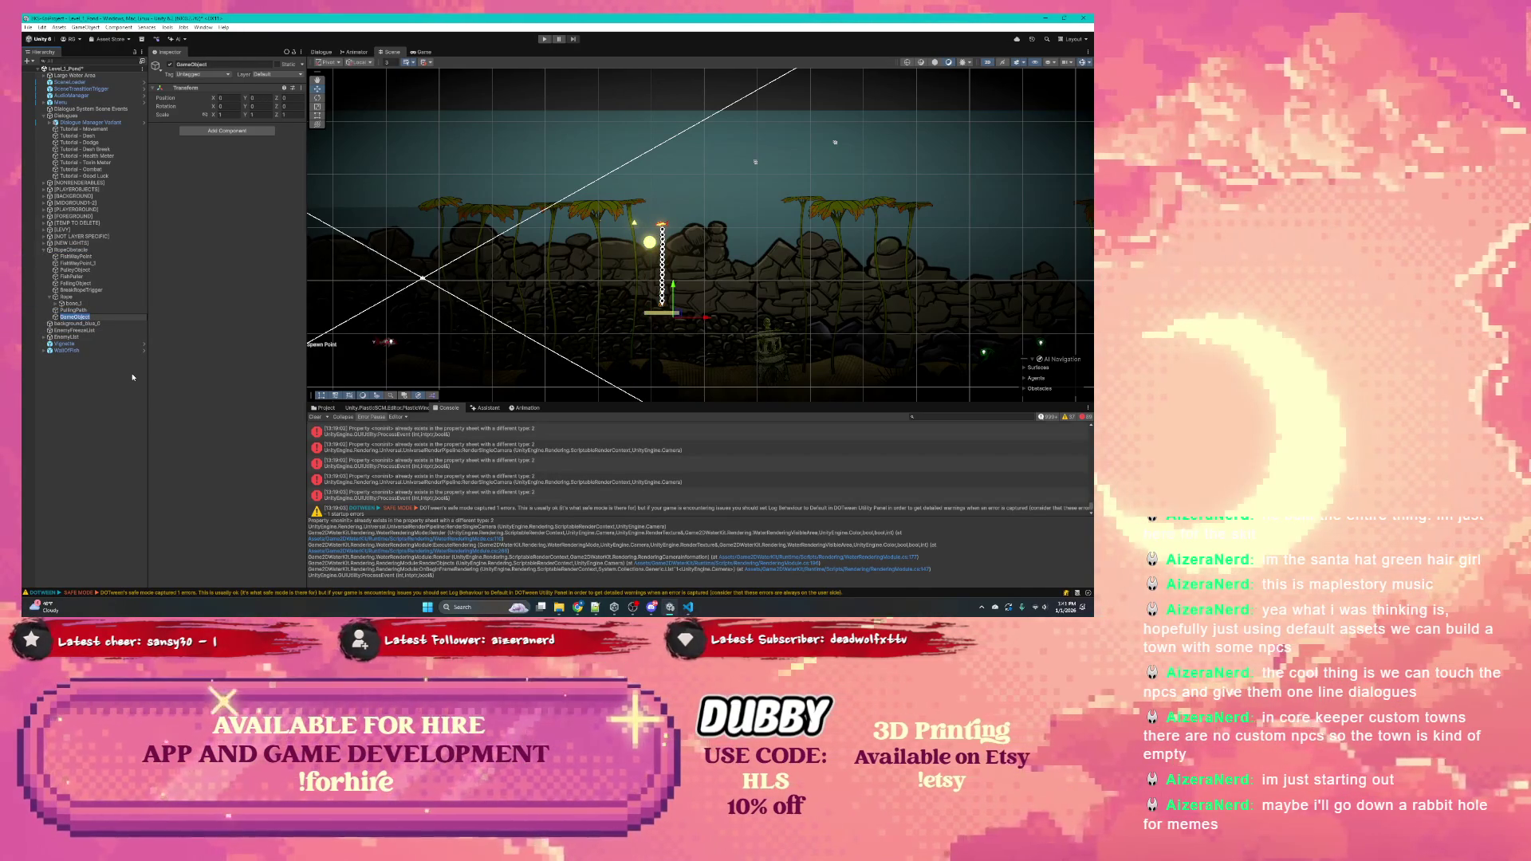
{"action": "type", "text": "RunAw"}
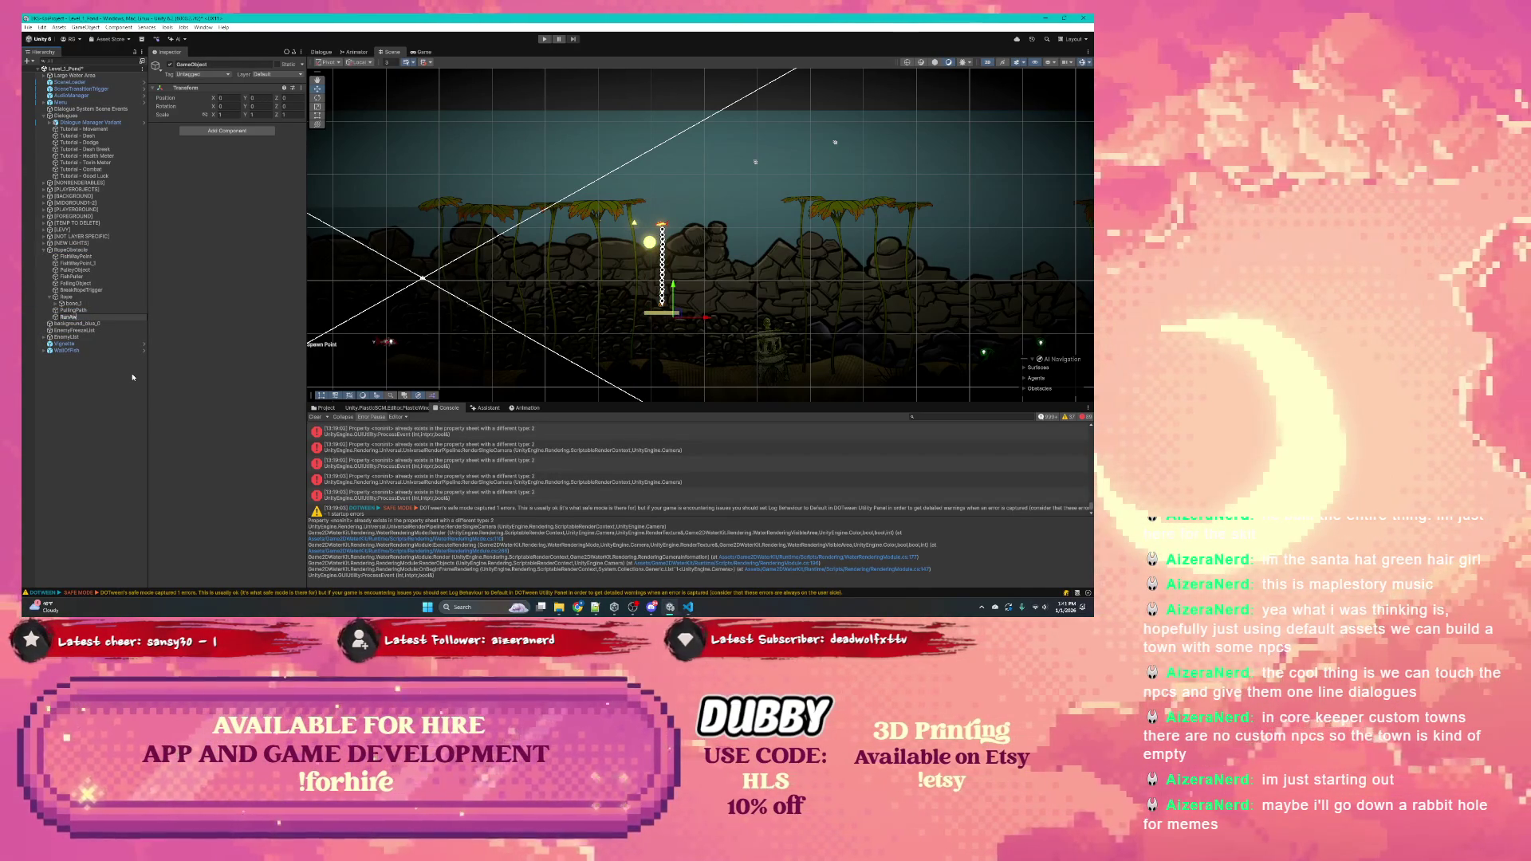
{"action": "type", "text": "Poh"}
{"action": "key", "text": "Return"}
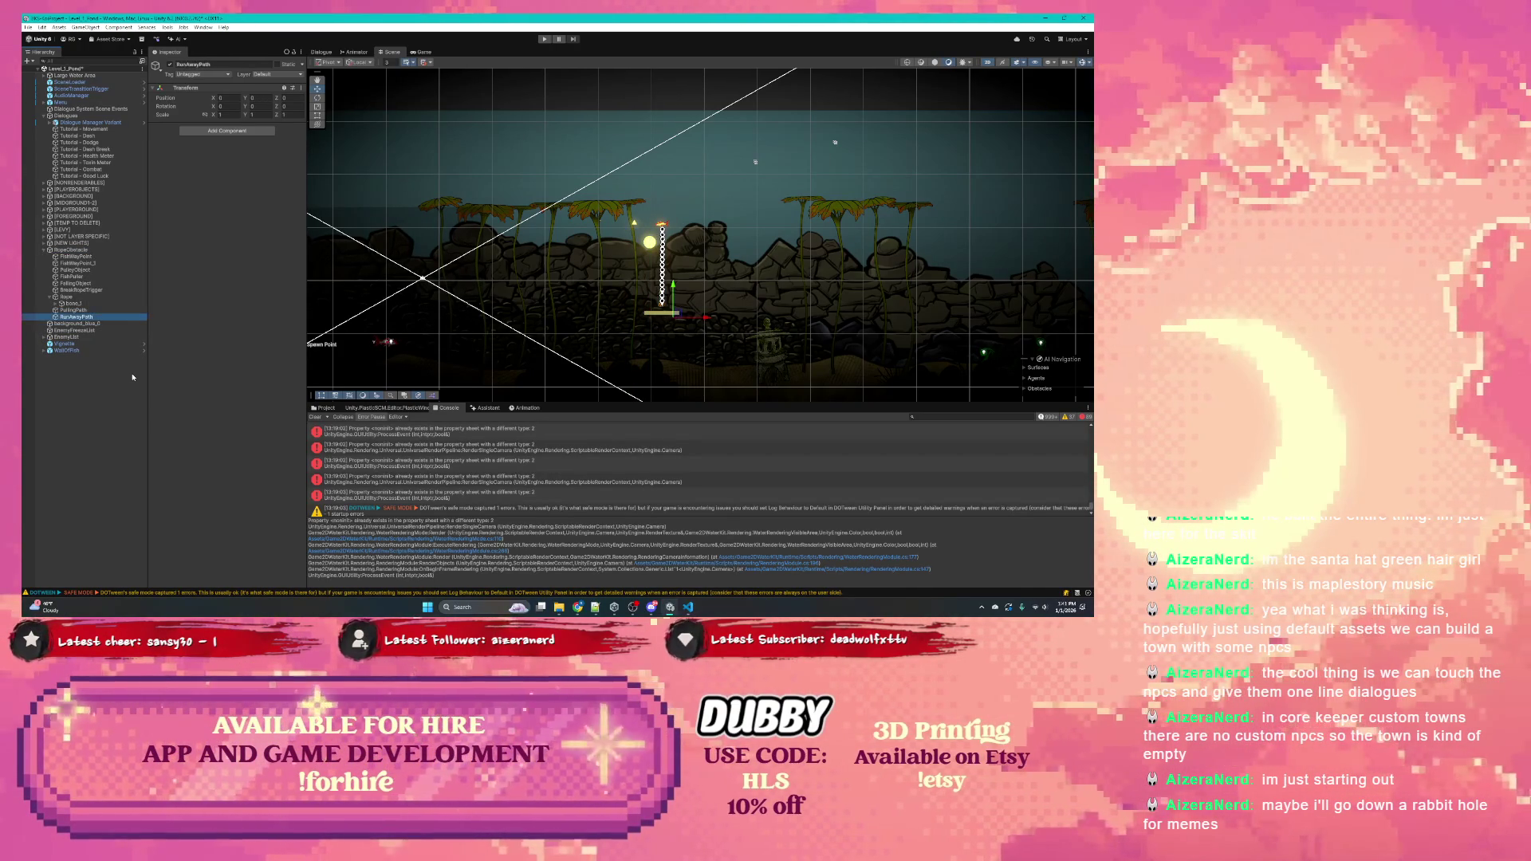
{"action": "left_click", "coordinate": [83, 310]}
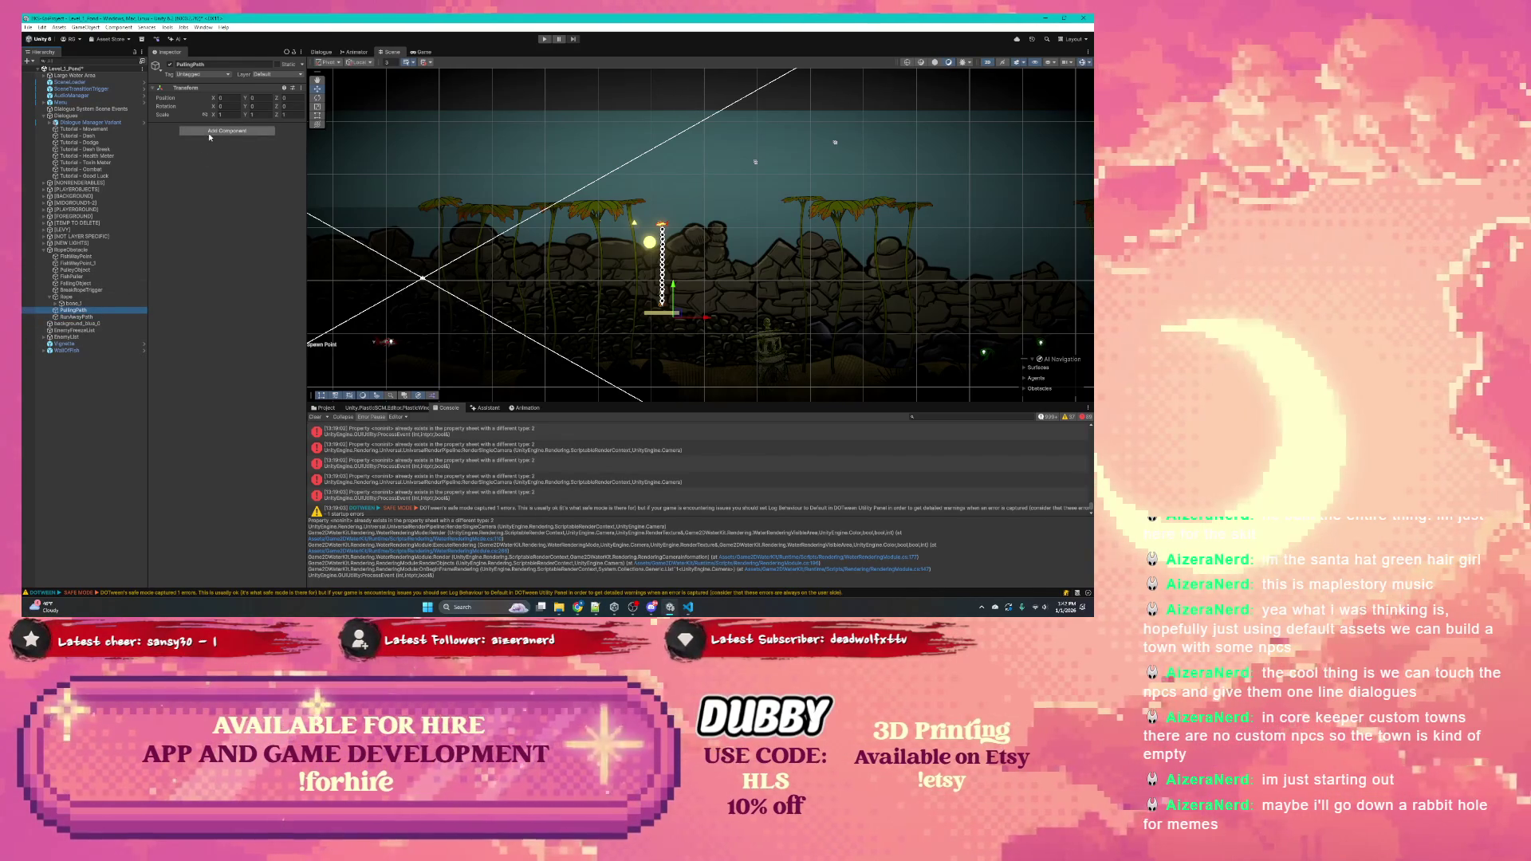
Add a Path Component to PullingPath with path points FishWayPoint and FishWayPoint_1
{"action": "key", "text": "ctrl+shift+a"}
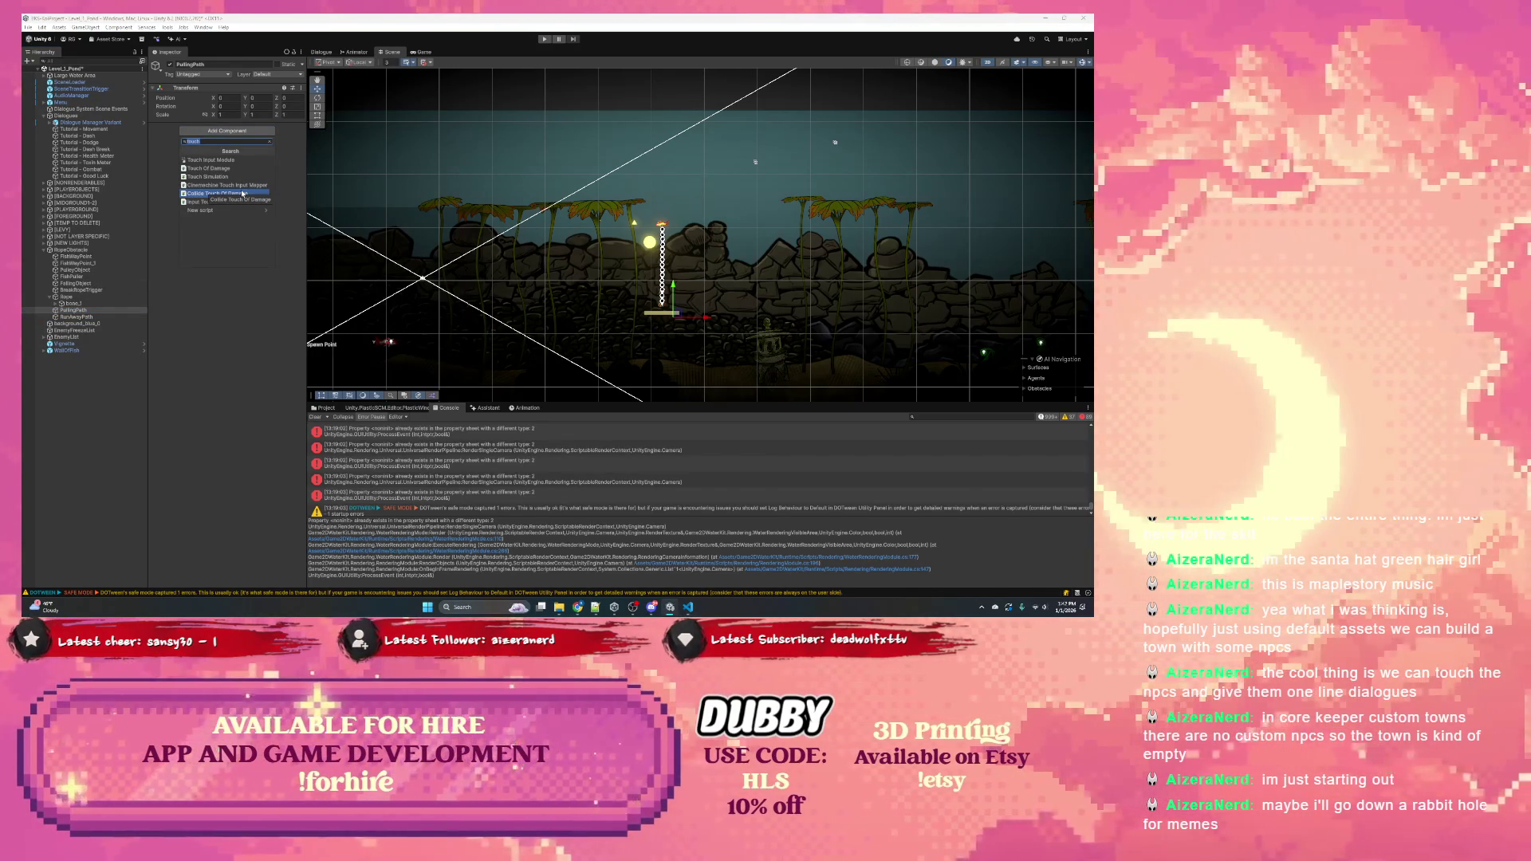
{"action": "type", "text": "pathcom"}
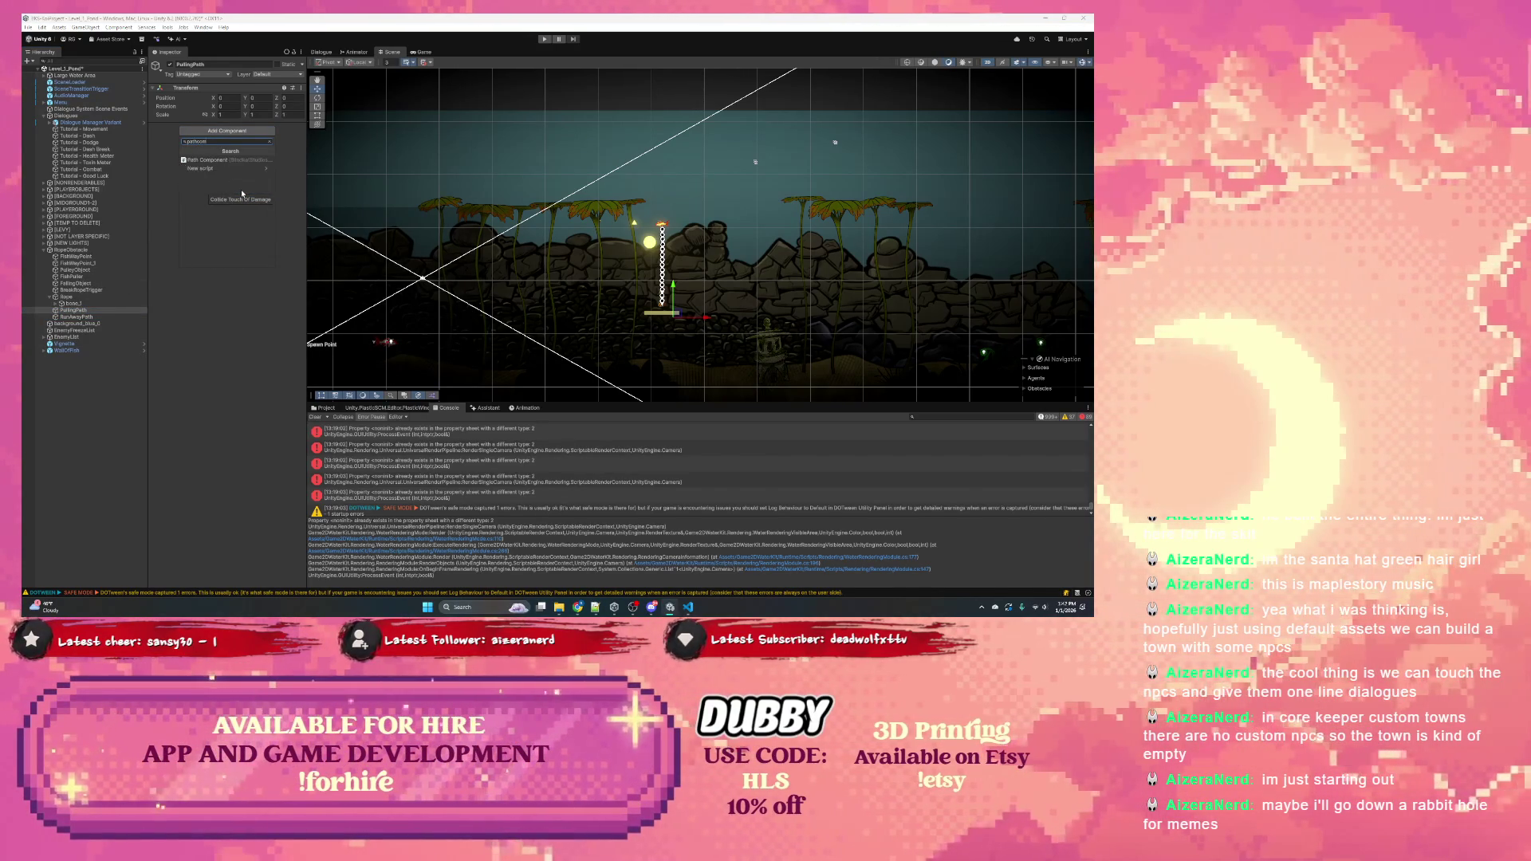
{"action": "left_click", "coordinate": [223, 158]}
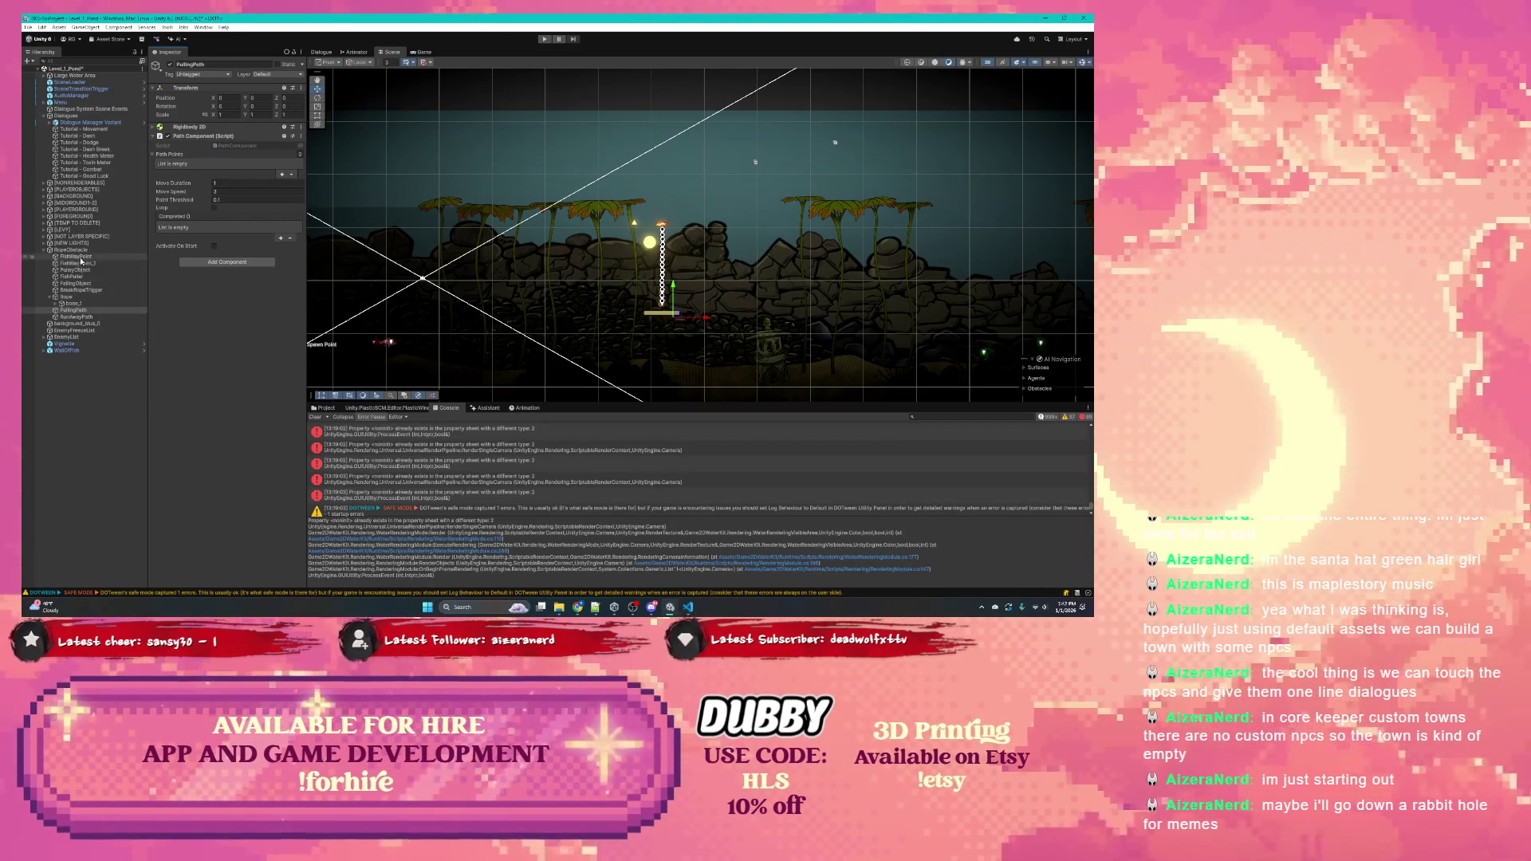
{"action": "left_click", "coordinate": [282, 174]}
{"action": "left_click", "coordinate": [282, 174]}
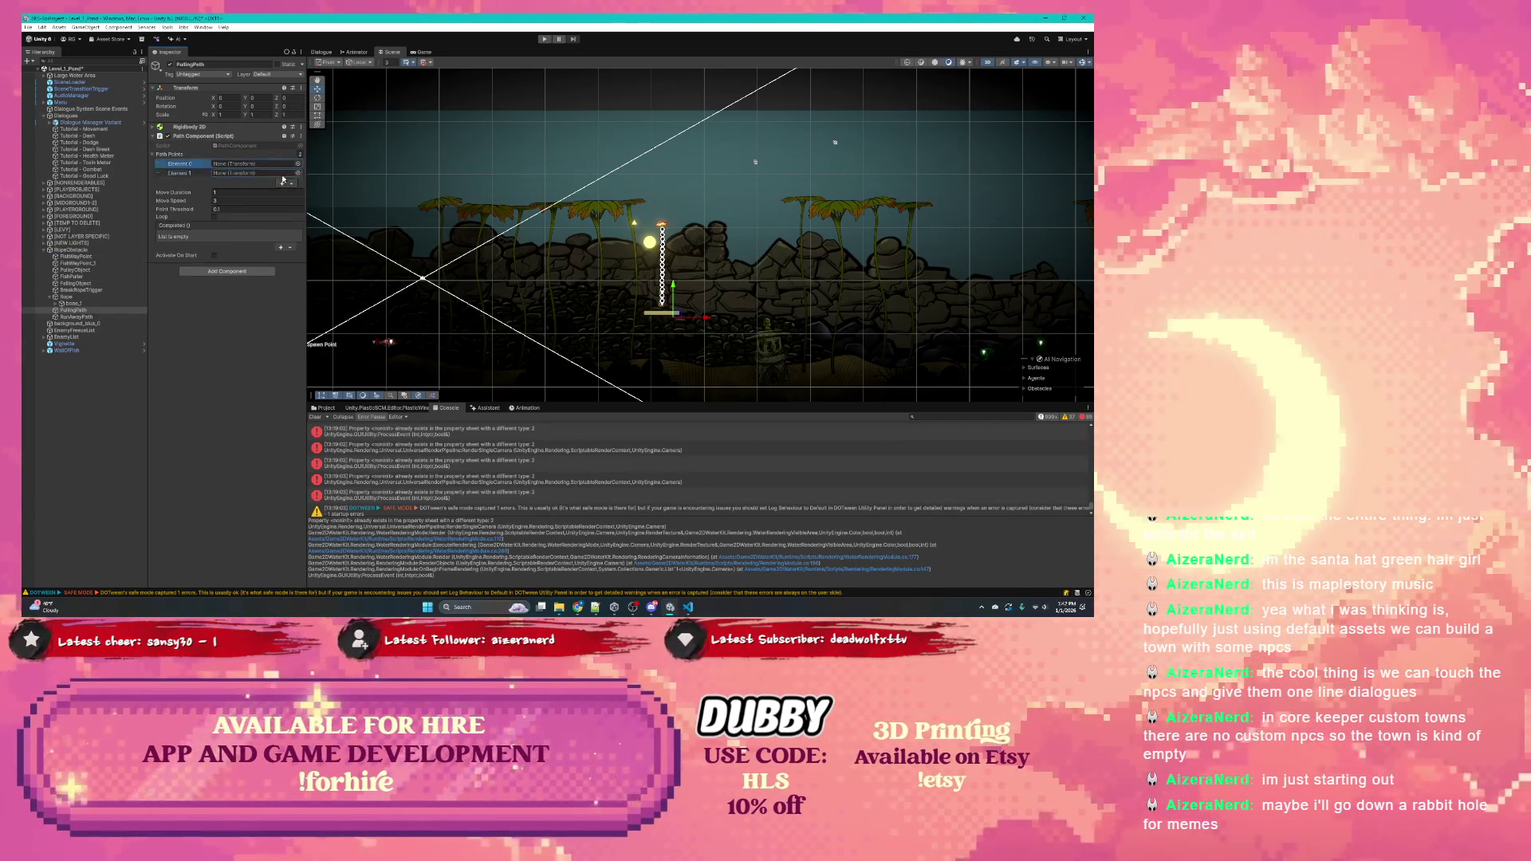
{"action": "left_click", "coordinate": [82, 257]}
{"action": "mouse_move", "coordinate": [82, 257]}
{"action": "left_mouse_down"}
{"action": "mouse_move", "coordinate": [231, 190]}
{"action": "mouse_move", "coordinate": [243, 165]}
{"action": "left_mouse_up"}
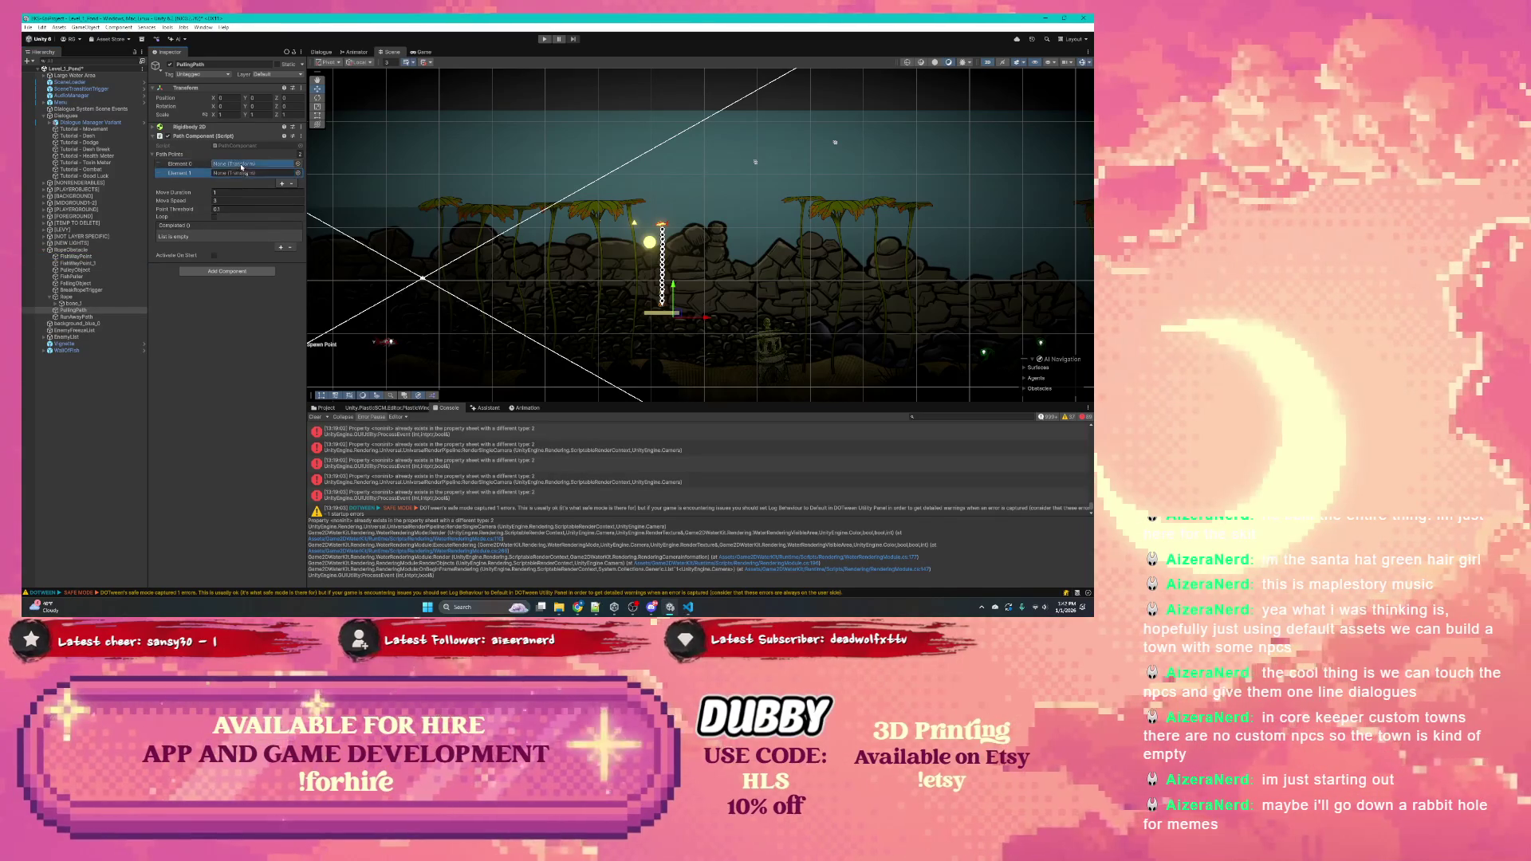
{"action": "left_click", "coordinate": [84, 257]}
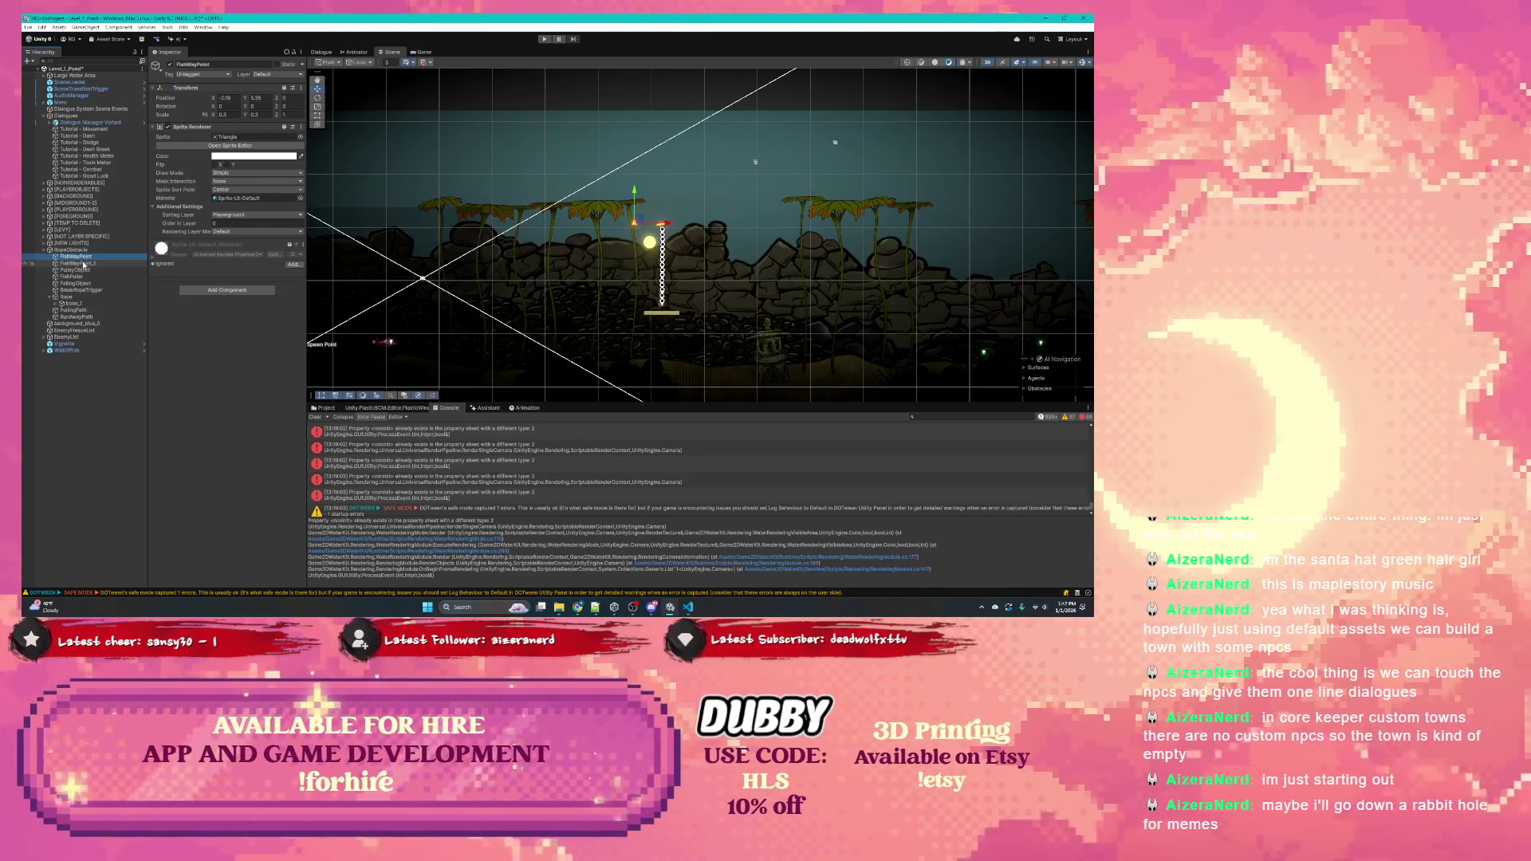
{"action": "left_click", "coordinate": [80, 263]}
{"action": "left_click", "coordinate": [72, 304]}
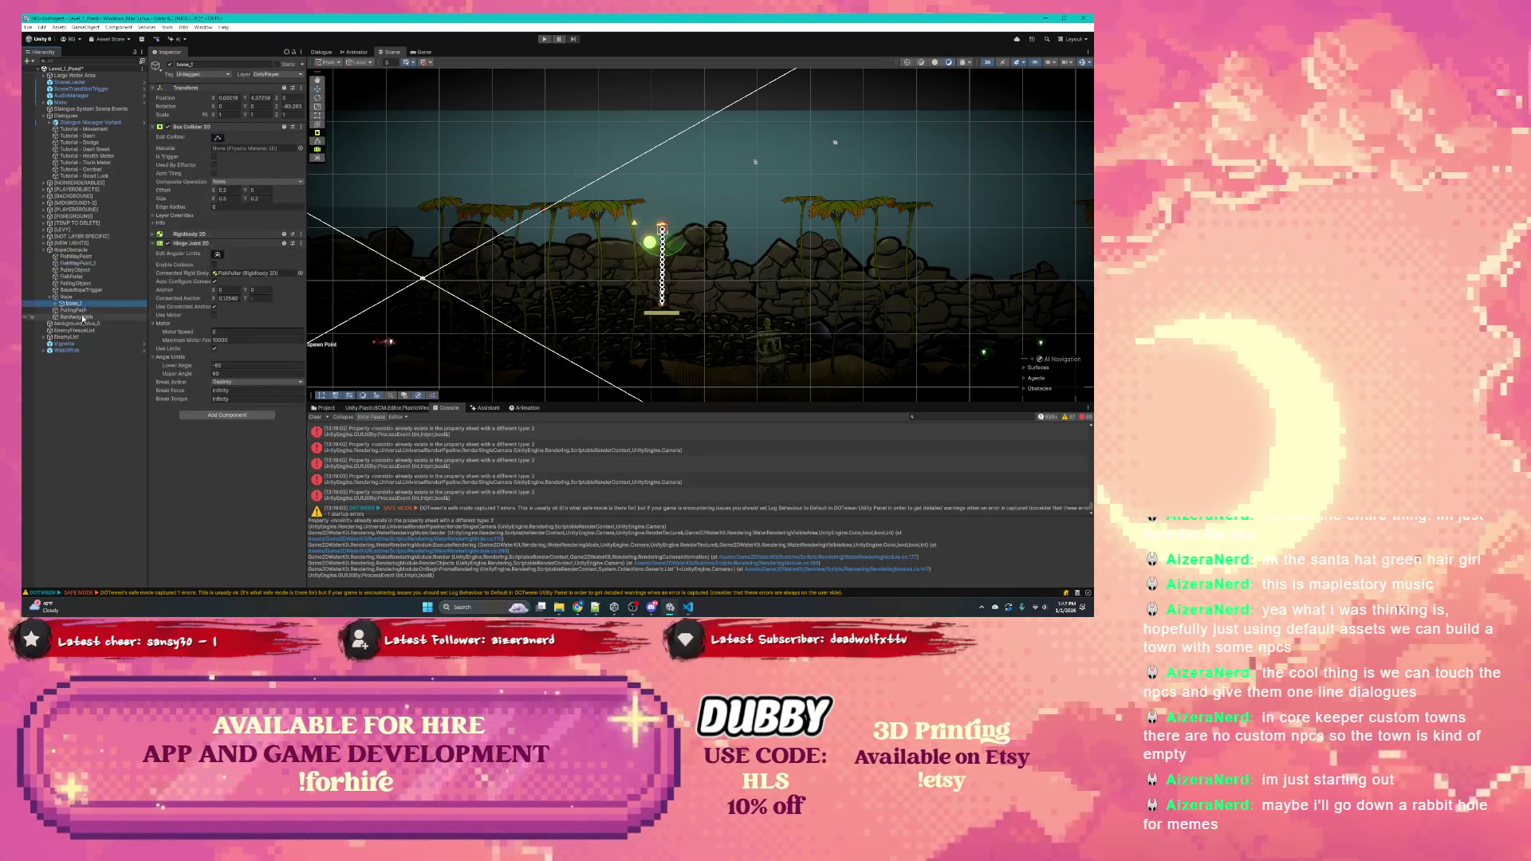
{"action": "left_click", "coordinate": [73, 310]}
{"action": "left_click_drag", "start_coordinate": [80, 263], "coordinate": [235, 180]}
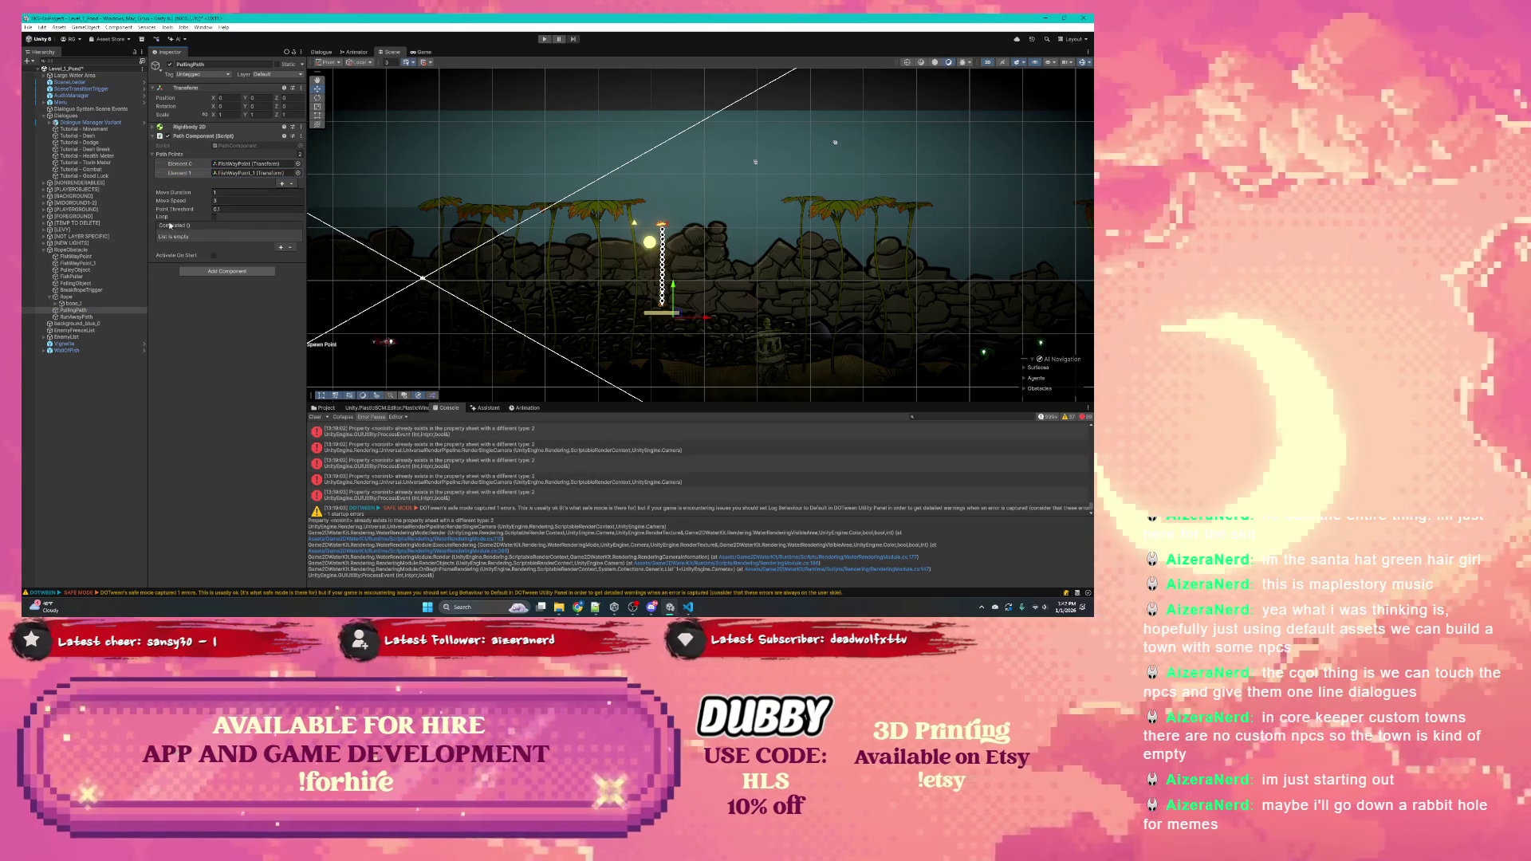
Copy the Path Component values from FishPuller
{"action": "left_click", "coordinate": [71, 276]}
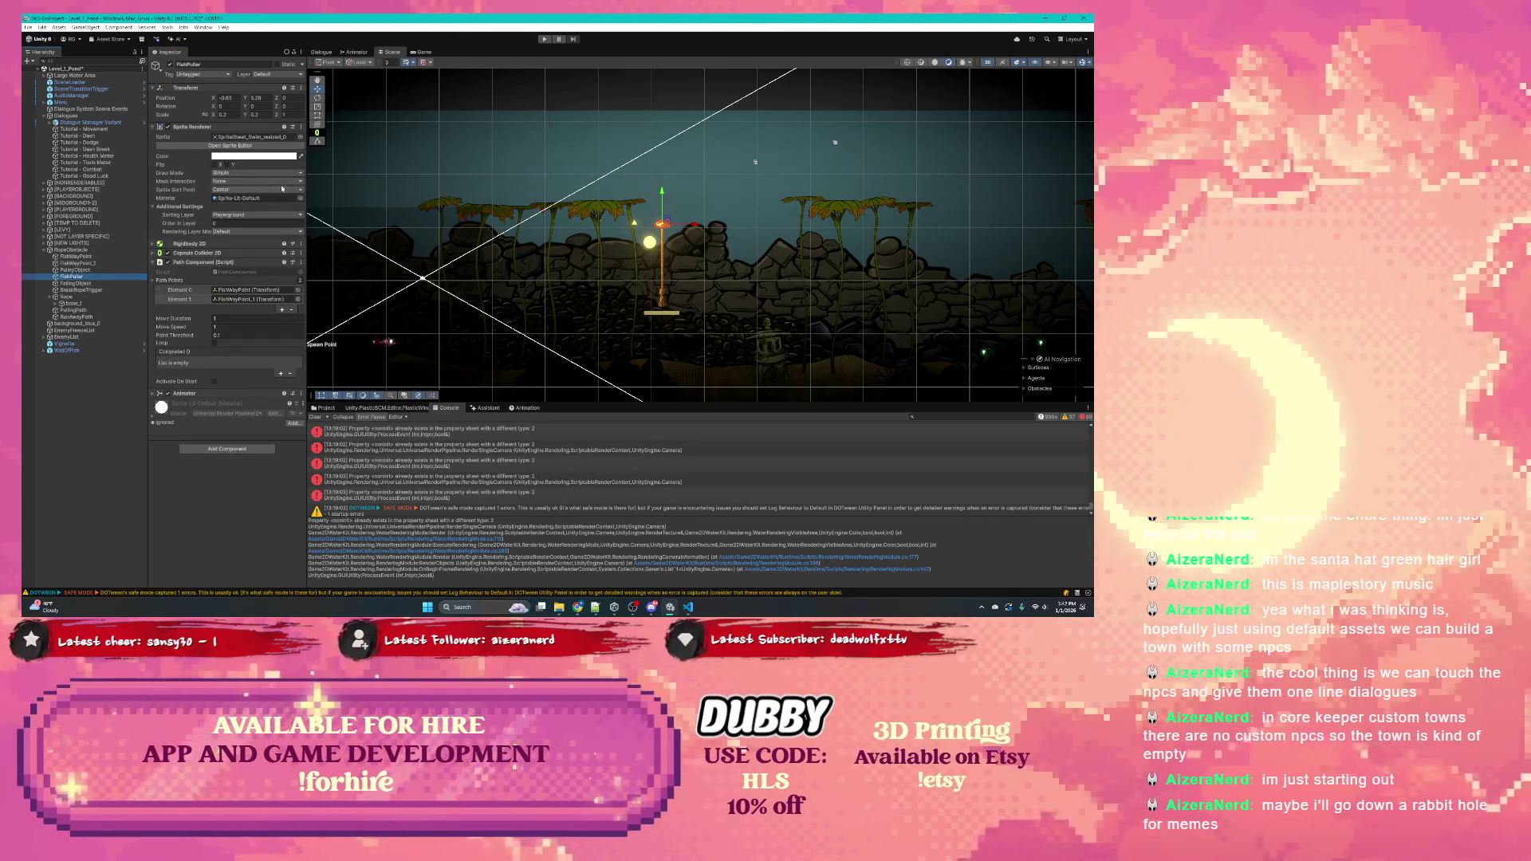
{"action": "left_click", "coordinate": [300, 262]}
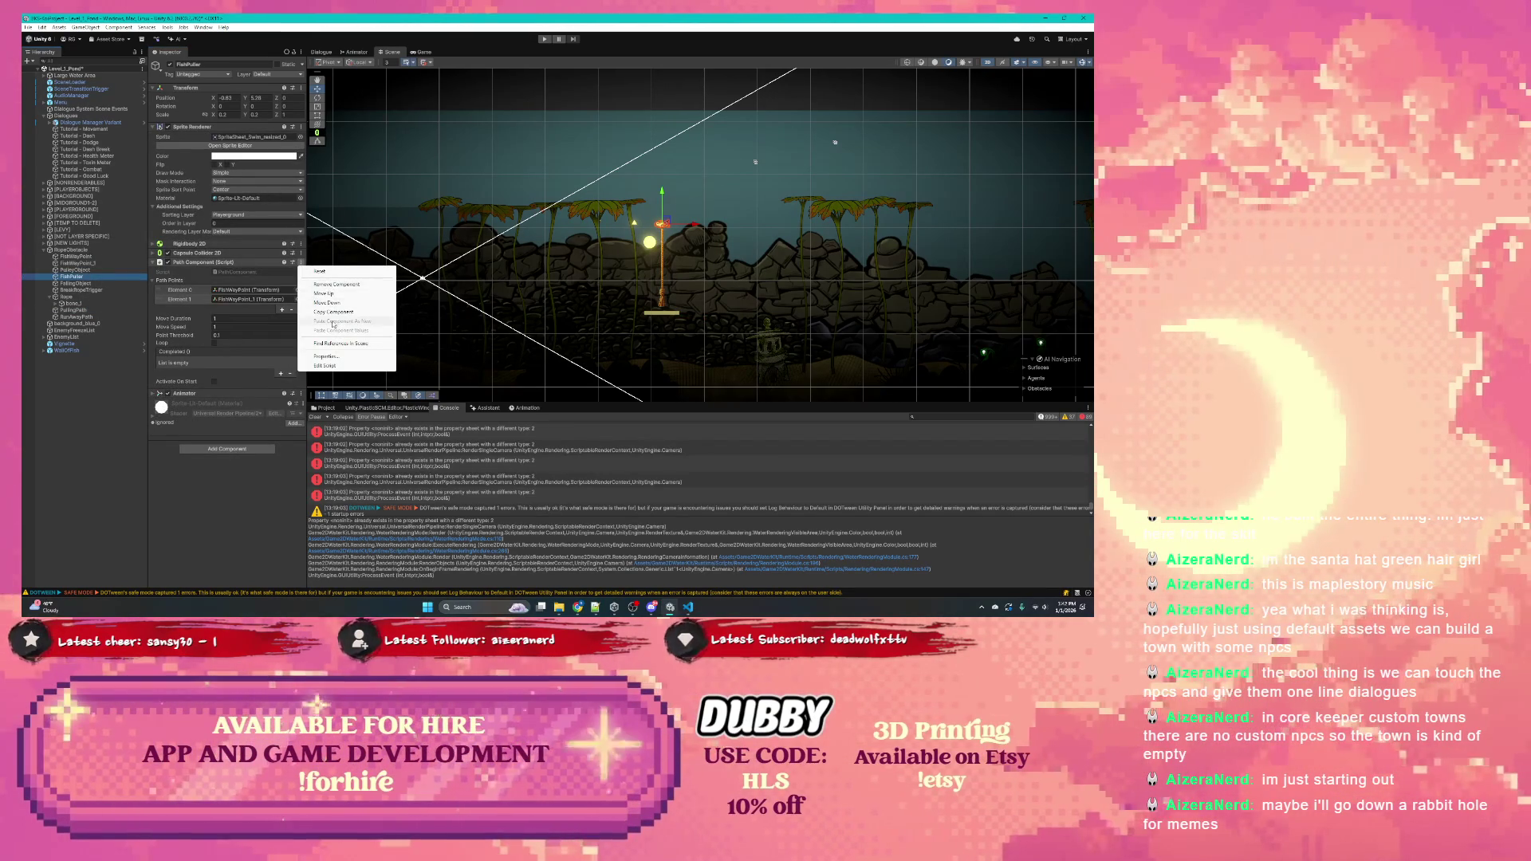
{"action": "key", "text": "Escape"}
Paste FishPuller's Path Component values into PullingPath's Path Component via its gear menu
{"action": "left_click", "coordinate": [77, 317]}
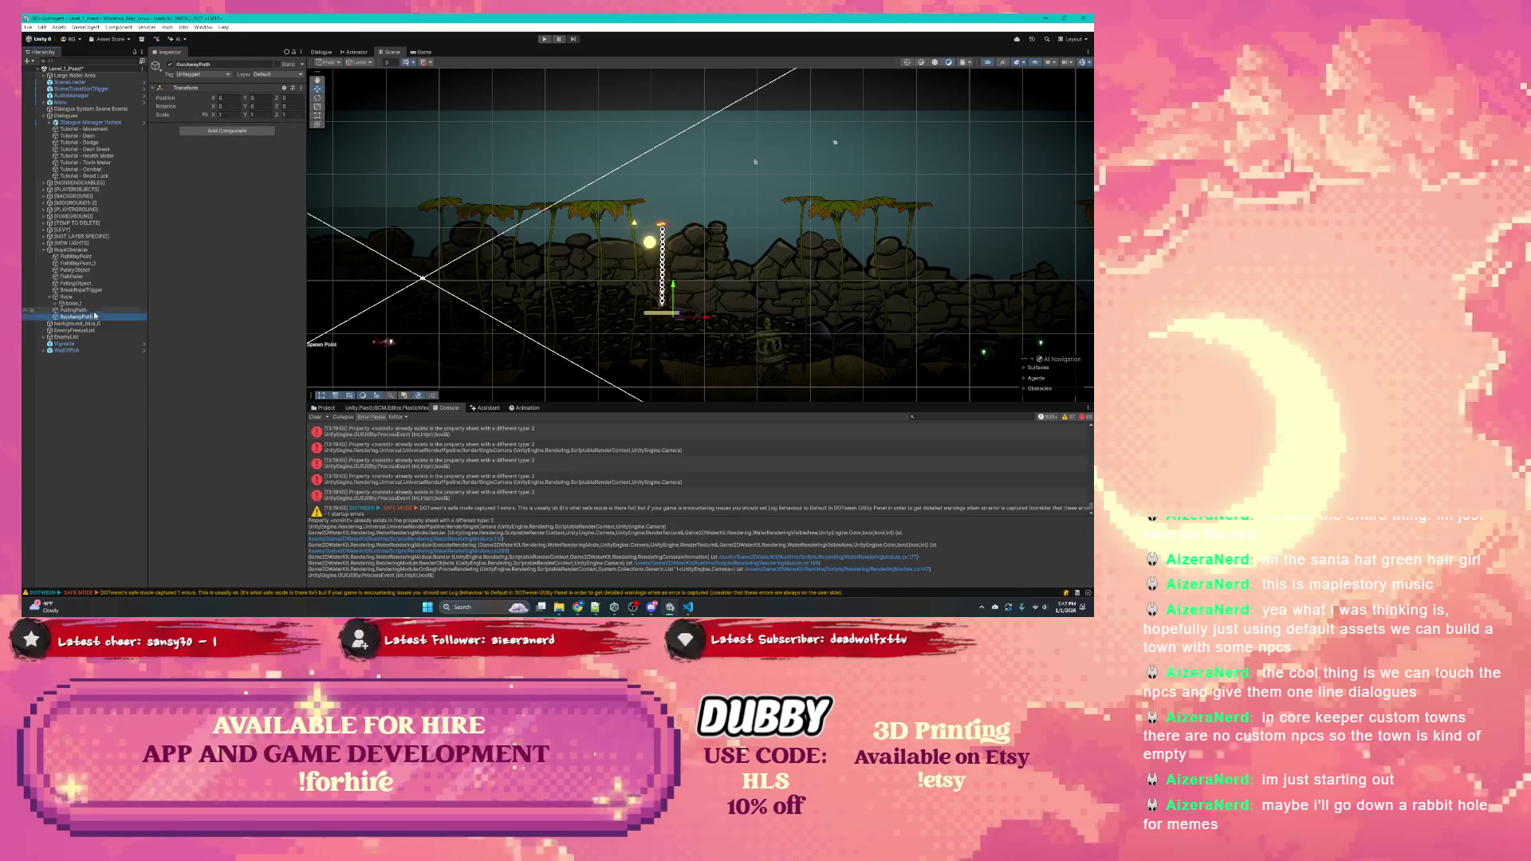
{"action": "left_click", "coordinate": [74, 311]}
{"action": "left_click", "coordinate": [301, 137]}
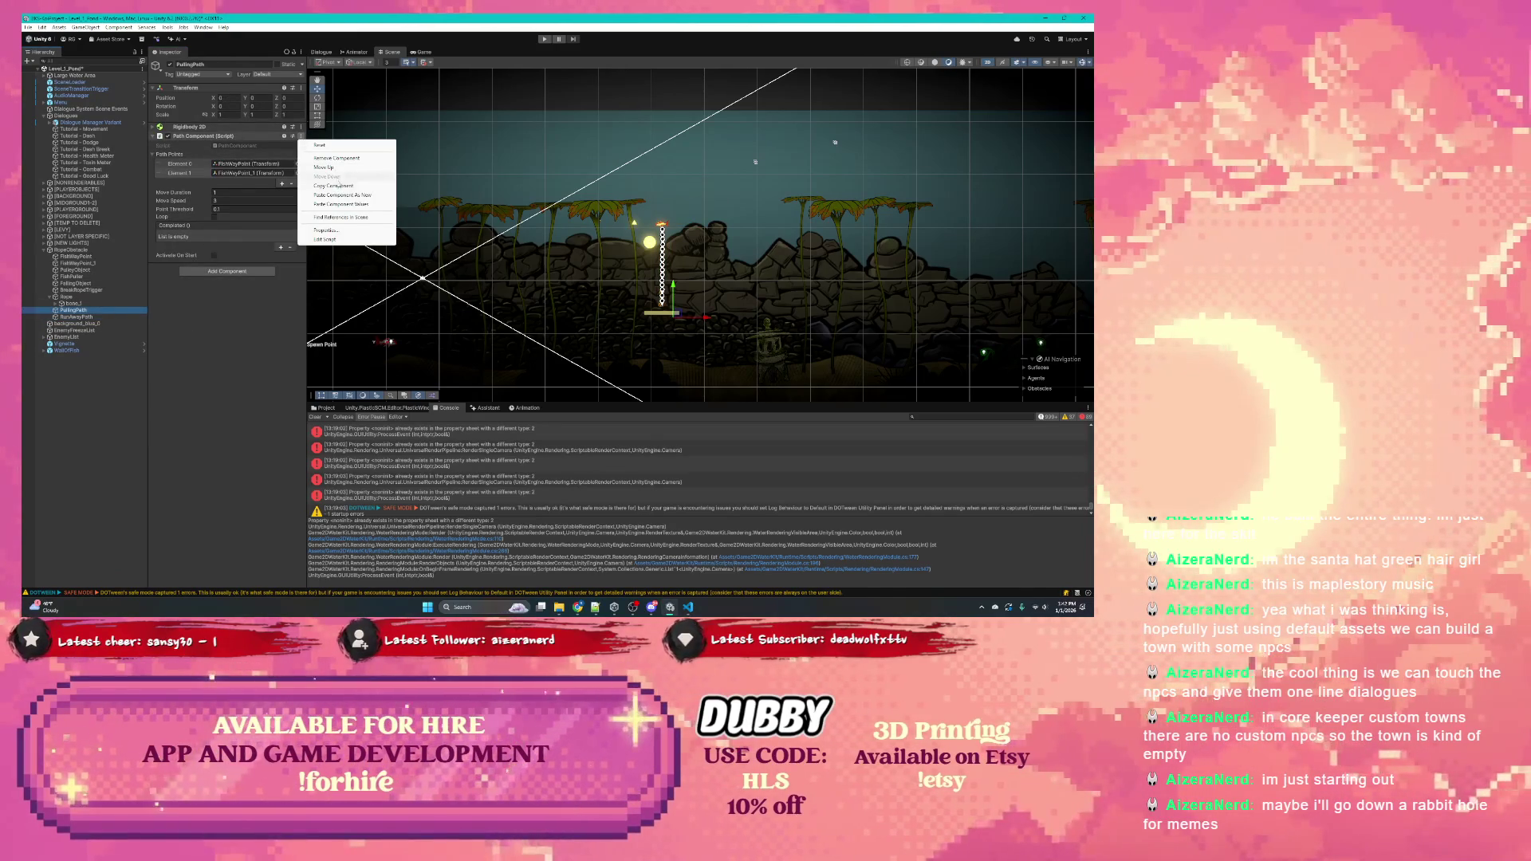
{"action": "left_click", "coordinate": [340, 205]}
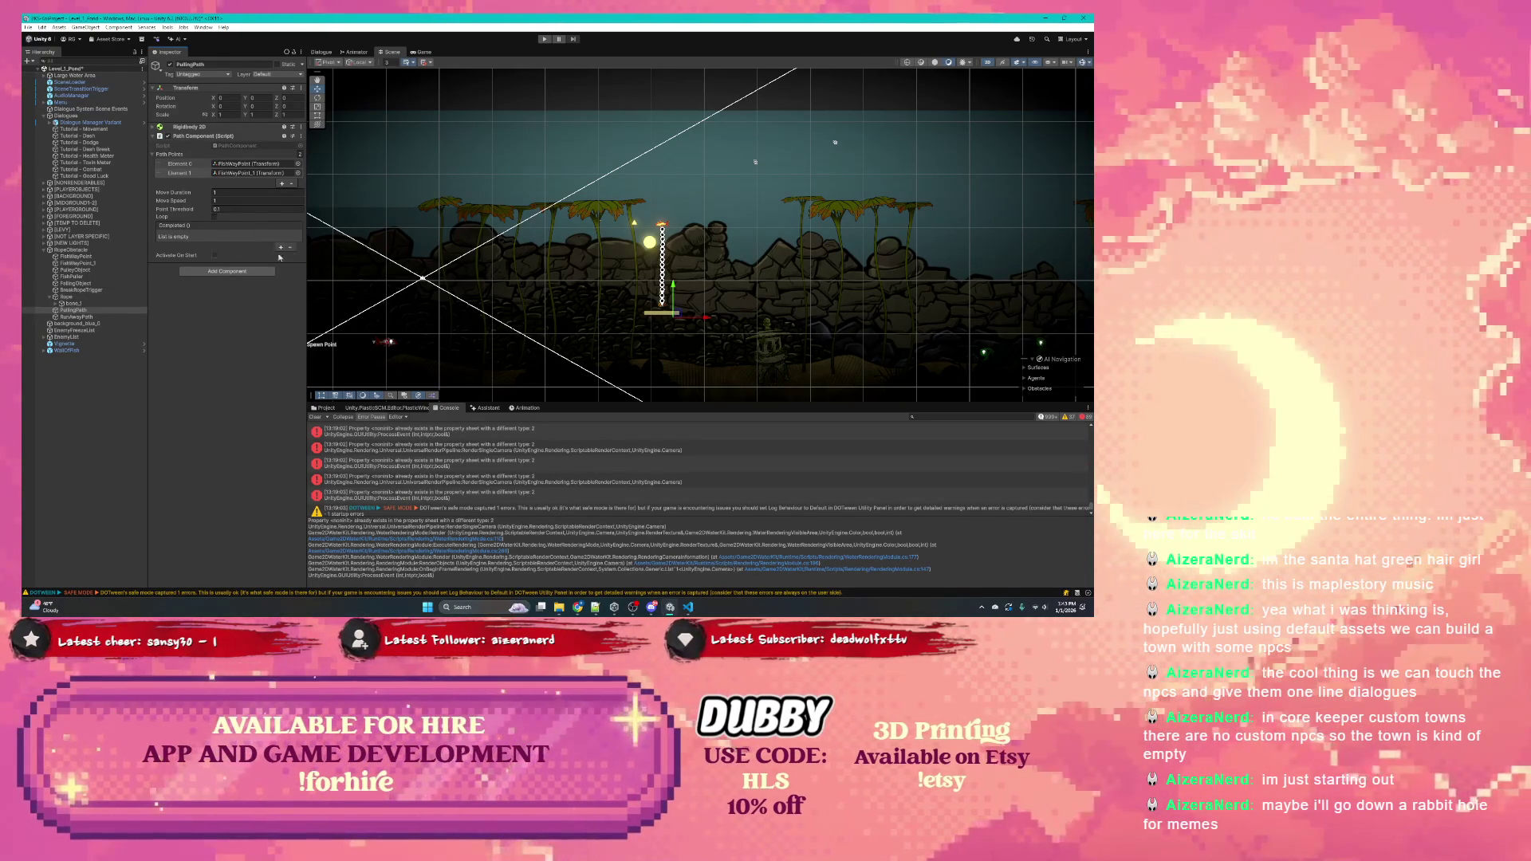
Add a Path Component to RunAwayPath with two path point slots
{"action": "left_click", "coordinate": [107, 315]}
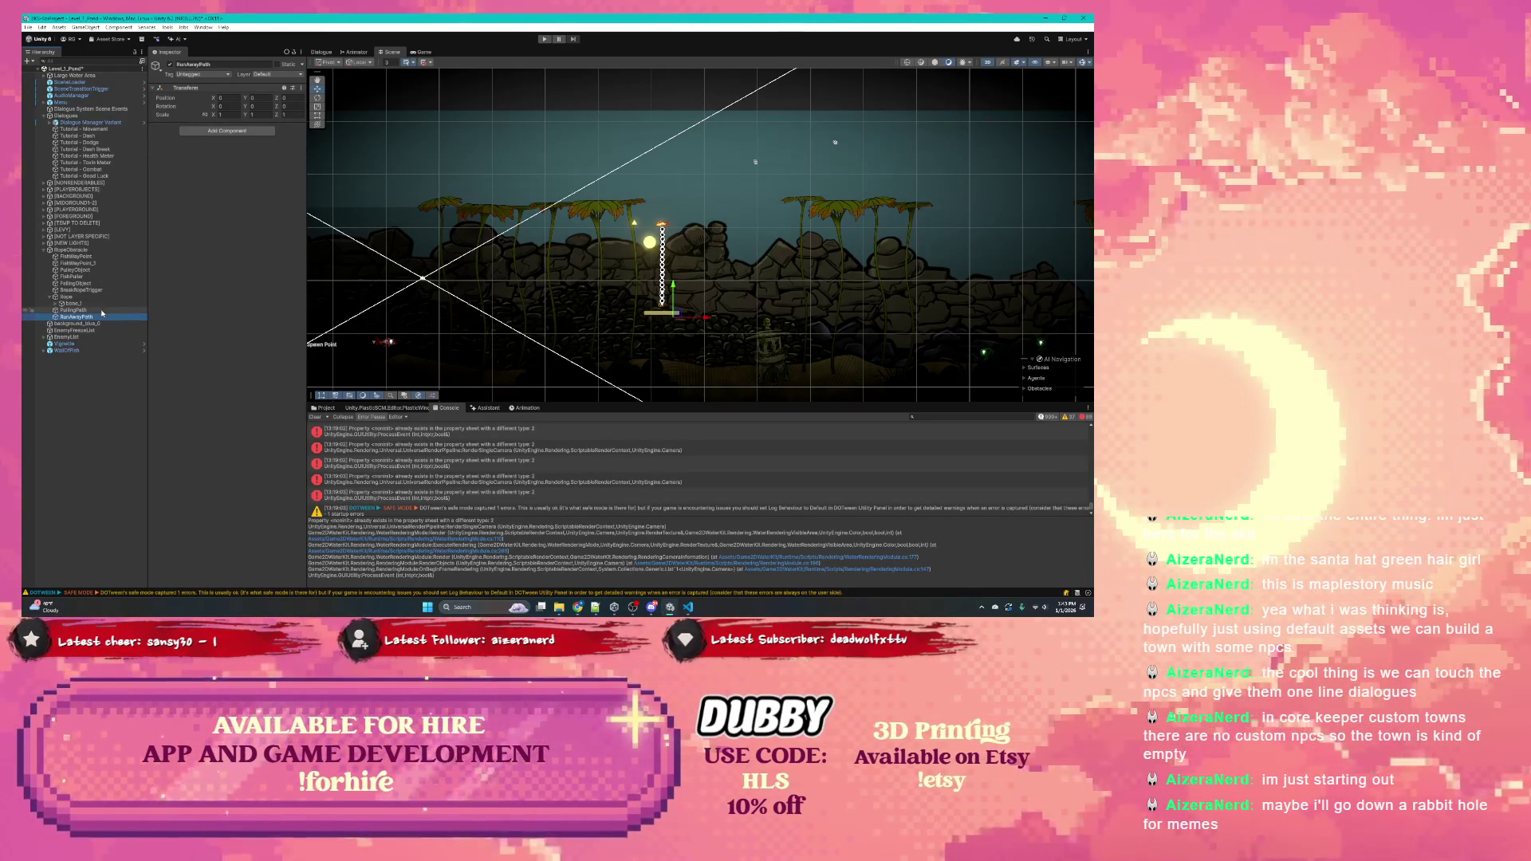
{"action": "left_click", "coordinate": [227, 130]}
{"action": "type", "text": "pathcom"}
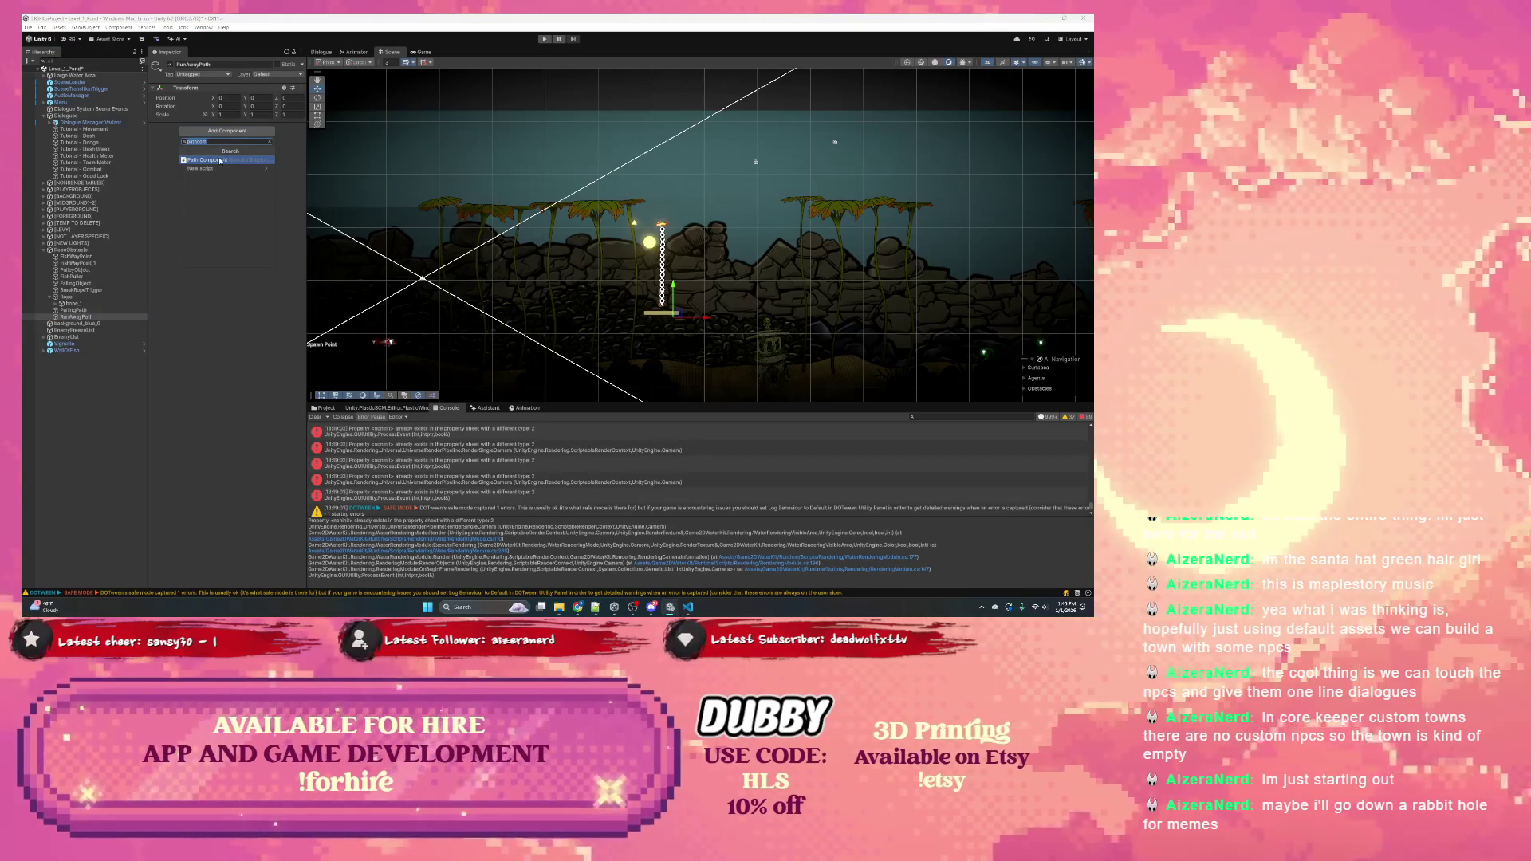
{"action": "left_click", "coordinate": [220, 162]}
{"action": "left_click", "coordinate": [281, 173]}
{"action": "left_click", "coordinate": [281, 173]}
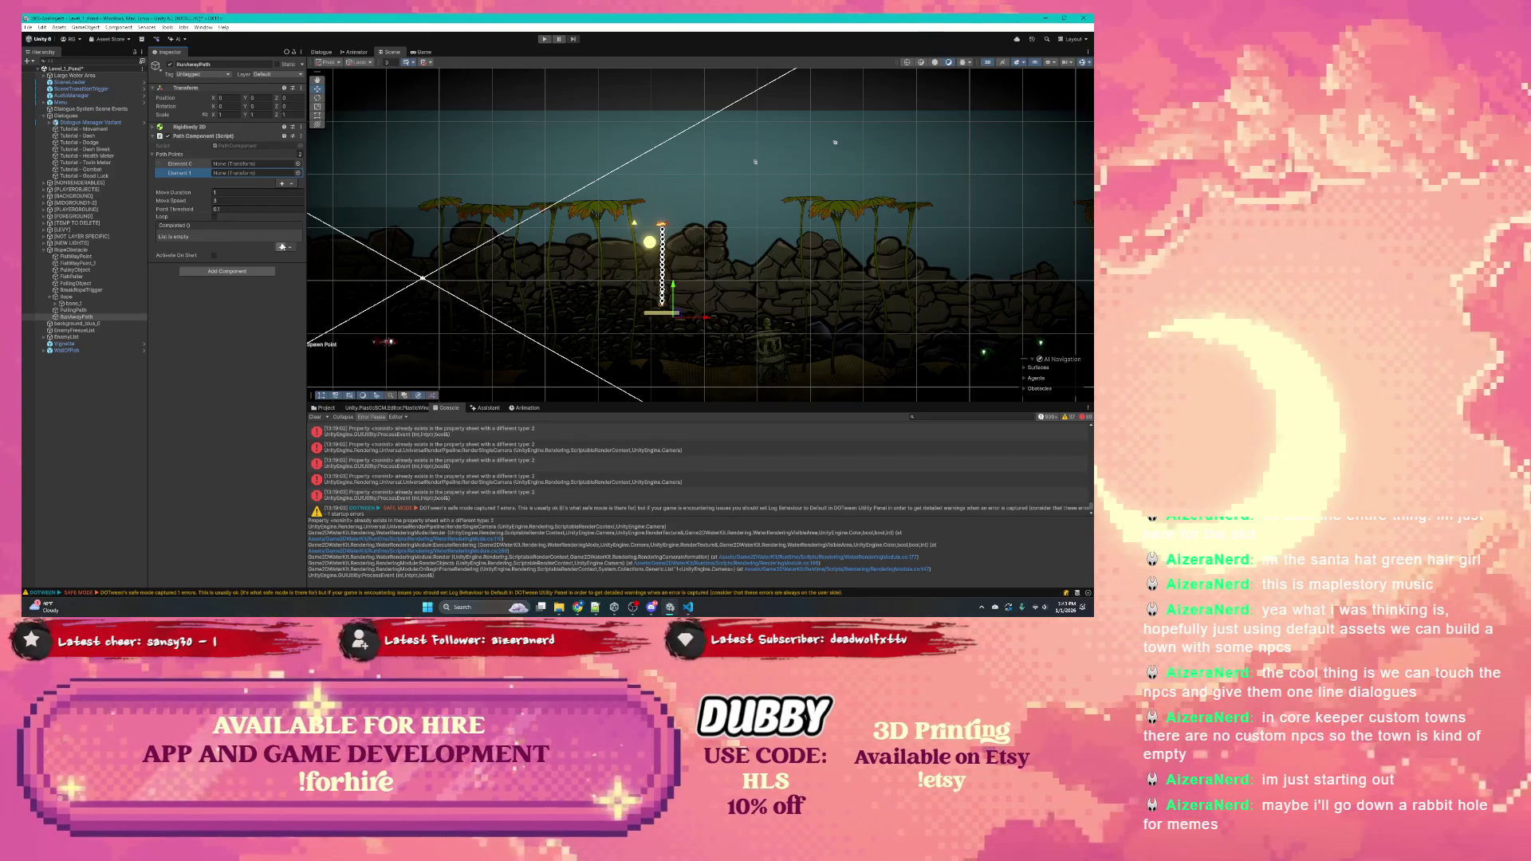
Add a Completed event that calls GameObject.SetActive on FishPuller
{"action": "left_click", "coordinate": [281, 246]}
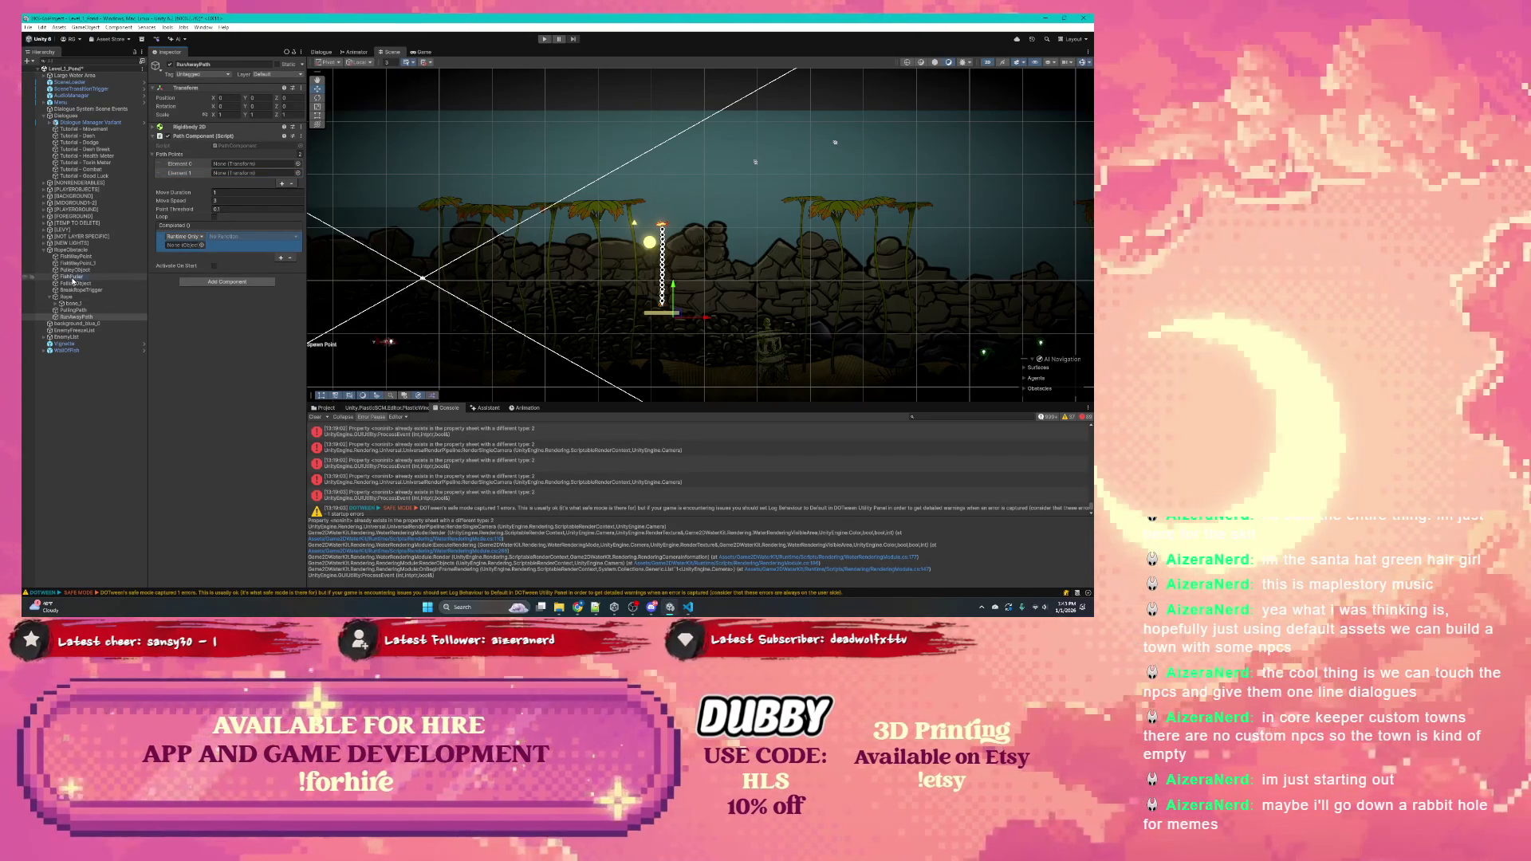
{"action": "left_click_drag", "start_coordinate": [75, 276], "coordinate": [196, 248]}
{"action": "left_click", "coordinate": [239, 236]}
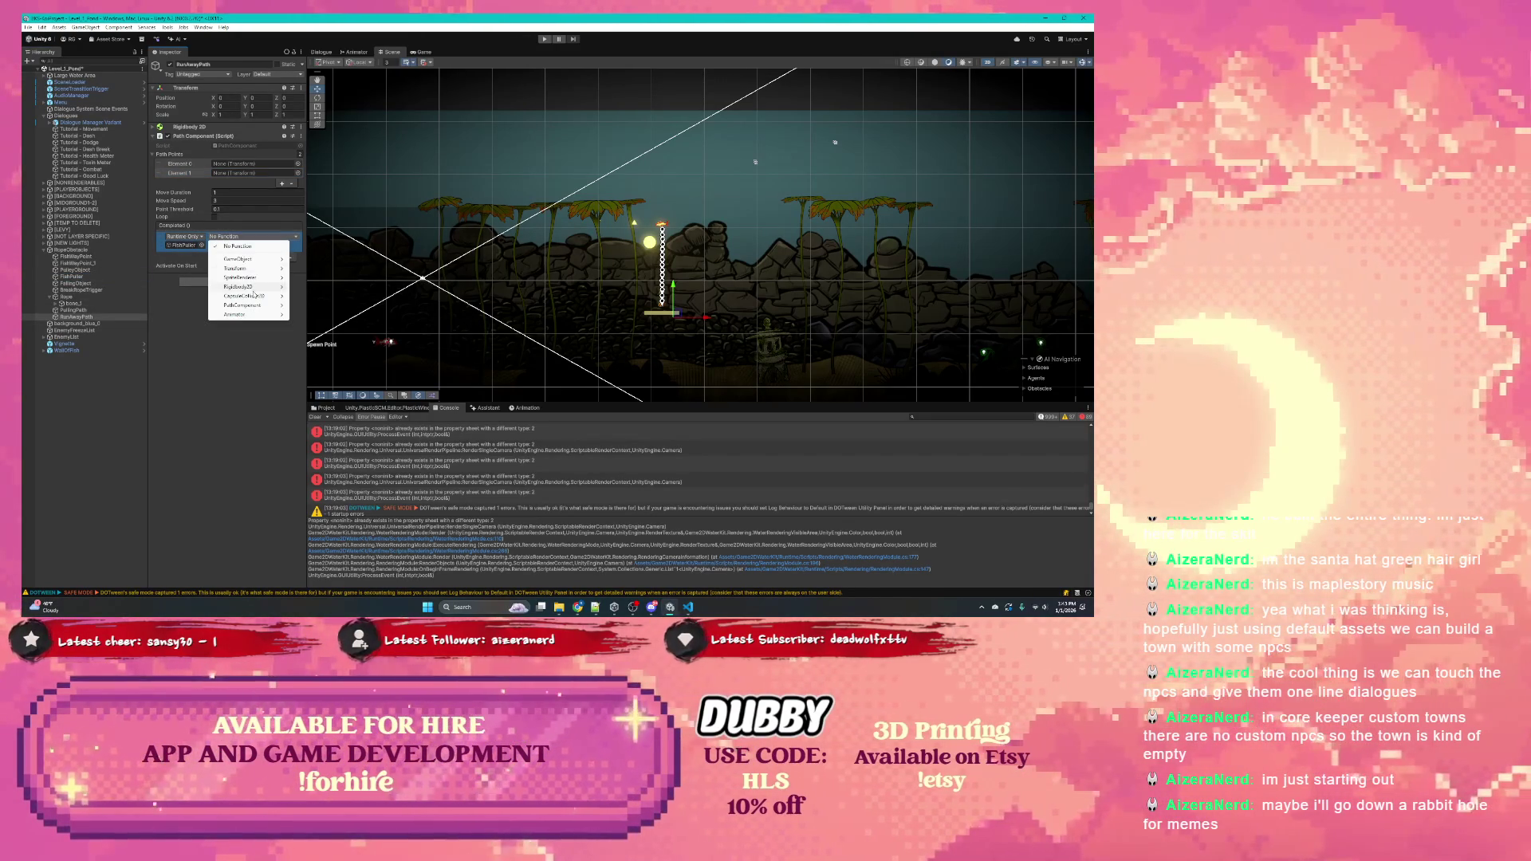
{"action": "mouse_move", "coordinate": [253, 290]}
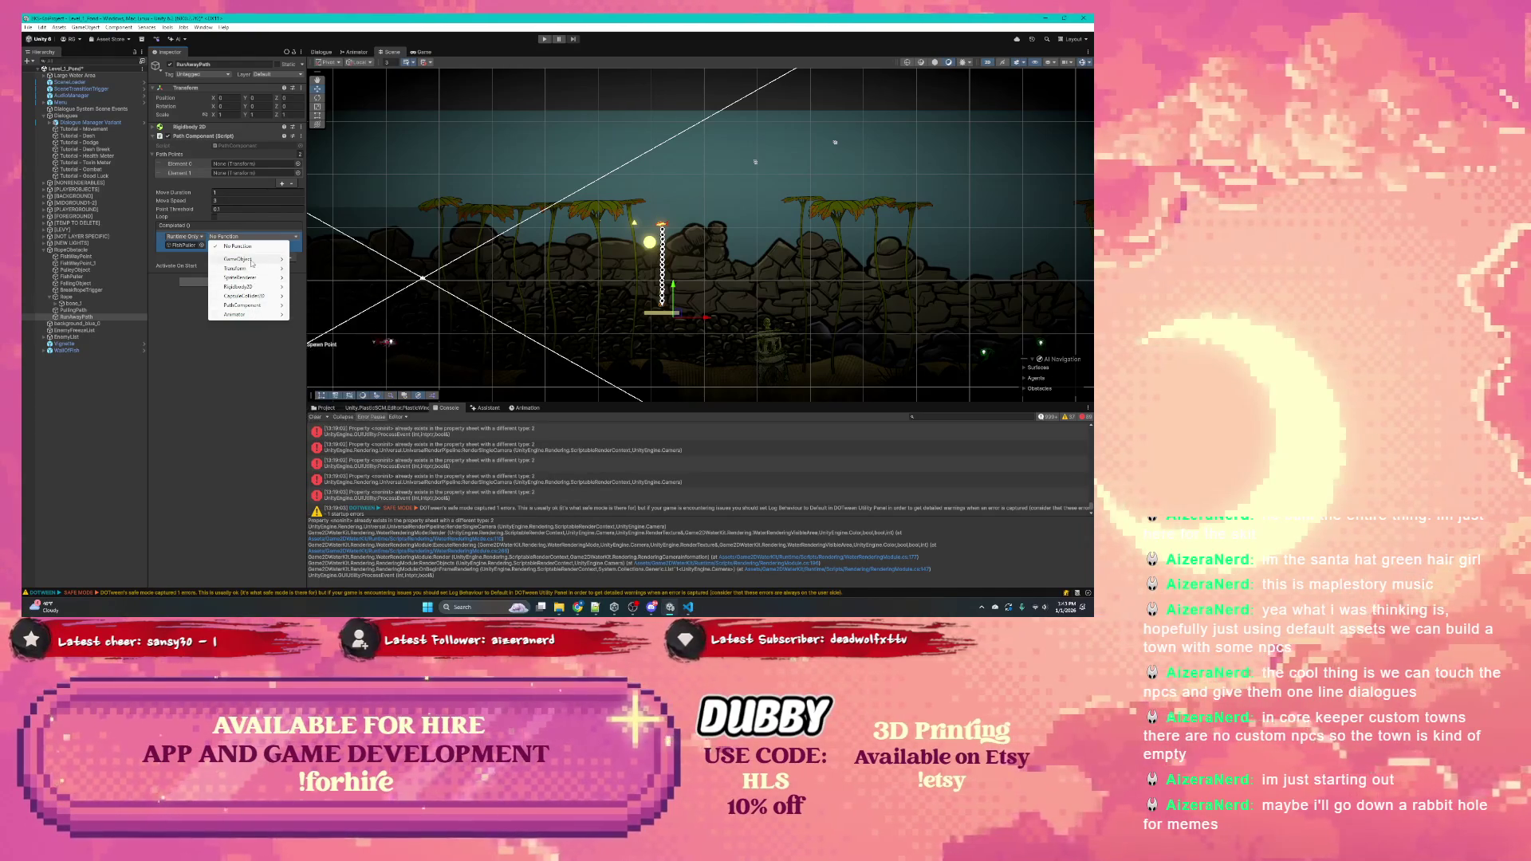
{"action": "mouse_move", "coordinate": [254, 260]}
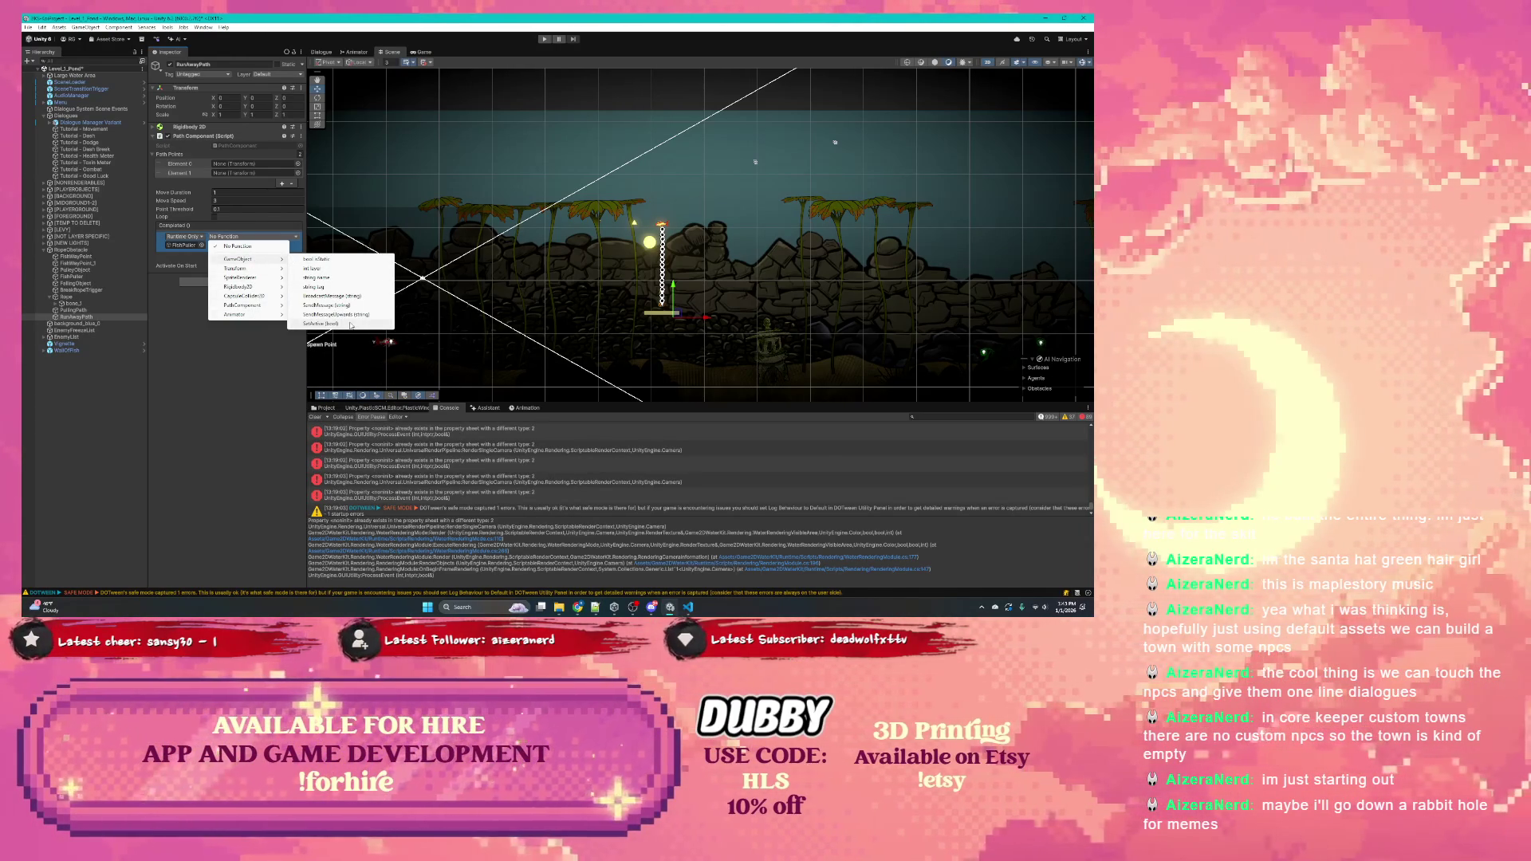
{"action": "left_click", "coordinate": [351, 324]}
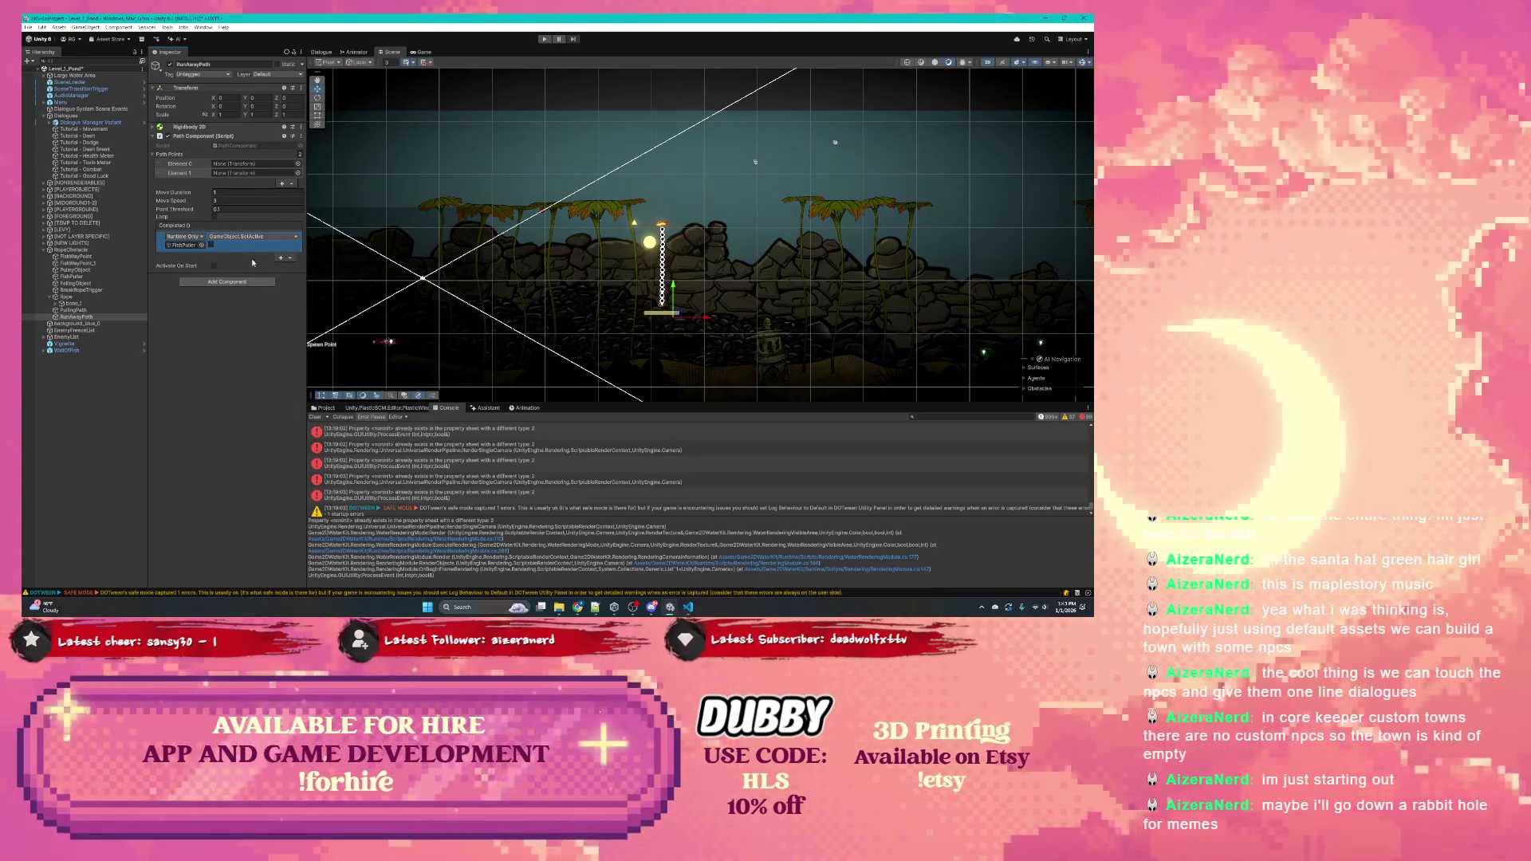
Set Rope as the second Completed event's target object
{"action": "left_click", "coordinate": [75, 269]}
{"action": "left_click", "coordinate": [77, 277]}
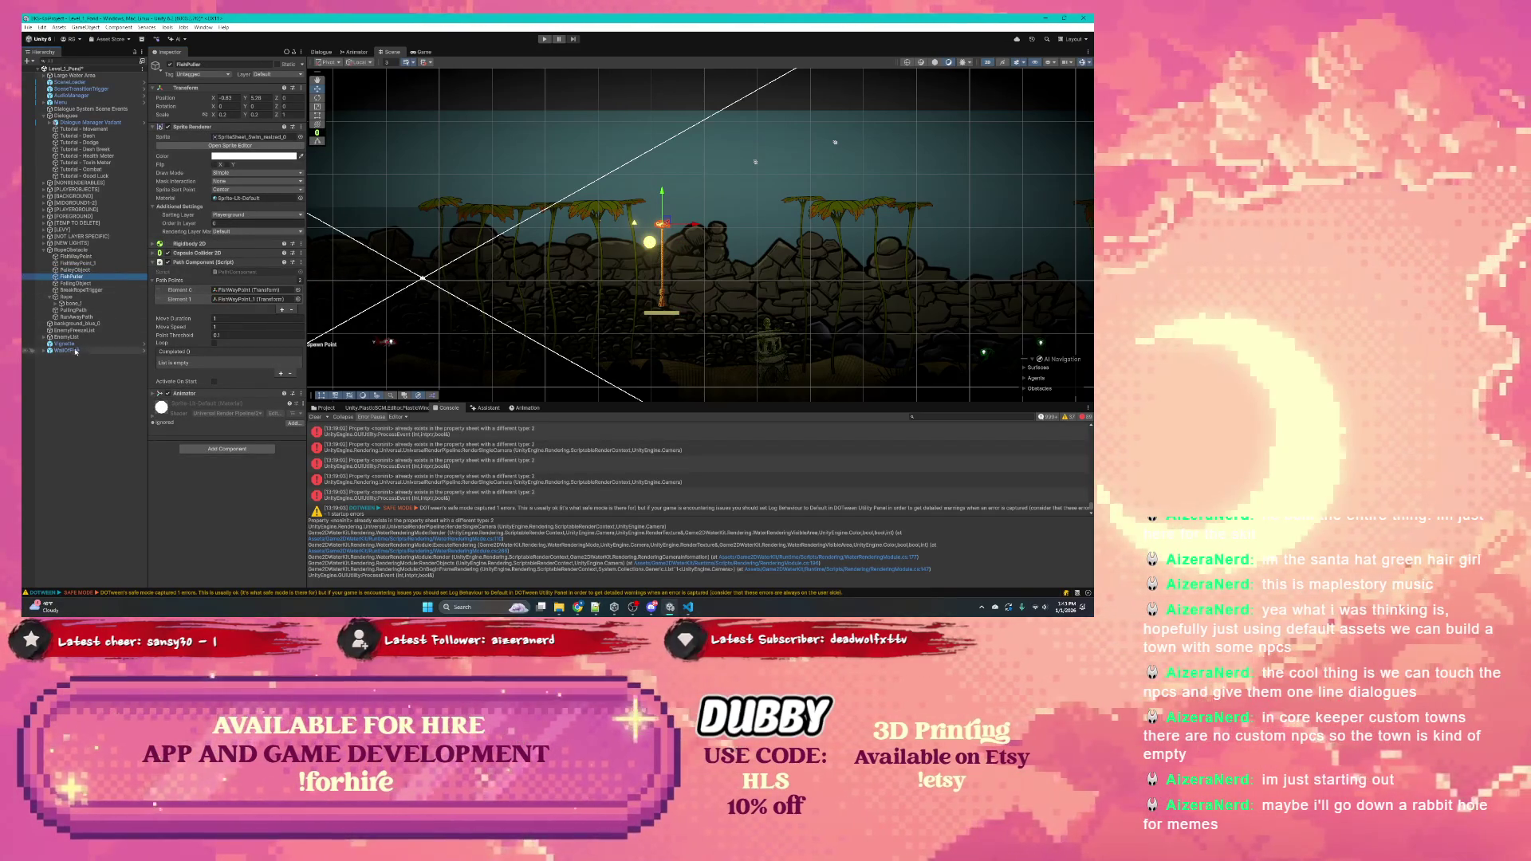
{"action": "left_click", "coordinate": [76, 318]}
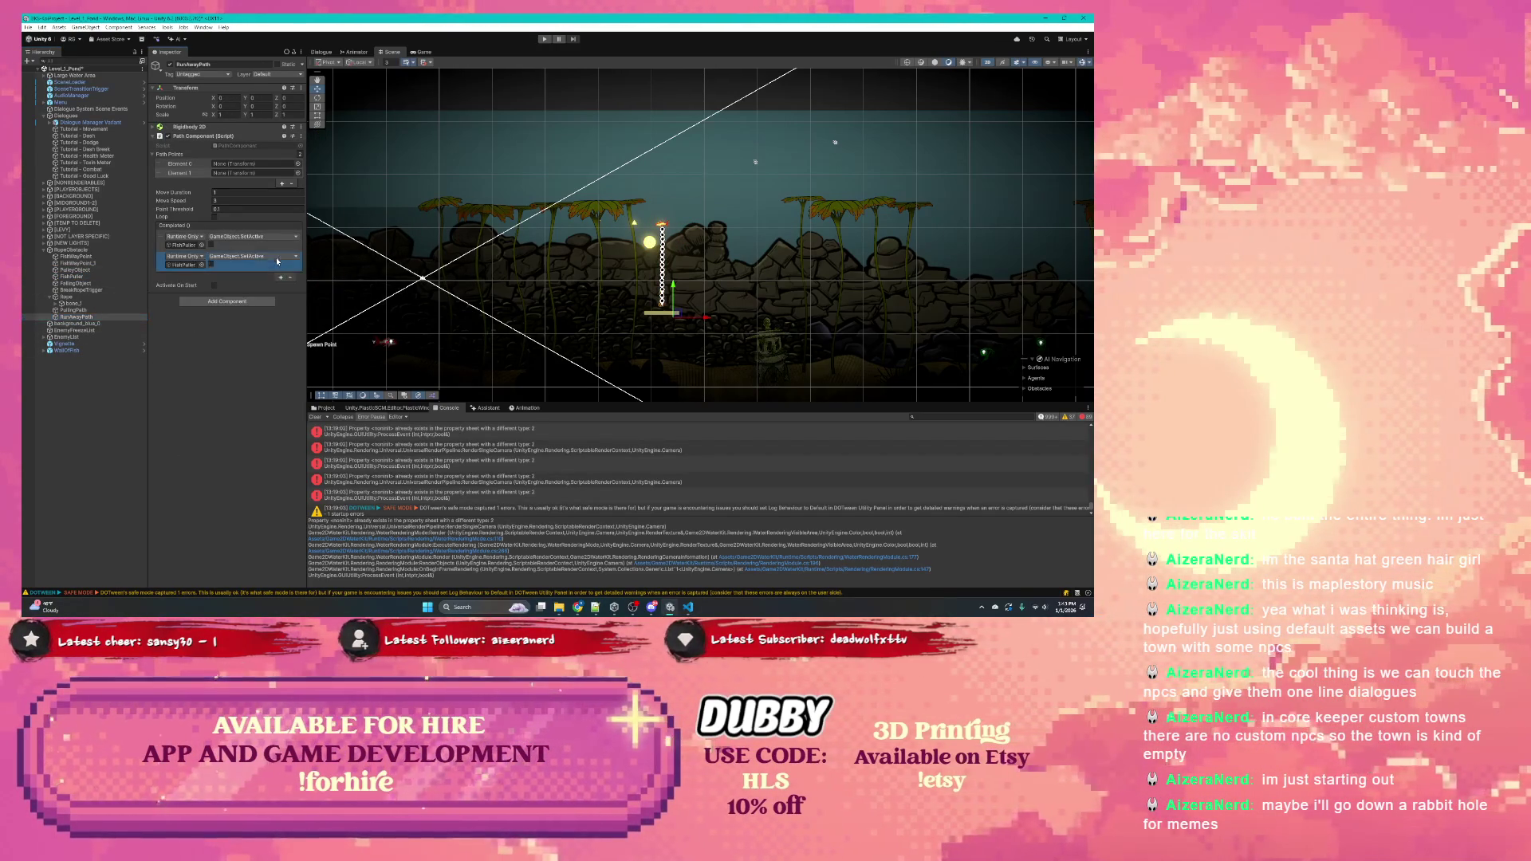
{"action": "left_click_drag", "start_coordinate": [66, 296], "coordinate": [206, 265]}
{"action": "right_click", "coordinate": [207, 265]}
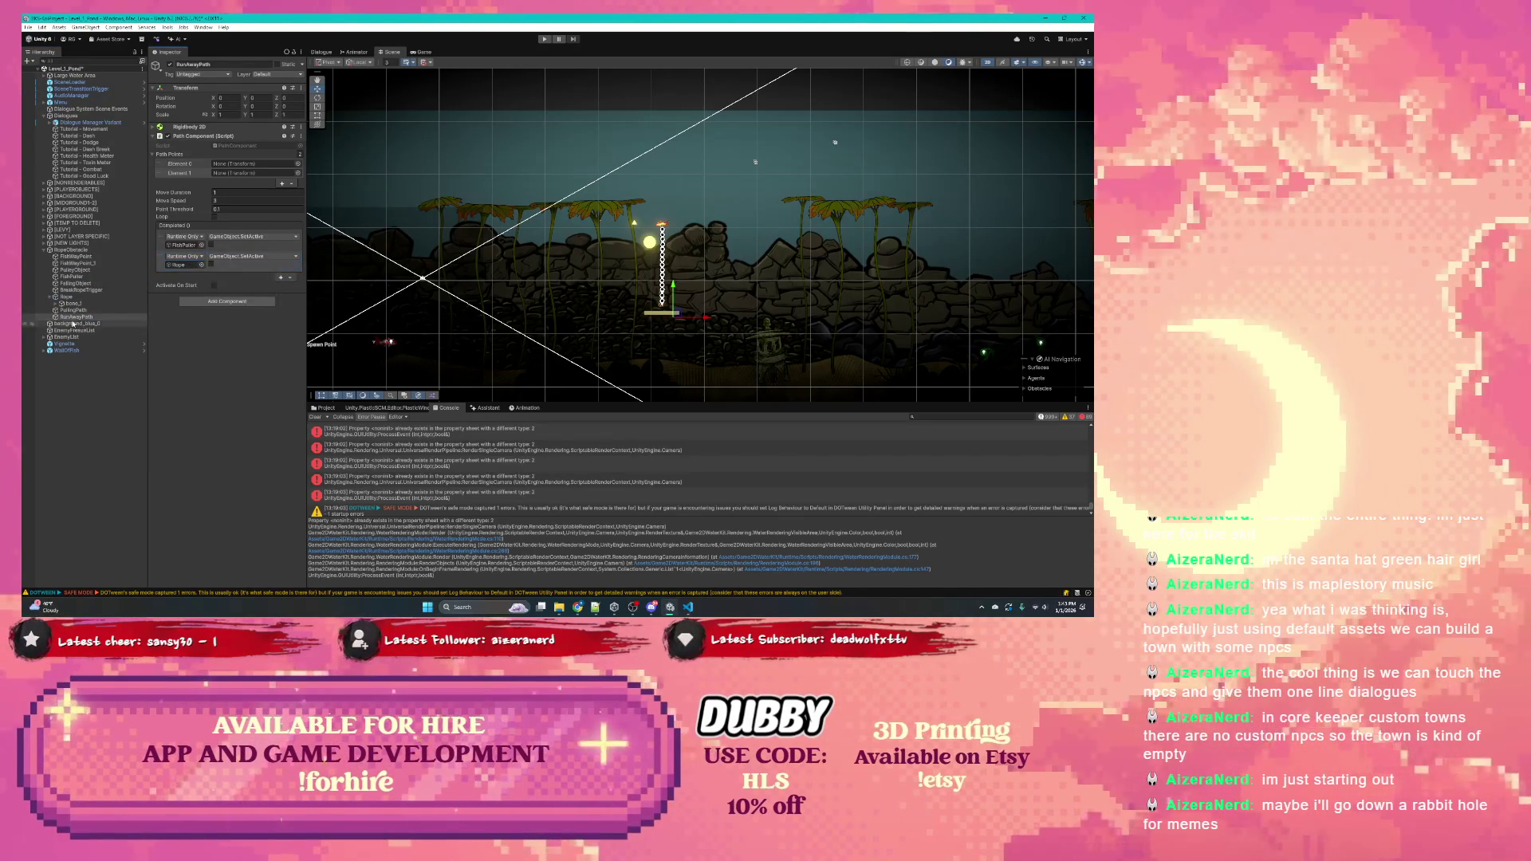
{"action": "left_click", "coordinate": [68, 297]}
{"action": "left_click", "coordinate": [70, 290]}
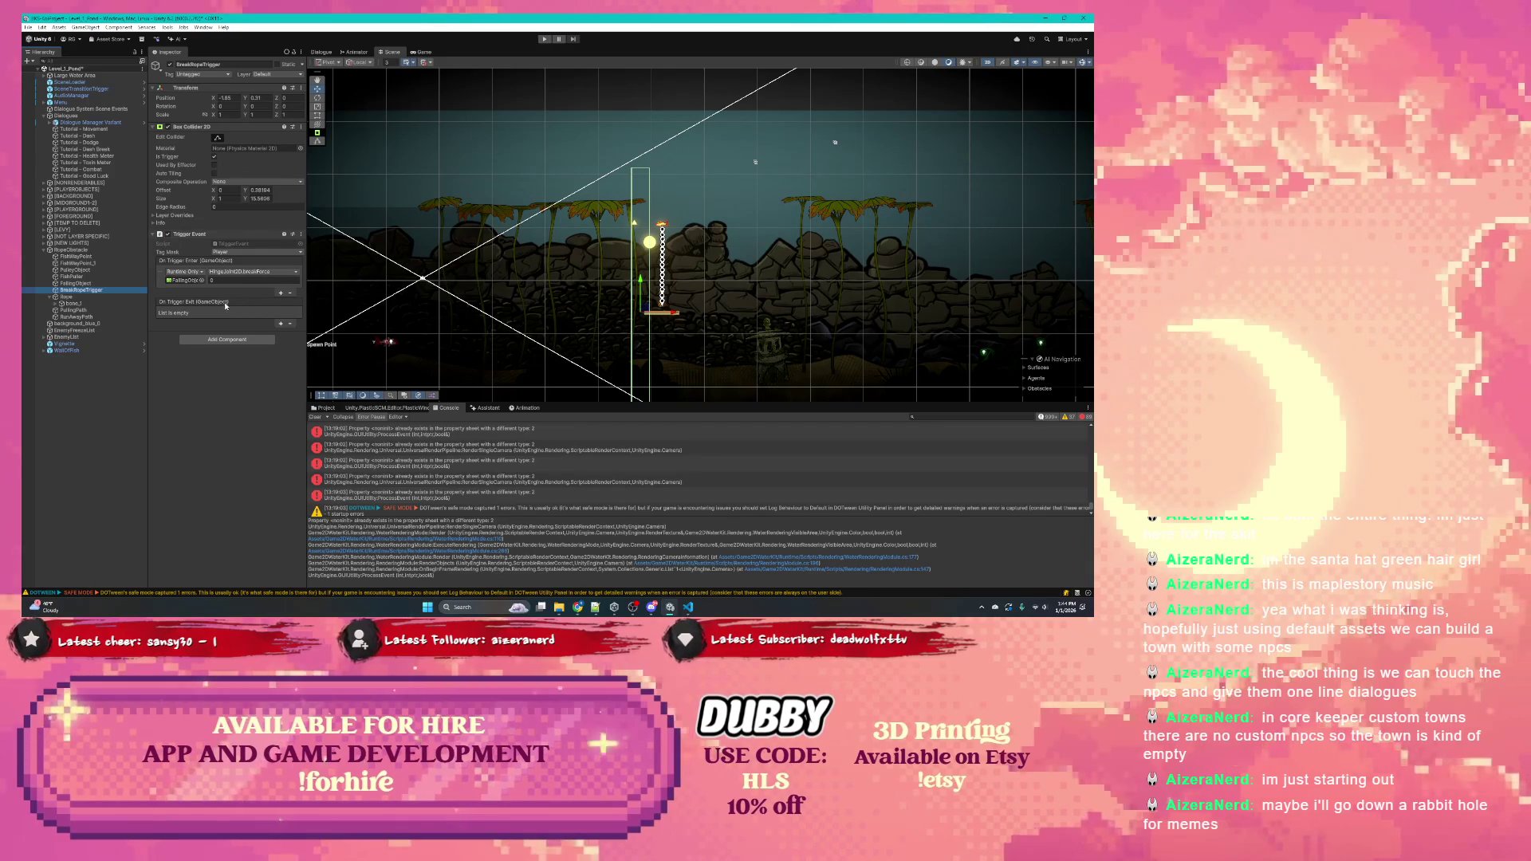
Add a second On Trigger Enter entry calling PathComponent.Active on RunAwayPath
{"action": "left_click", "coordinate": [281, 292]}
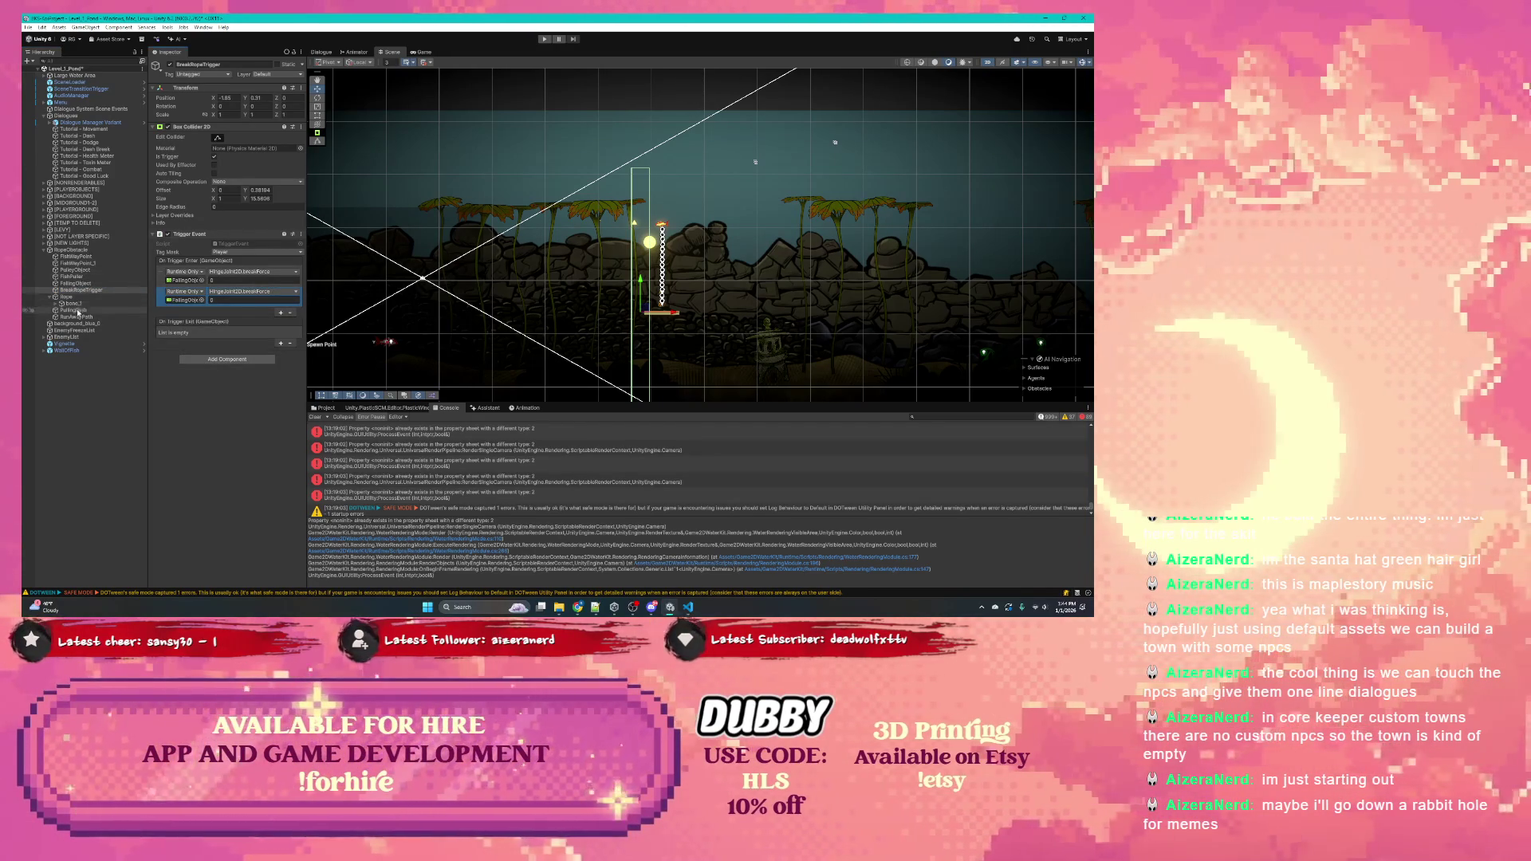
{"action": "left_click_drag", "start_coordinate": [72, 317], "coordinate": [185, 300]}
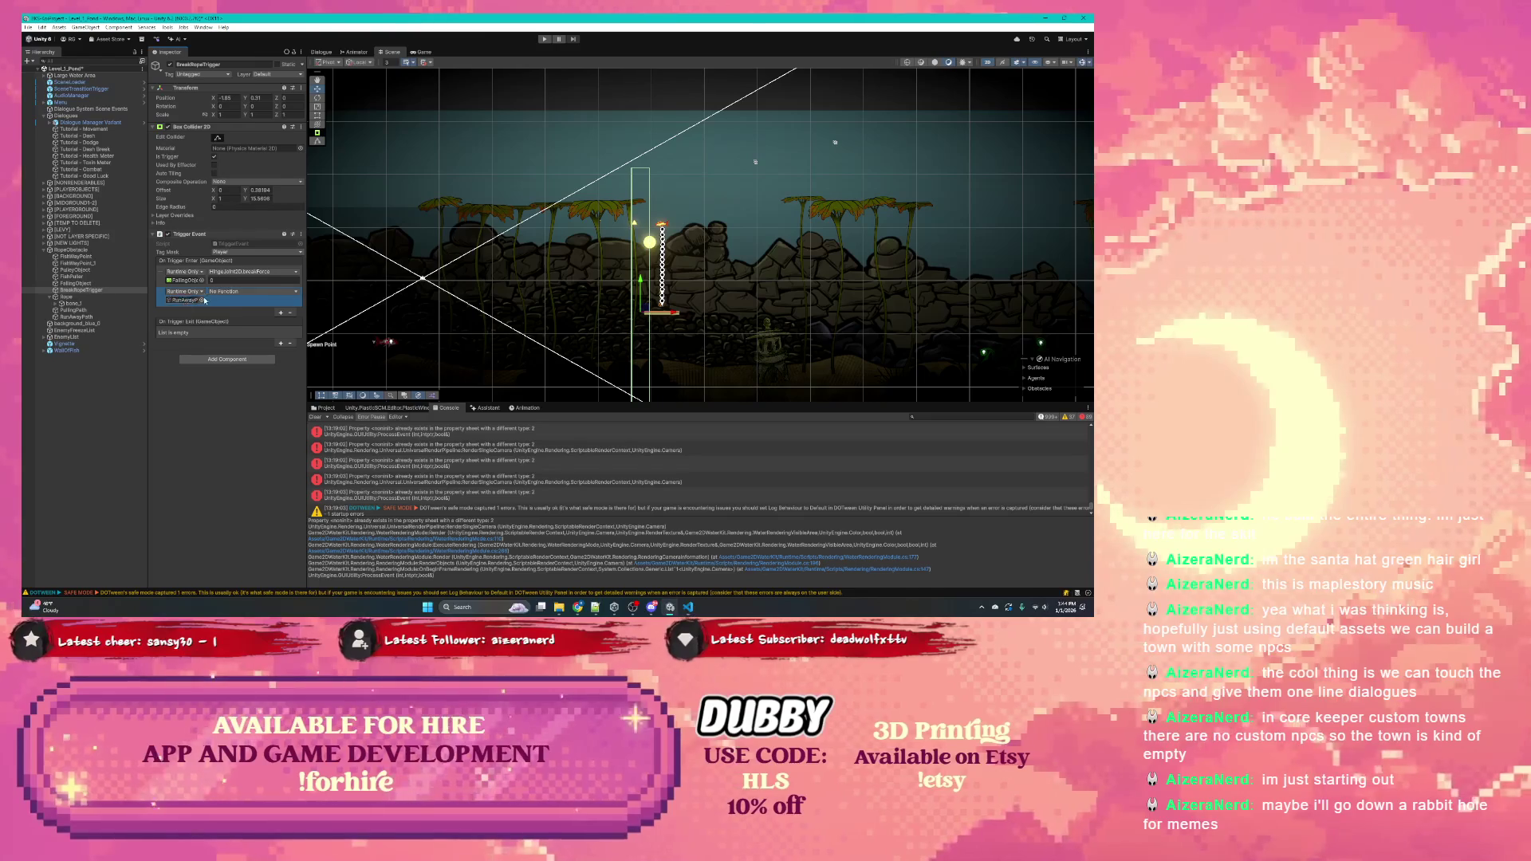
{"action": "left_click", "coordinate": [226, 292]}
{"action": "mouse_move", "coordinate": [253, 342]}
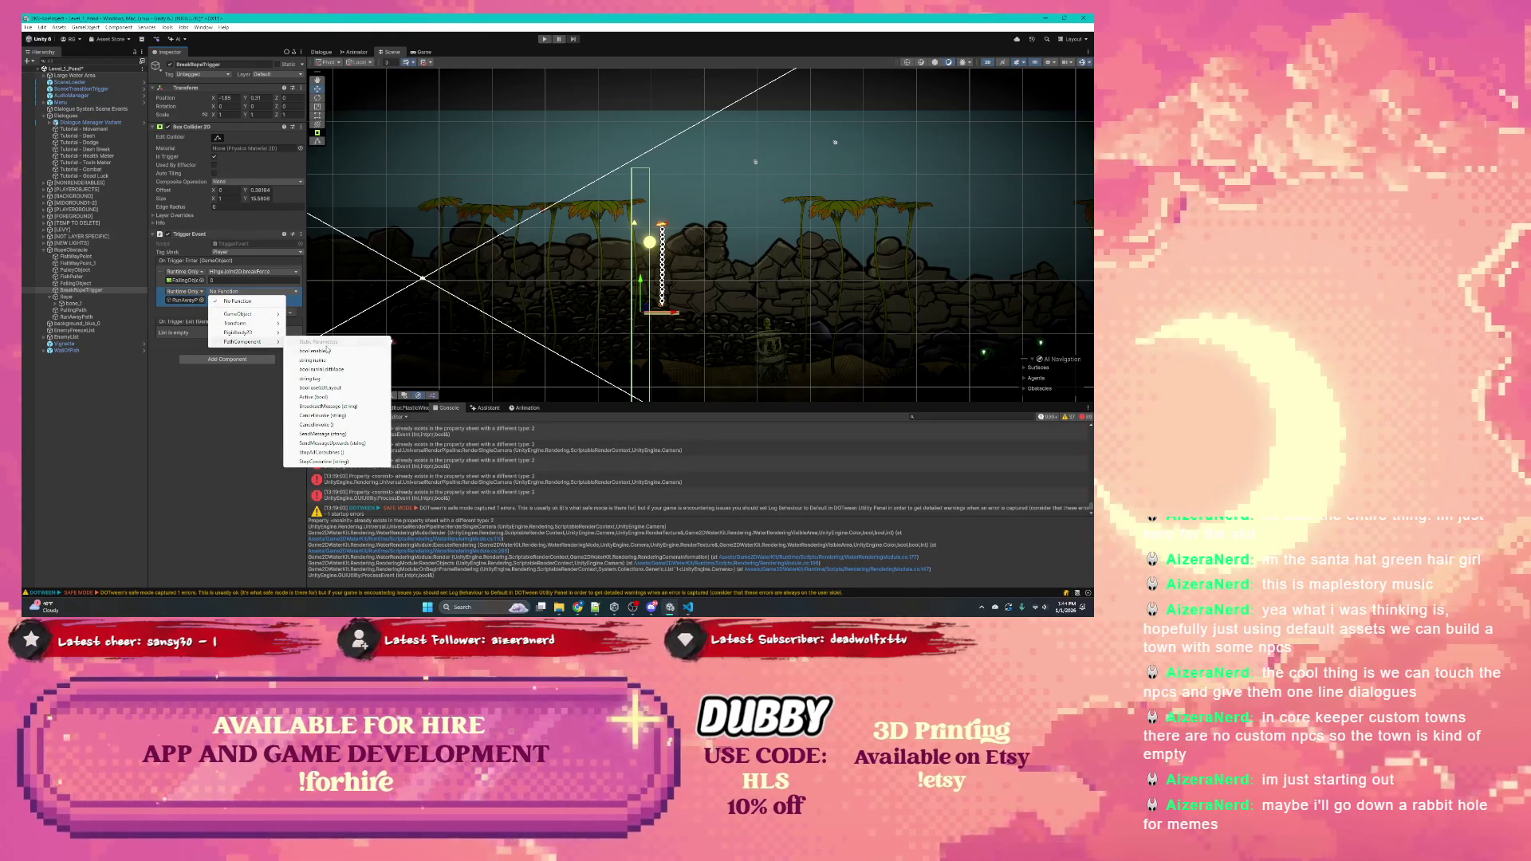
{"action": "left_click", "coordinate": [336, 397]}
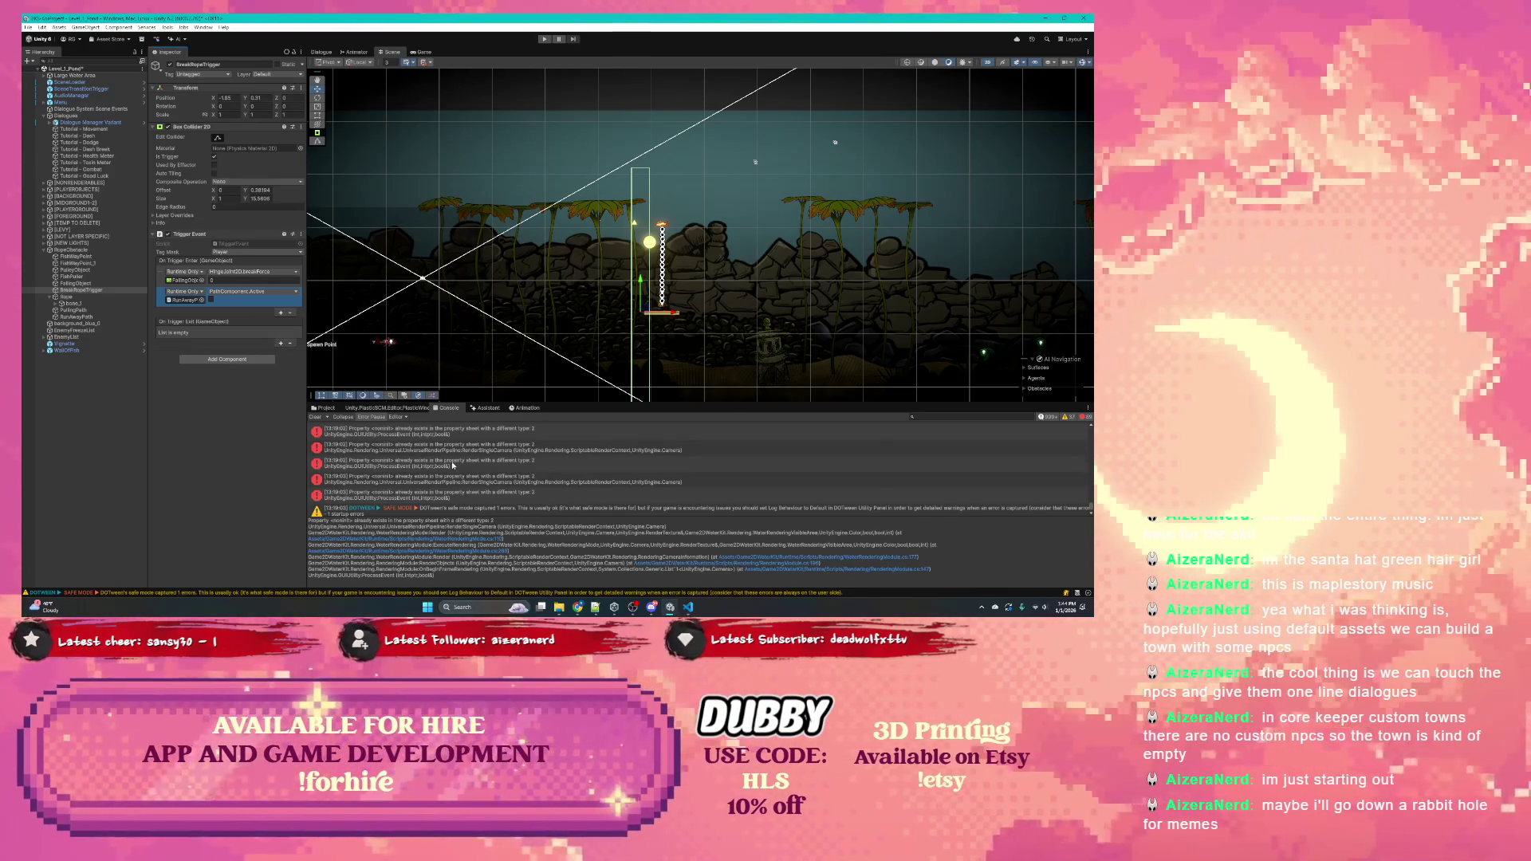
{"action": "left_click", "coordinate": [98, 291]}
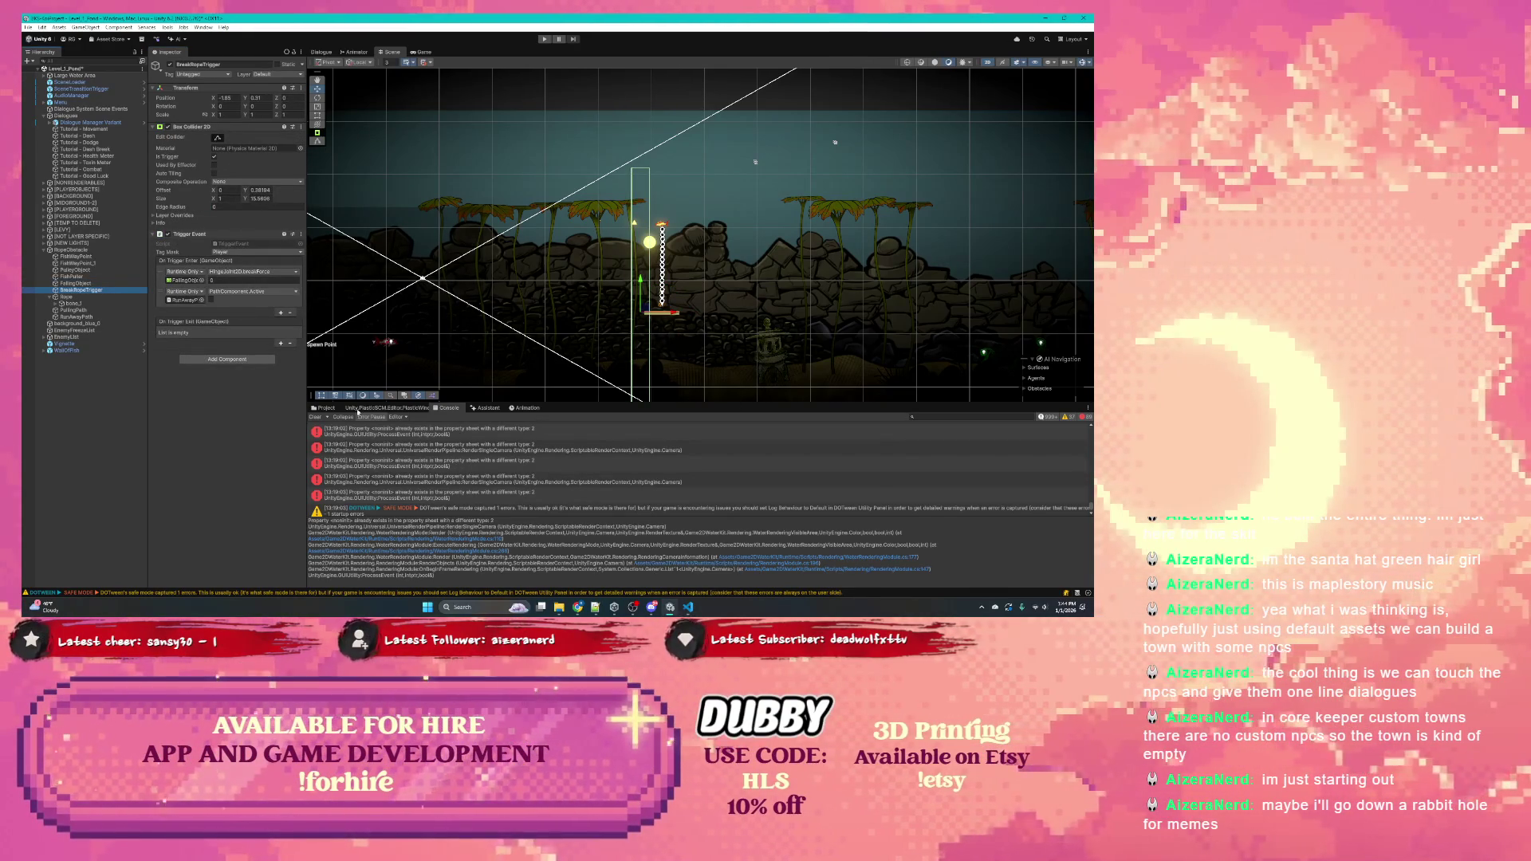
{"action": "left_click", "coordinate": [327, 408]}
Select Level_1_Pond in Assets > Scenes and inspect PullingPath's Rigidbody 2D and Path Component
{"action": "scroll", "coordinate": [361, 490], "scroll_direction": "up", "scroll_amount": 3}
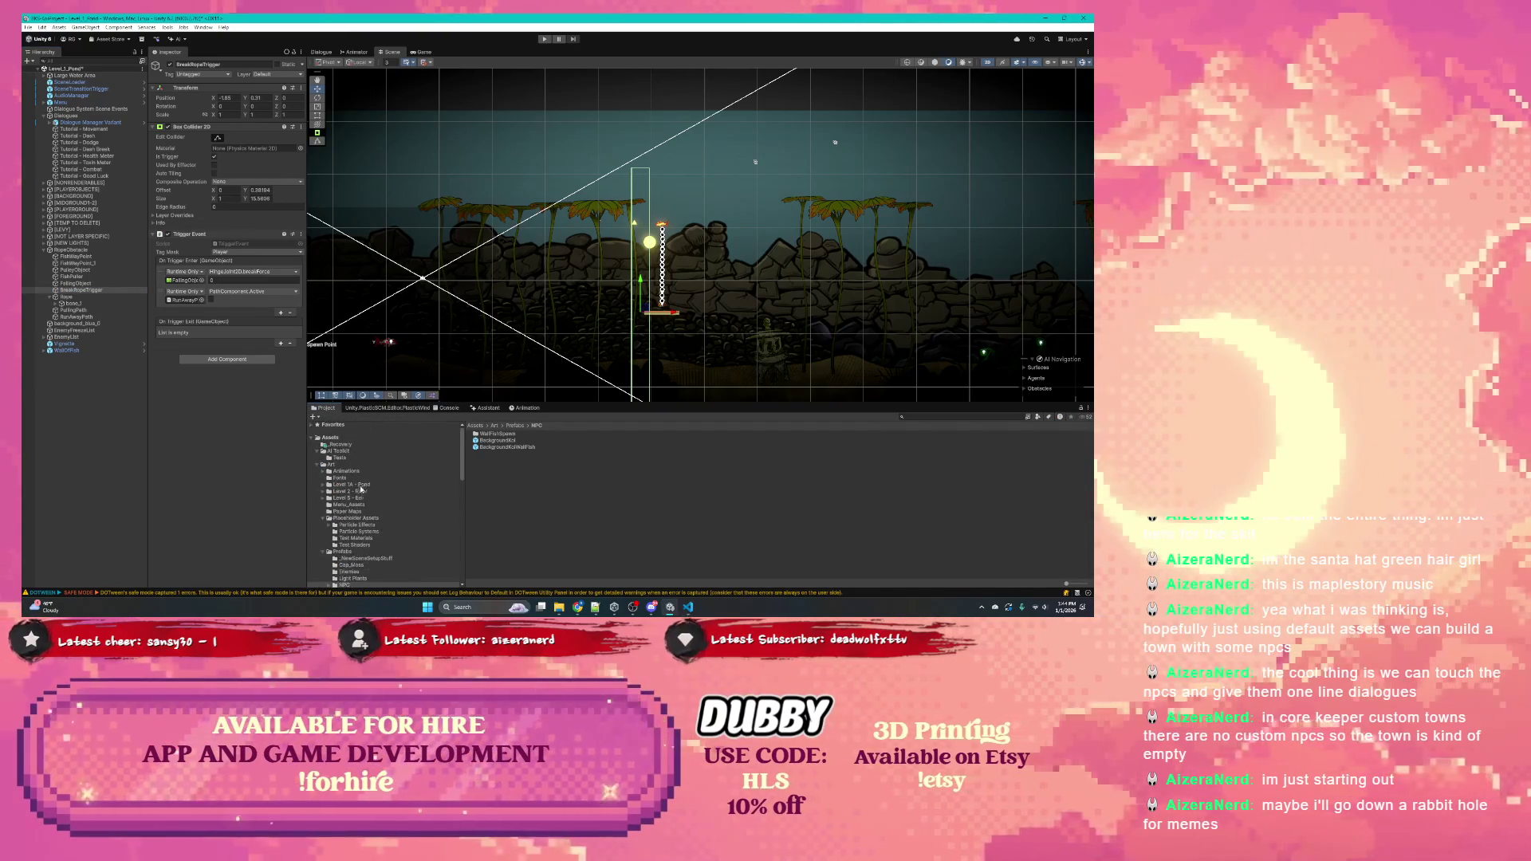
{"action": "left_click", "coordinate": [348, 471]}
{"action": "scroll", "coordinate": [357, 490], "scroll_direction": "down", "scroll_amount": 5}
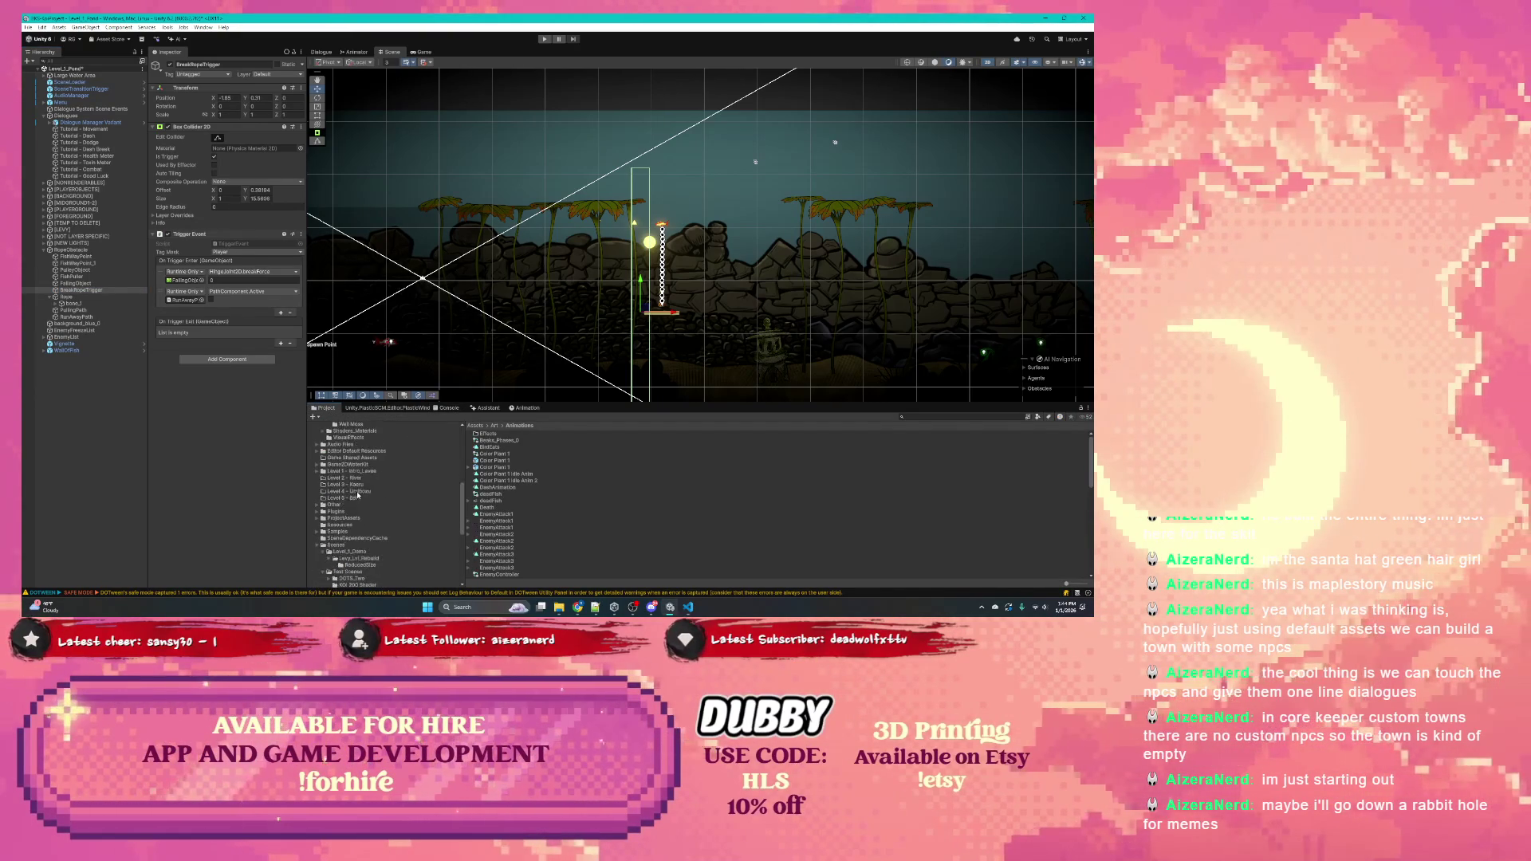
{"action": "scroll", "coordinate": [343, 516], "scroll_direction": "down", "scroll_amount": 5}
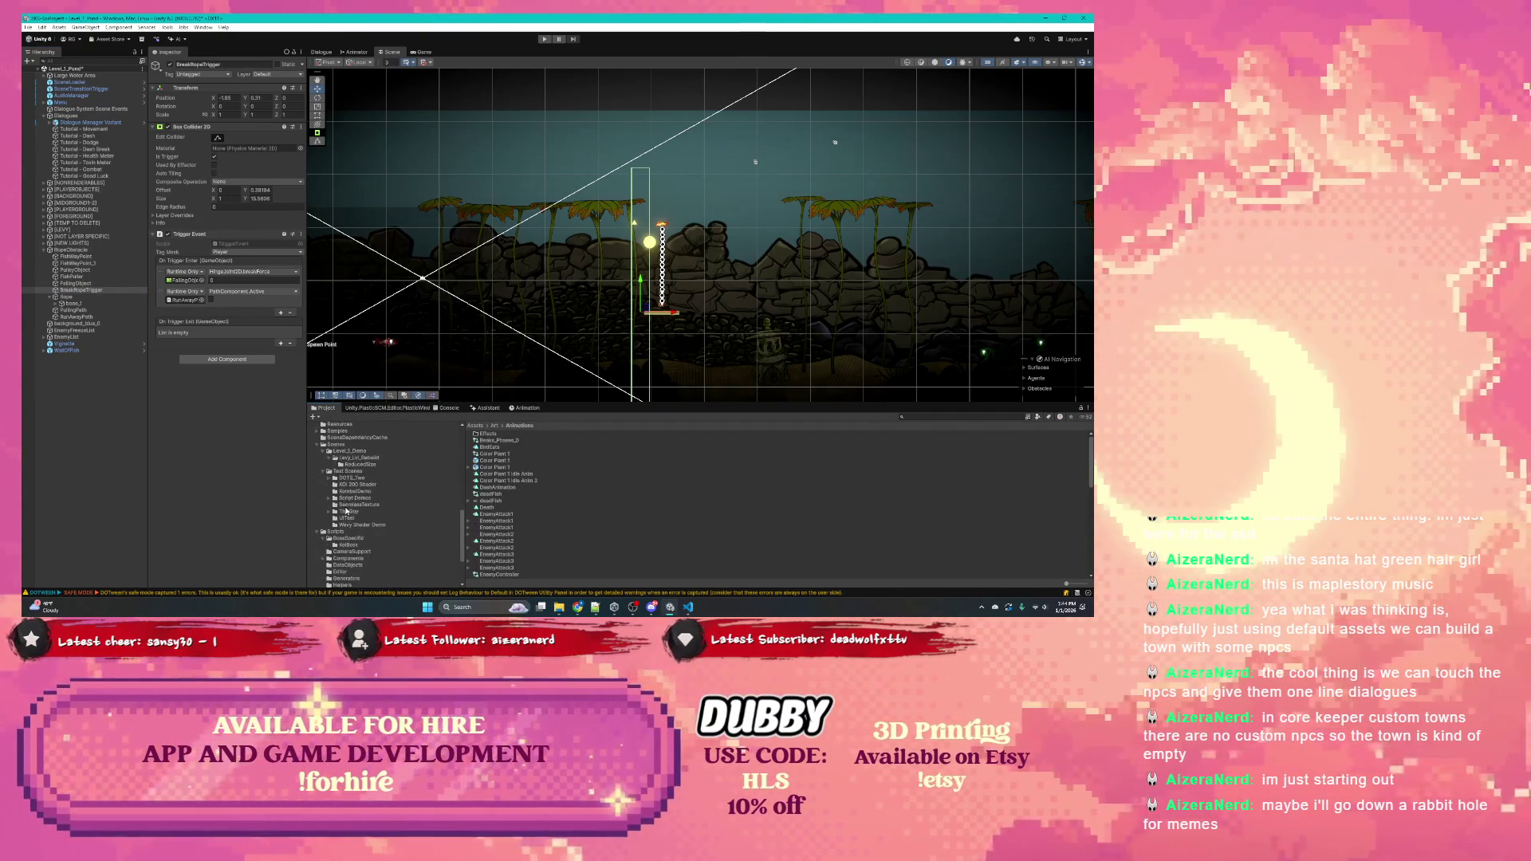
{"action": "left_click", "coordinate": [337, 445]}
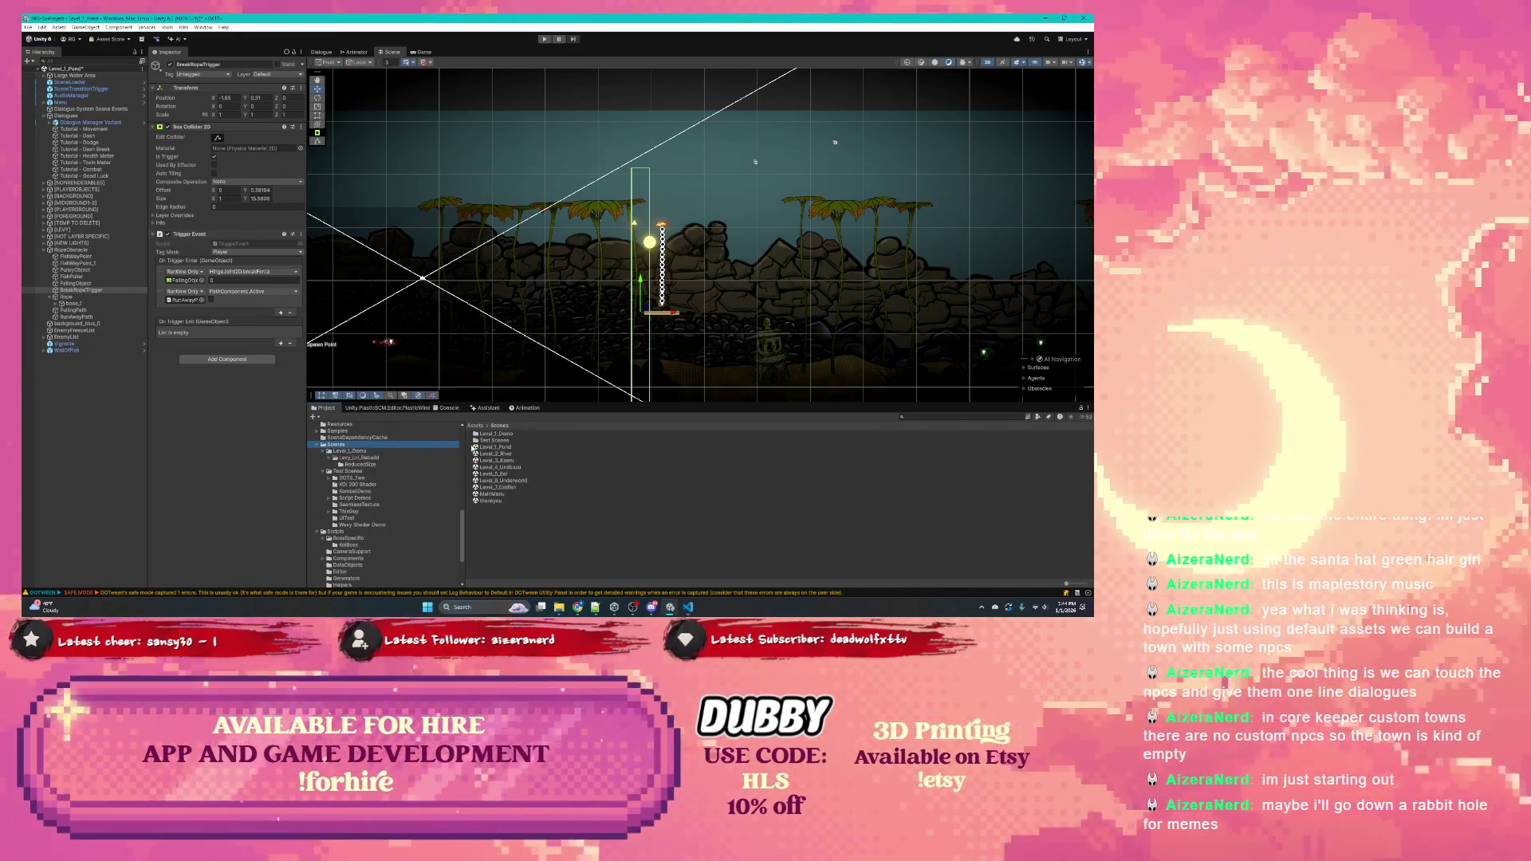
{"action": "left_click", "coordinate": [504, 449]}
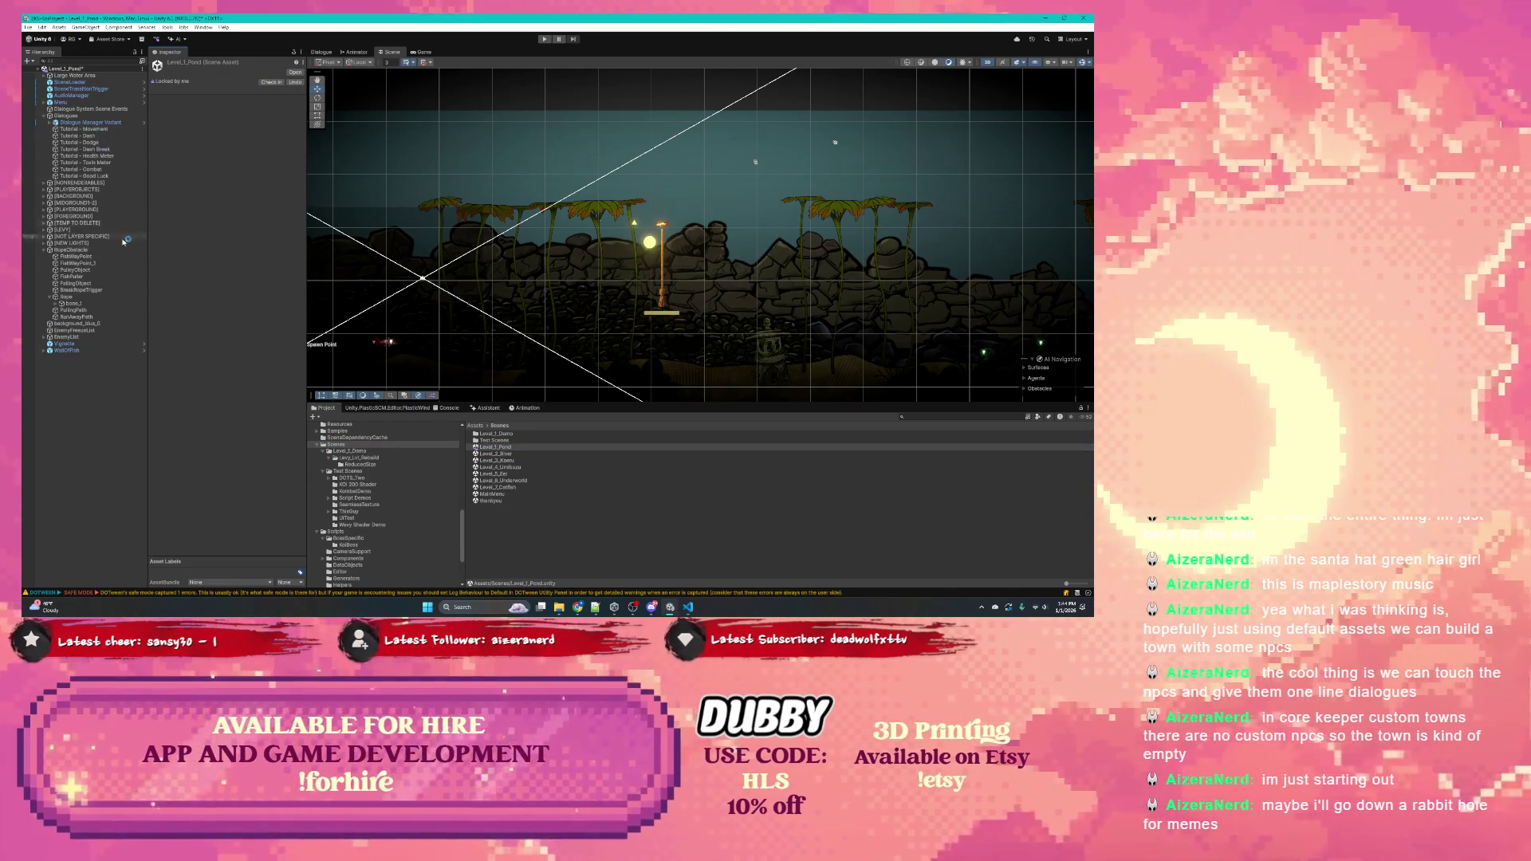
{"action": "left_click", "coordinate": [101, 296]}
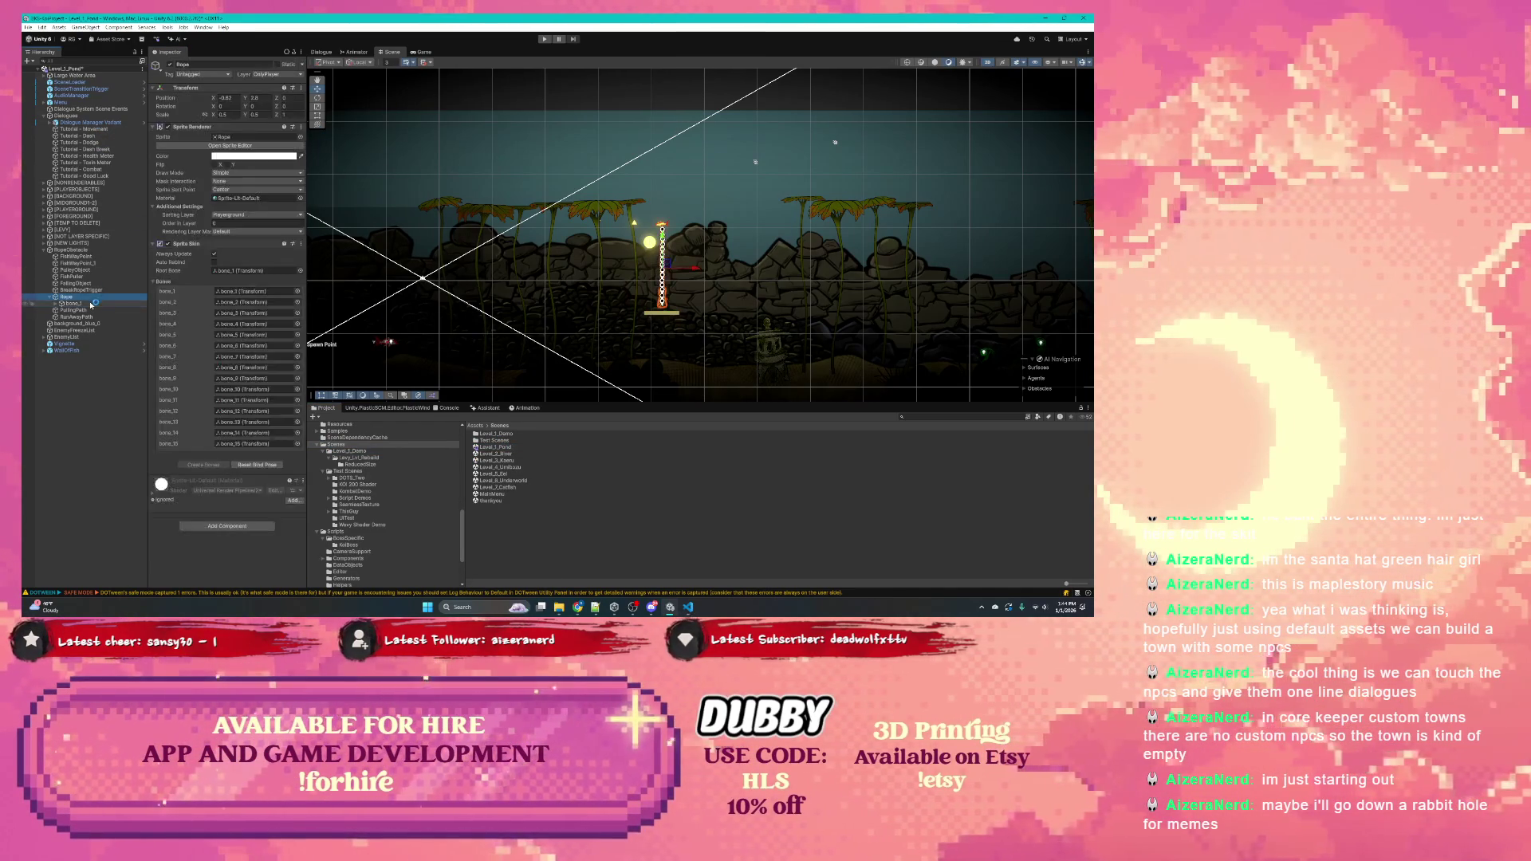
{"action": "left_click", "coordinate": [86, 310]}
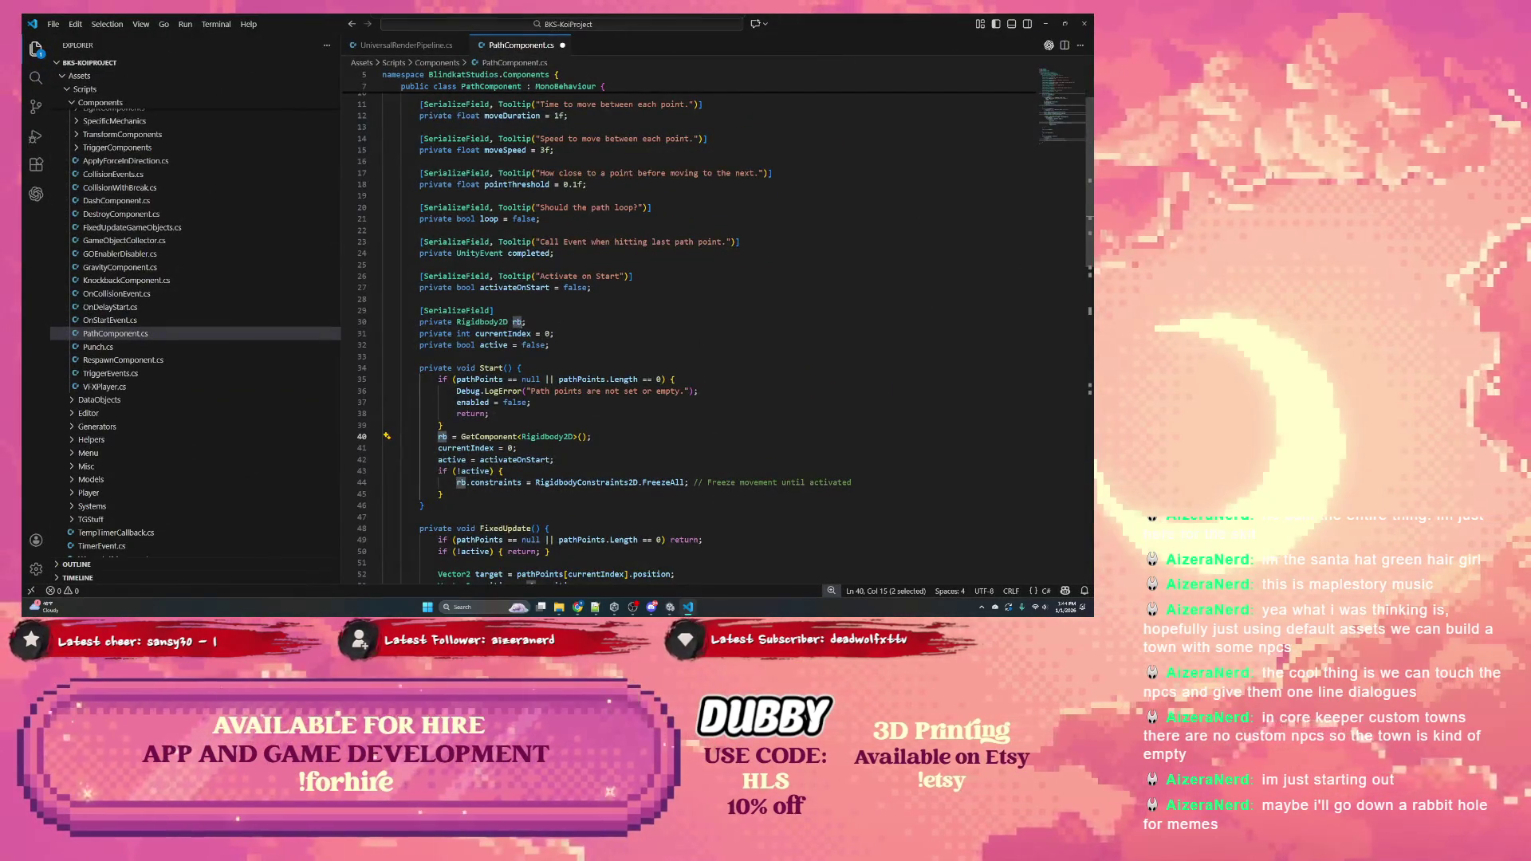
Delete the empty Activate() and Deactivate() methods from PathComponent.cs
{"action": "scroll", "coordinate": [503, 328], "scroll_direction": "down", "scroll_amount": 2}
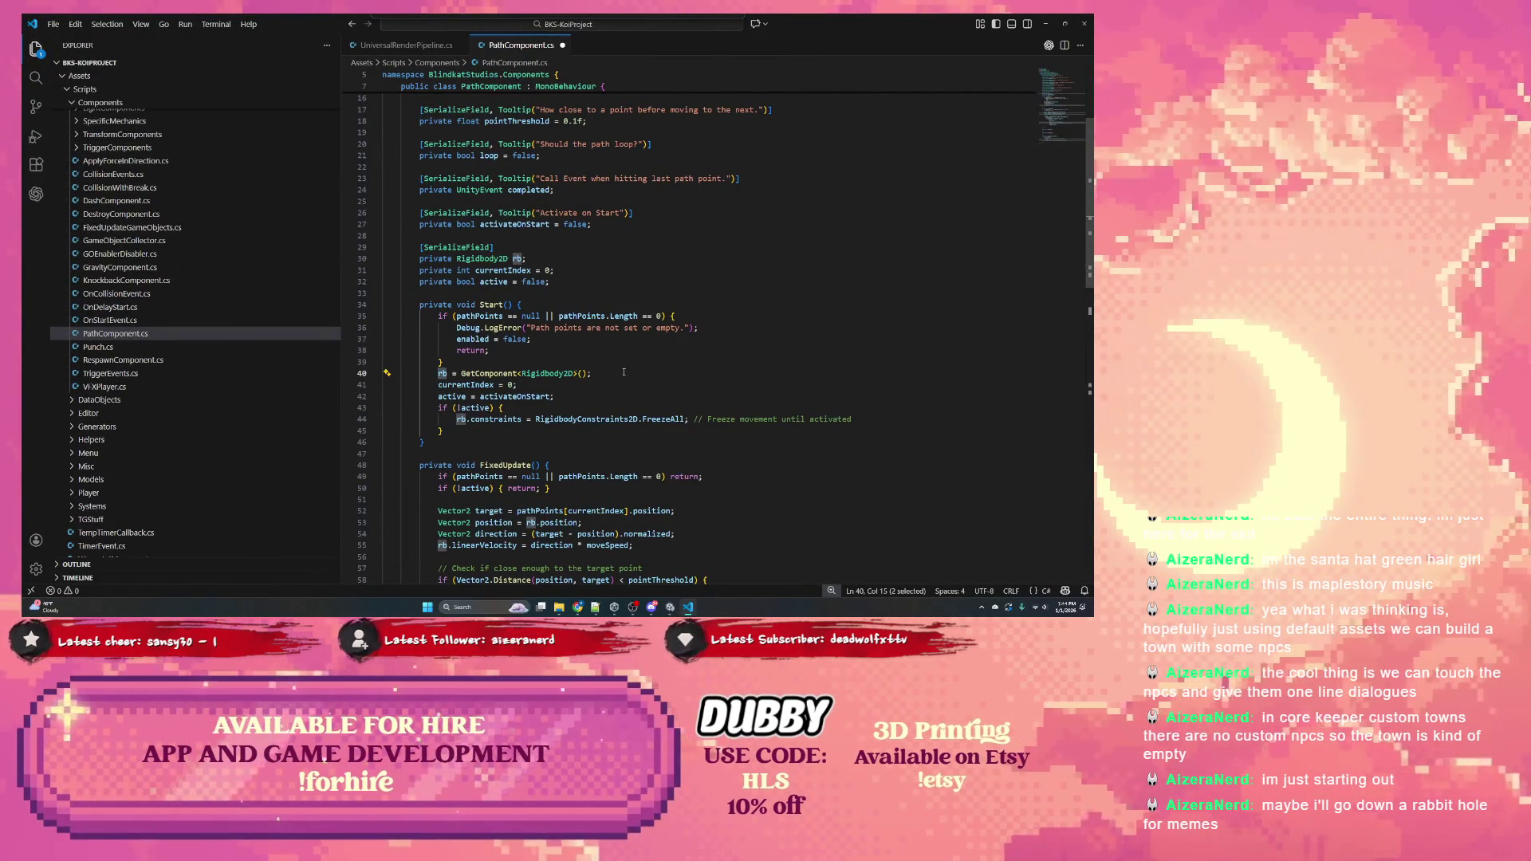
{"action": "double_click", "coordinate": [476, 374]}
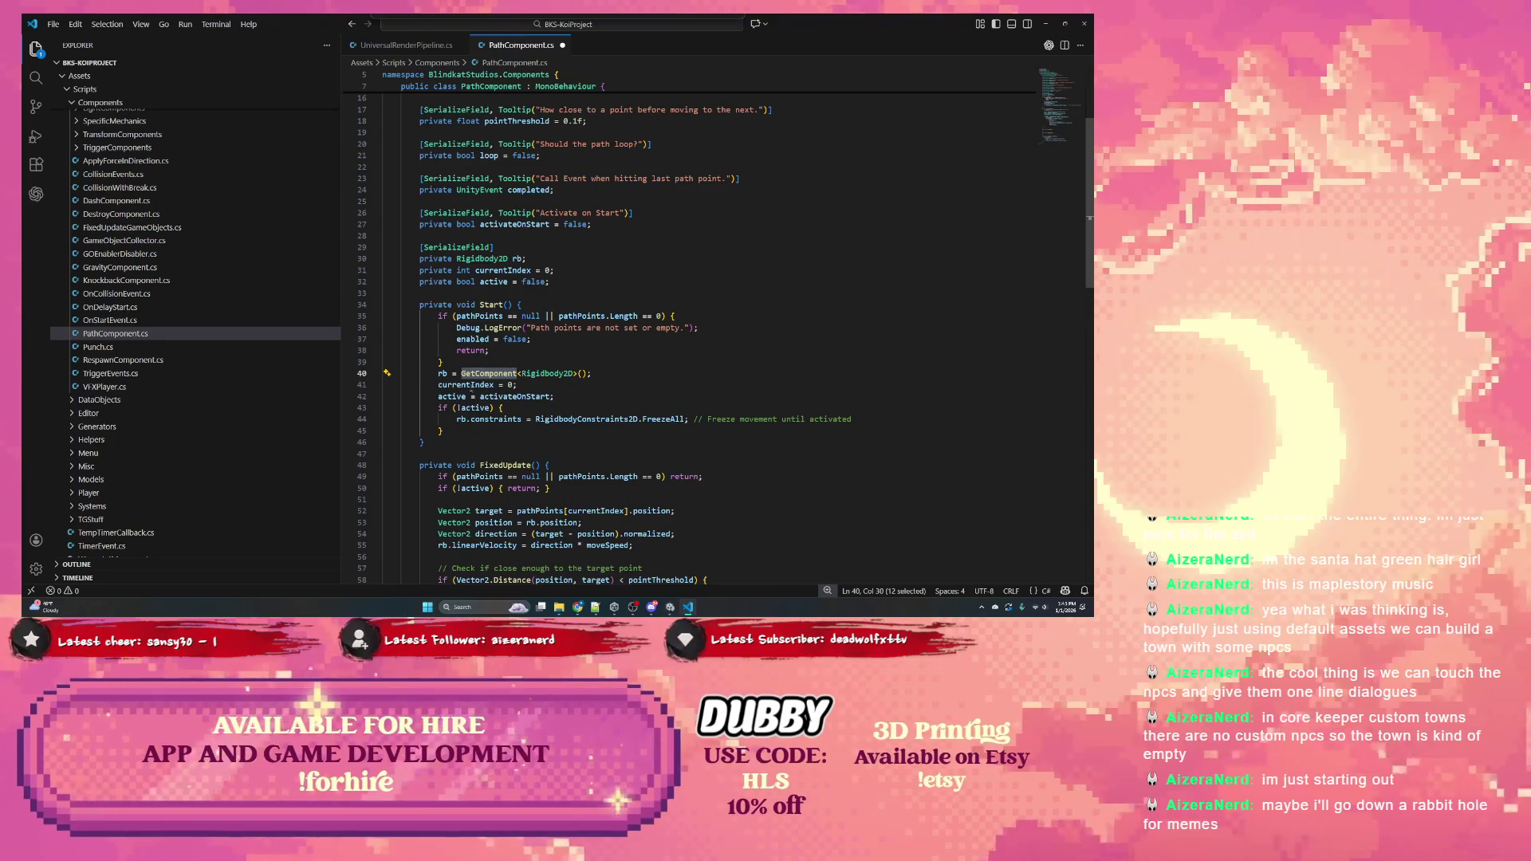
{"action": "double_click", "coordinate": [511, 396]}
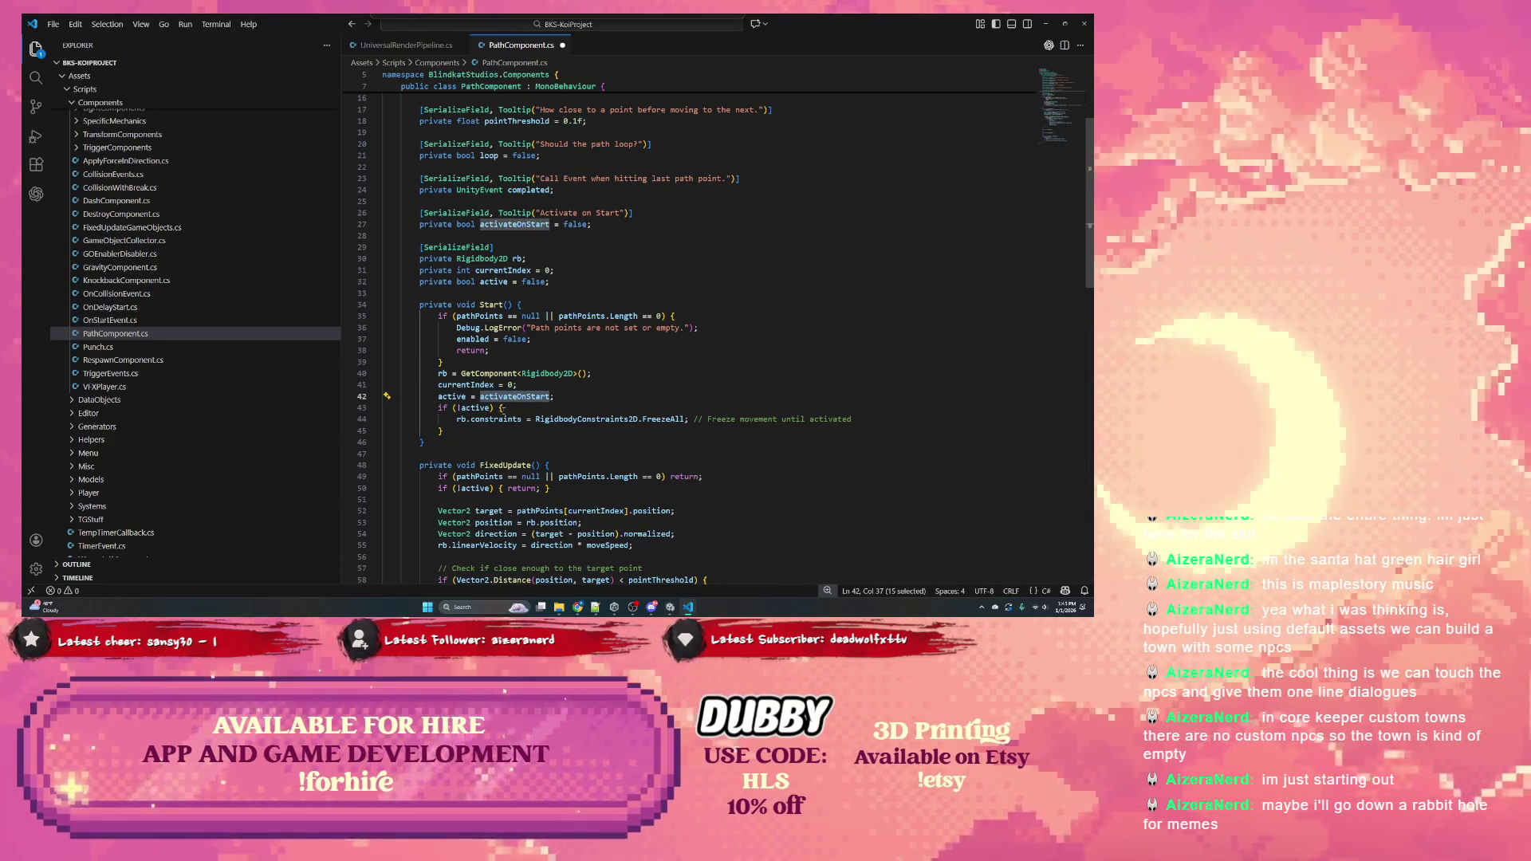
{"action": "double_click", "coordinate": [478, 408]}
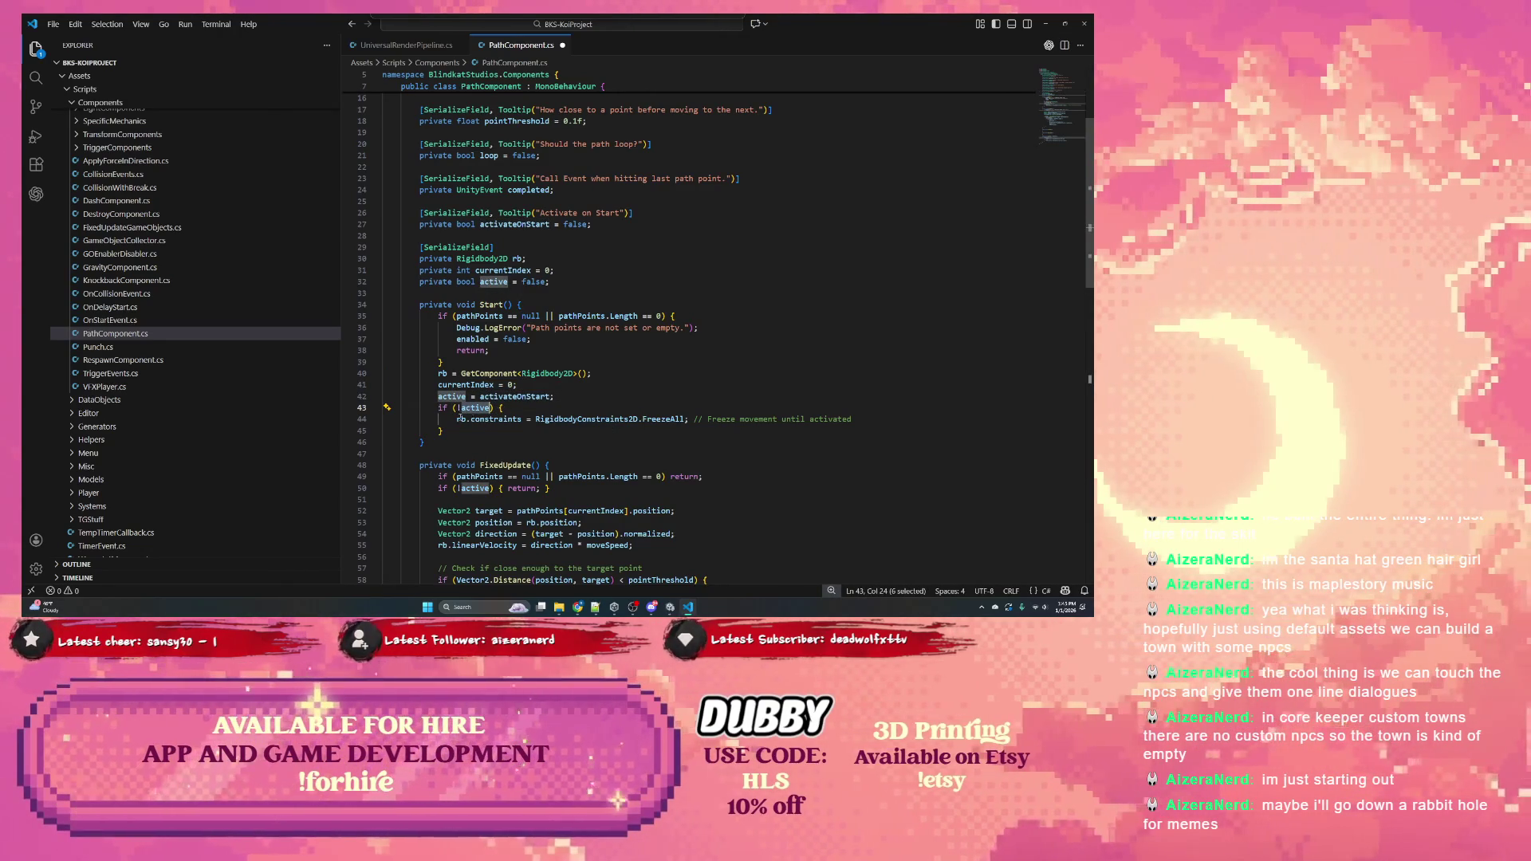
{"action": "scroll", "coordinate": [459, 415], "scroll_direction": "down", "scroll_amount": 4}
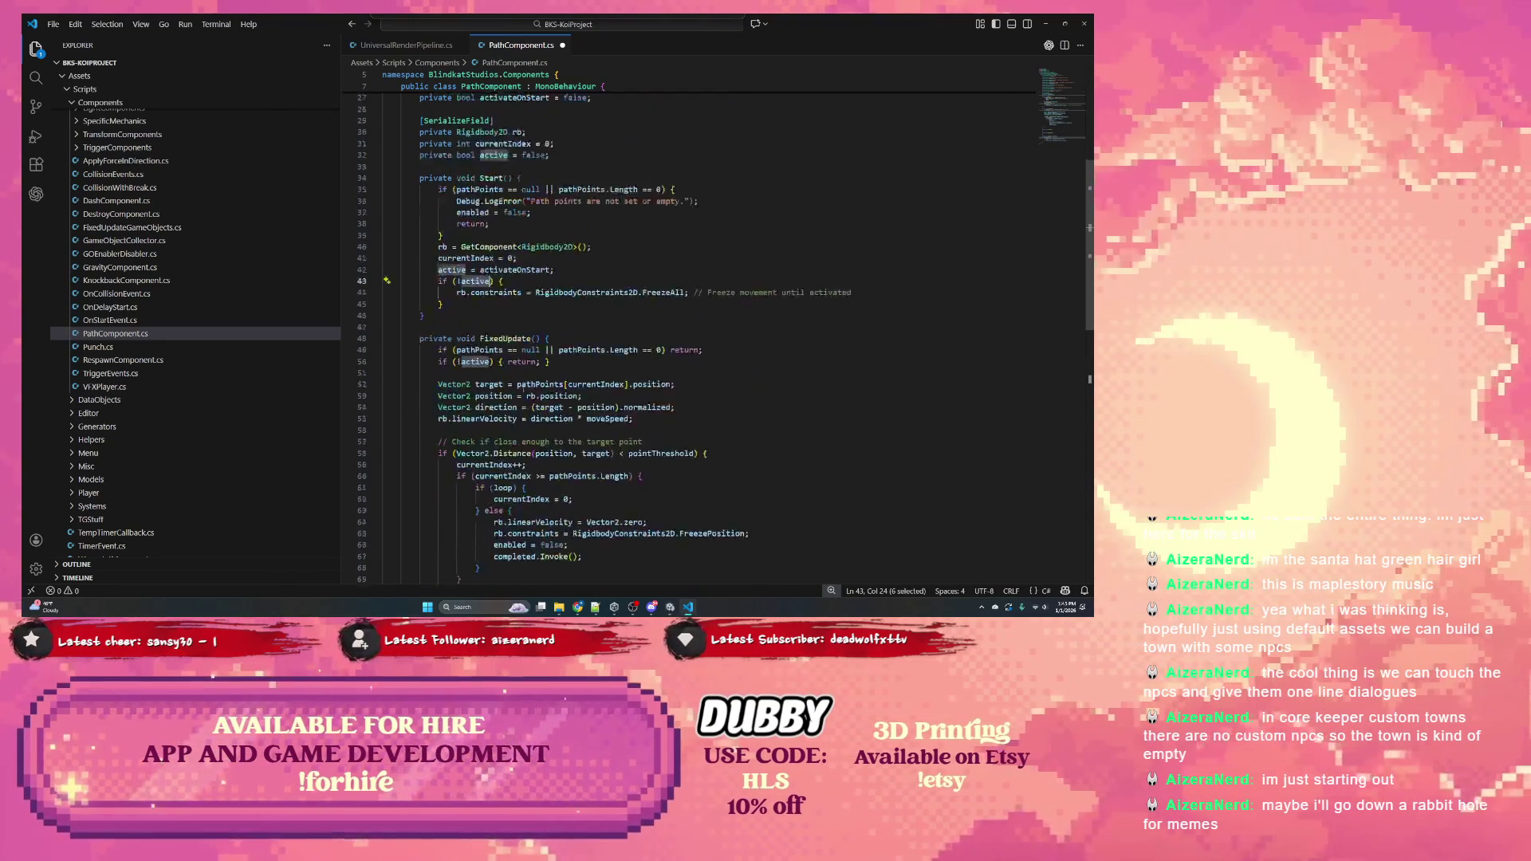
{"action": "scroll", "coordinate": [524, 384], "scroll_direction": "down", "scroll_amount": 6}
{"action": "key", "text": "shift+Up"}
{"action": "key", "text": "shift+Up"}
{"action": "key", "text": "shift+Up"}
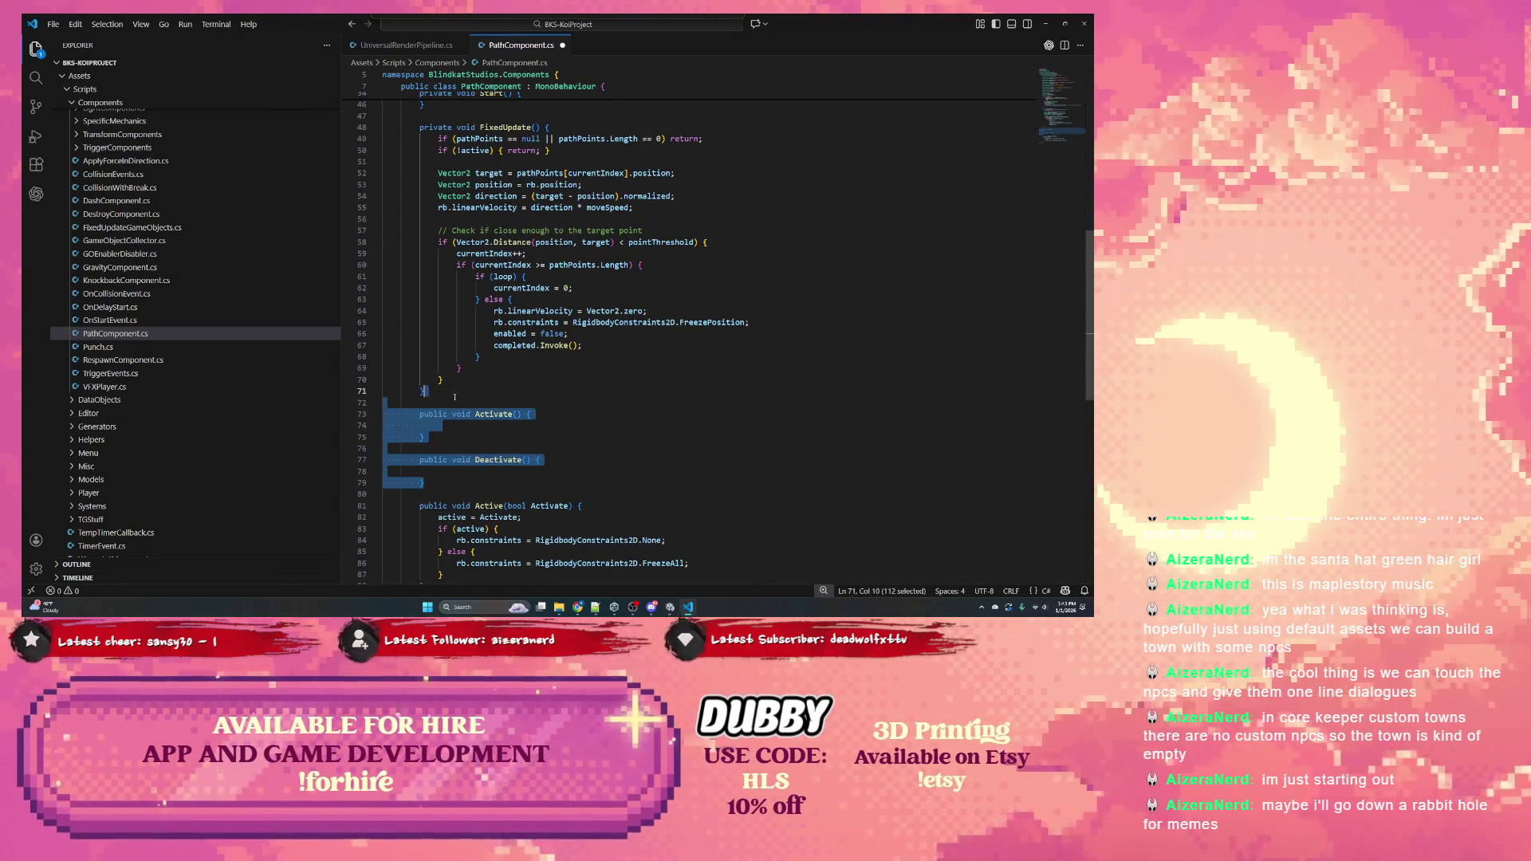
{"action": "key", "text": "BackSpace"}
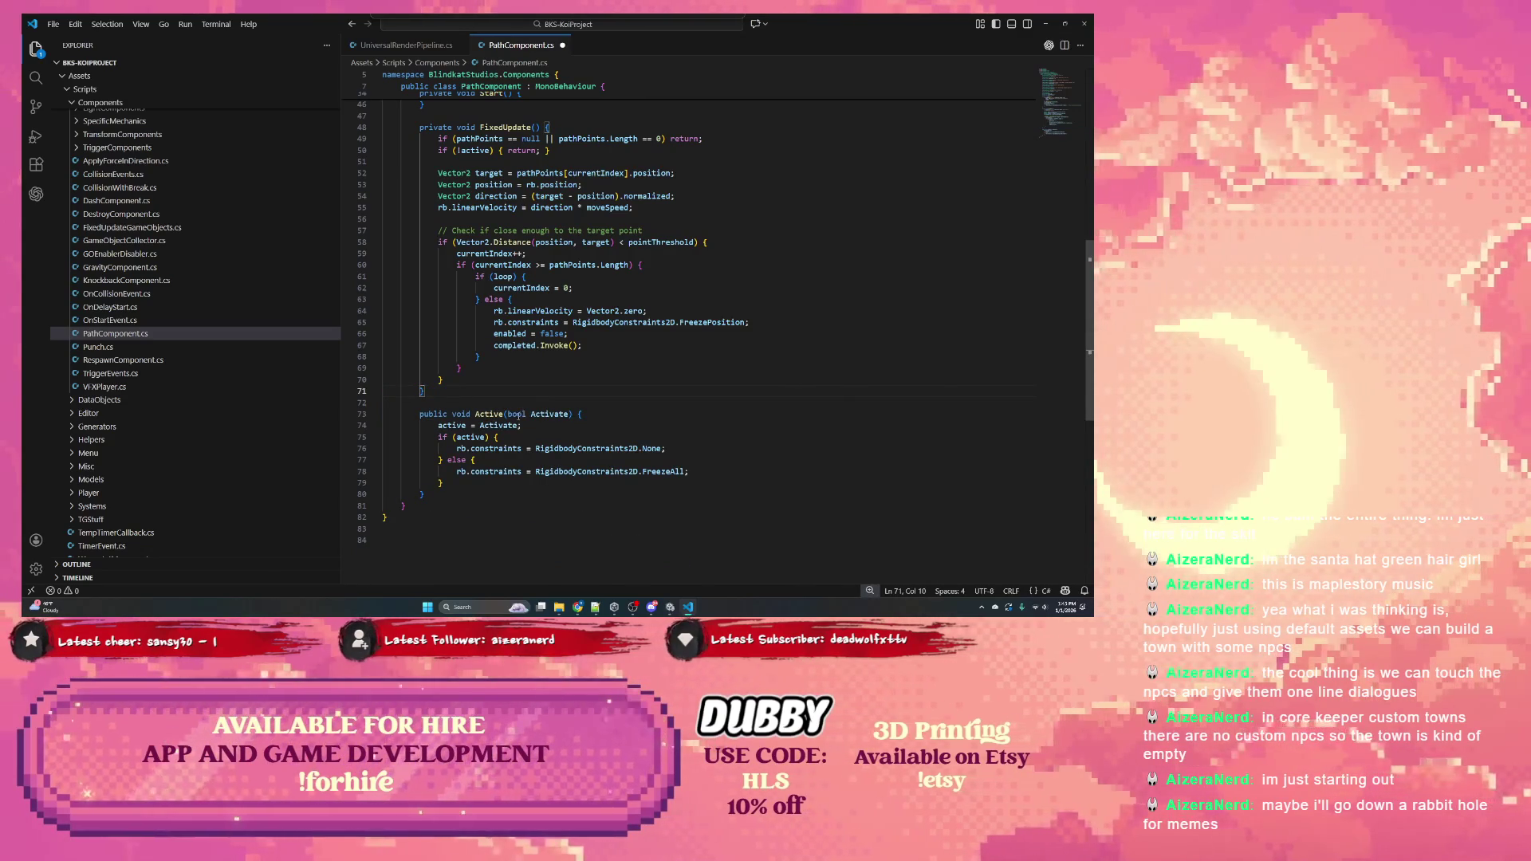
Save PathComponent.cs via File > Save and minimize VS Code to return to Unity
{"action": "scroll", "coordinate": [519, 416], "scroll_direction": "up", "scroll_amount": 7}
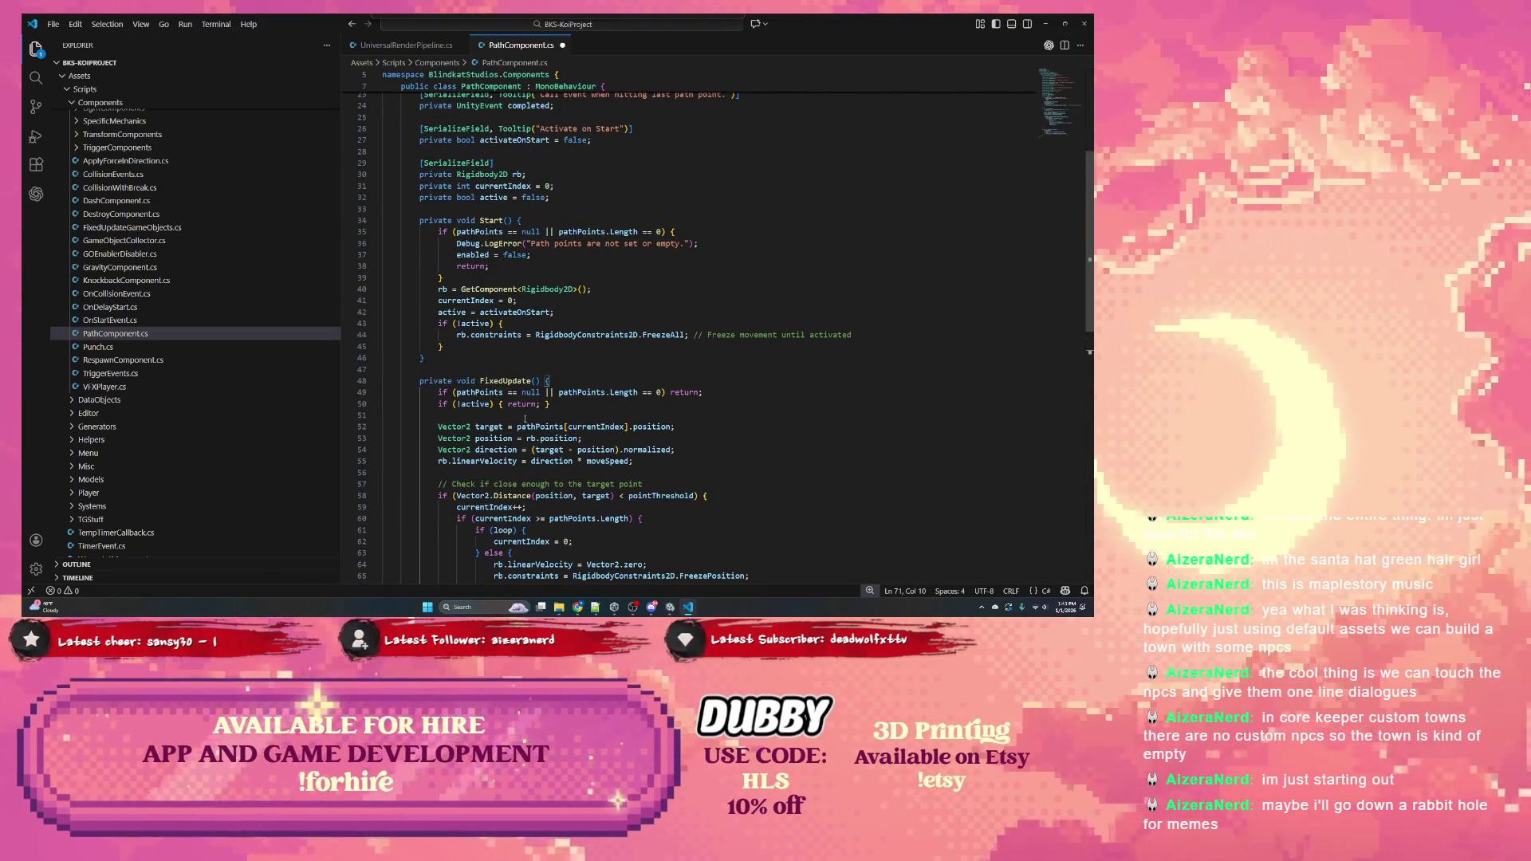
{"action": "scroll", "coordinate": [525, 412], "scroll_direction": "down", "scroll_amount": 2}
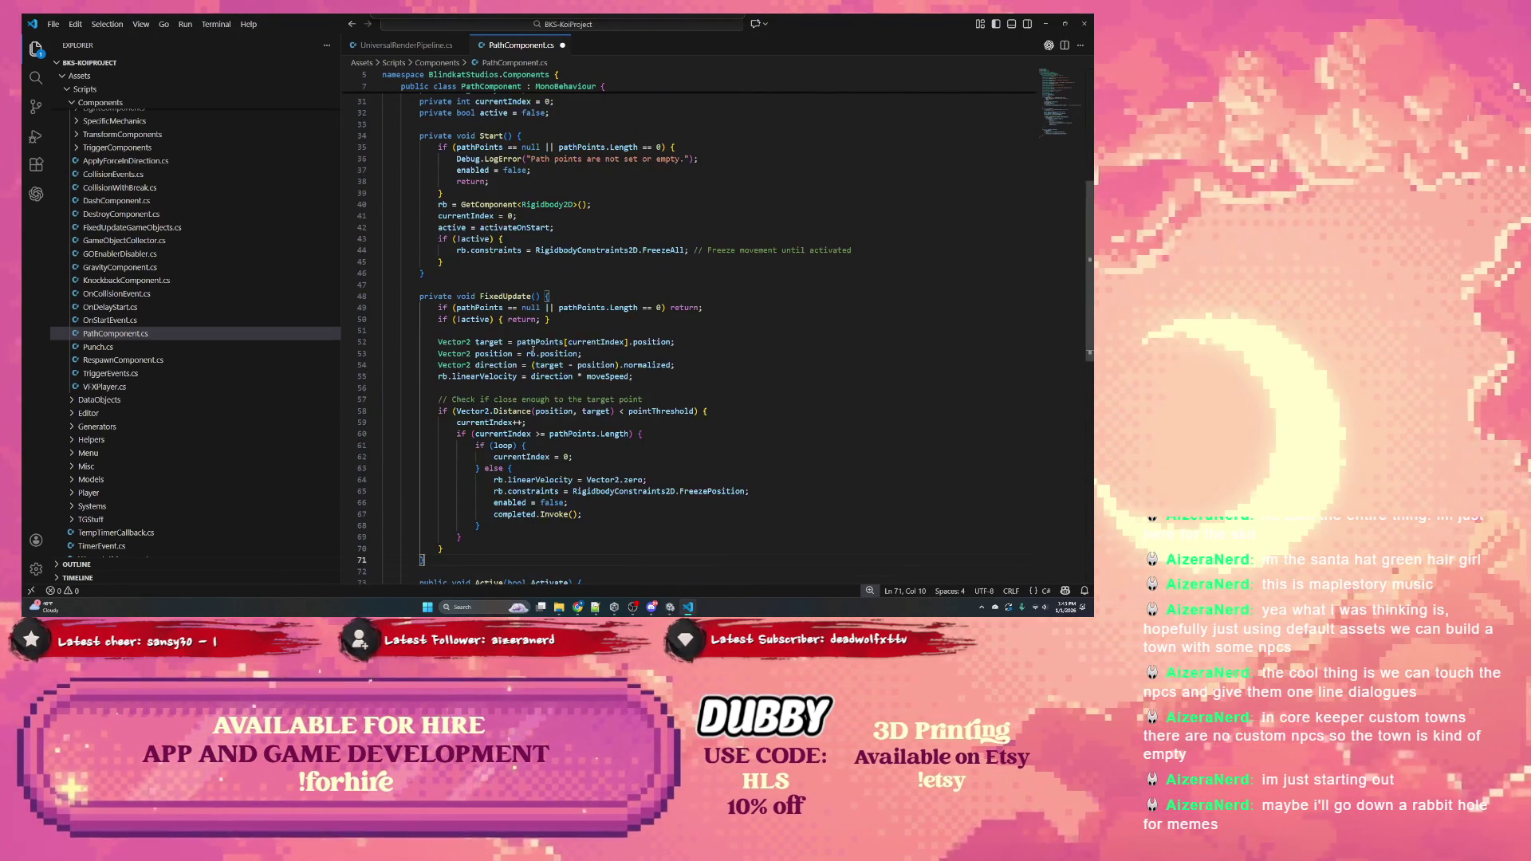
{"action": "double_click", "coordinate": [510, 297]}
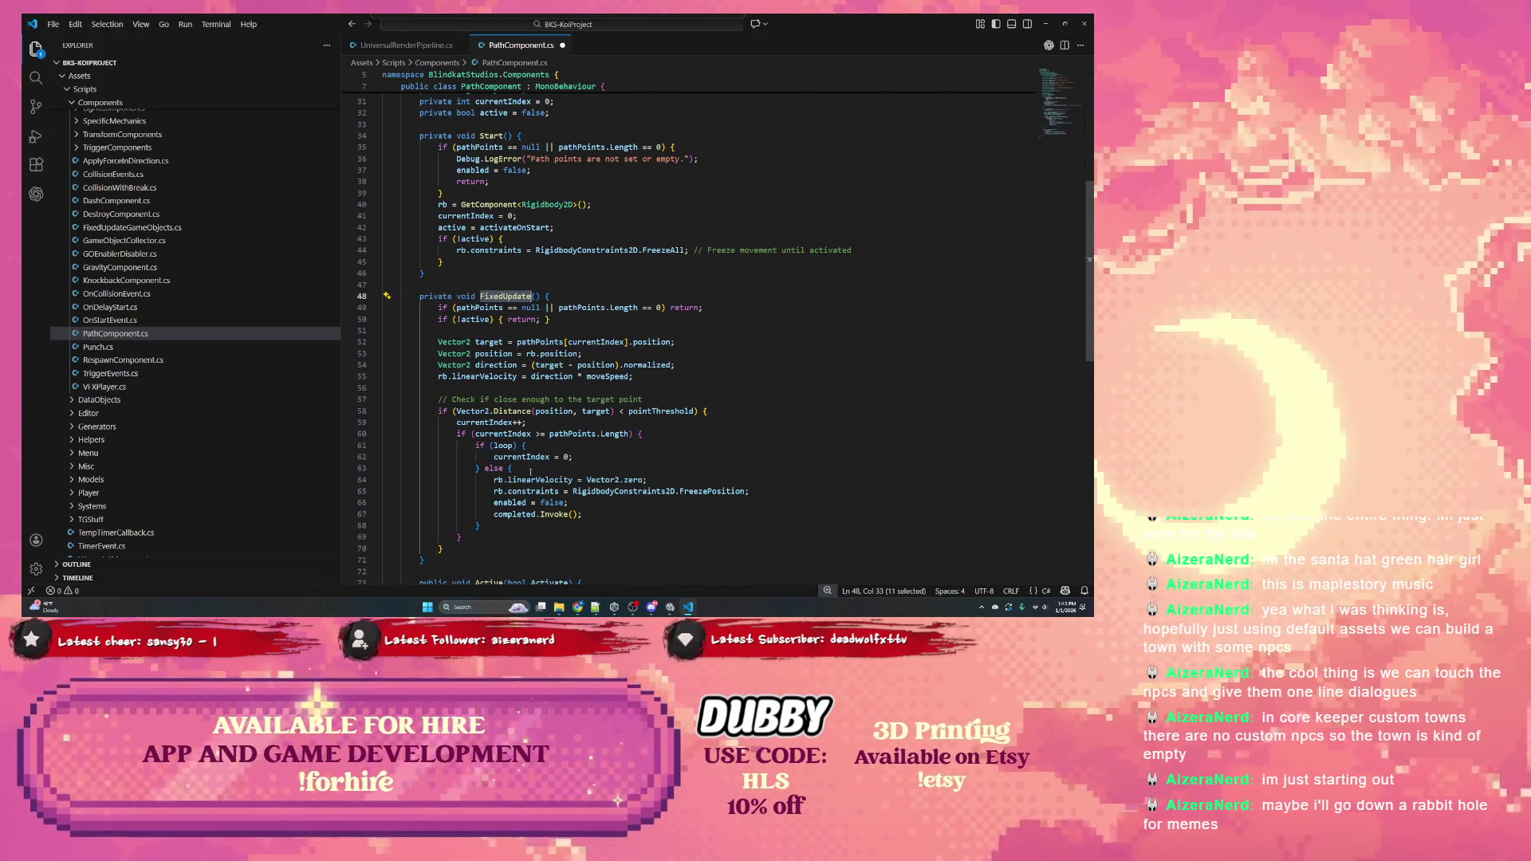
{"action": "double_click", "coordinate": [521, 515]}
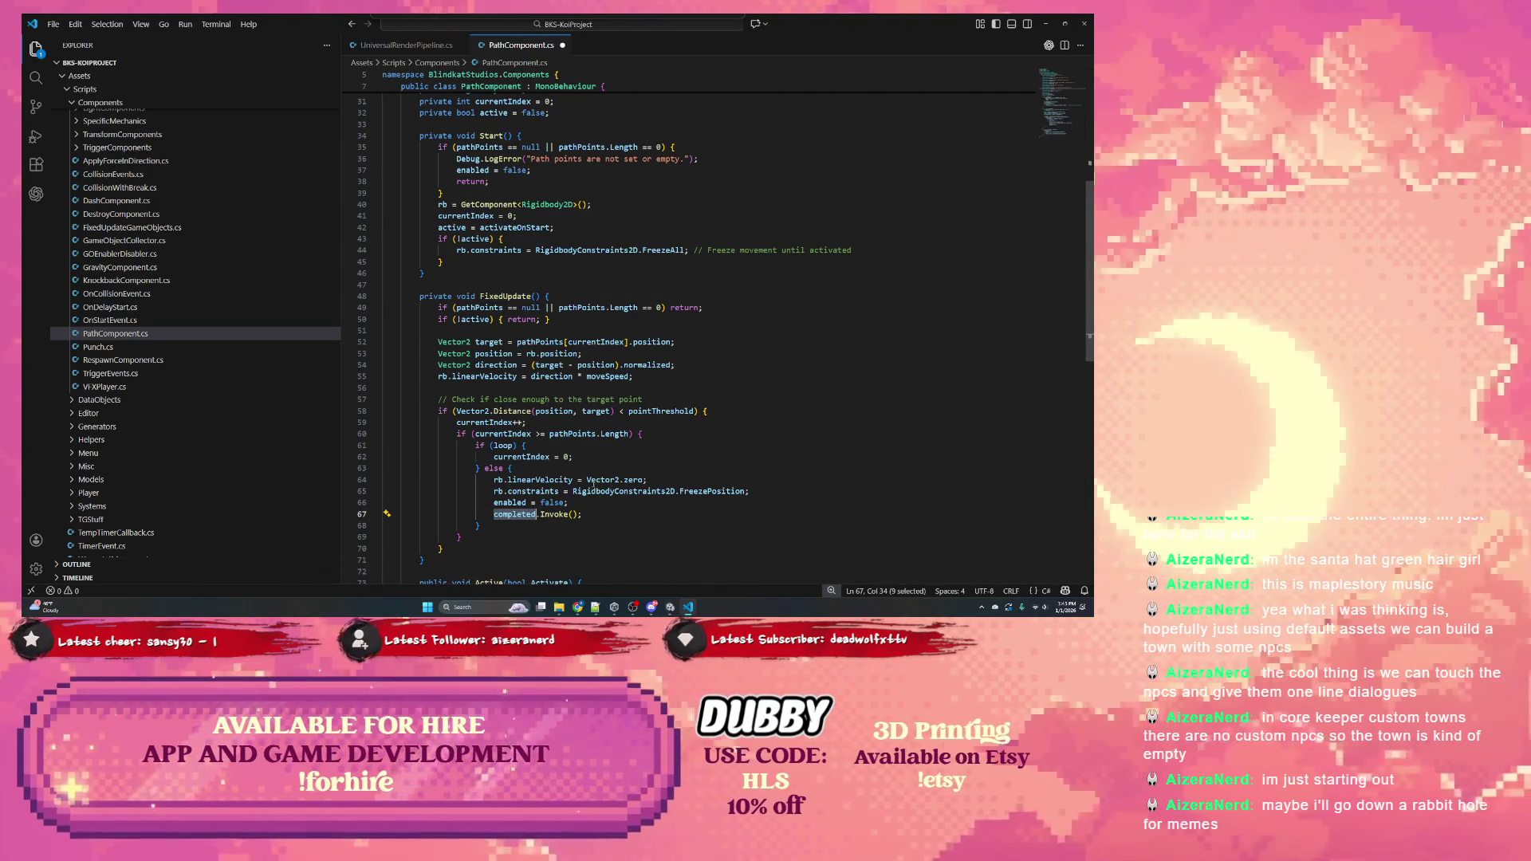
{"action": "left_click", "coordinate": [1045, 23]}
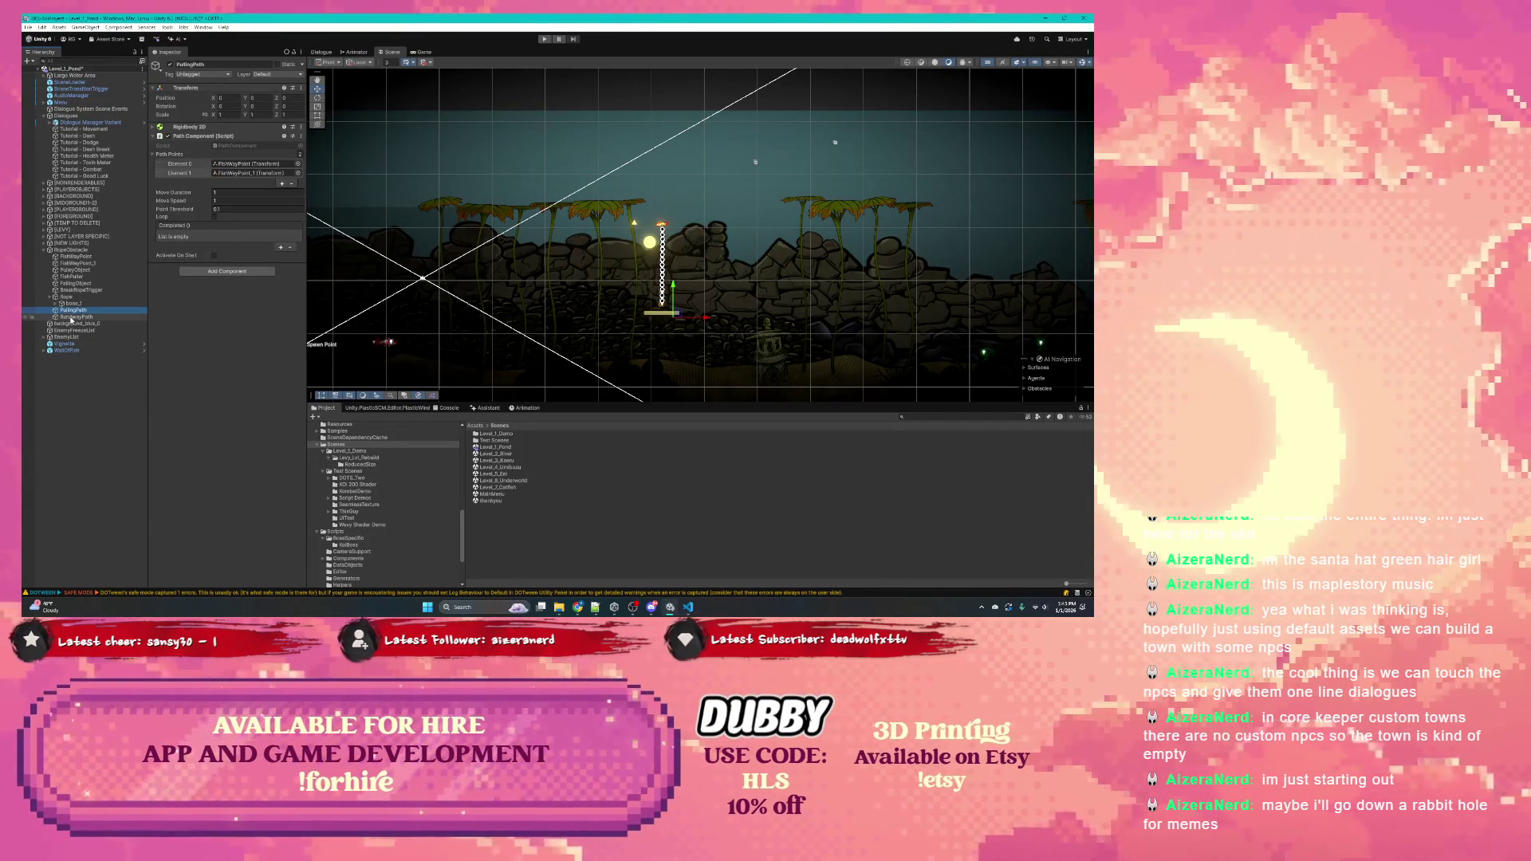
{"action": "left_click", "coordinate": [687, 608]}
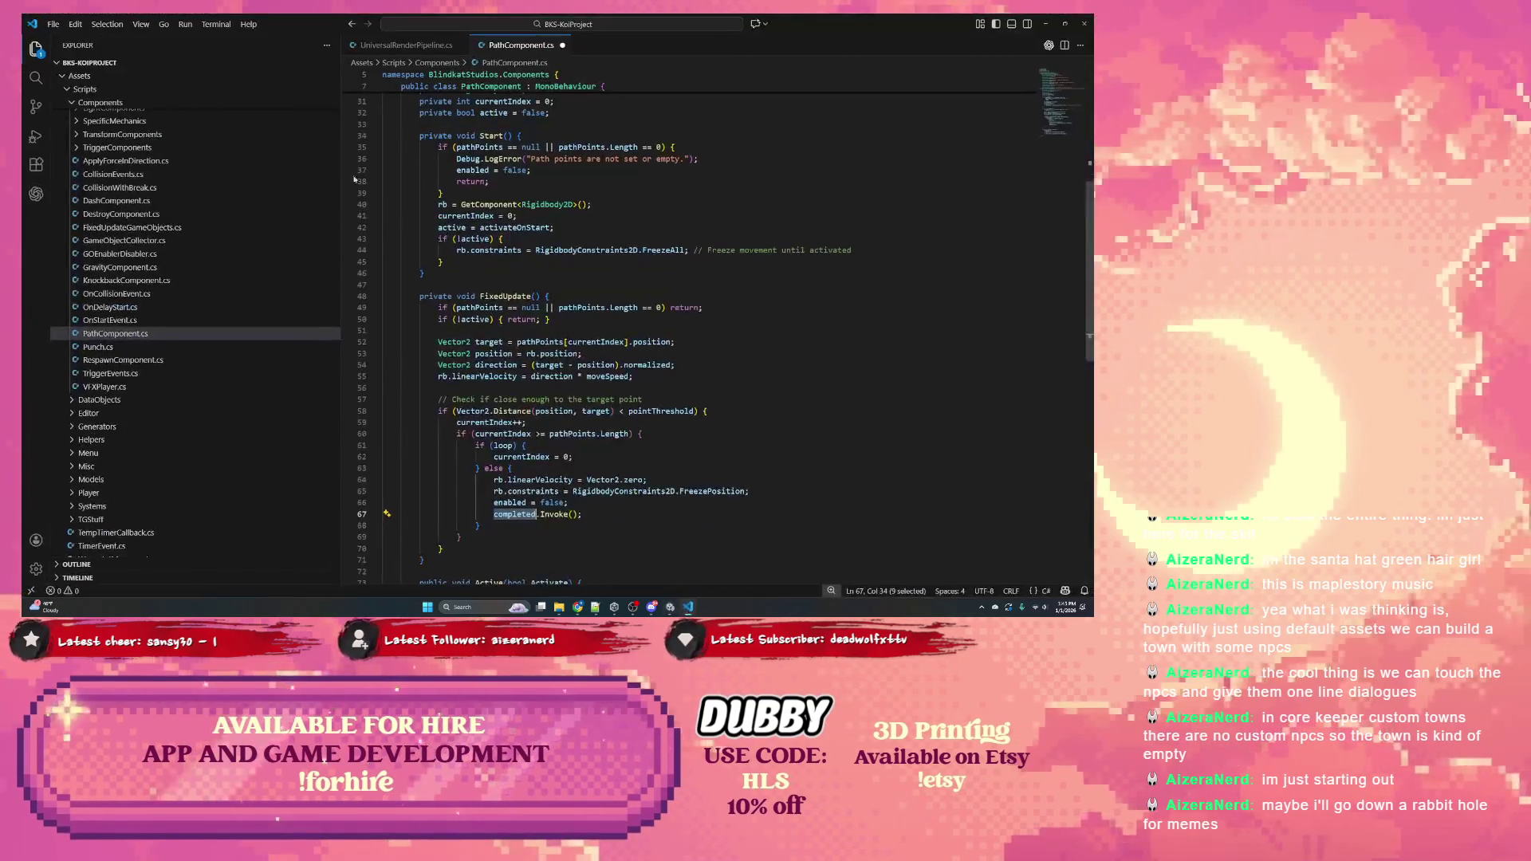
{"action": "left_click", "coordinate": [53, 23]}
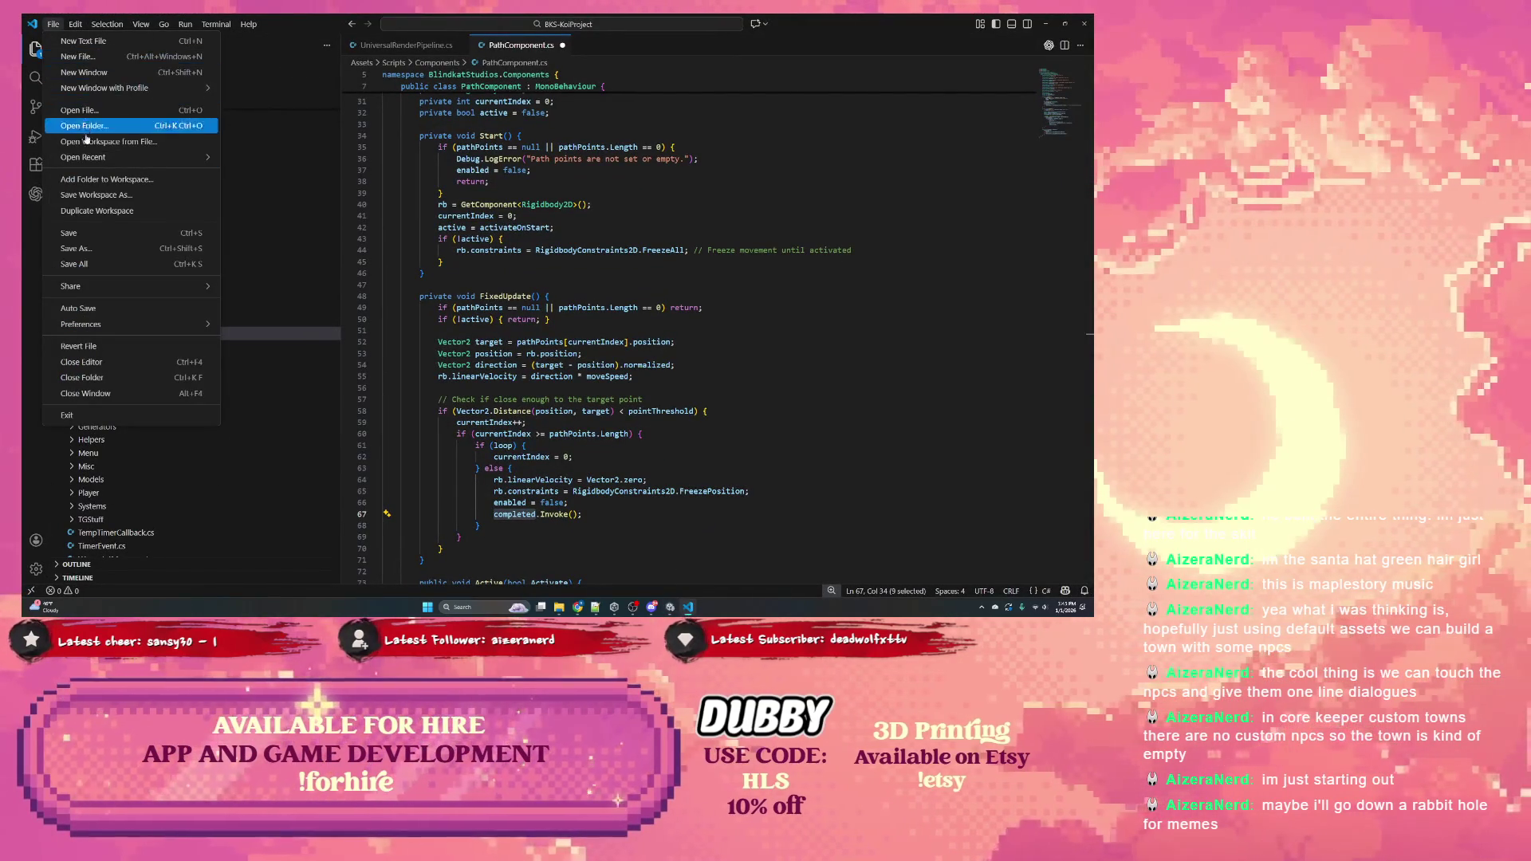
{"action": "left_click", "coordinate": [74, 264]}
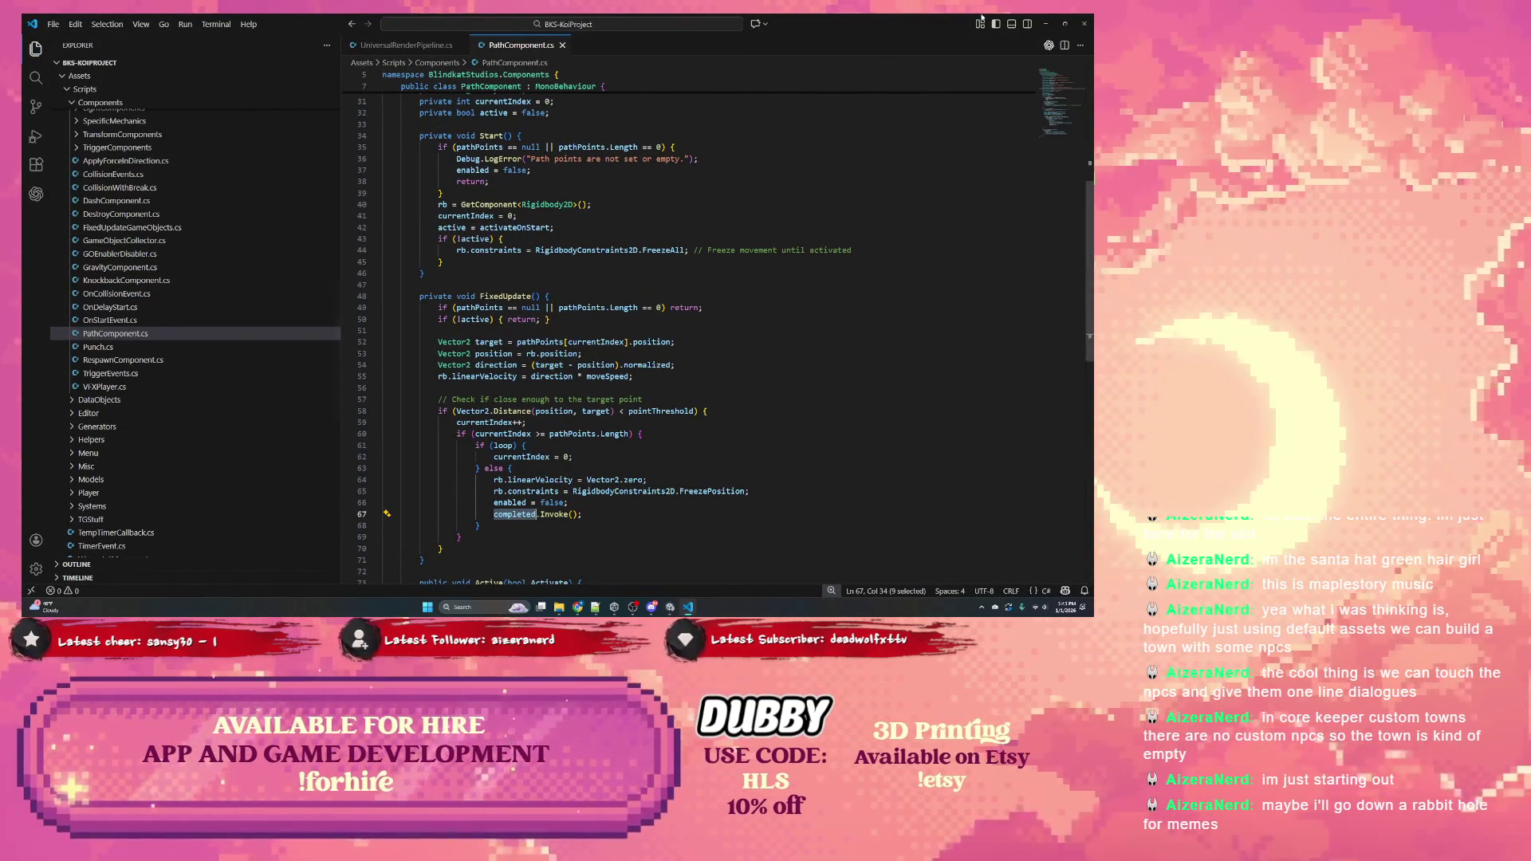
{"action": "left_click", "coordinate": [1045, 24]}
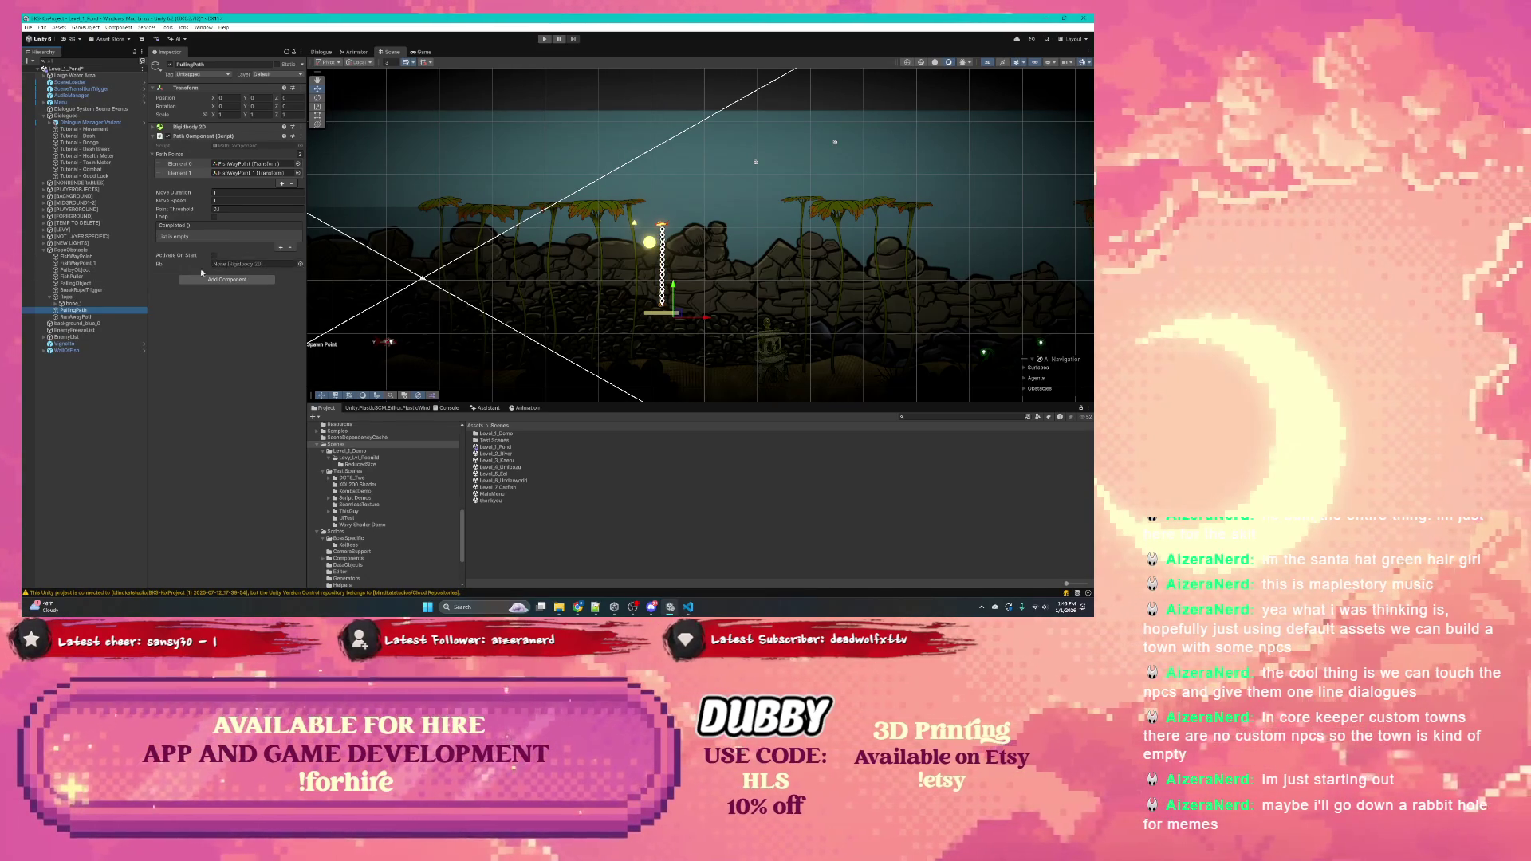
Drag FishPuller into the Rb field of PullingPath's Path Component
{"action": "left_click", "coordinate": [83, 318]}
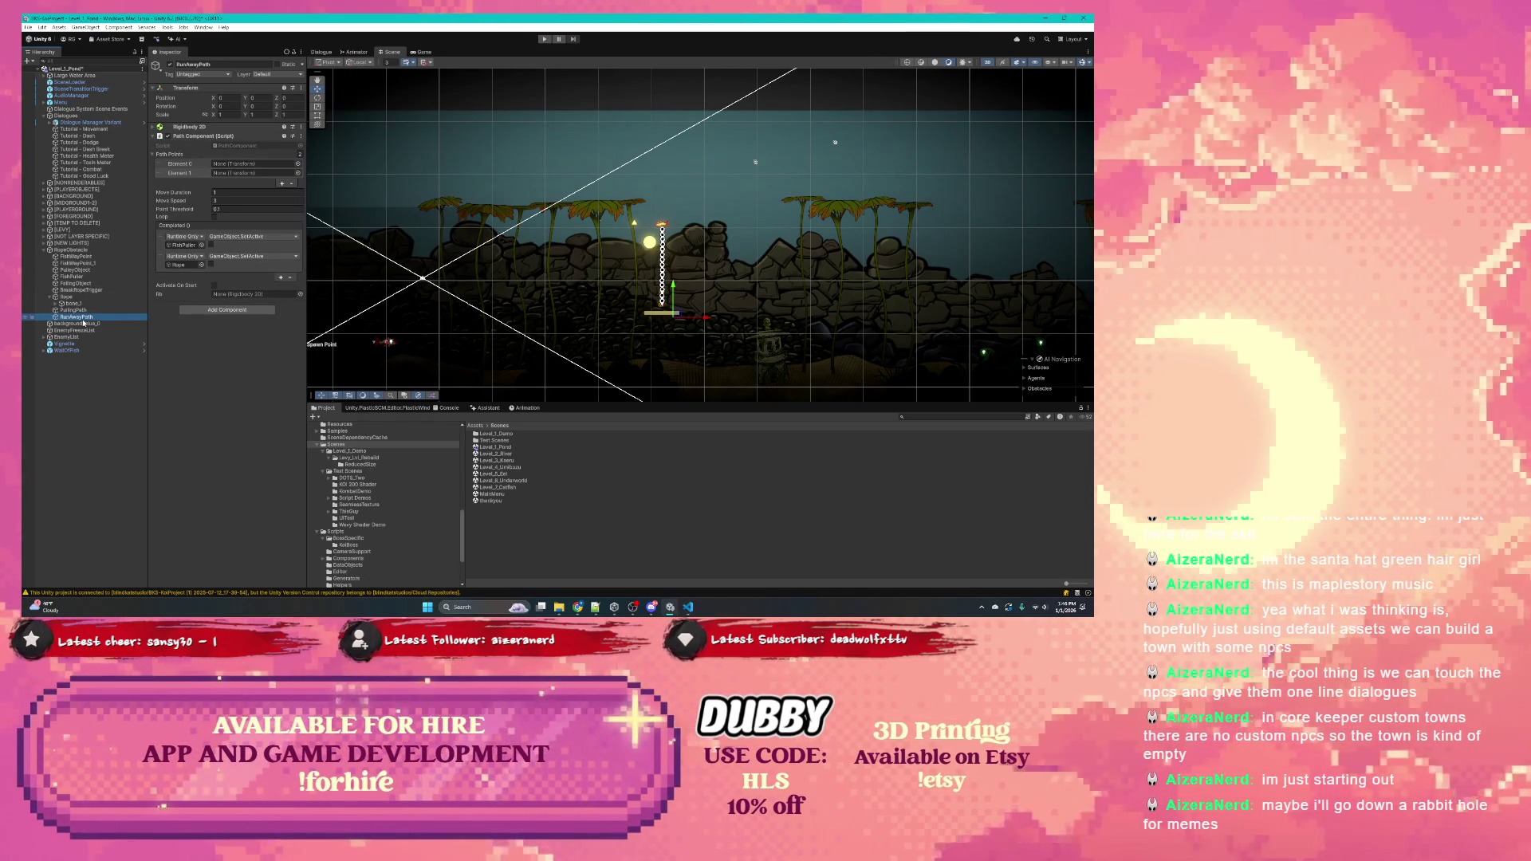
{"action": "left_click", "coordinate": [83, 318]}
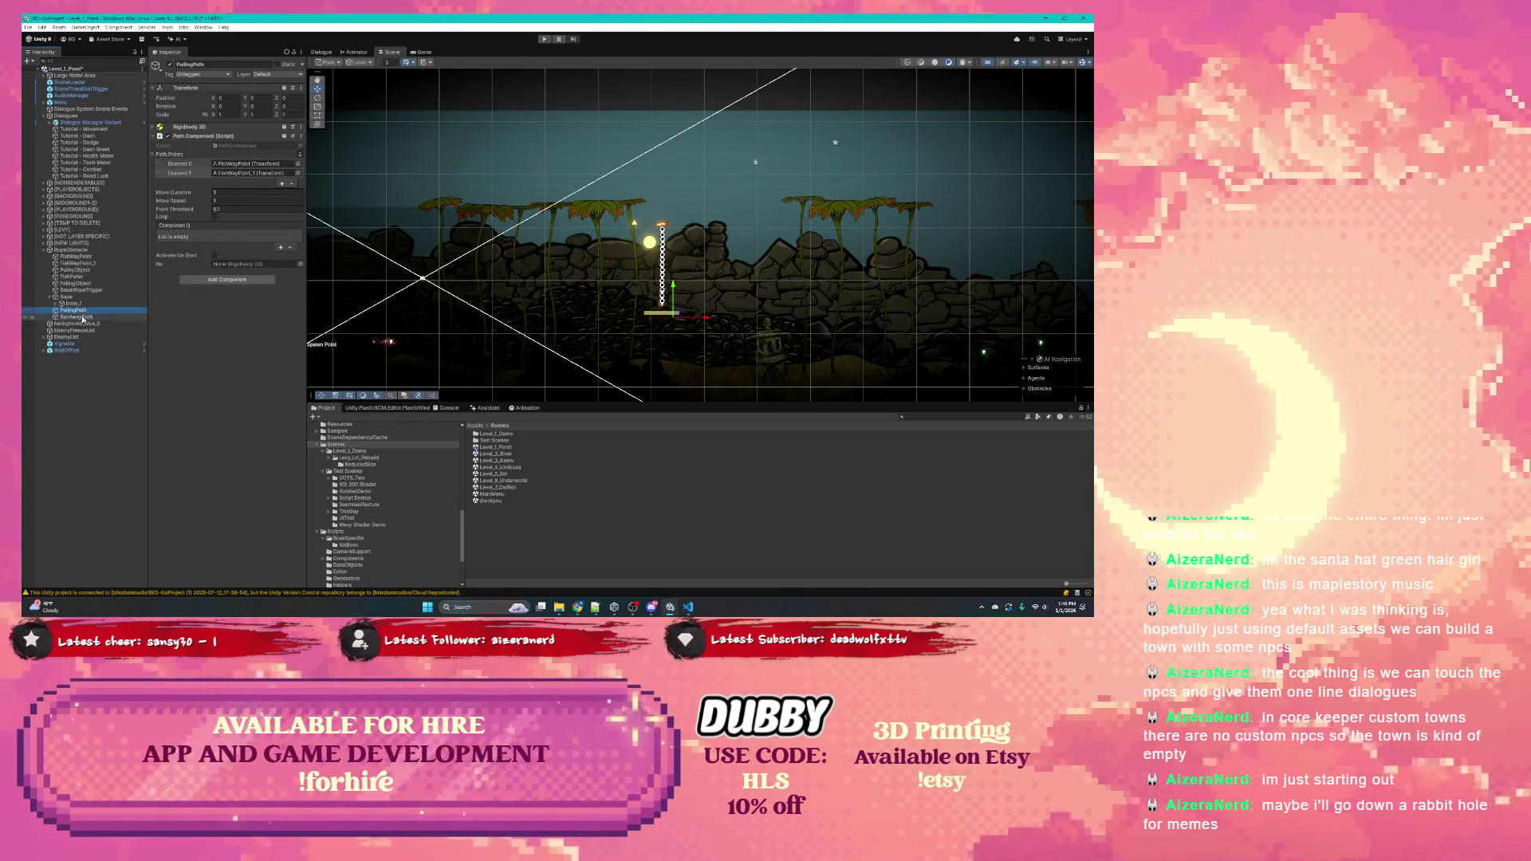
{"action": "left_click", "coordinate": [83, 318]}
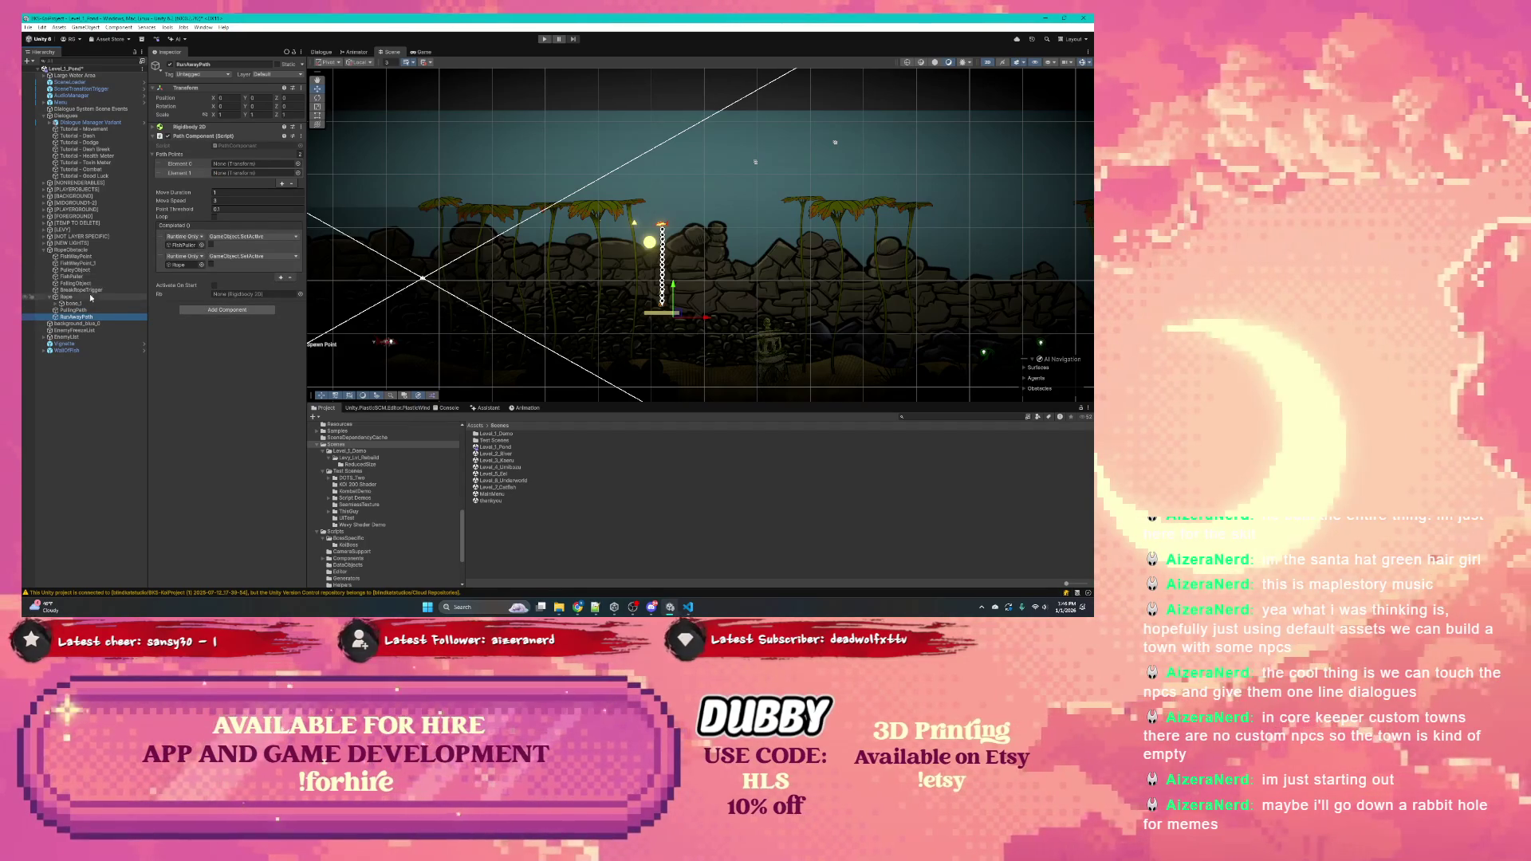
{"action": "left_click_drag", "start_coordinate": [72, 276], "coordinate": [247, 294]}
{"action": "left_click", "coordinate": [72, 312]}
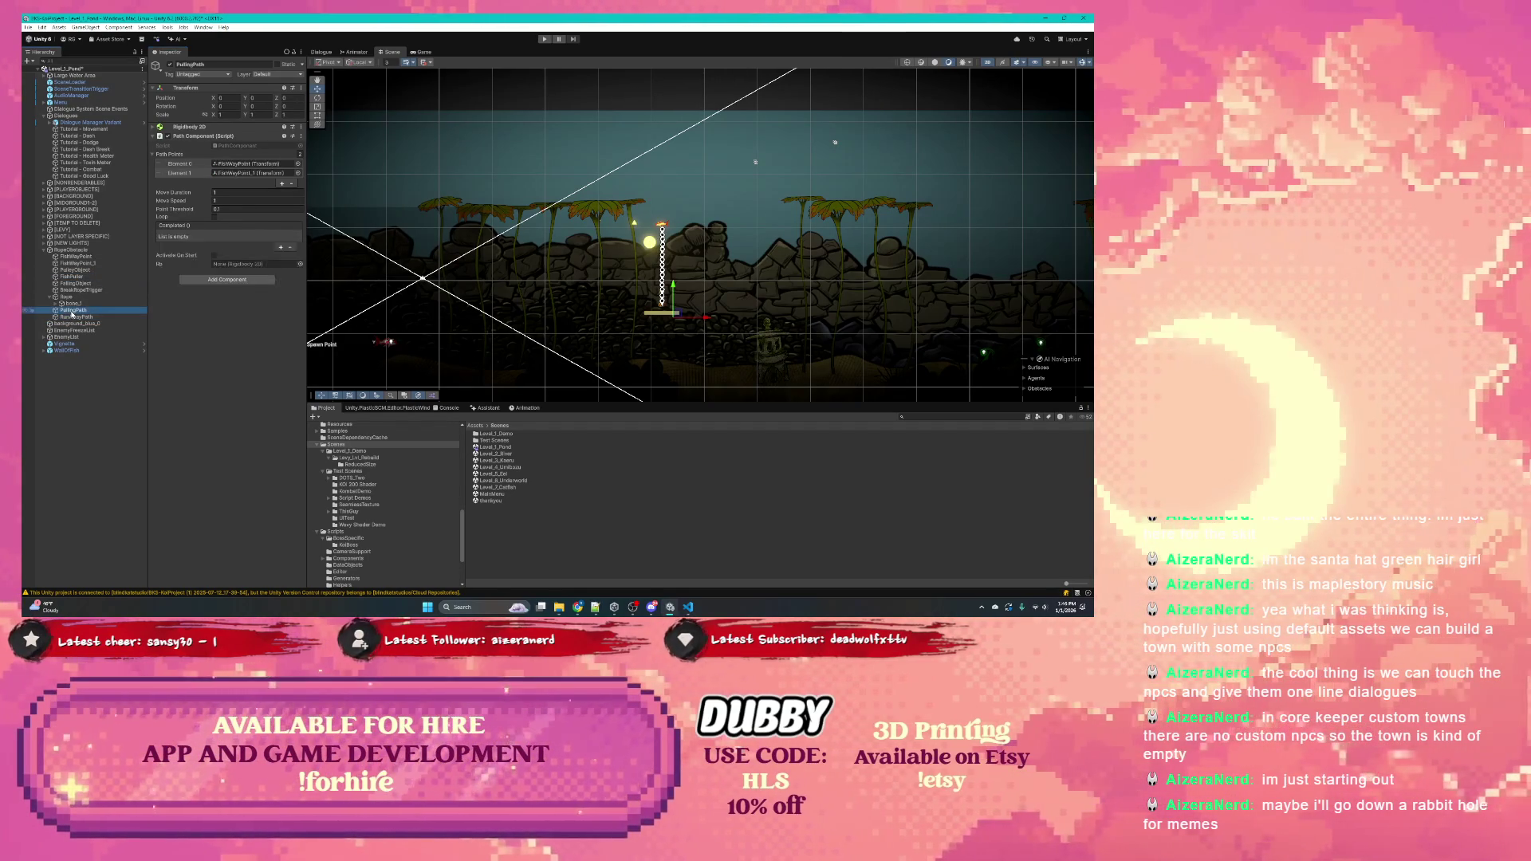
{"action": "left_click_drag", "start_coordinate": [72, 277], "coordinate": [252, 264]}
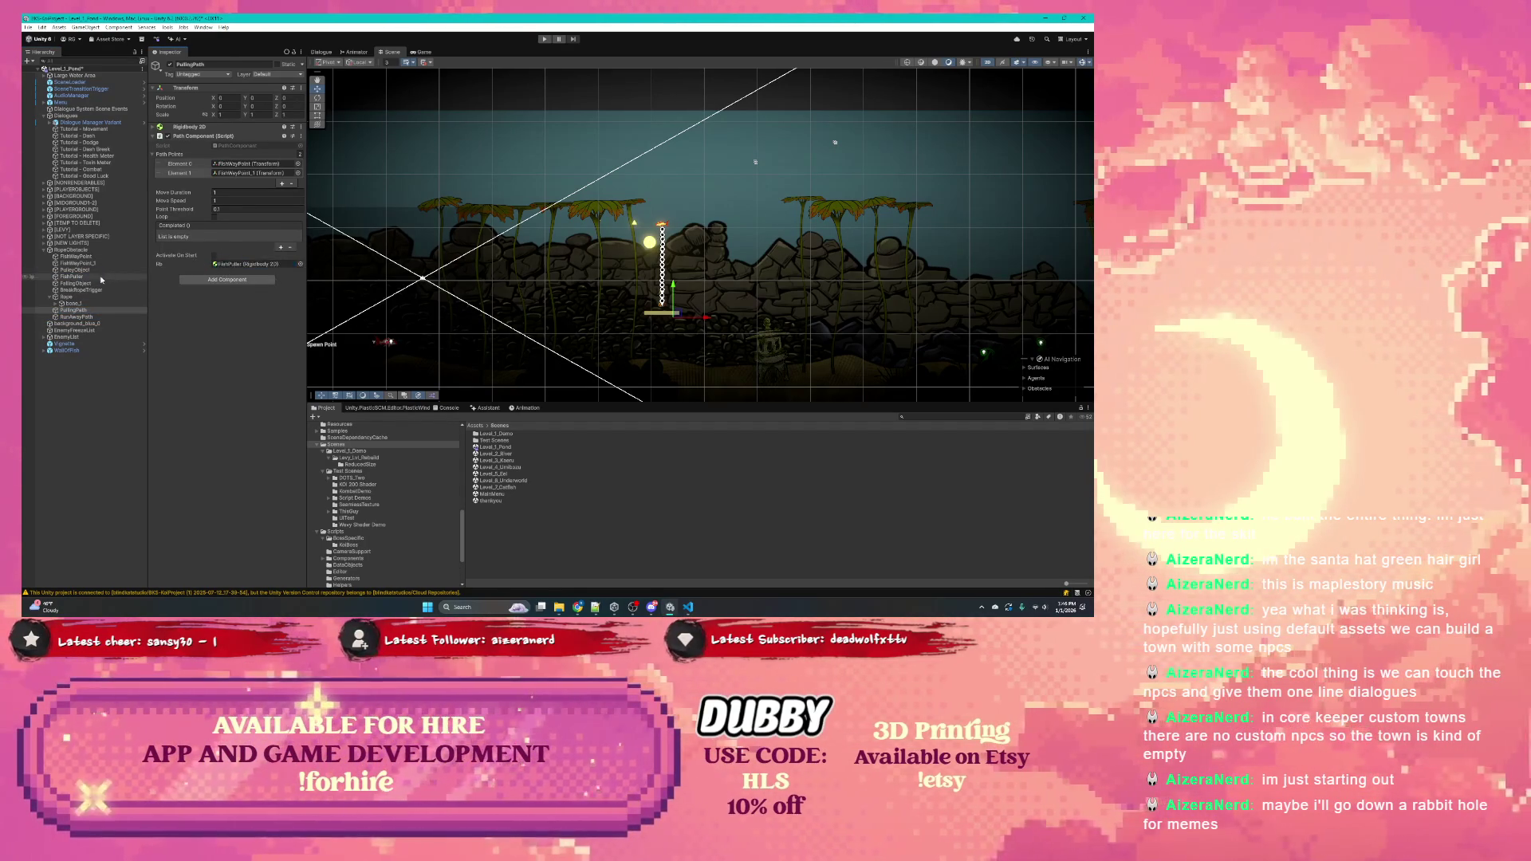
Remove the Path Component from FishPuller
{"action": "left_click", "coordinate": [99, 277]}
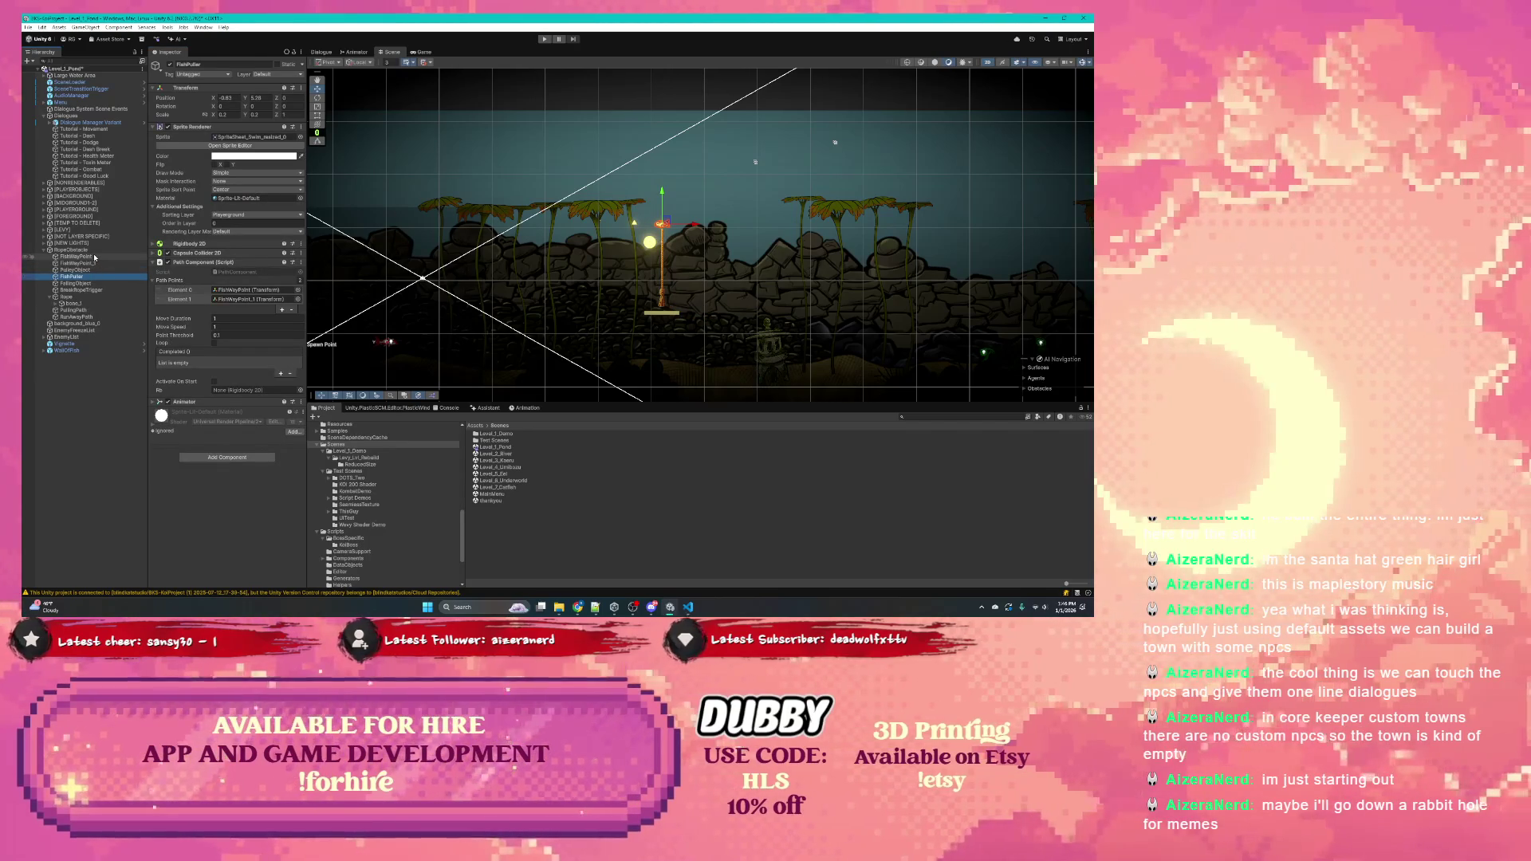
{"action": "left_click", "coordinate": [301, 262]}
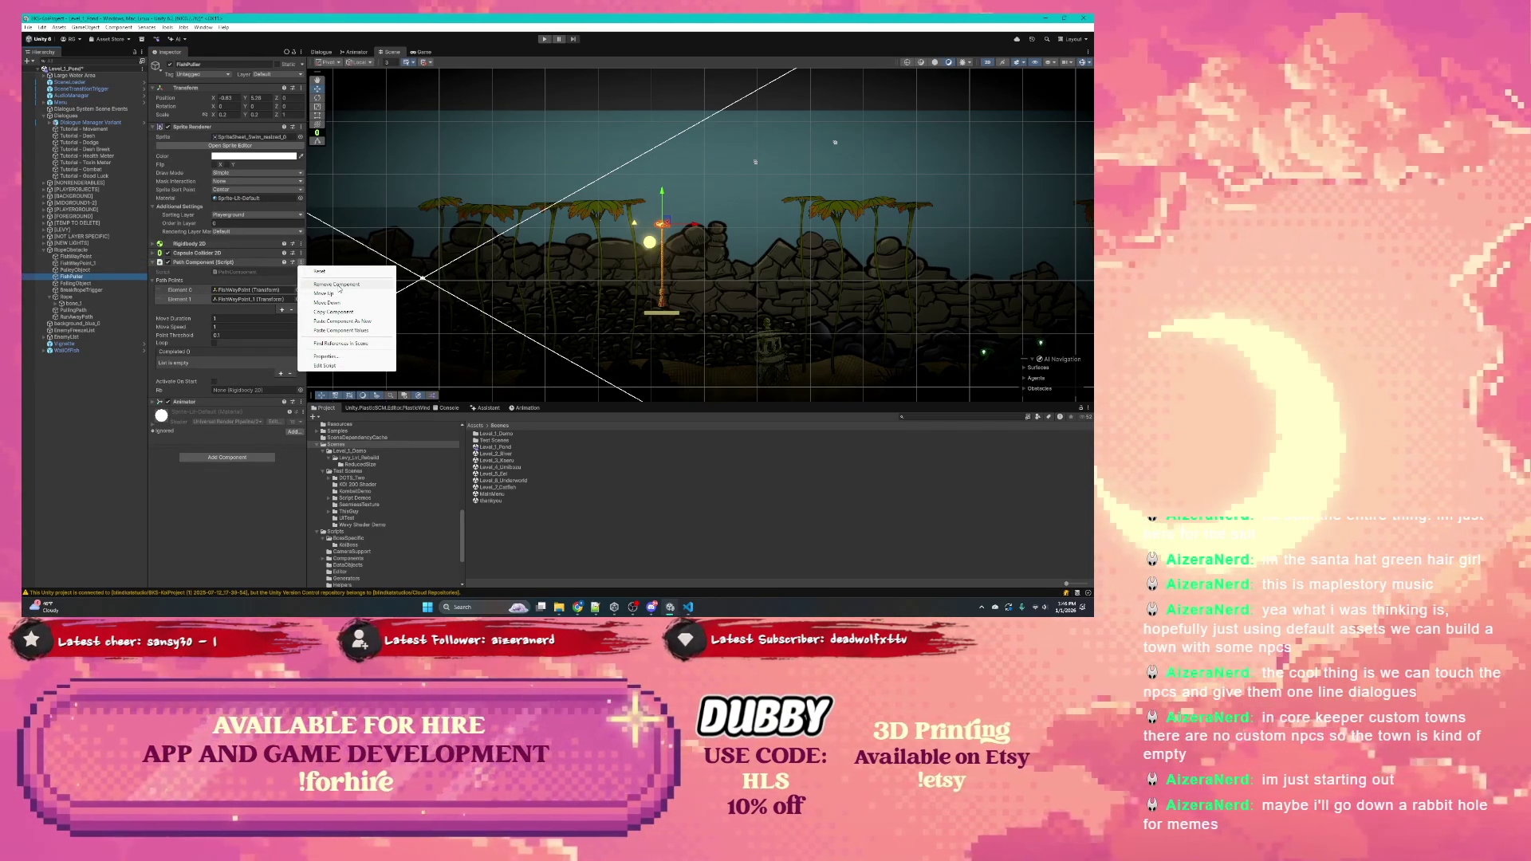
{"action": "left_click", "coordinate": [338, 286]}
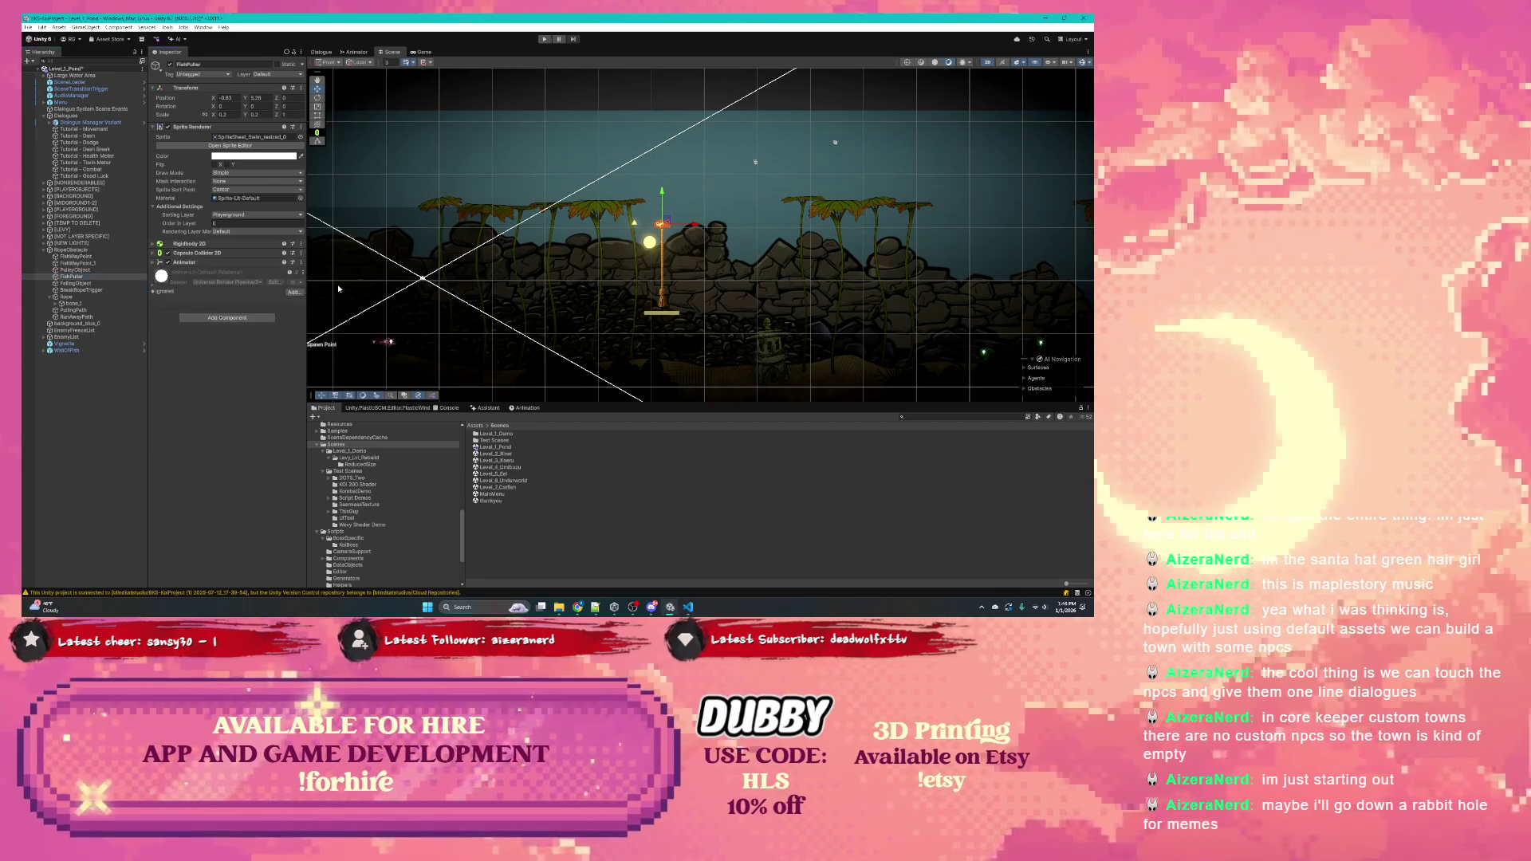
{"action": "left_click", "coordinate": [689, 607]}
Write a Codex prompt: check rb on start, remove GetComponent<Rigidbody2D>, warn if no rb
{"action": "left_click", "coordinate": [124, 519]}
{"action": "type", "text": "I want to"}
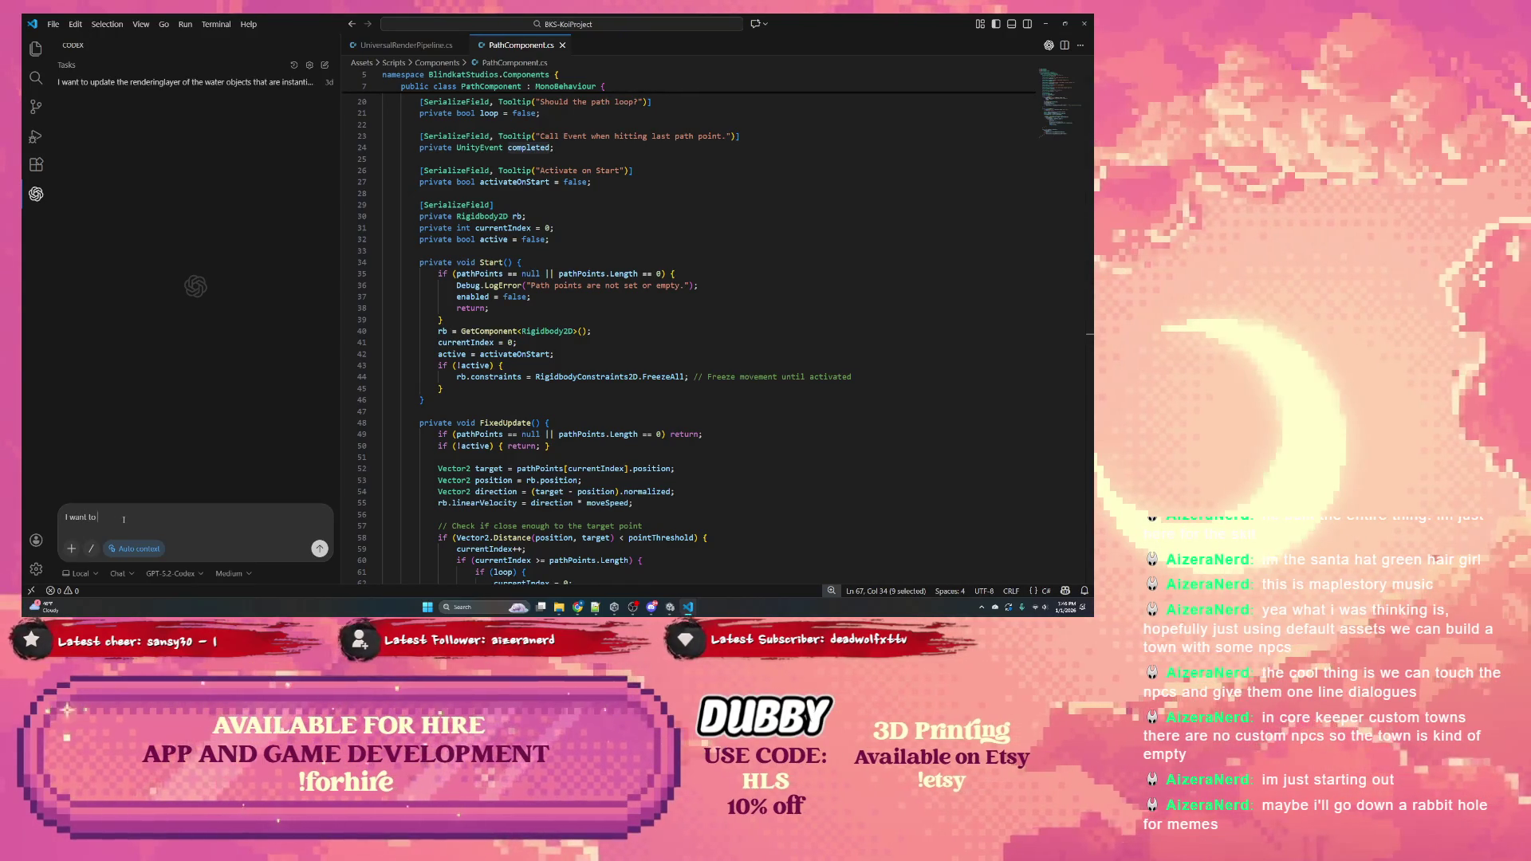
{"action": "type", "text": " check that the rb "}
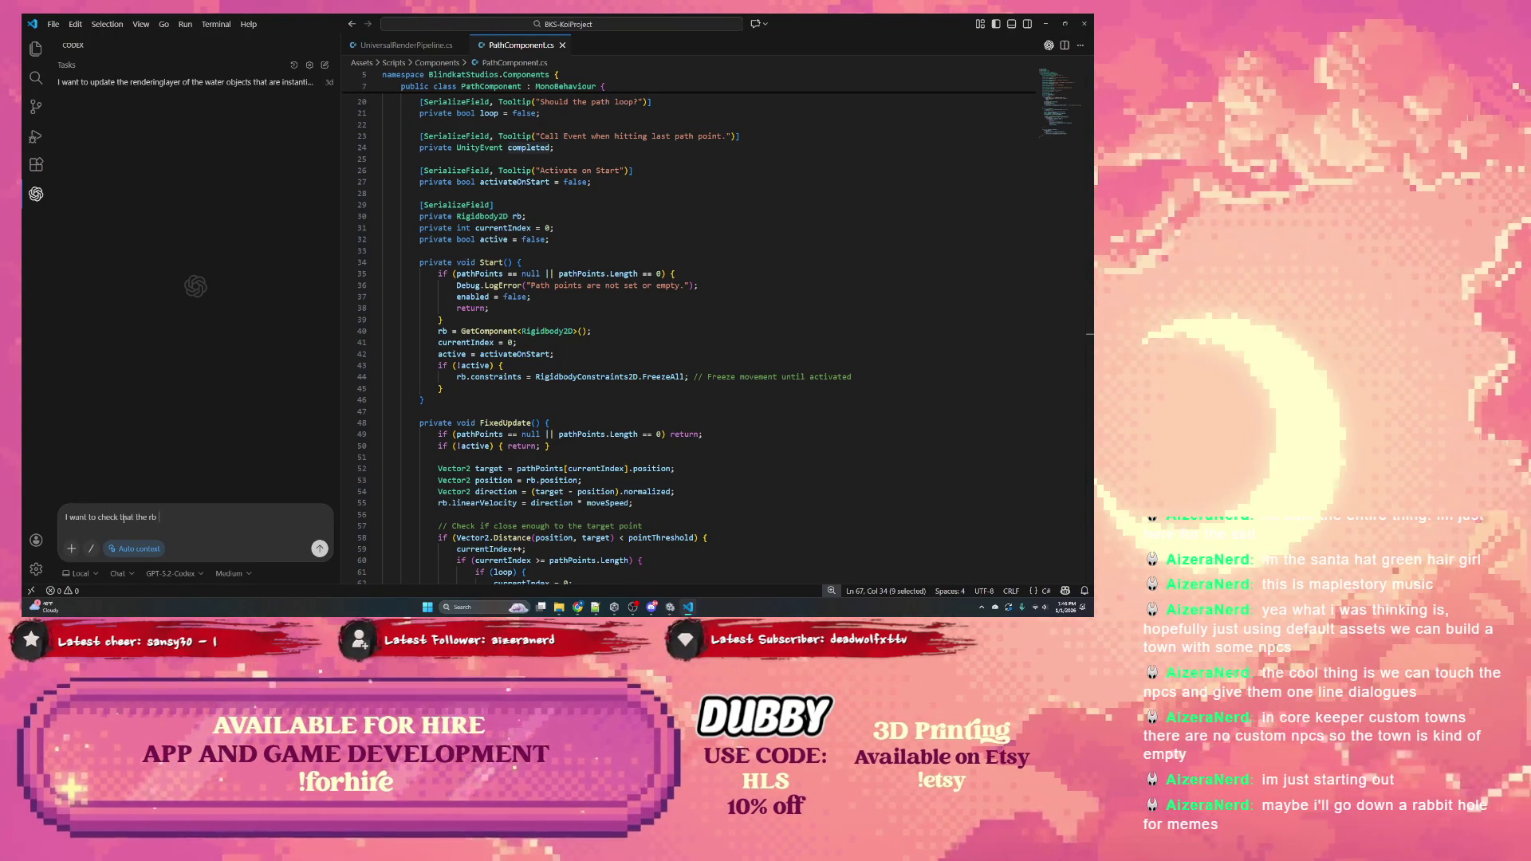
{"action": "type", "text": "has "}
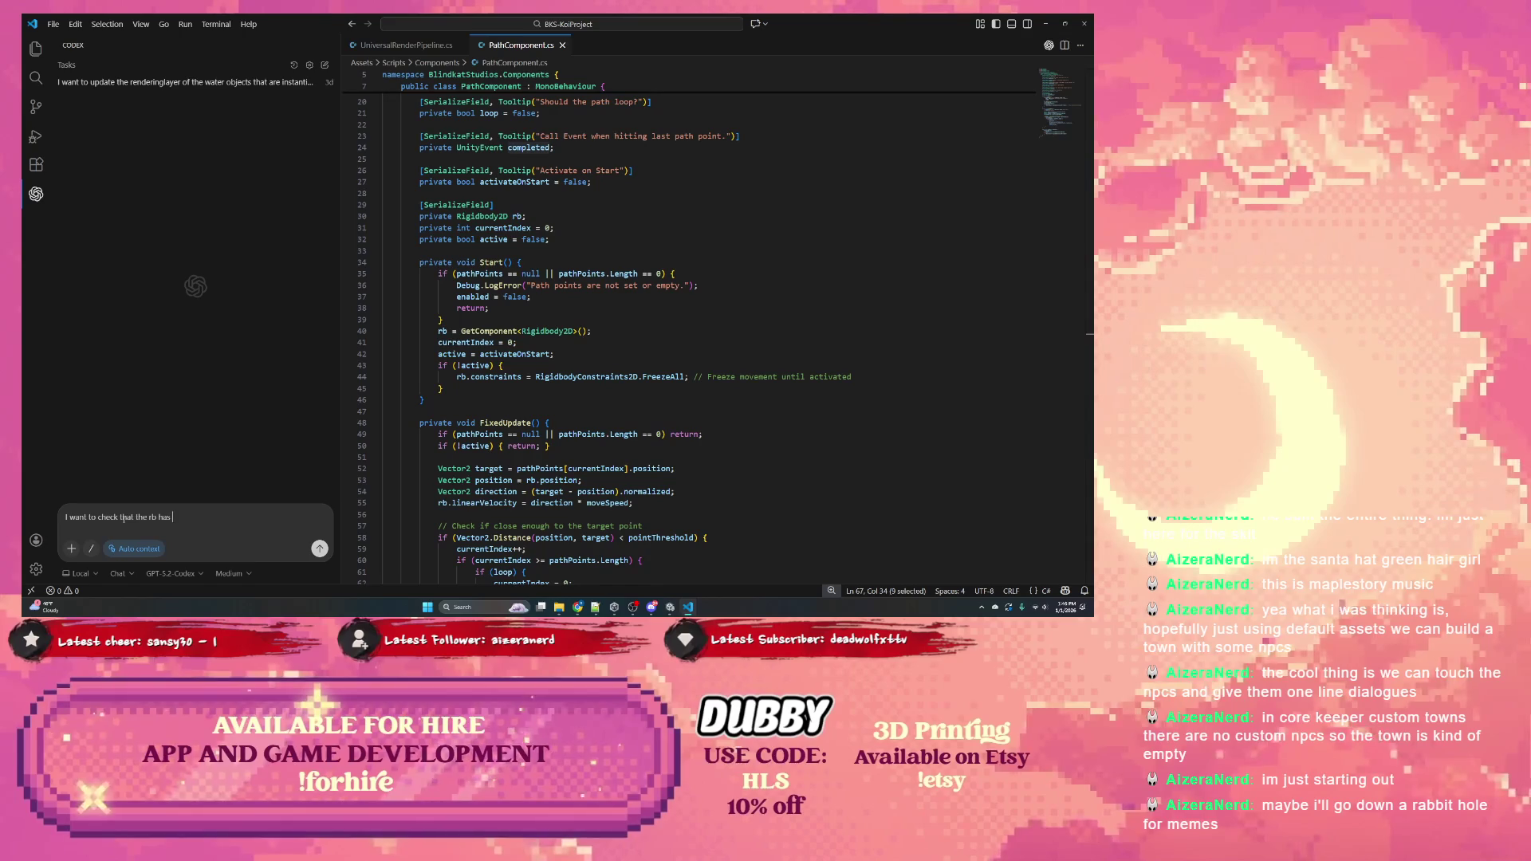
{"action": "type", "text": "a rigi"}
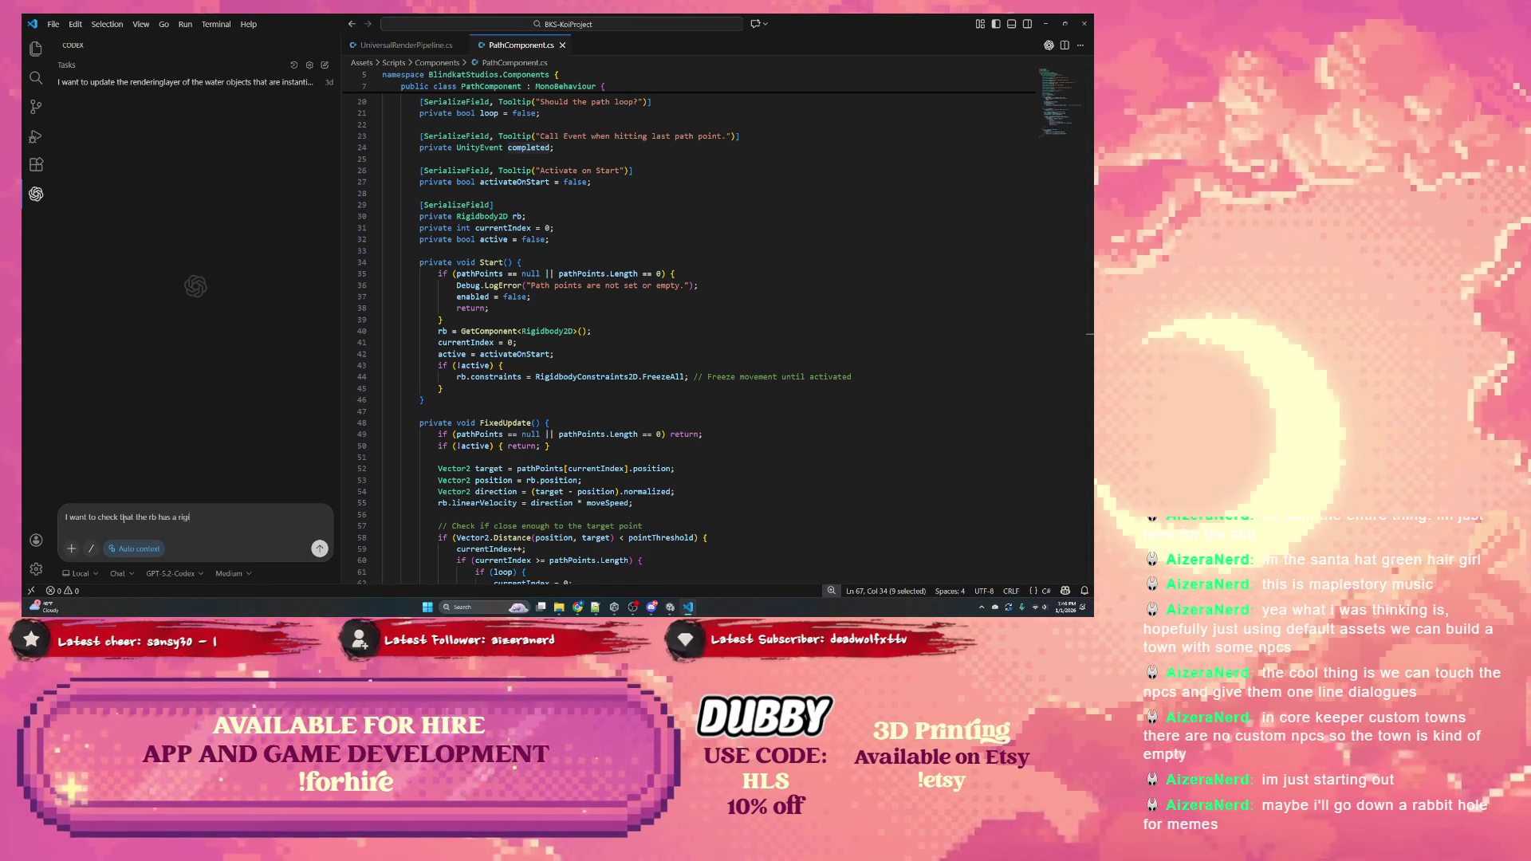
{"action": "type", "text": "dbody2d attached on start"}
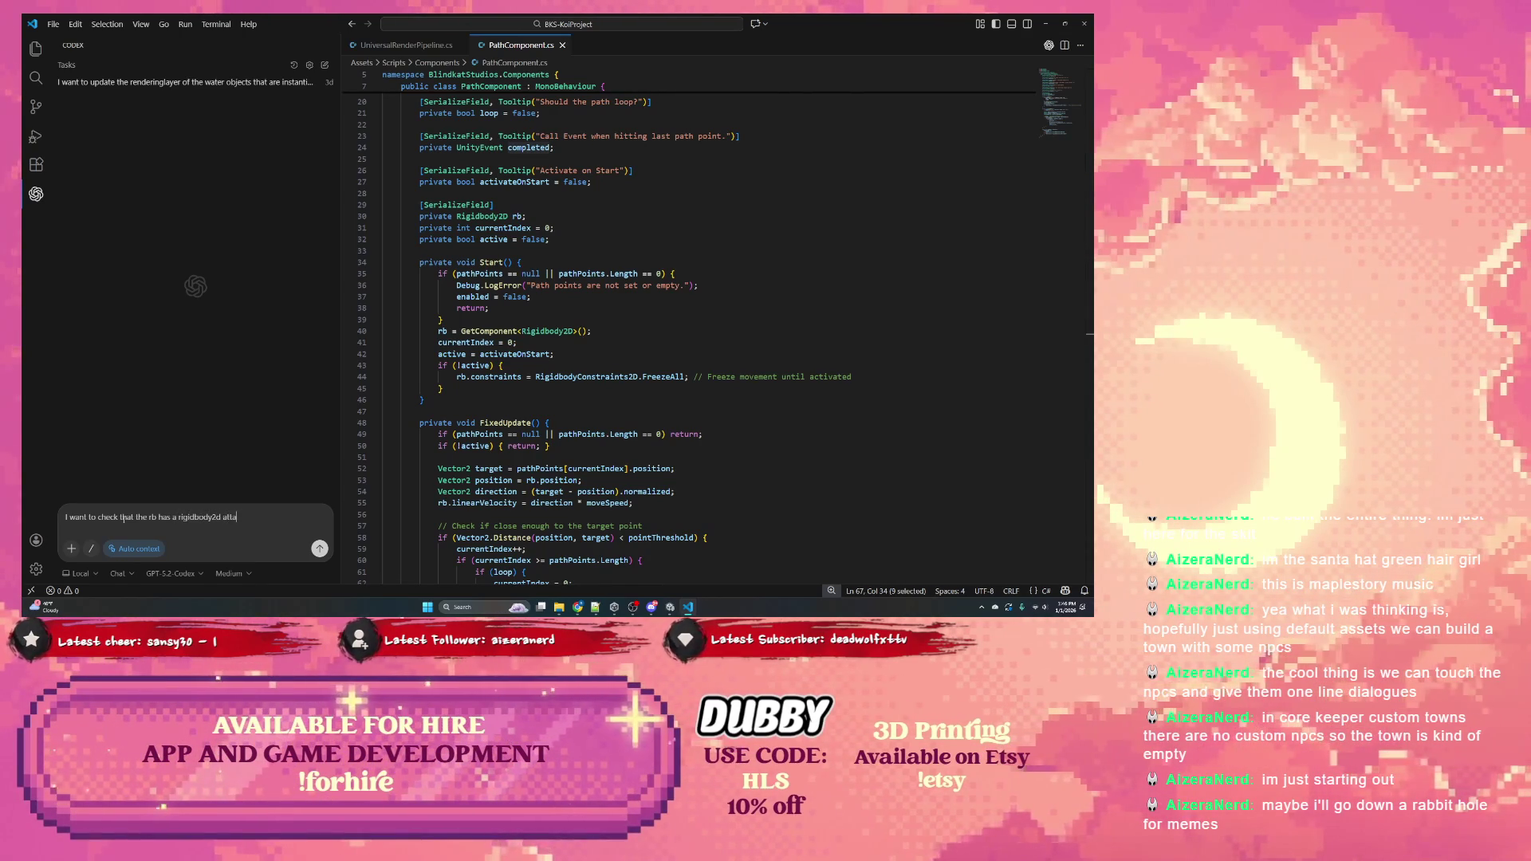
{"action": "type", "text": " bu"}
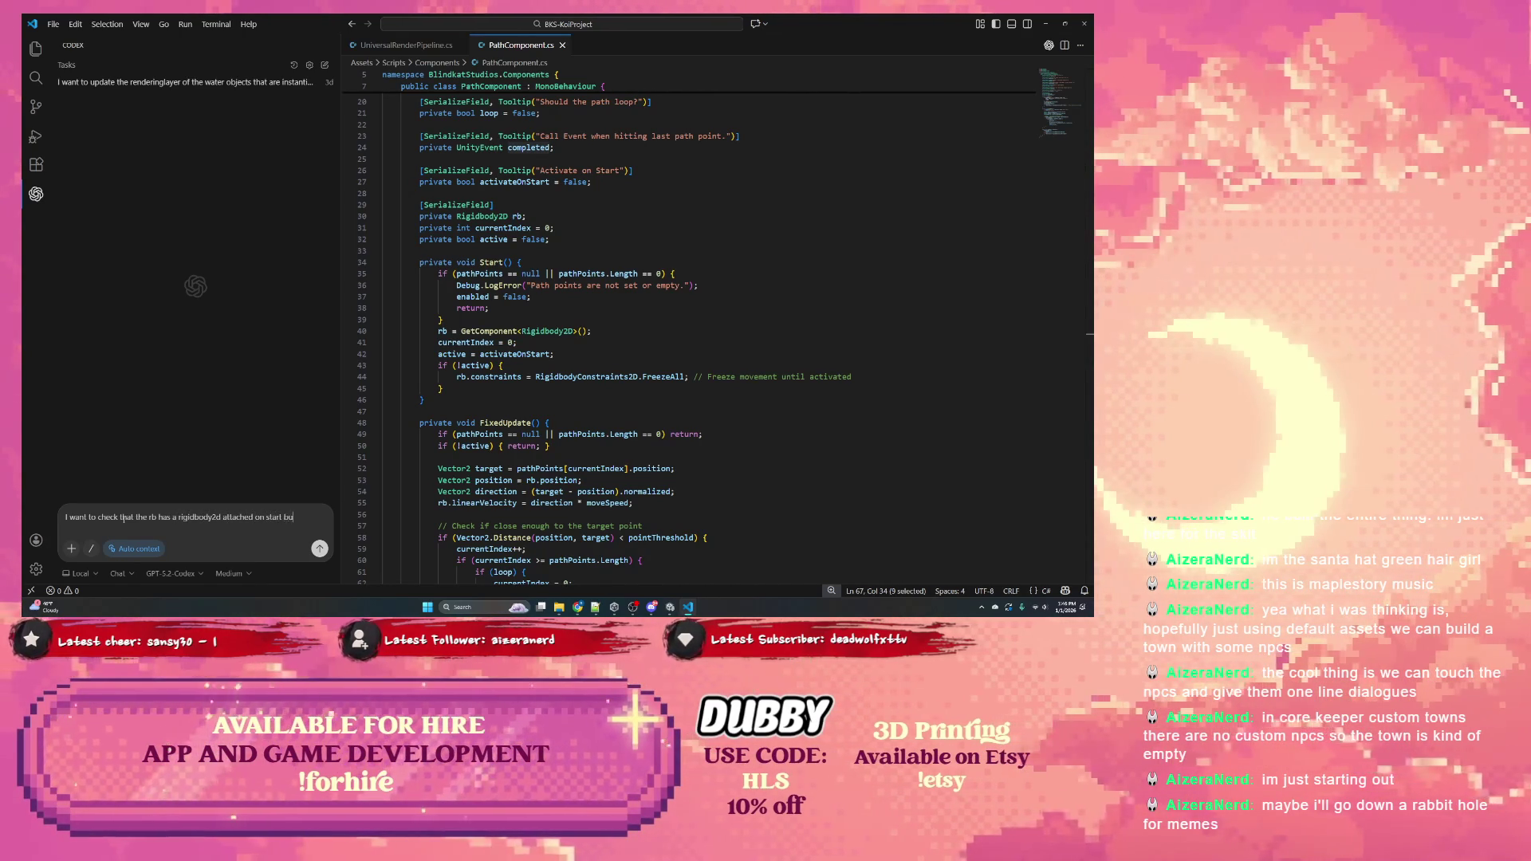
{"action": "type", "text": "t I do not need to get it,"}
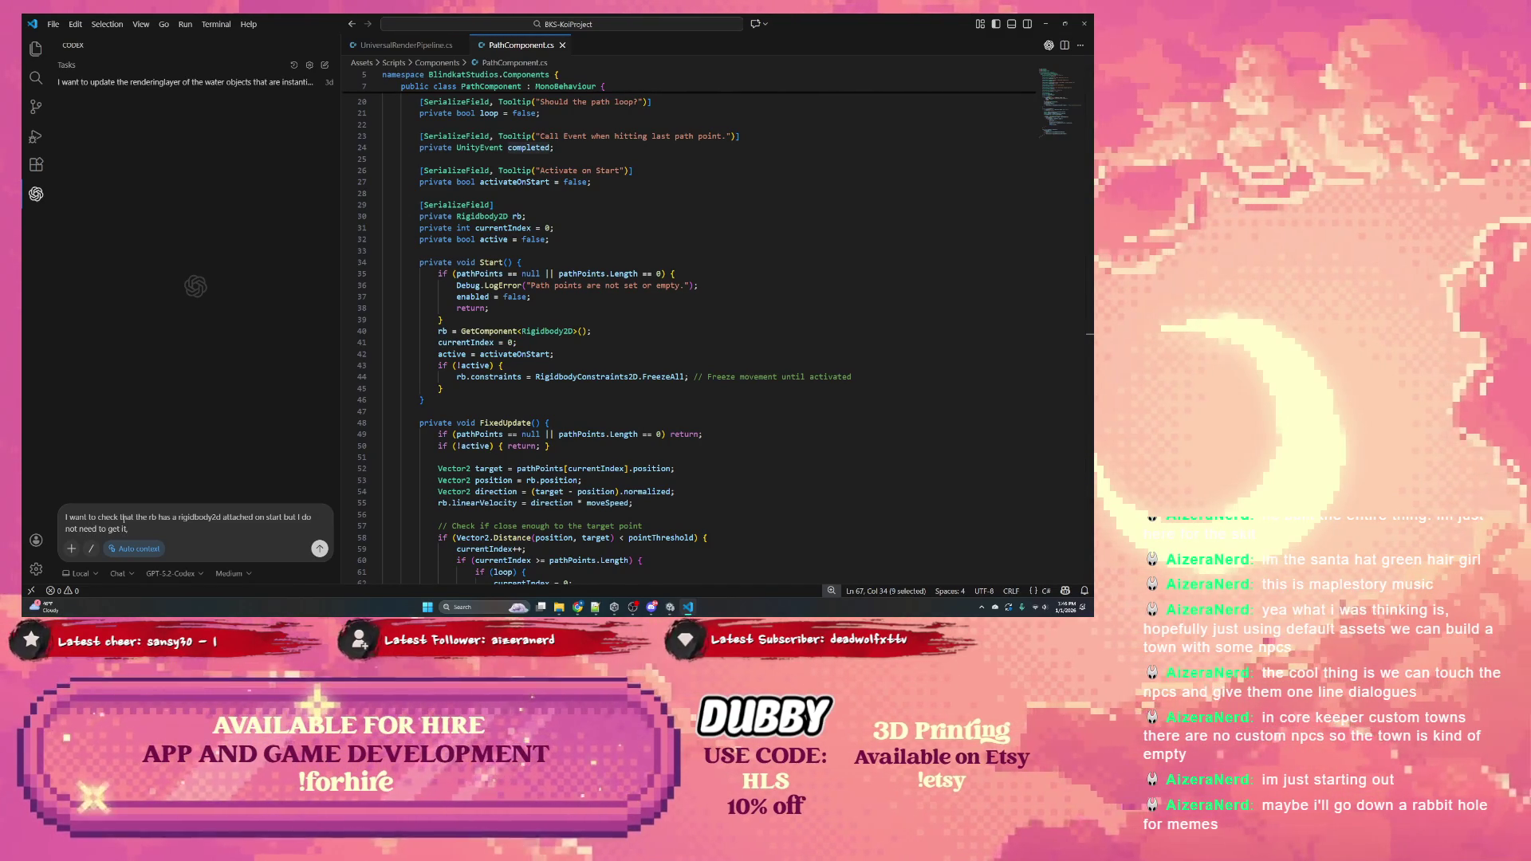
{"action": "key", "text": "BackSpace"}
{"action": "key", "text": "BackSpace"}
{"action": "key", "text": "BackSpace"}
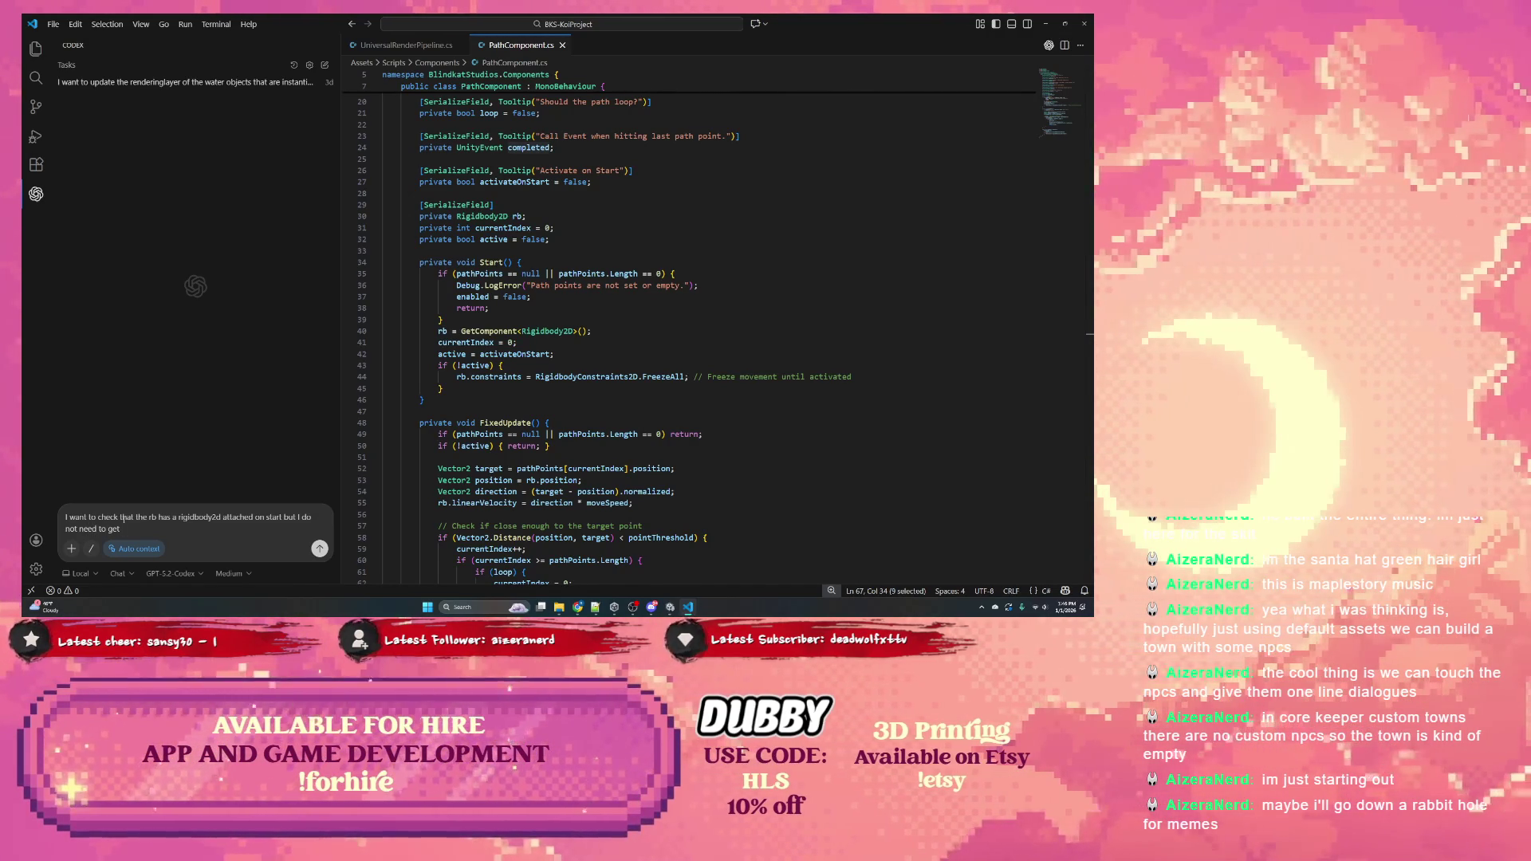
{"action": "key", "text": "BackSpace"}
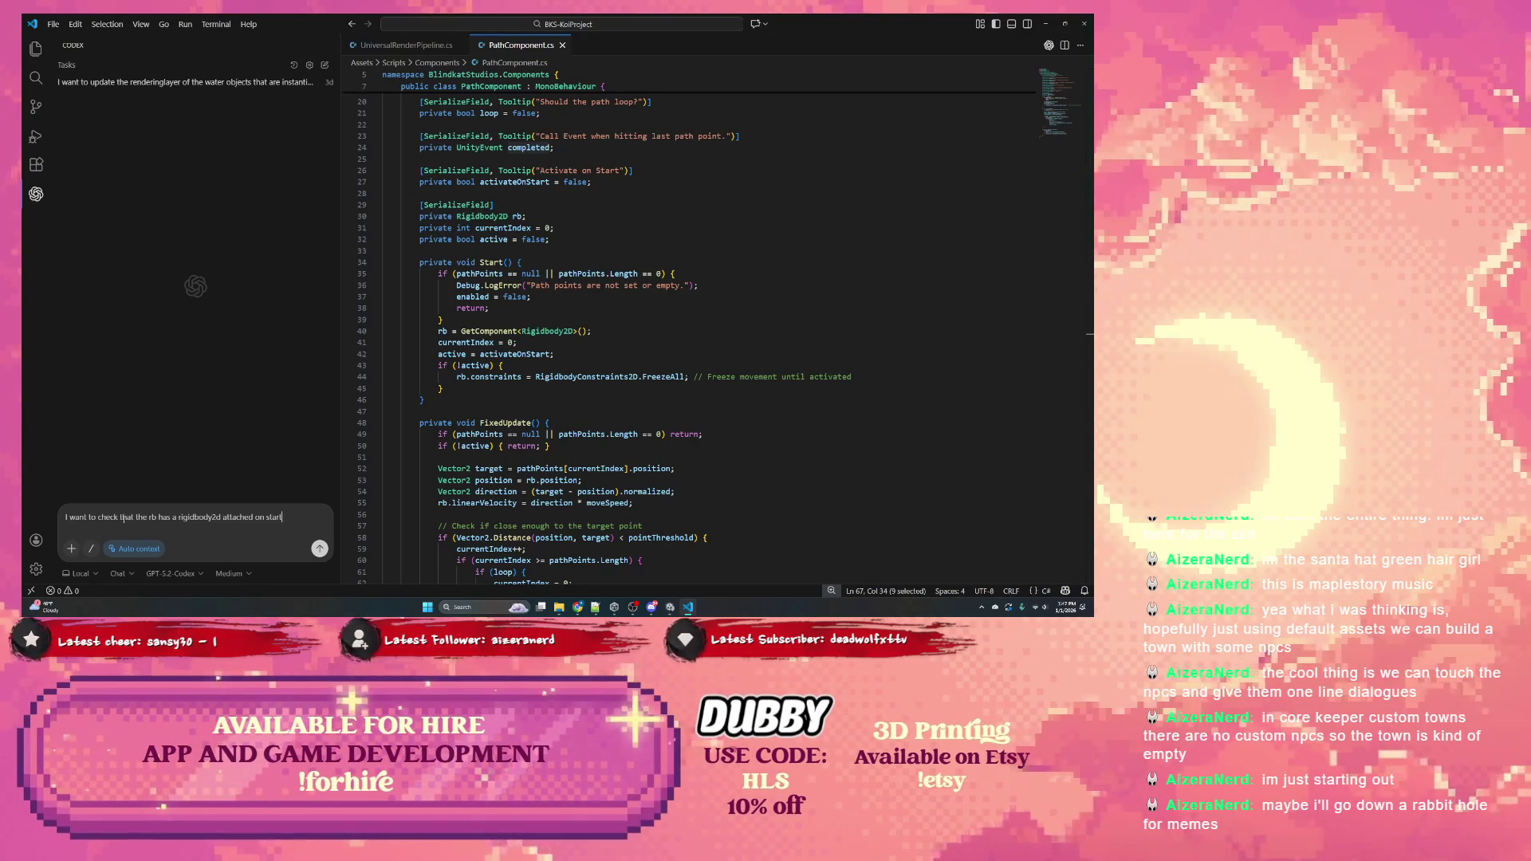
{"action": "type", "text": ", remove"}
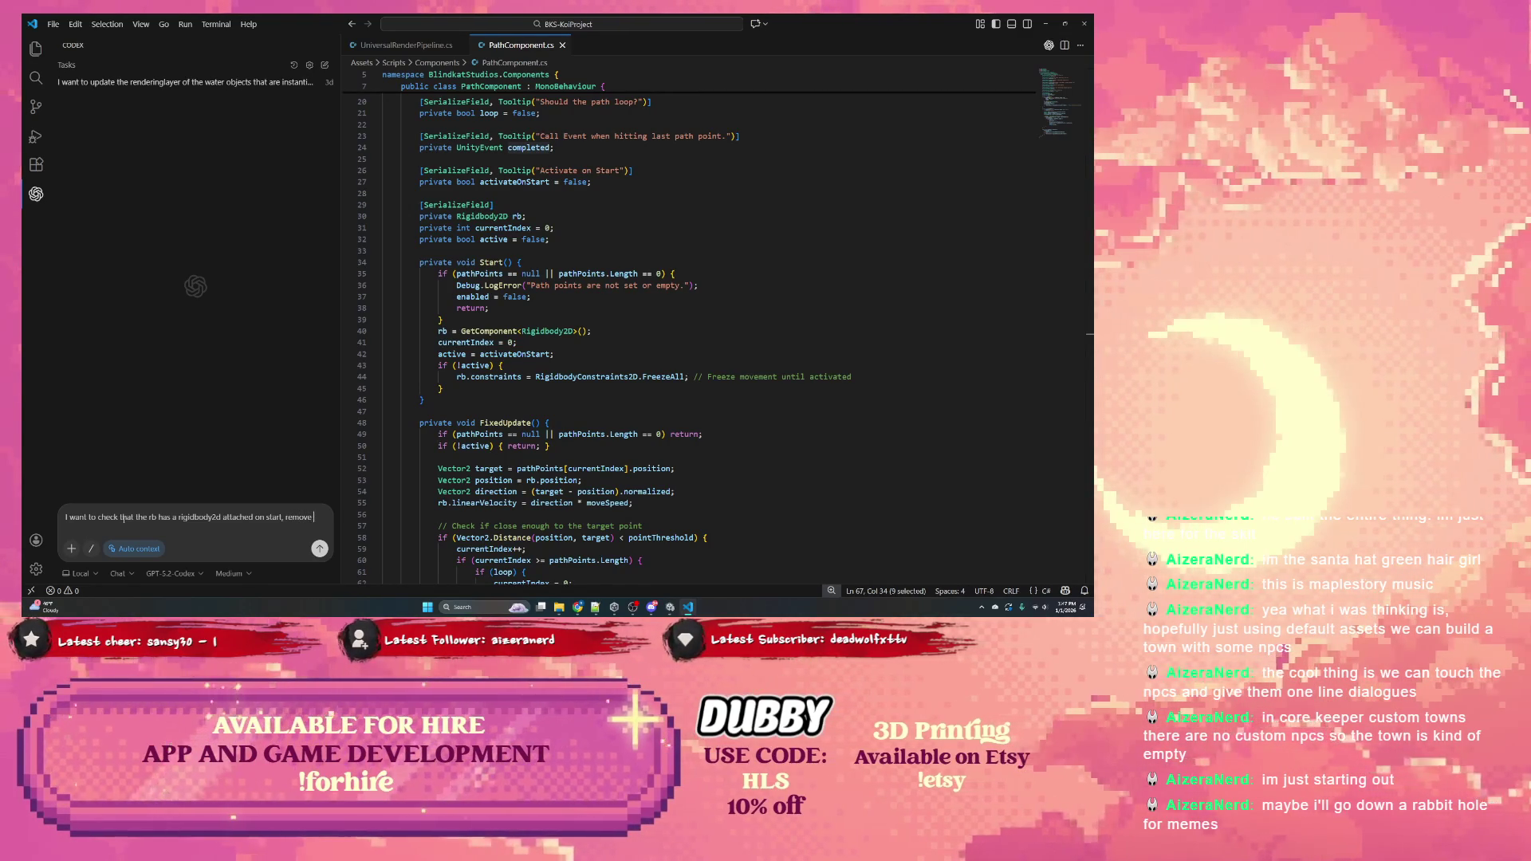
{"action": "type", "text": " GetCompone"}
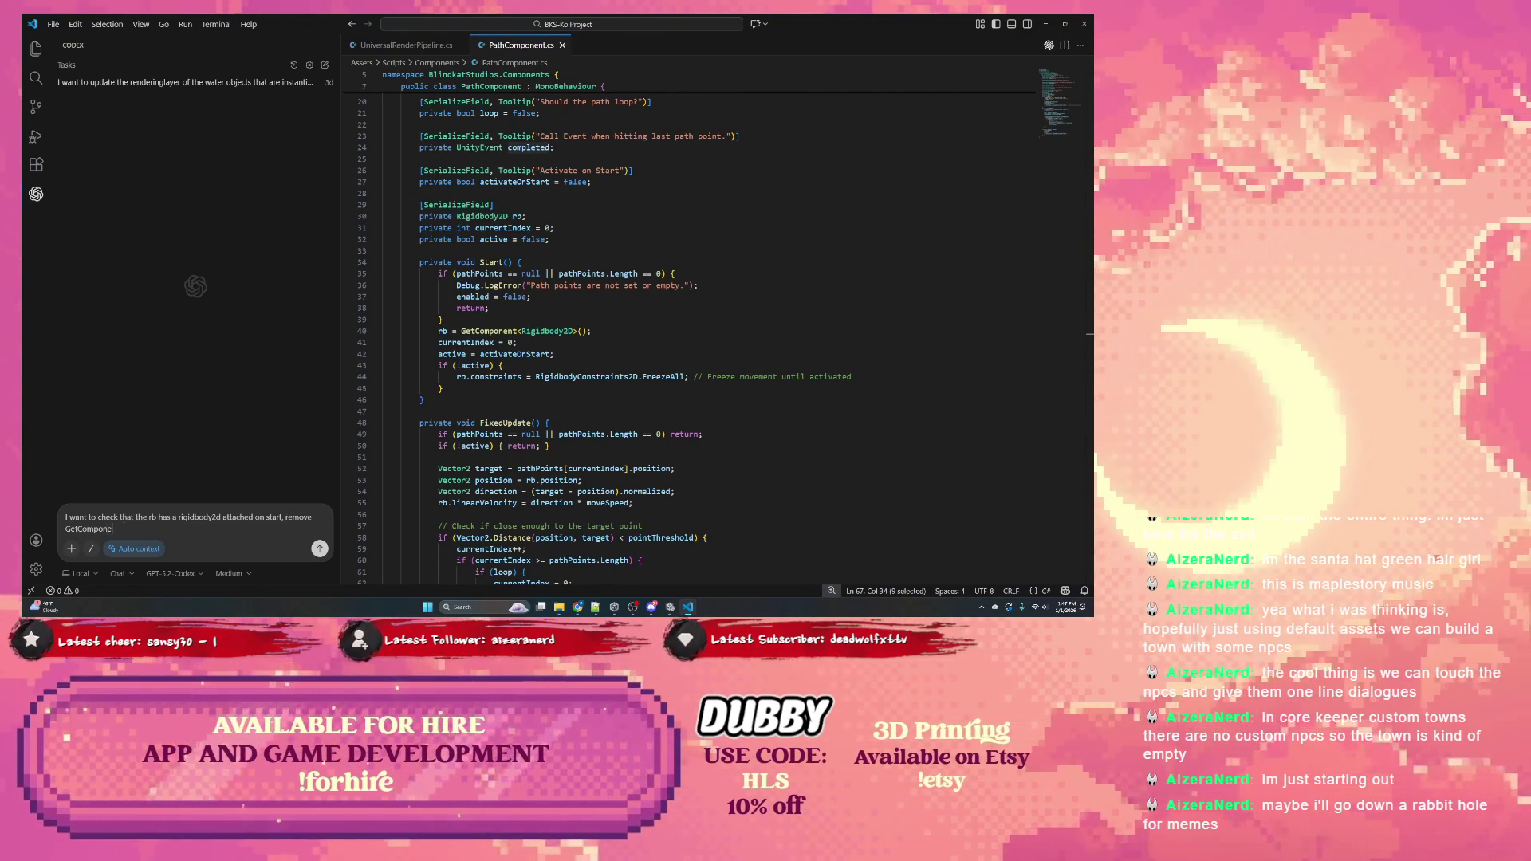
{"action": "type", "text": "nt<Rigidbody"}
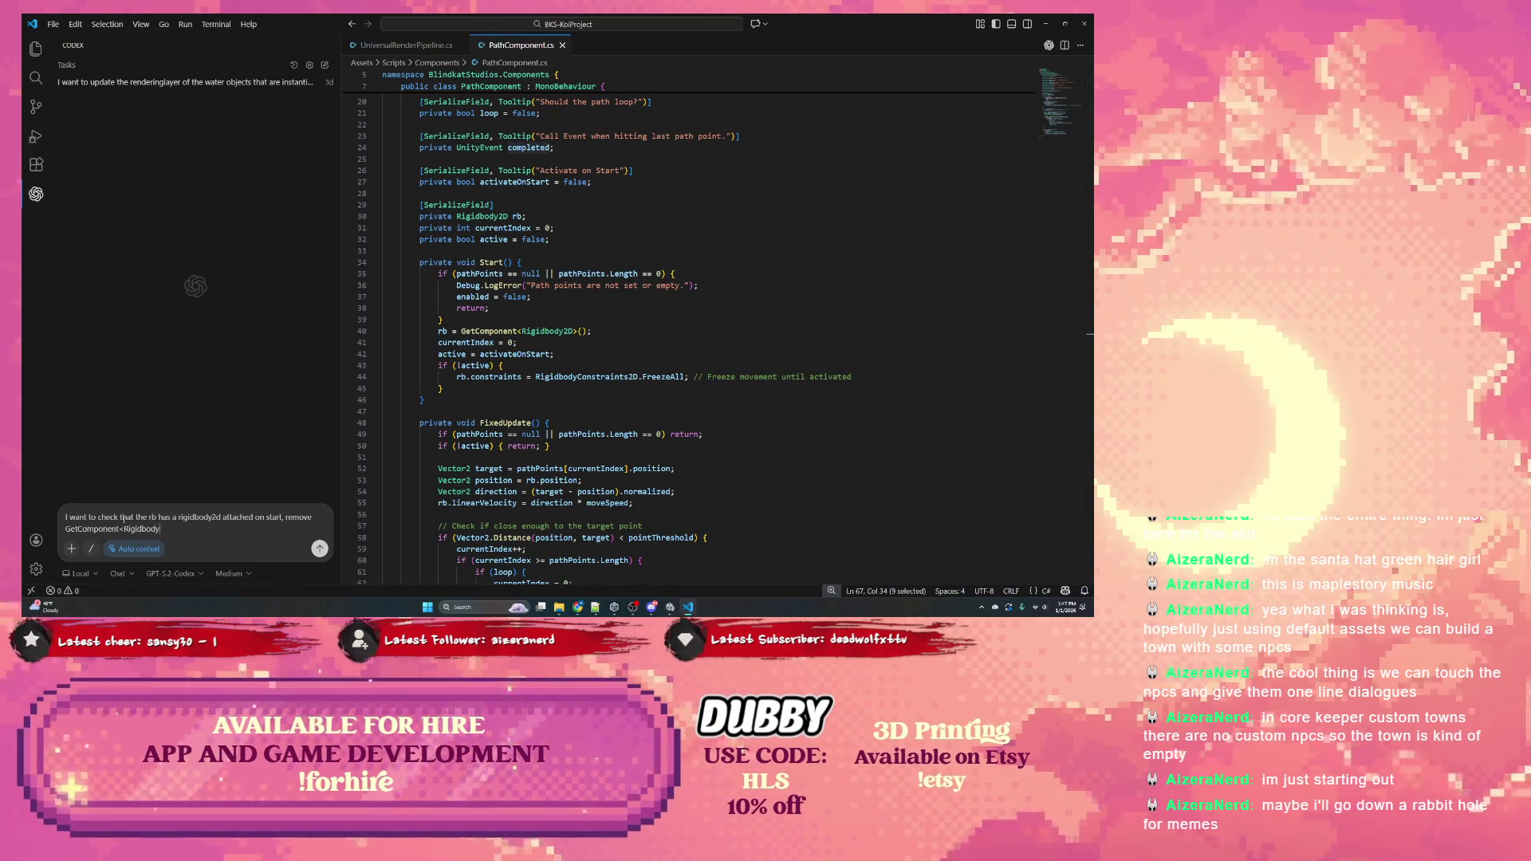
{"action": "type", "text": "2D>"}
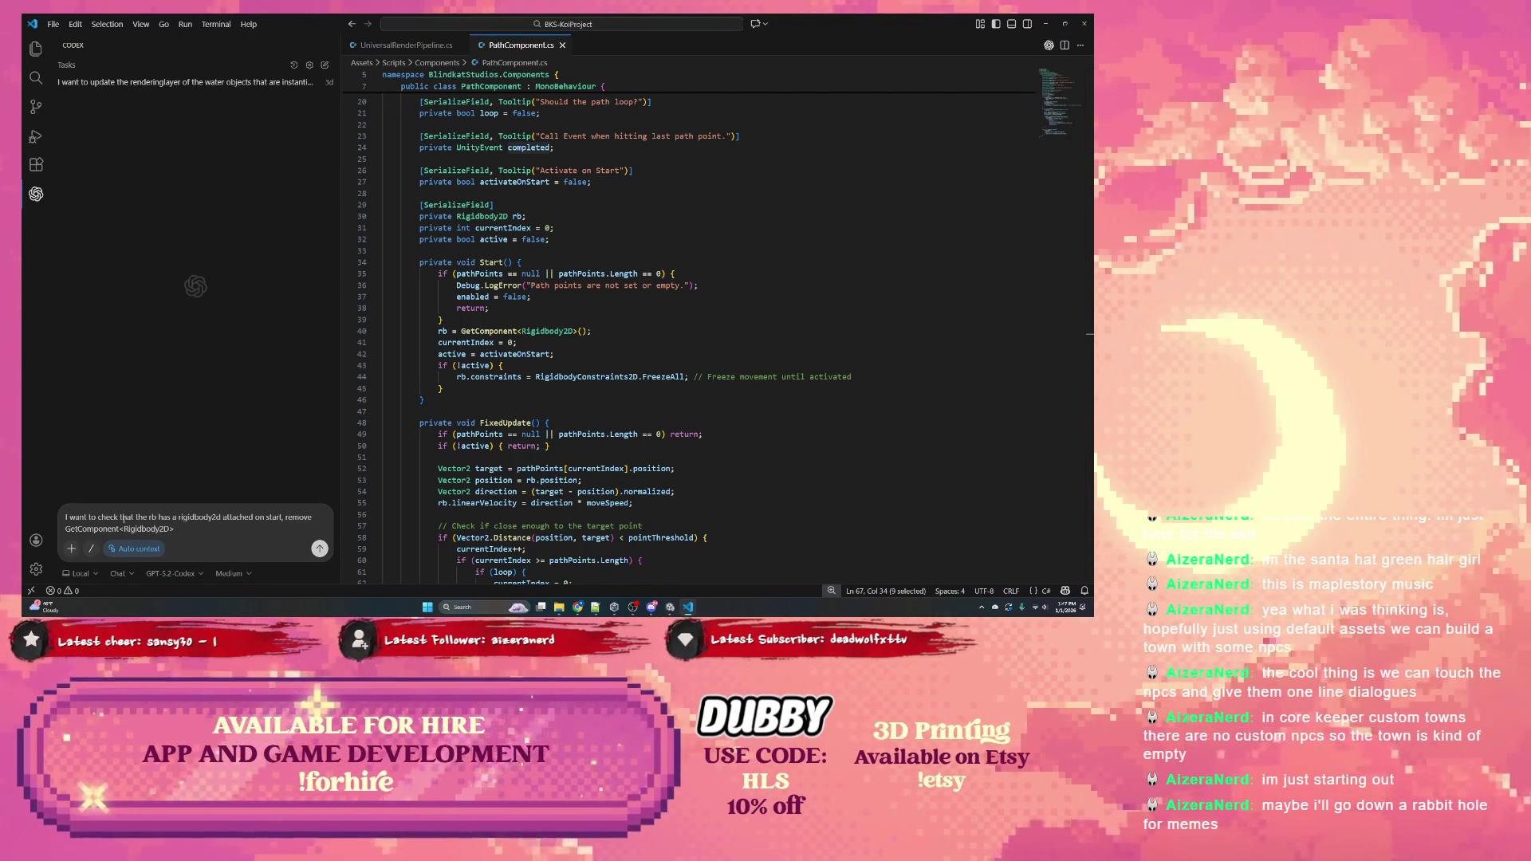
{"action": "type", "text": " and "}
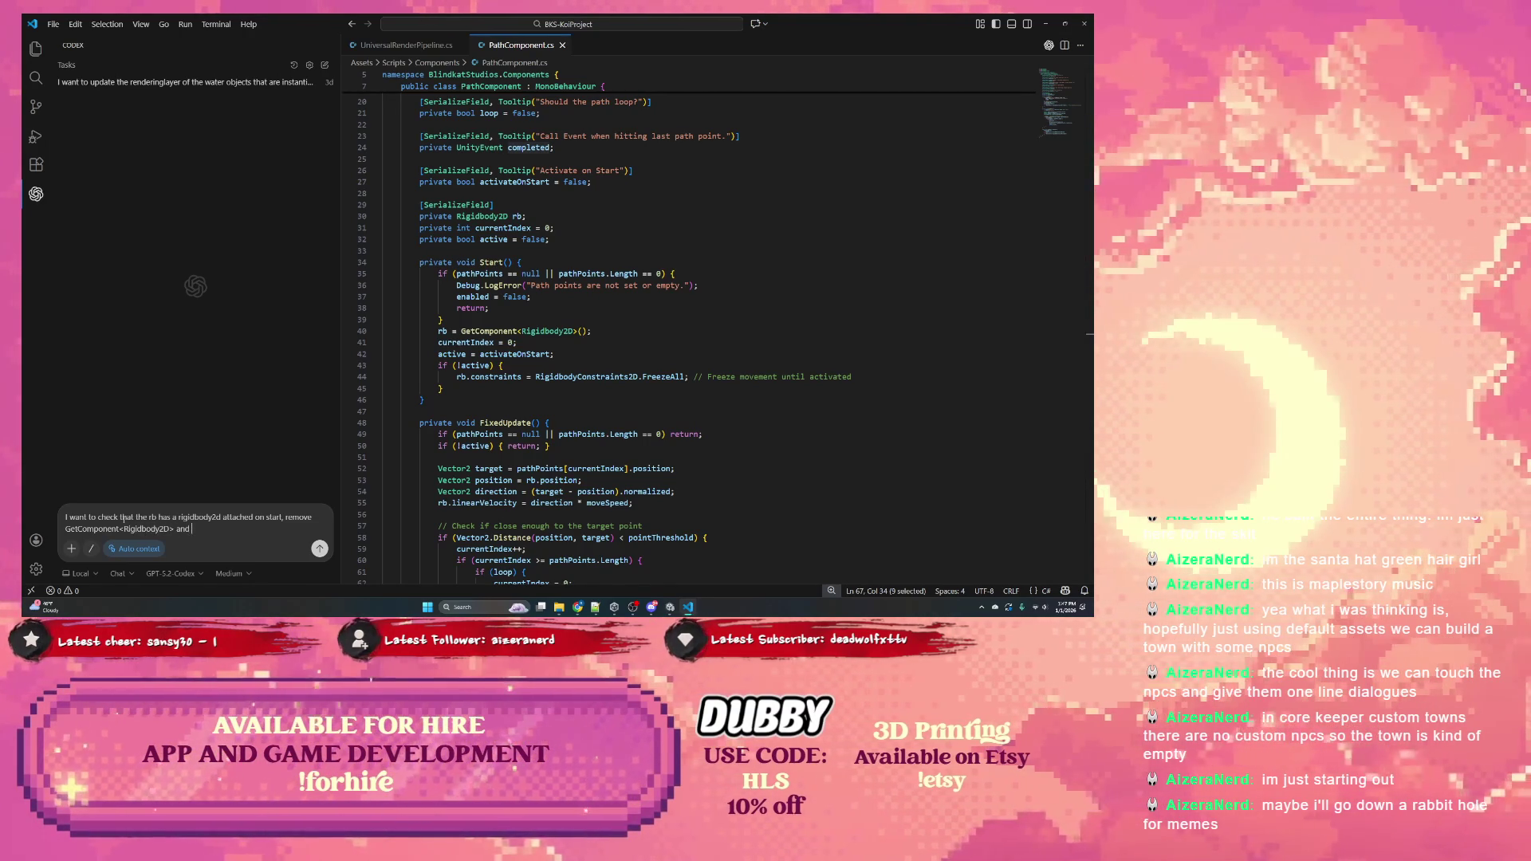
{"action": "type", "text": "log a"}
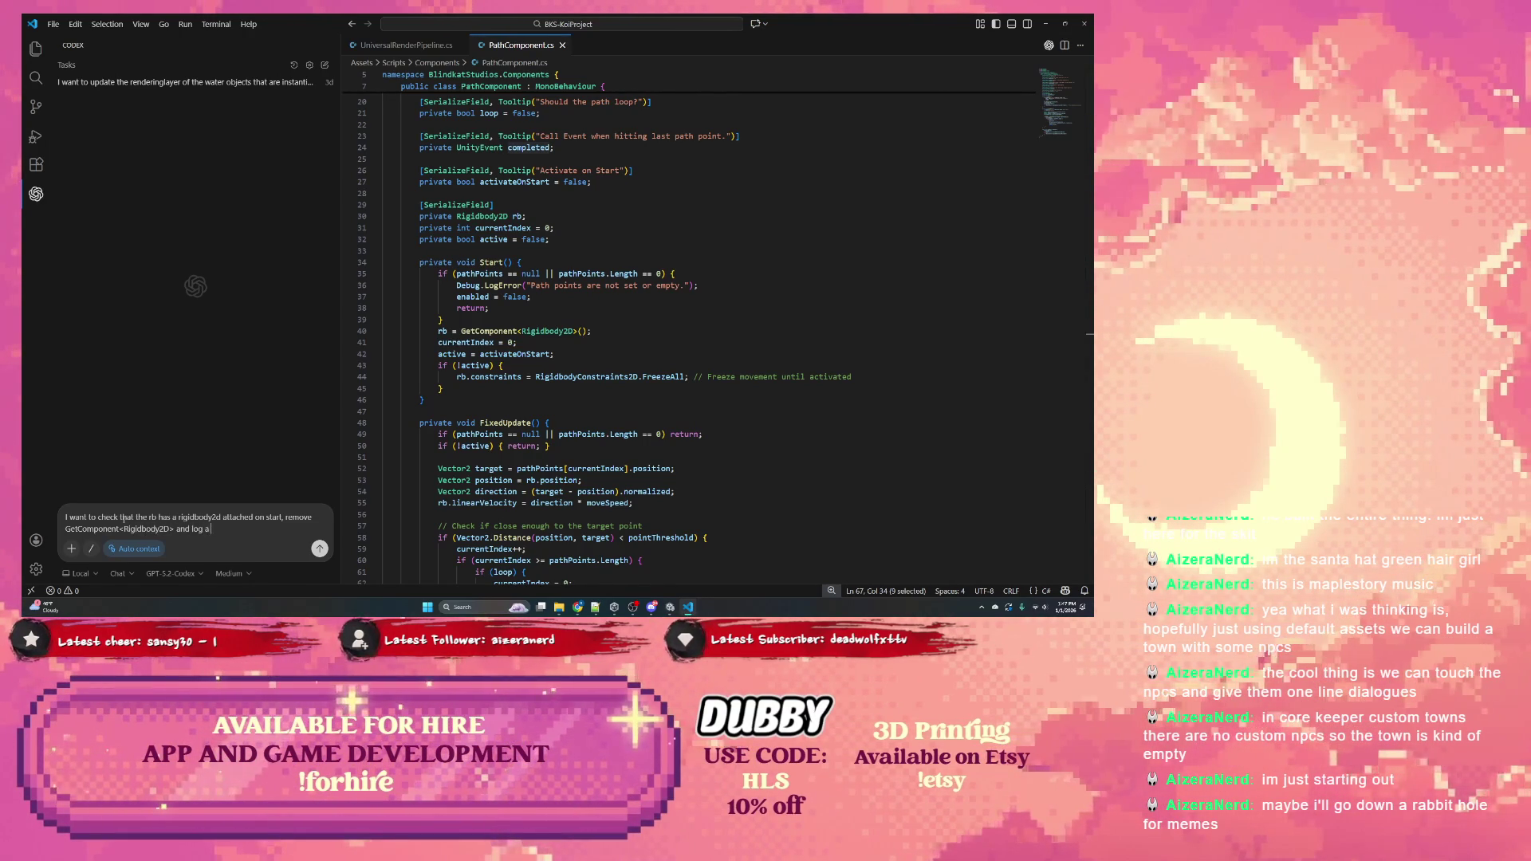
{"action": "type", "text": " warning "}
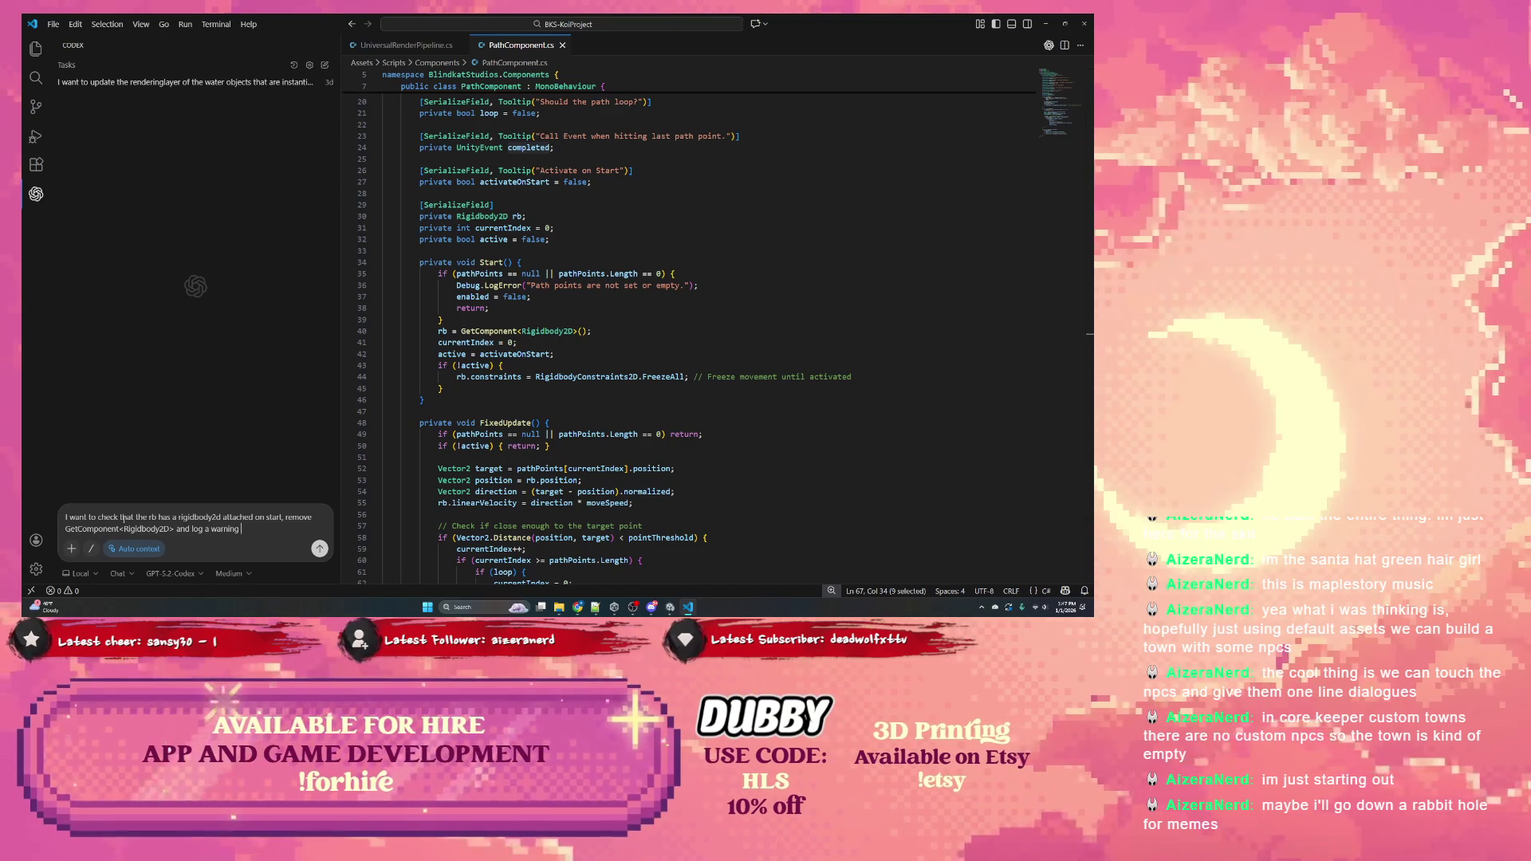
{"action": "type", "text": "if no r"}
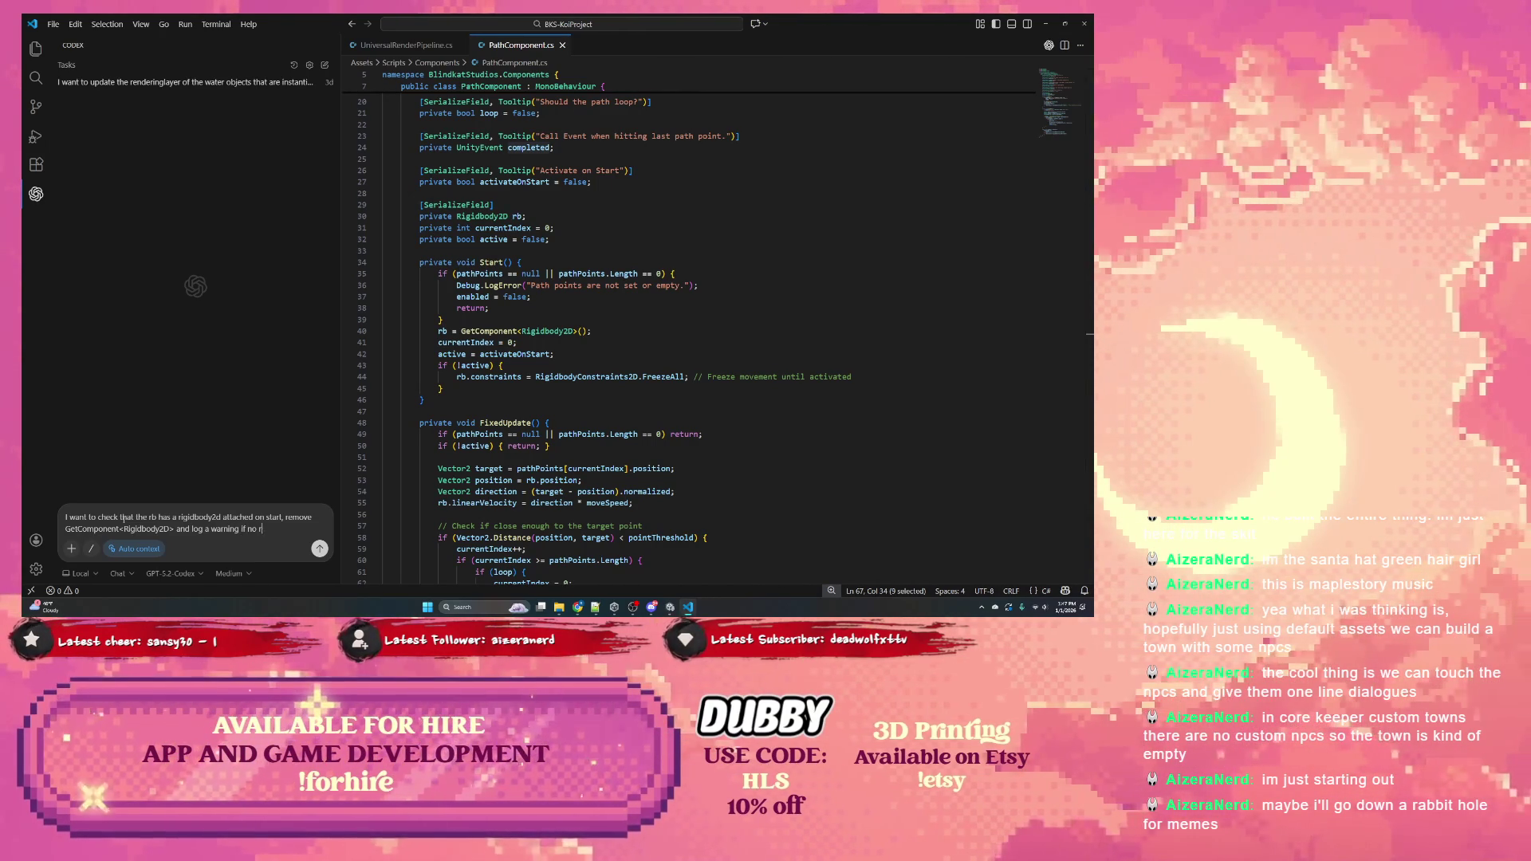
{"action": "key", "text": "BackSpace"}
{"action": "key", "text": "BackSpace"}
{"action": "key", "text": "BackSpace"}
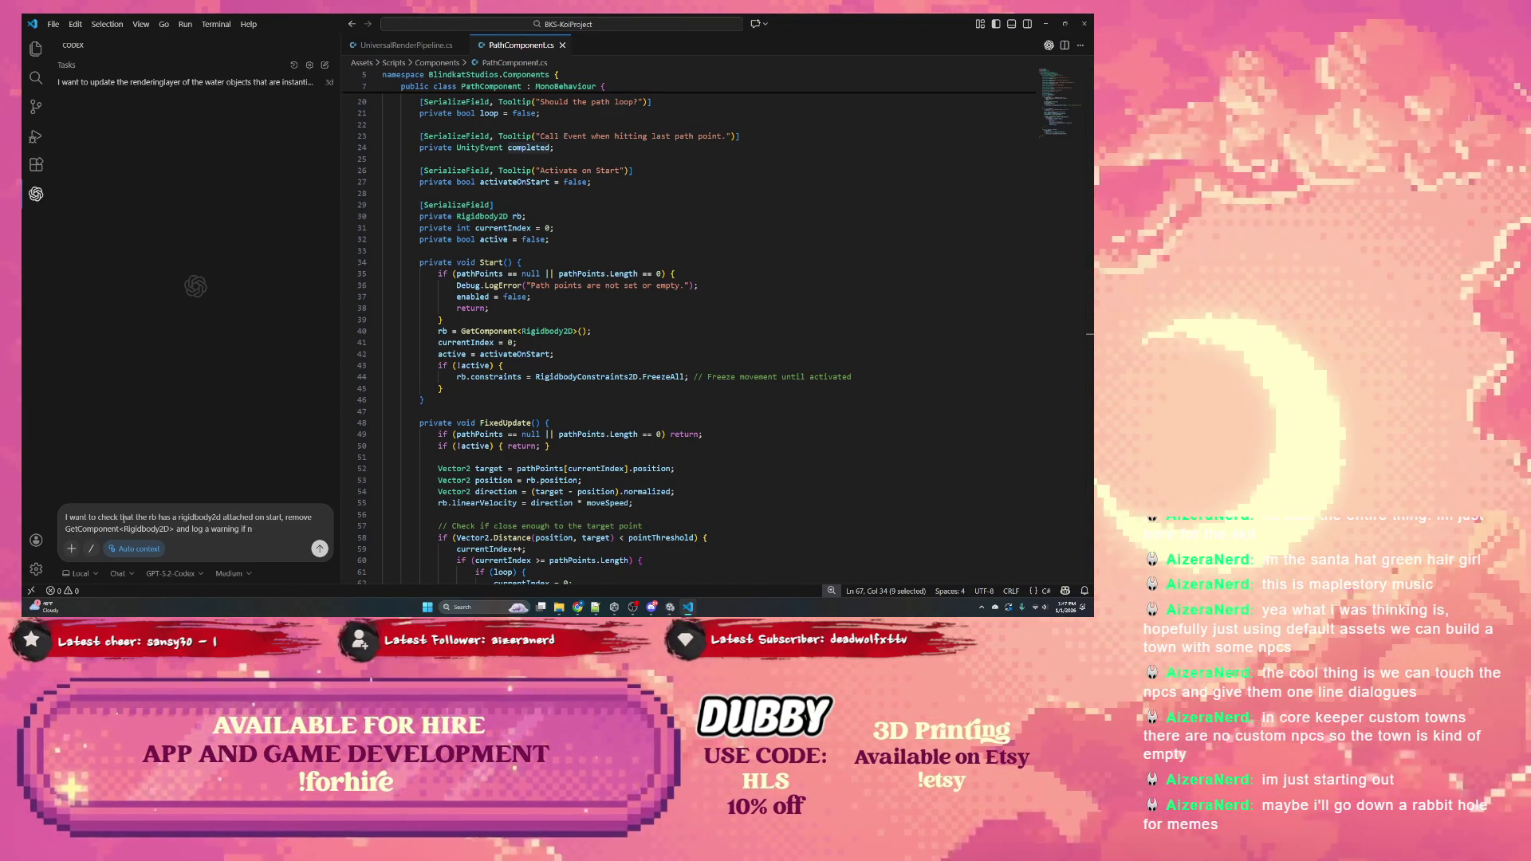
{"action": "type", "text": "rb is null ."}
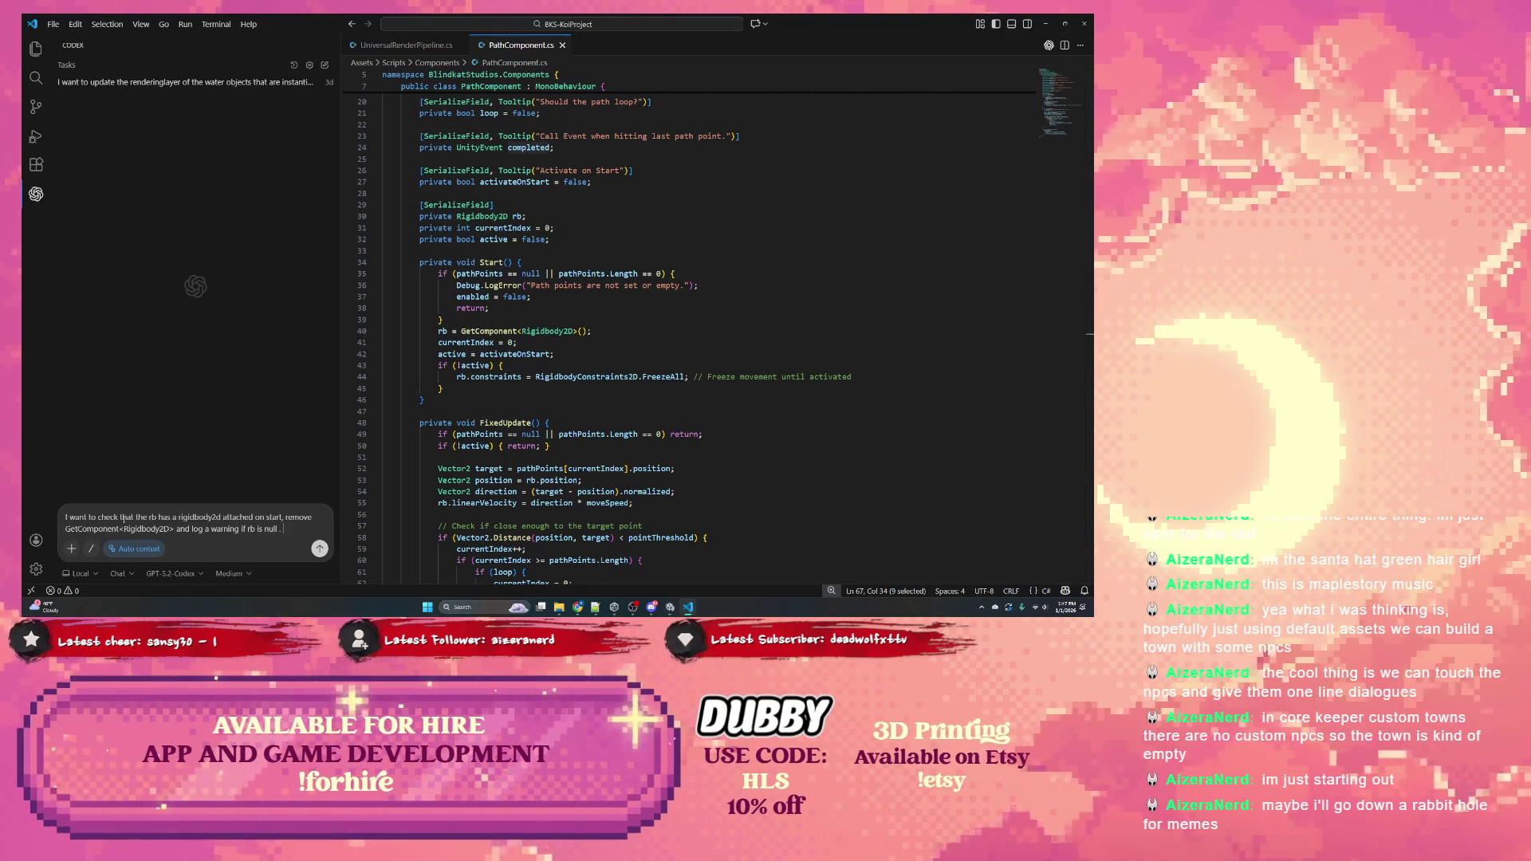
{"action": "type", "text": "Add checks in"}
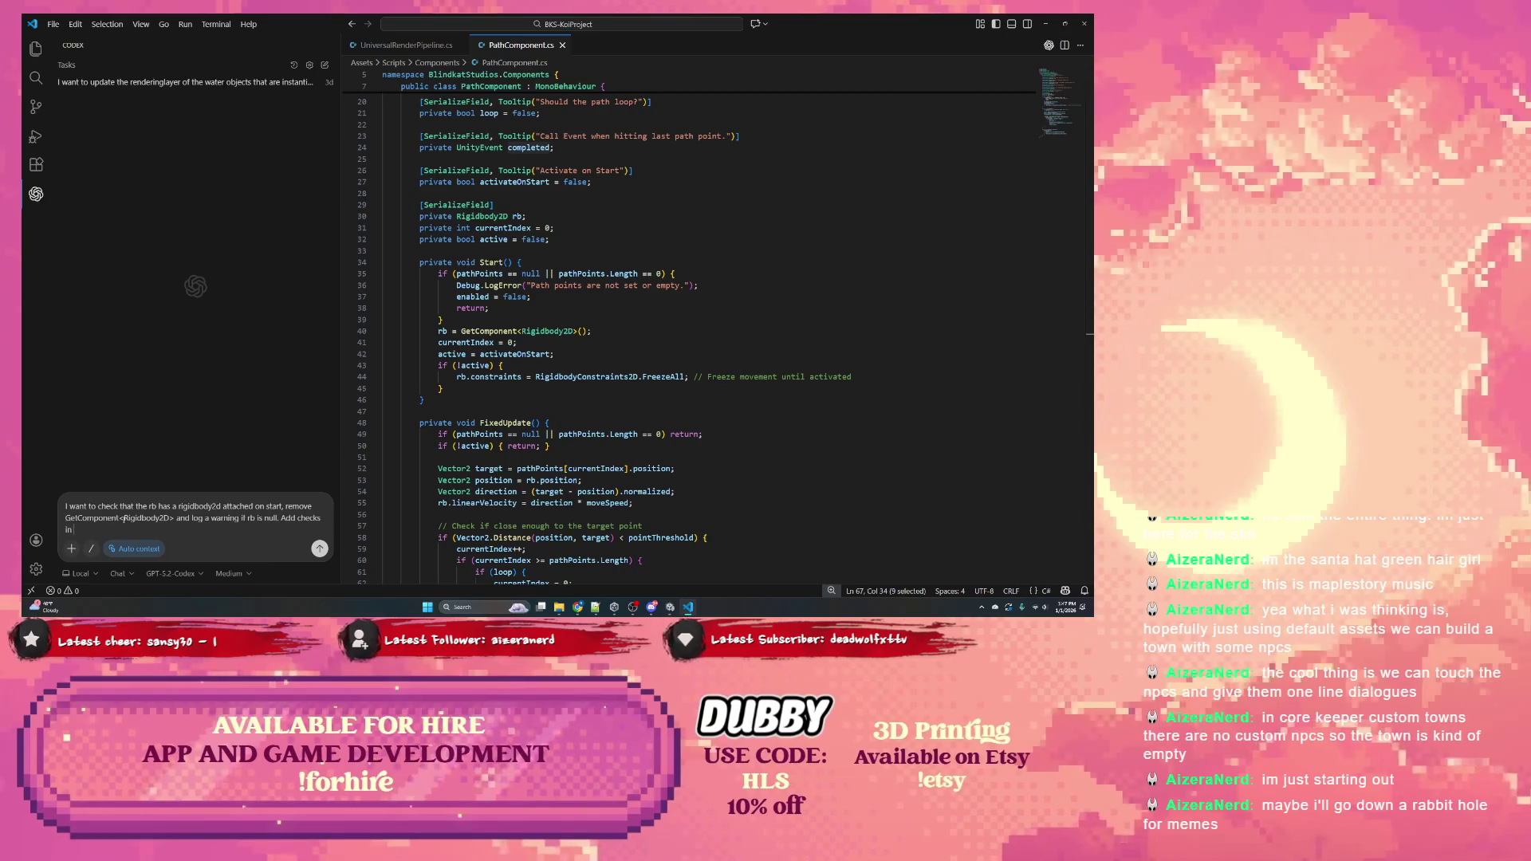
{"action": "type", "text": " where rb"}
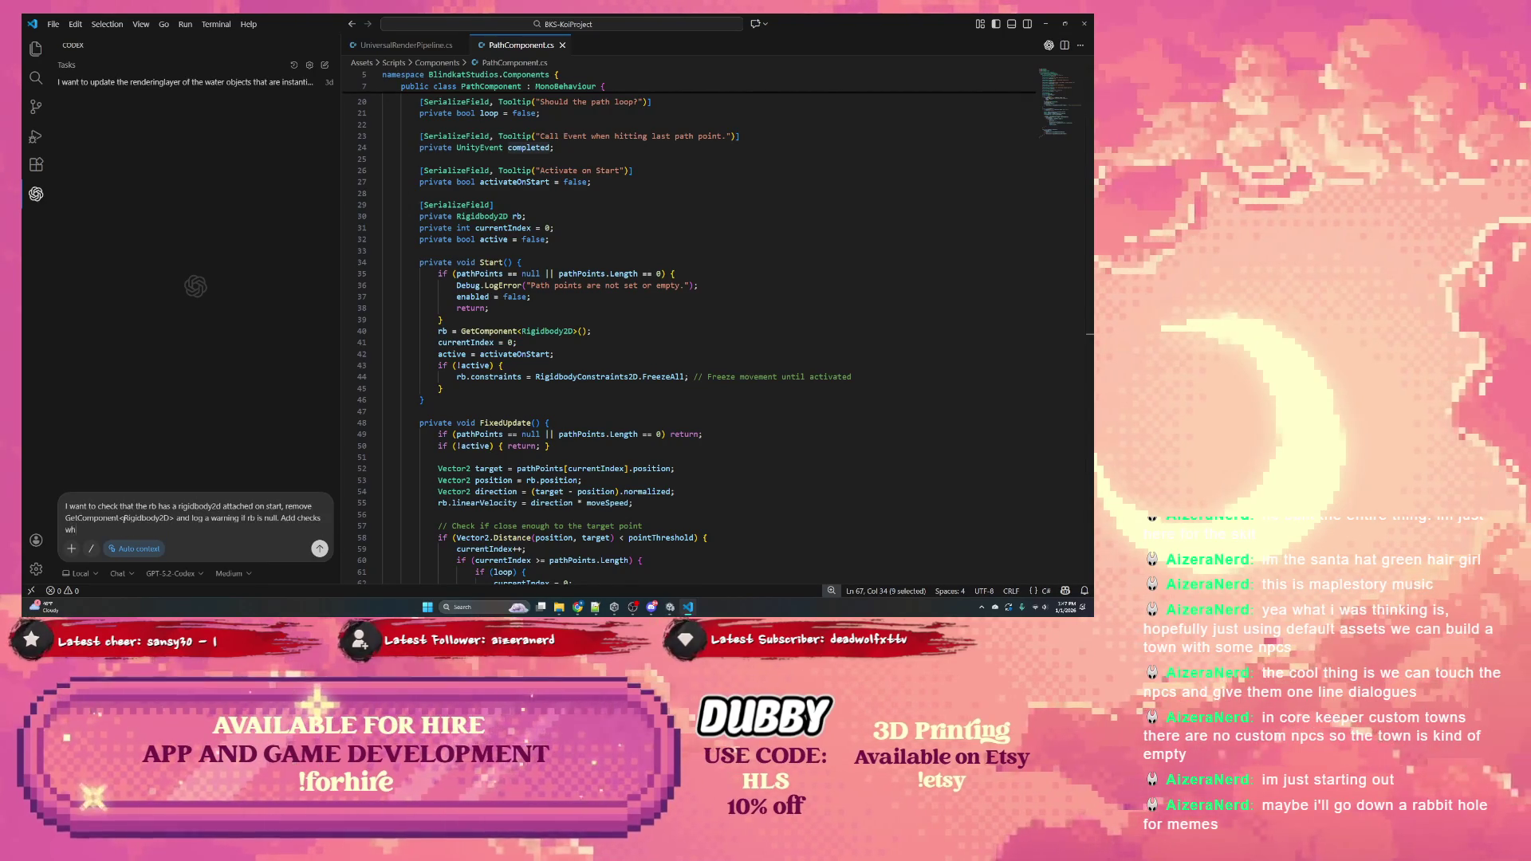